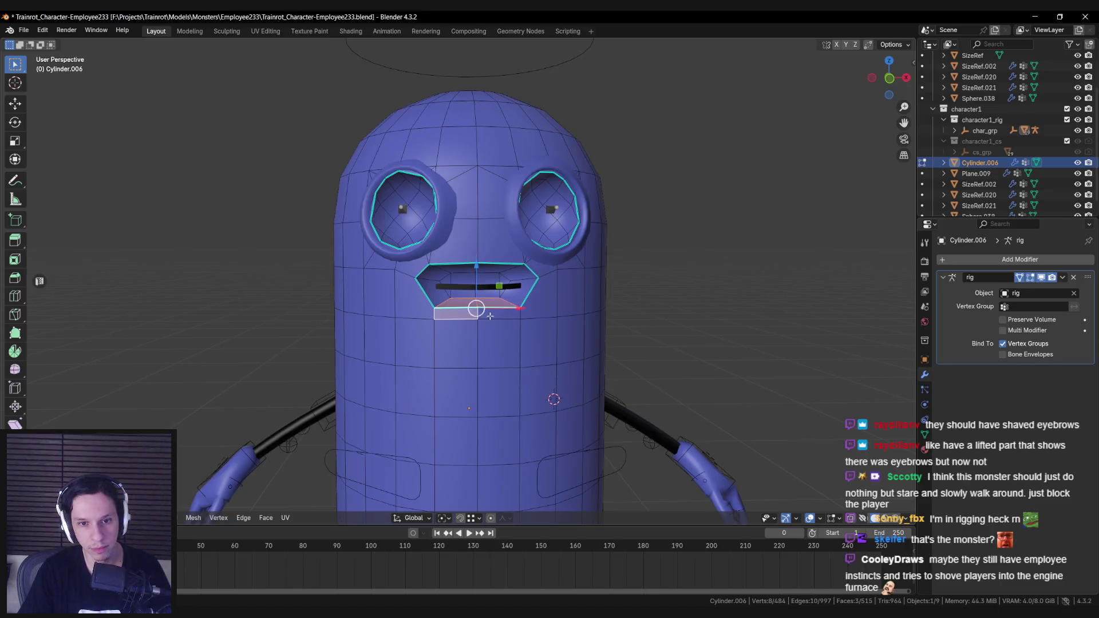
Scale the selected mouth loop along X and move it into place.
key("Tab")
scroll(490, 305, "down", 6)
middle_click_drag(459, 293, 431, 294)
key("Tab")
key("KP_Decimal")
key("s")
key("x")
left_click(564, 307)
key("g")
key("x")
key("z")
Delete the separate mouth plane object Plane.009.
left_click(465, 272)
key("Tab")
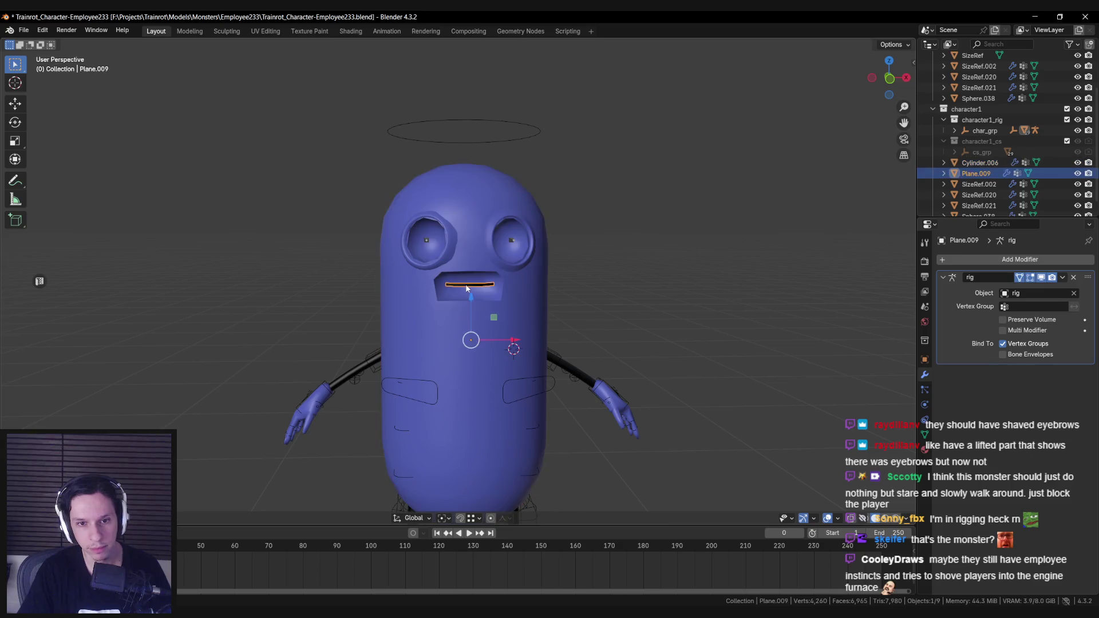
key("x")
key("Return")
mouse_move(435, 355)
middle_mouse_down()
mouse_move(340, 314)
mouse_move(457, 331)
middle_mouse_up()
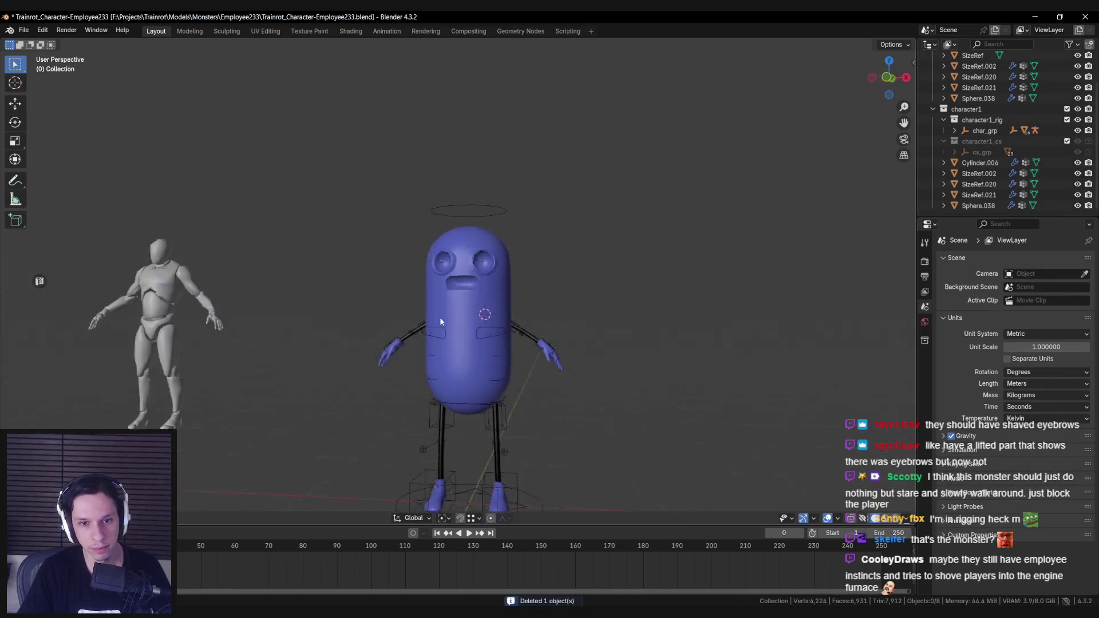
scroll(458, 330, "up", 6)
scroll(458, 327, "up", 2)
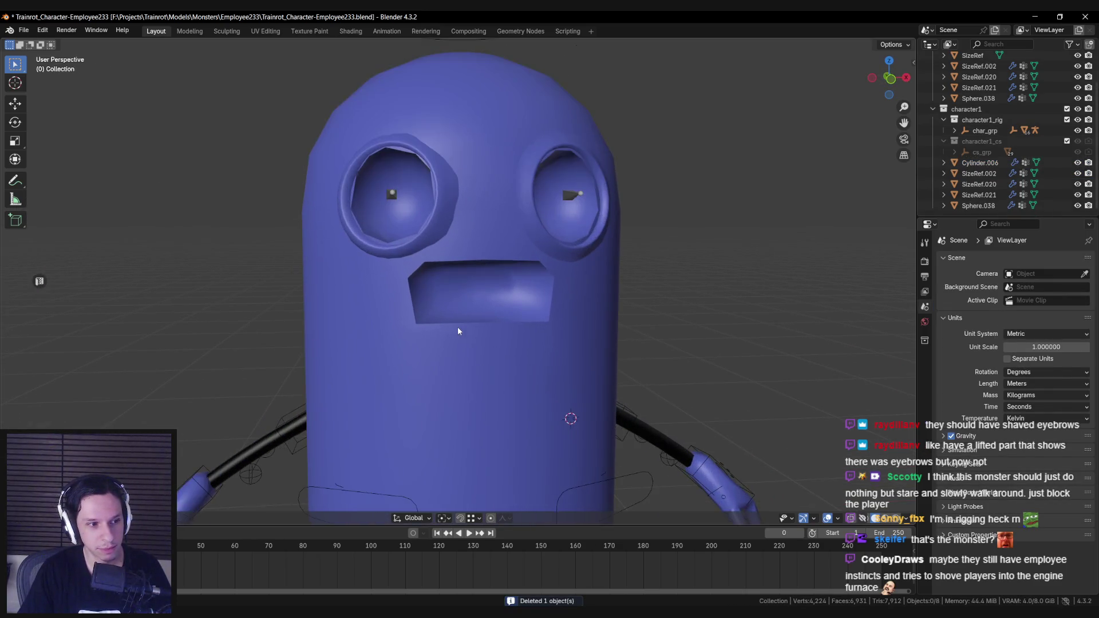
scroll(457, 327, "down", 4)
mouse_move(458, 327)
middle_mouse_down()
mouse_move(458, 279)
mouse_move(372, 280)
mouse_move(489, 310)
mouse_move(473, 282)
mouse_move(450, 320)
mouse_move(422, 304)
mouse_move(409, 313)
mouse_move(452, 292)
middle_mouse_up()
Add an extra edge loop cut across the mouth of the blue body mesh.
left_click(451, 317)
key("Tab")
scroll(456, 309, "up", 6)
key("s")
key("Escape")
key("alt+a")
right_click(473, 299)
key("Escape")
scroll(468, 299, "down", 6)
key("alt+a")
key("alt+a")
scroll(446, 286, "up", 4)
key("Return")
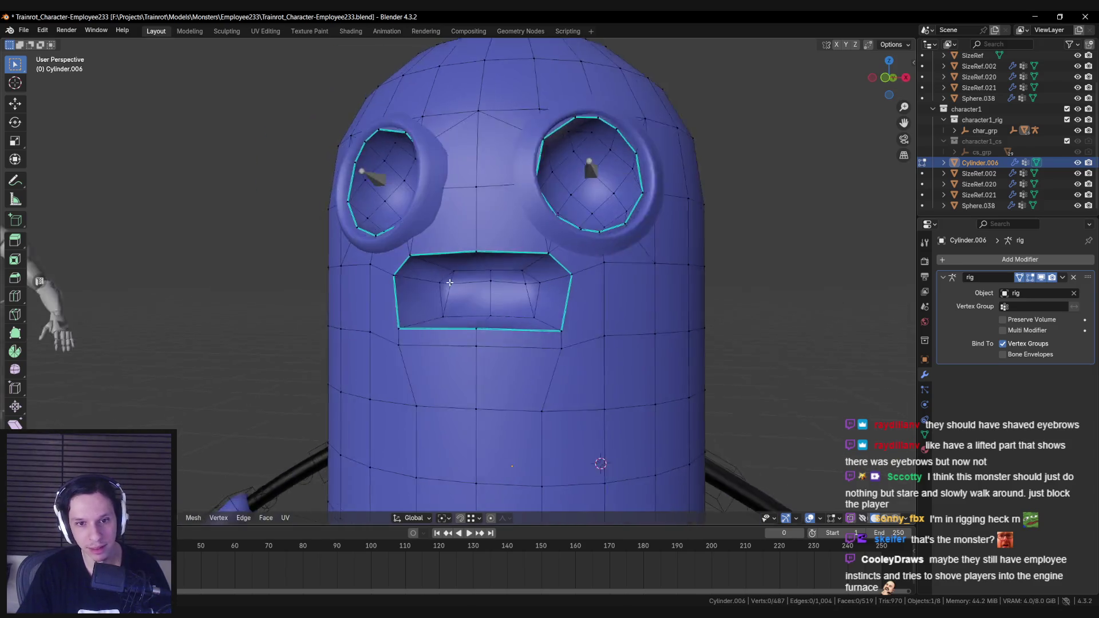
scroll(517, 283, "up", 3)
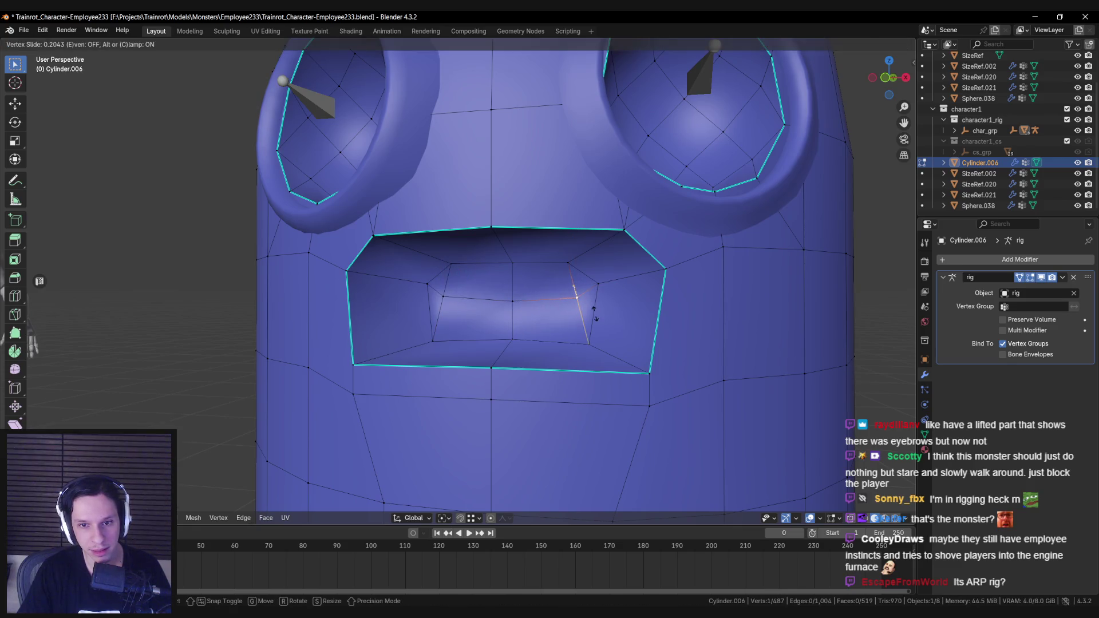
Push two inner mouth vertices back along Y to deepen the cavity.
mouse_move(543, 304)
middle_mouse_down()
mouse_move(492, 298)
mouse_move(531, 357)
mouse_move(516, 359)
middle_mouse_up()
left_click(486, 297)
scroll(486, 297, "up", 4)
key("alt+z")
left_click(509, 389, "shift")
key("alt+z")
left_click_drag(566, 337, 620, 342)
middle_click_drag(620, 341, 593, 280)
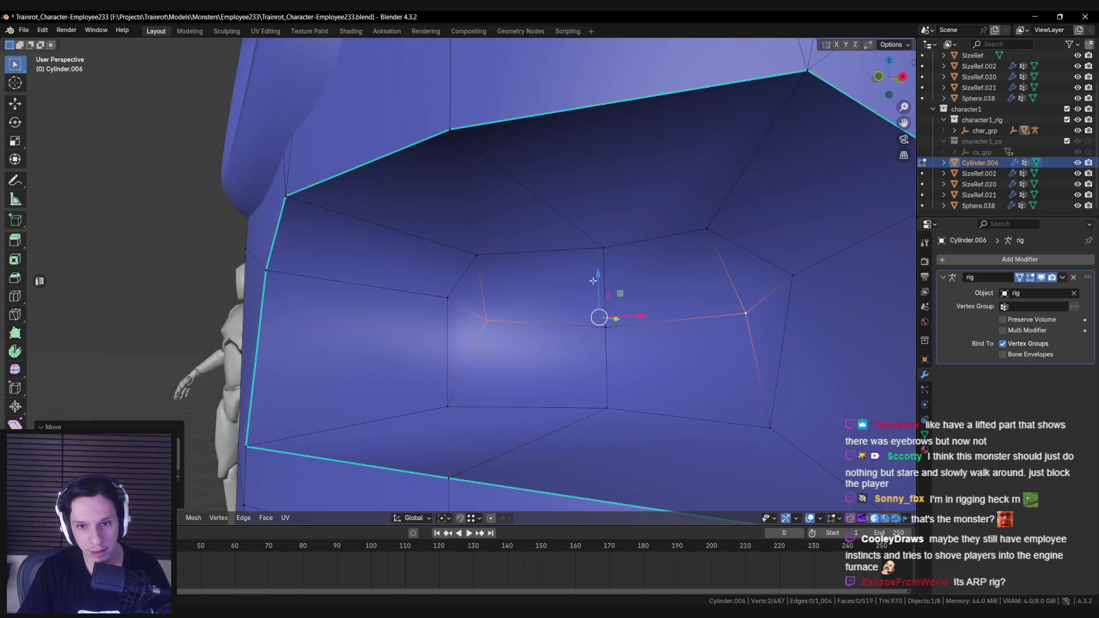
middle_click_drag(447, 296, 675, 278)
left_click(548, 263)
key("Tab")
scroll(543, 294, "down", 8)
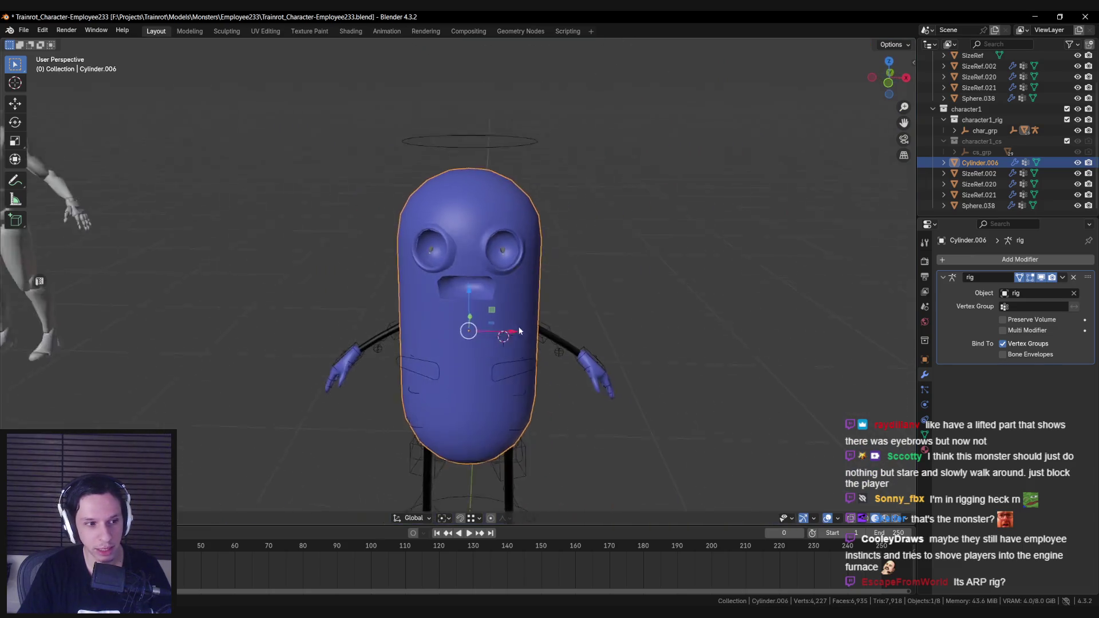
scroll(504, 332, "down", 2)
middle_click_drag(489, 335, 499, 300)
scroll(499, 300, "up", 5)
middle_click_drag(595, 312, 504, 317)
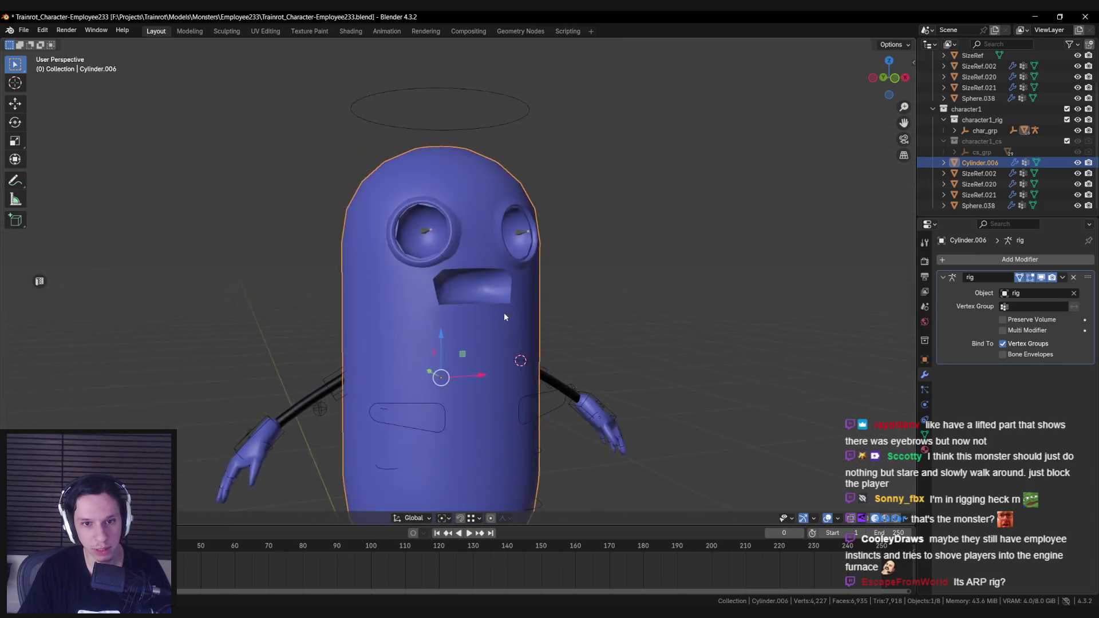
scroll(504, 317, "down", 3)
scroll(458, 275, "up", 3)
left_click(422, 235)
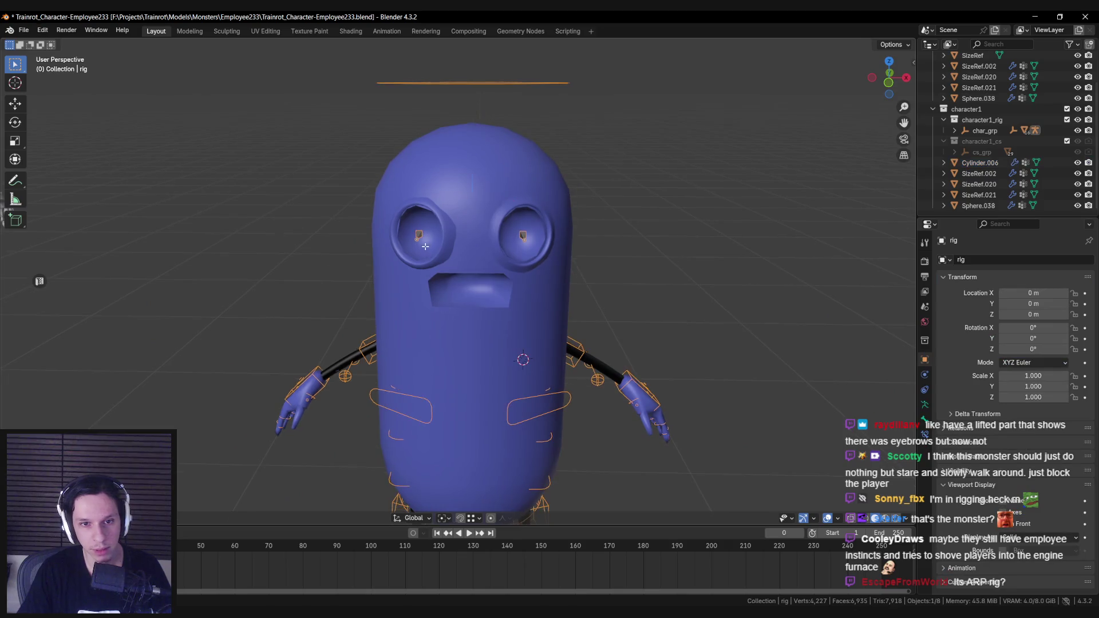
scroll(417, 235, "up", 1)
key("a")
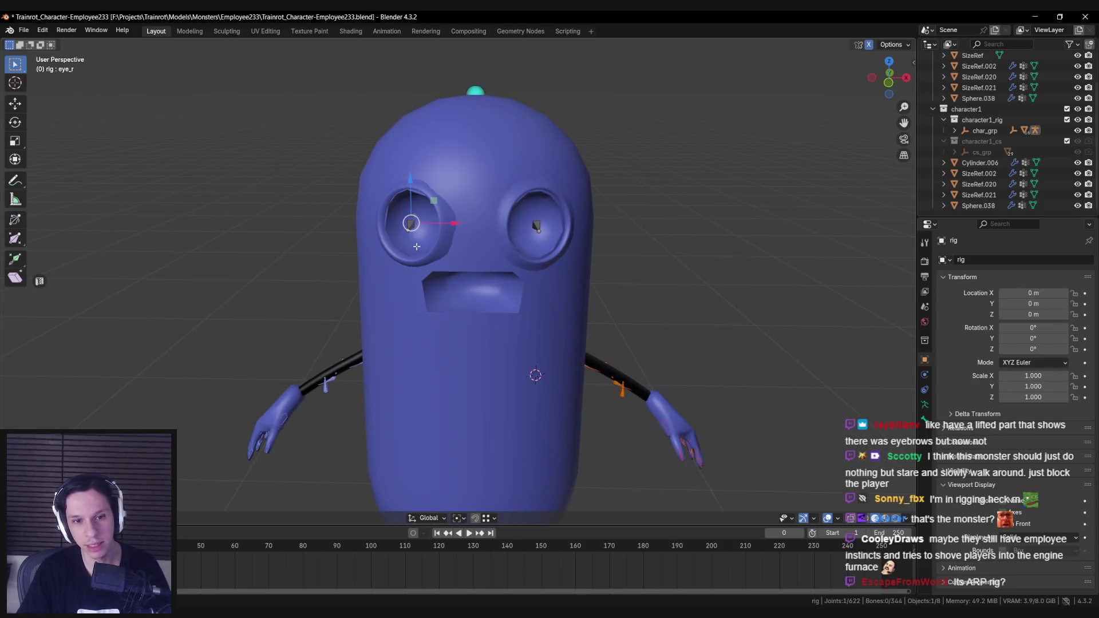
scroll(417, 249, "down", 1)
key("ctrl+Tab")
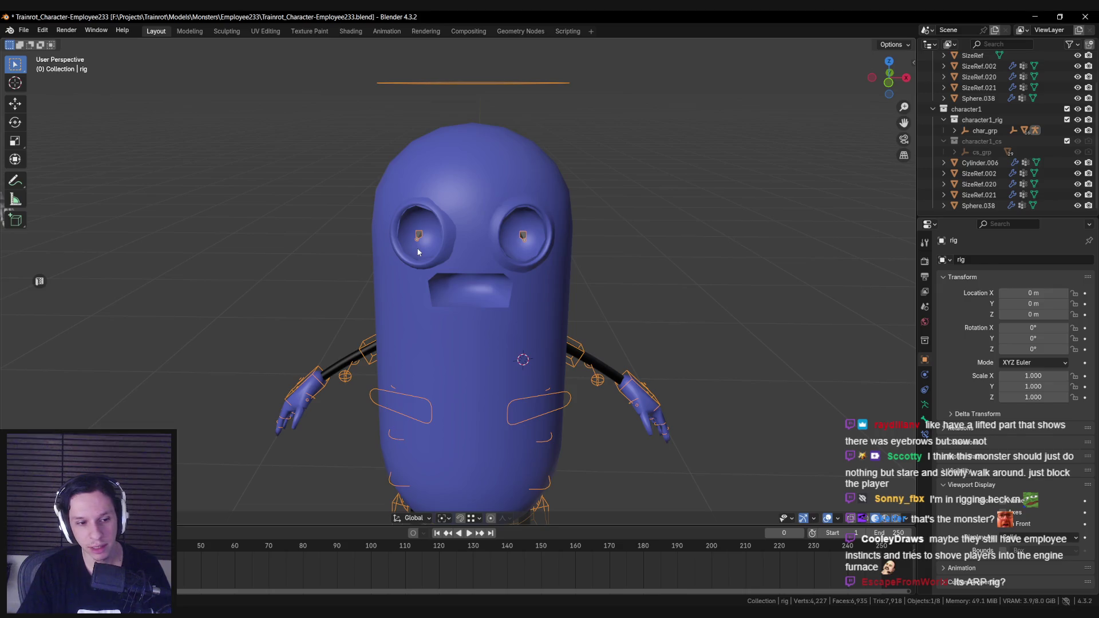
scroll(417, 250, "down", 5)
scroll(437, 276, "up", 4)
key("alt+a")
scroll(440, 295, "down", 4)
mouse_move(438, 297)
middle_mouse_down()
mouse_move(368, 307)
mouse_move(502, 290)
mouse_move(489, 274)
middle_mouse_up()
scroll(492, 304, "up", 5)
scroll(488, 275, "up", 3)
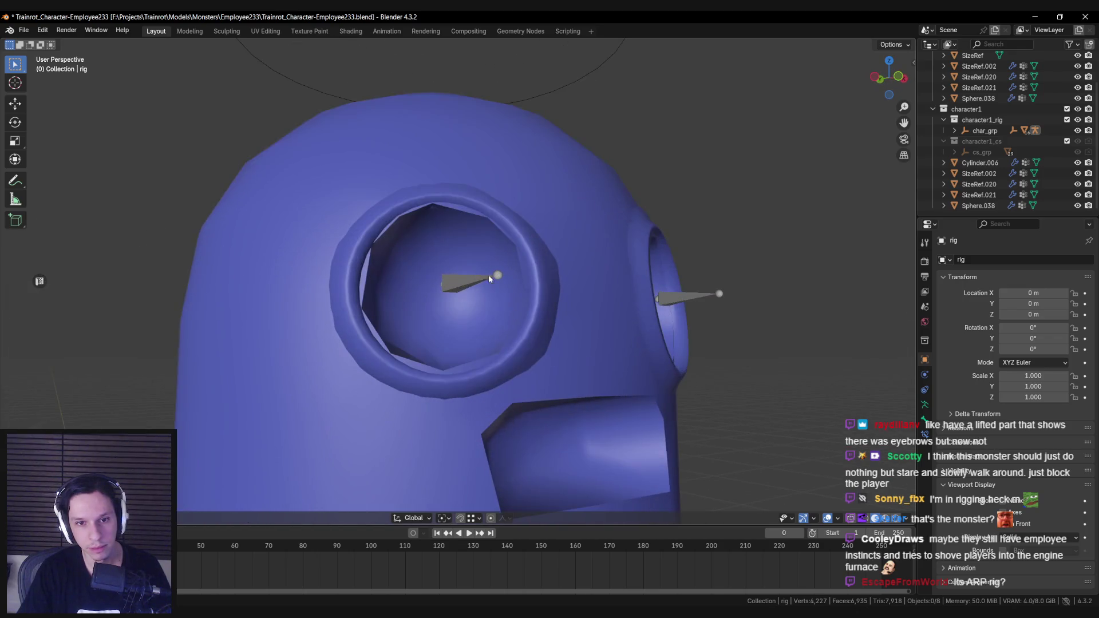
left_click(465, 230)
key("Tab")
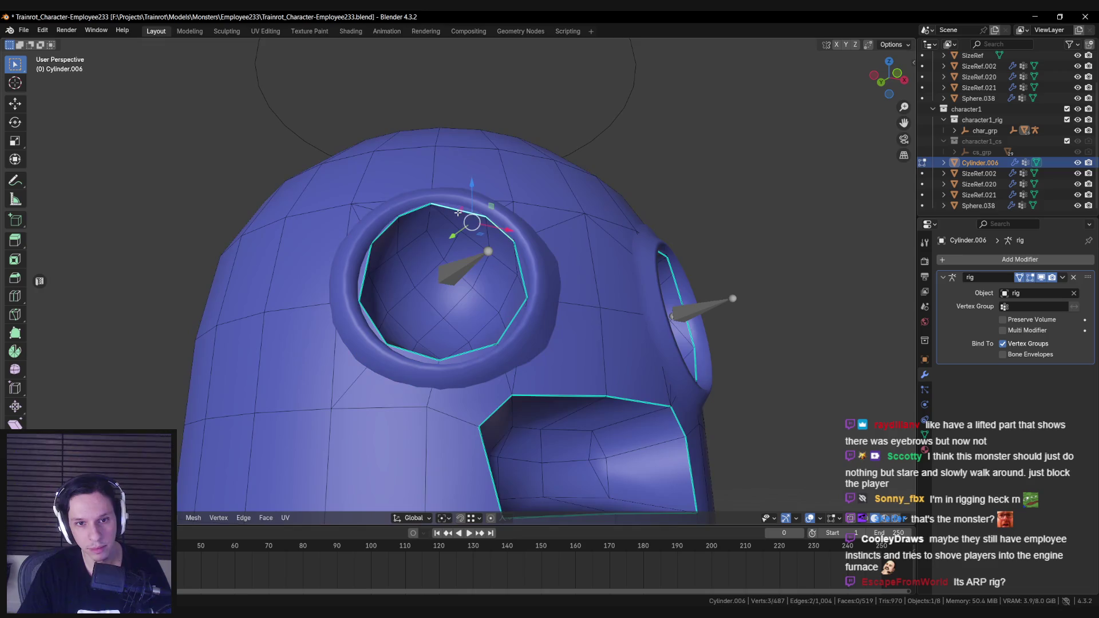
Scale up the first eye socket ring on Cylinder.006 by about 1.10.
scroll(435, 206, "up", 4)
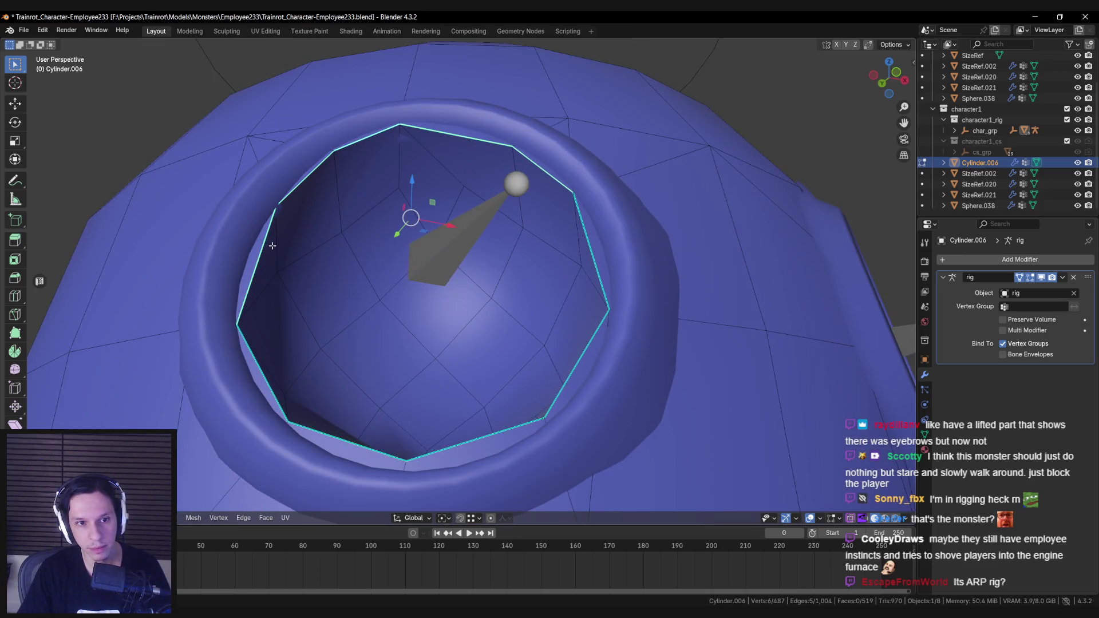
scroll(272, 246, "down", 4)
left_click(382, 387, "alt+shift")
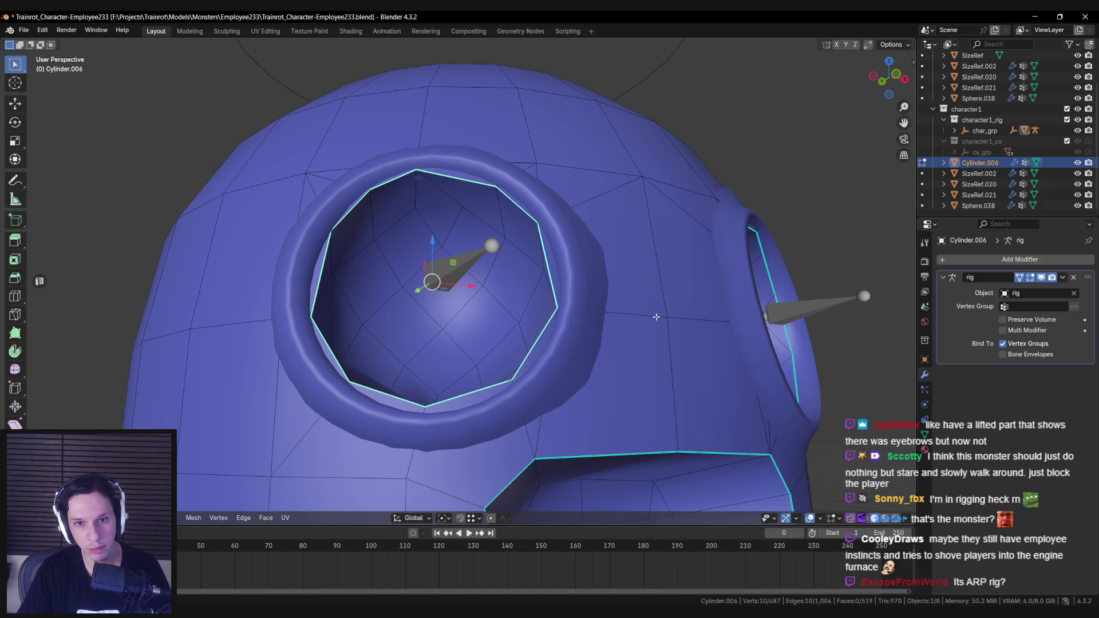
key("s")
left_click(678, 318)
mouse_move(678, 318)
middle_mouse_down()
mouse_move(689, 346)
mouse_move(490, 361)
mouse_move(559, 245)
middle_mouse_up()
Enlarge the other eye socket ring and shift it slightly along X.
key("Tab")
left_click(686, 349)
left_click(559, 245)
key("Tab")
scroll(433, 288, "up", 3)
scroll(433, 289, "up", 2)
key("alt+a")
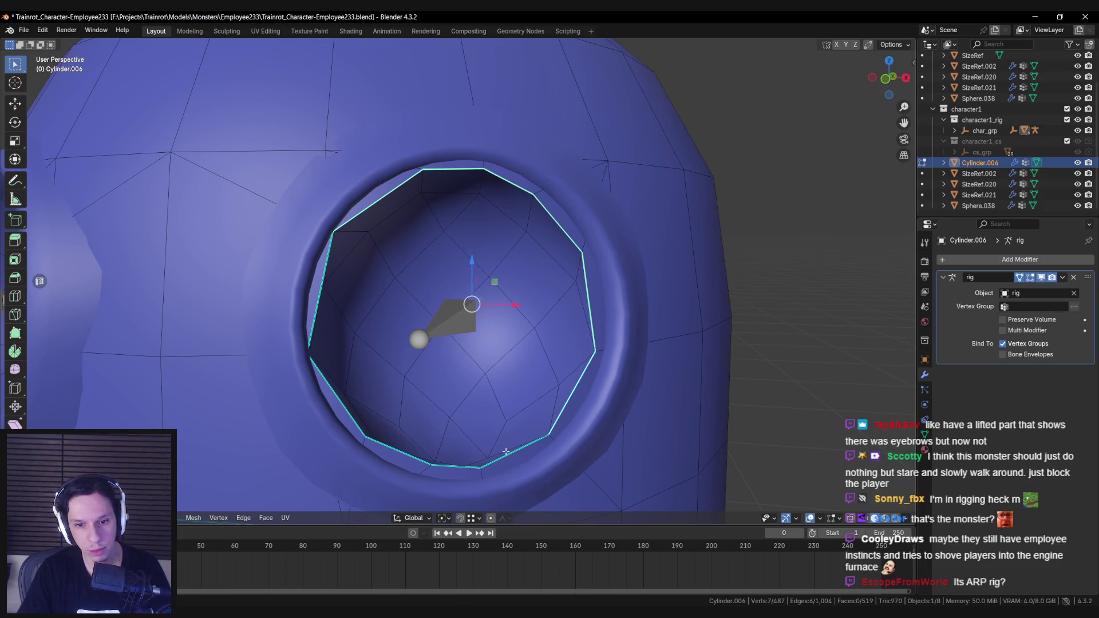
middle_click_drag(499, 460, 486, 486)
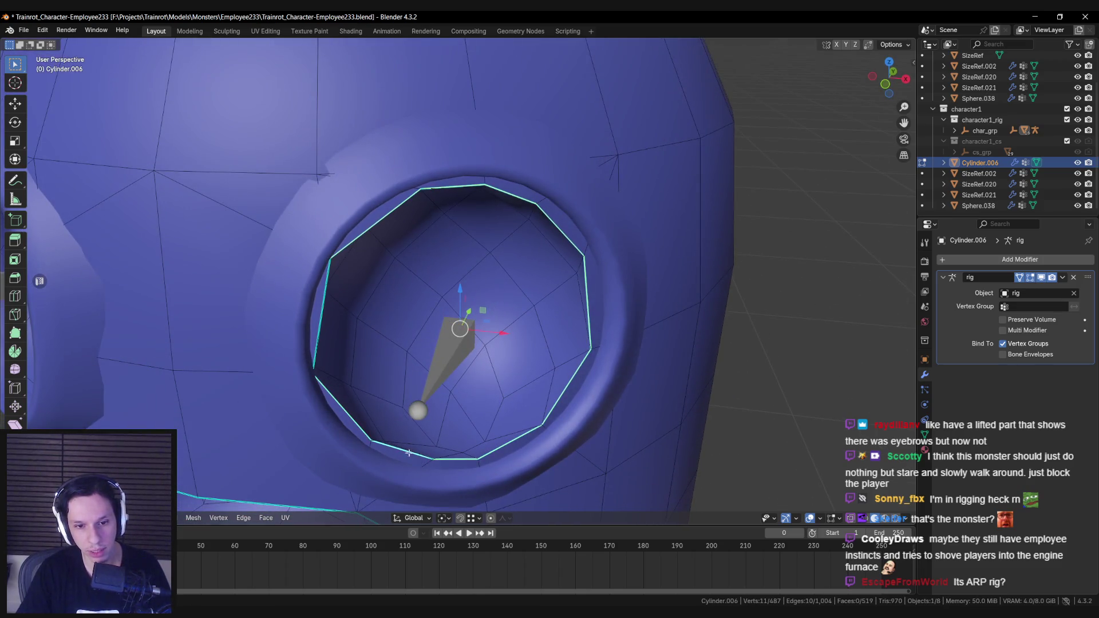
middle_click_drag(529, 391, 696, 359)
key("s")
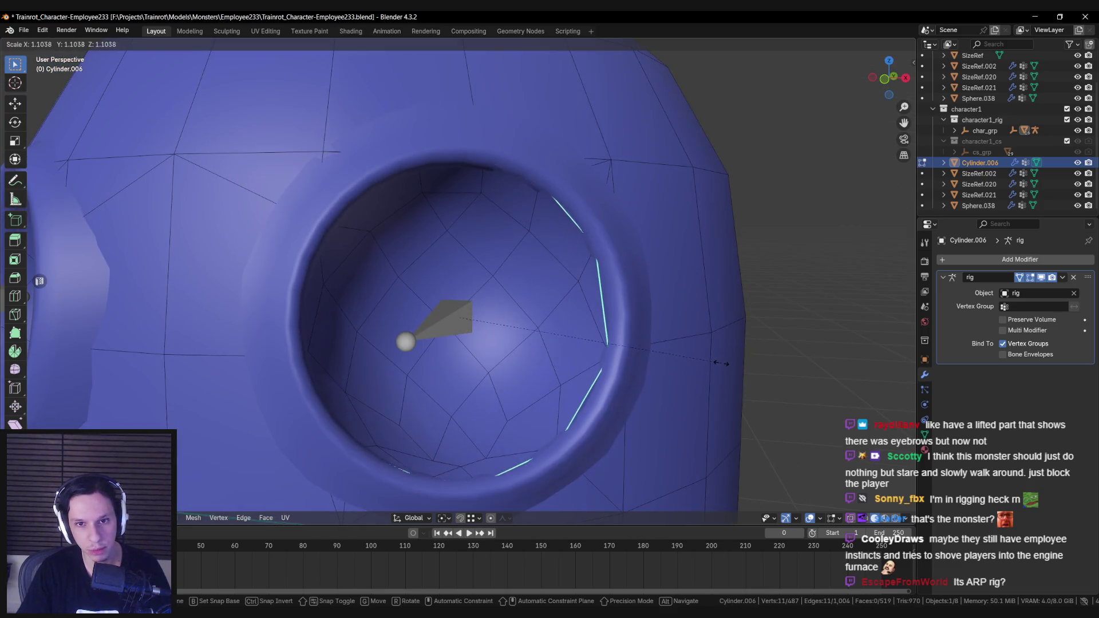
left_click(724, 363)
left_click_drag(495, 320, 503, 319)
Undo the X shift, leave mesh editing and deselect everything.
key("ctrl+z")
scroll(523, 317, "down", 5)
scroll(530, 292, "up", 2)
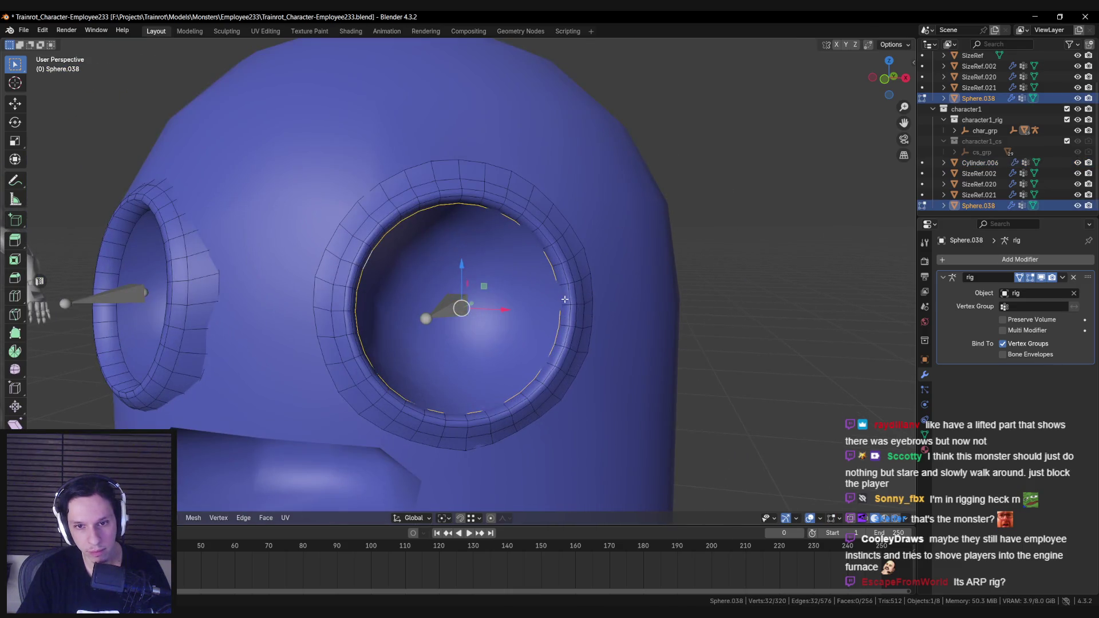
key("Tab")
scroll(607, 311, "down", 6)
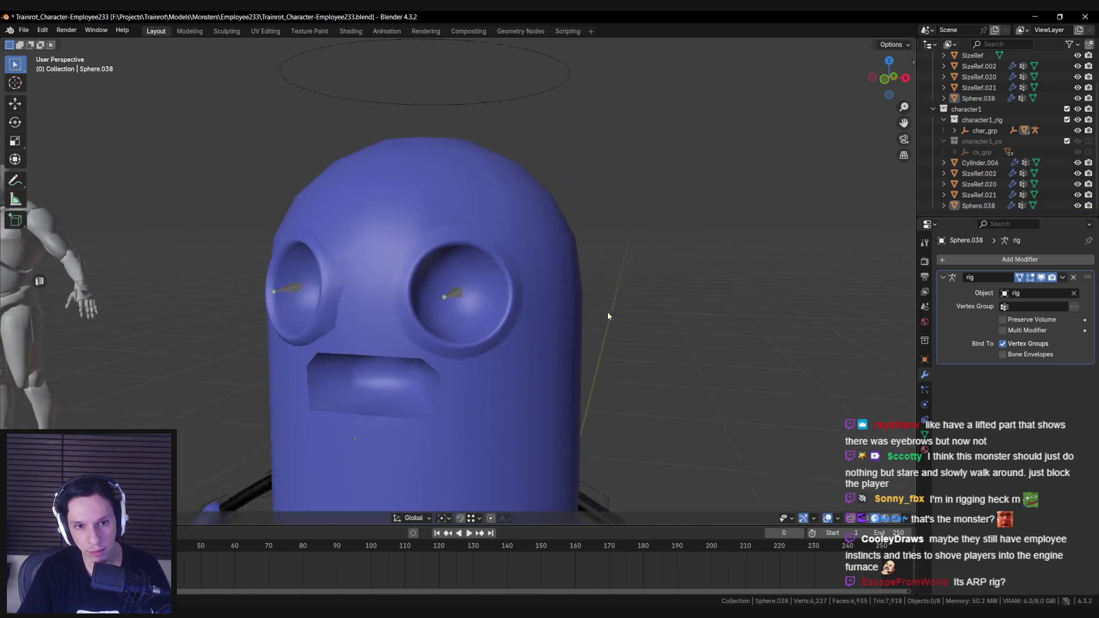
left_click(606, 312)
scroll(485, 331, "down", 2)
Frame the face from the front and select the eye mesh Sphere.038.
mouse_move(493, 331)
middle_mouse_down()
mouse_move(513, 300)
mouse_move(554, 305)
middle_mouse_up()
scroll(521, 299, "down", 3)
key("KP_1")
scroll(514, 297, "up", 4)
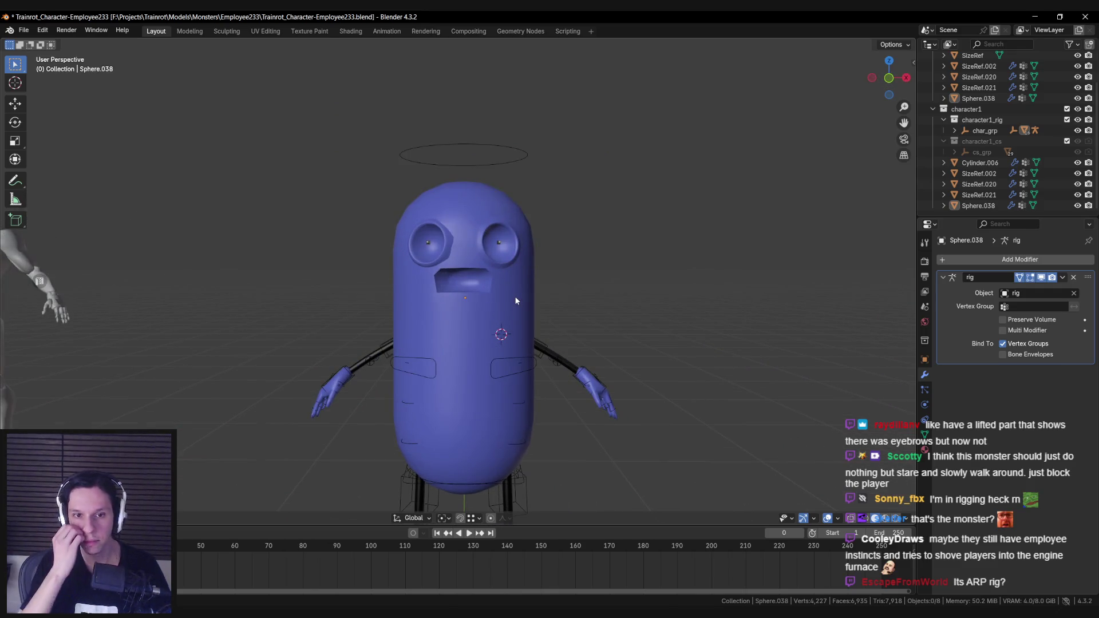
scroll(515, 299, "up", 3)
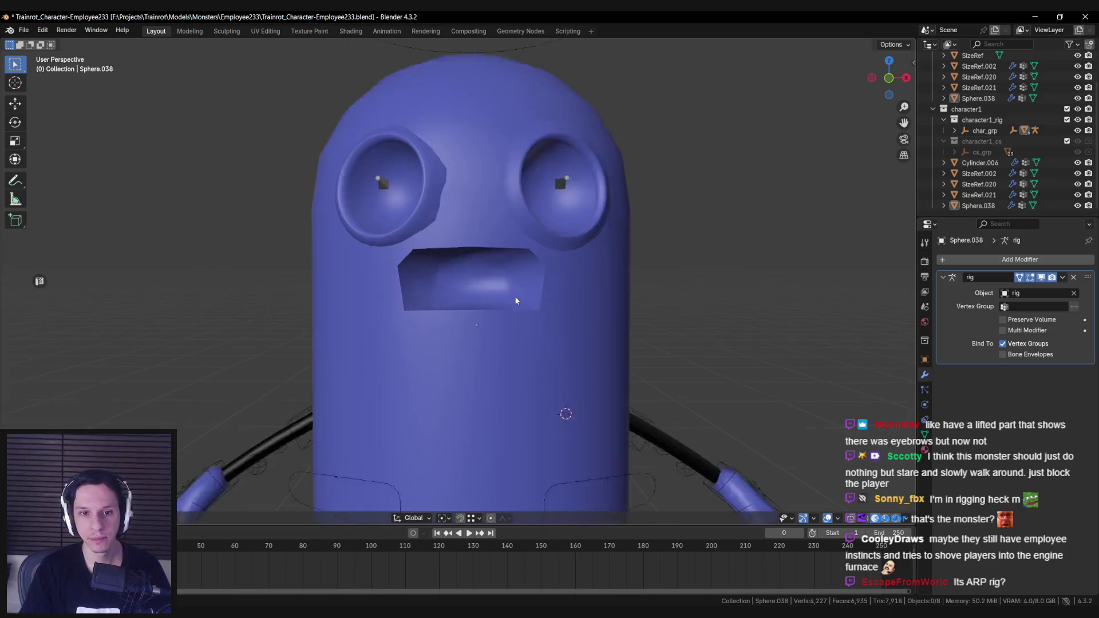
middle_click_drag(515, 299, 461, 241)
scroll(461, 240, "up", 2)
left_click(384, 207)
middle_click_drag(383, 222, 378, 233)
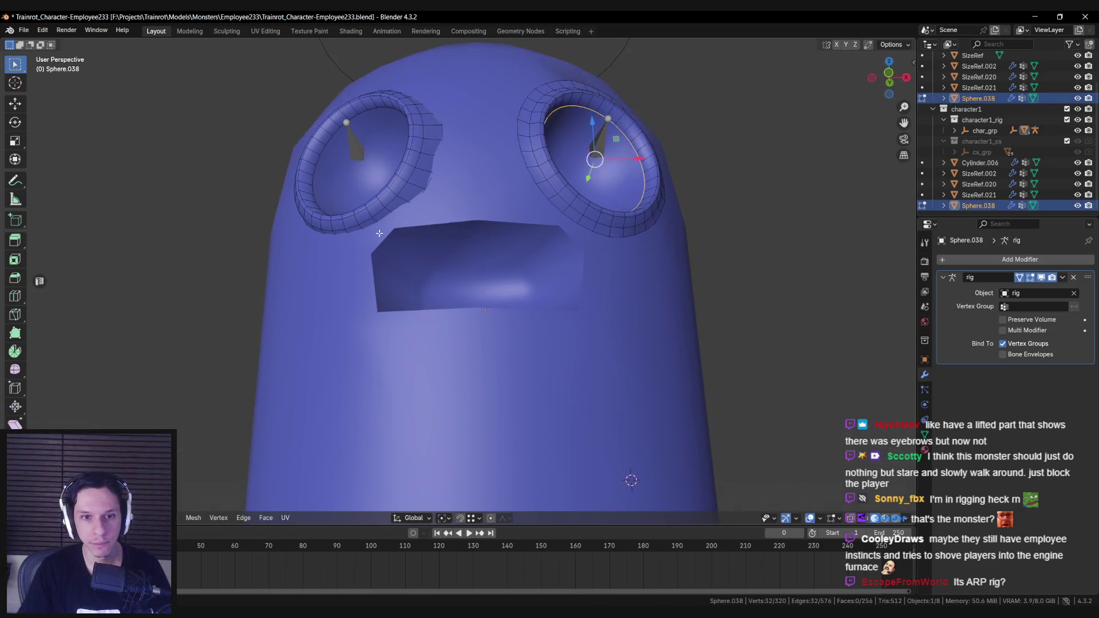
Inspect the eye rings in see-through wireframe, then return to solid shading.
key("shift+z")
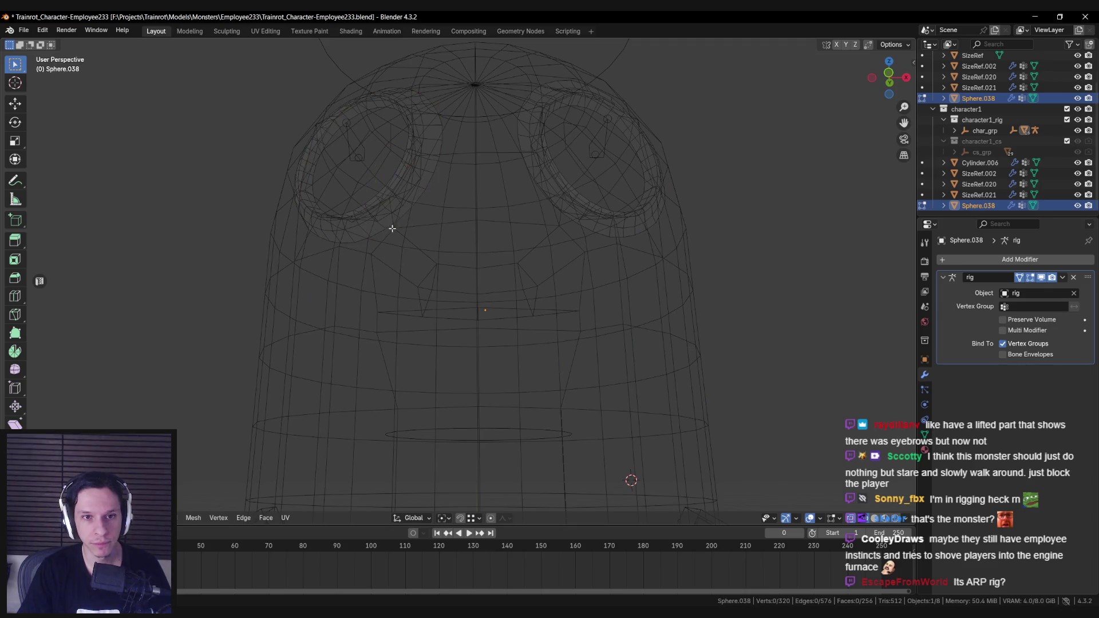
key("shift+z")
left_click(418, 217, "alt")
left_click(418, 204, "alt")
key("shift+z")
mouse_move(418, 205)
middle_mouse_down()
mouse_move(486, 258)
mouse_move(412, 269)
mouse_move(393, 181)
mouse_move(461, 184)
mouse_move(510, 288)
mouse_move(550, 284)
mouse_move(434, 283)
mouse_move(448, 294)
mouse_move(443, 273)
middle_mouse_up()
key("shift+z")
key("Tab")
scroll(510, 288, "down", 8)
Select the mouth opening edge on Cylinder.006 and slide a vertex along it.
left_click(496, 314)
key("Tab")
scroll(488, 304, "up", 6)
left_click(458, 323, "alt")
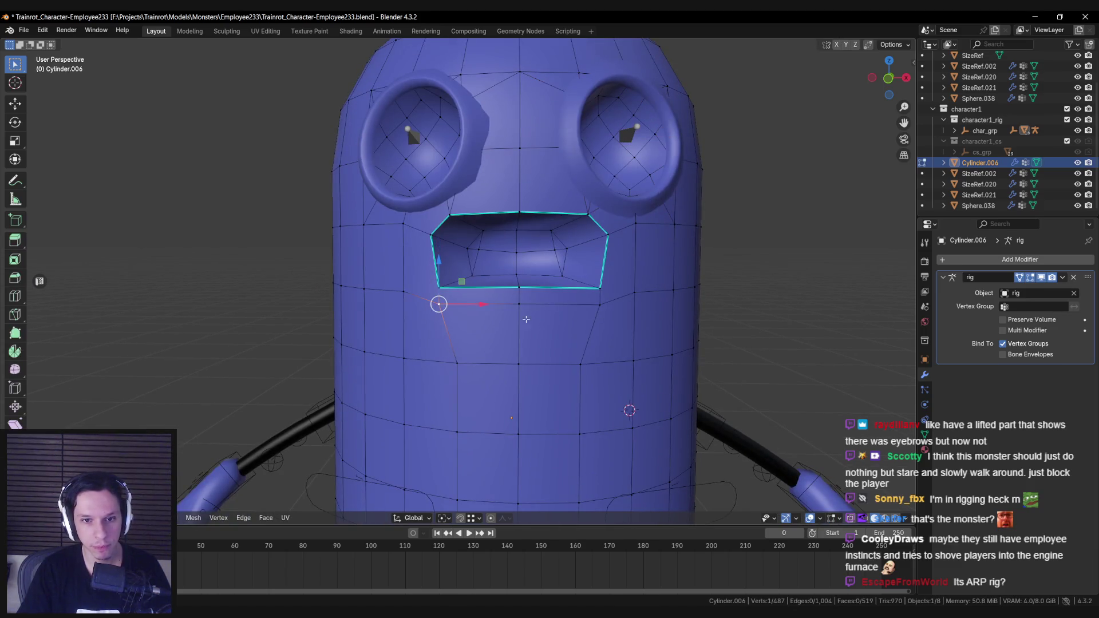
key("shift+v")
middle_click_drag(667, 317, 625, 319)
Push a mouth-side vertex back along Y and exit mesh editing.
left_click(482, 300)
key("g")
key("y")
left_click(474, 300)
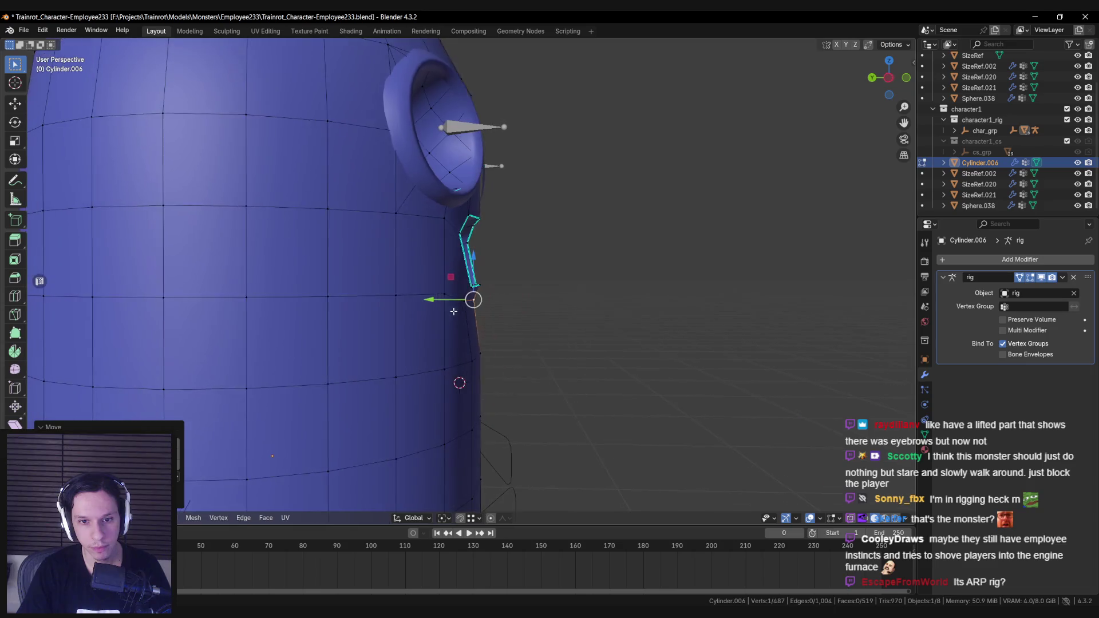
key("Tab")
scroll(455, 311, "down", 5)
mouse_move(455, 310)
middle_mouse_down()
mouse_move(272, 310)
mouse_move(401, 319)
mouse_move(535, 309)
middle_mouse_up()
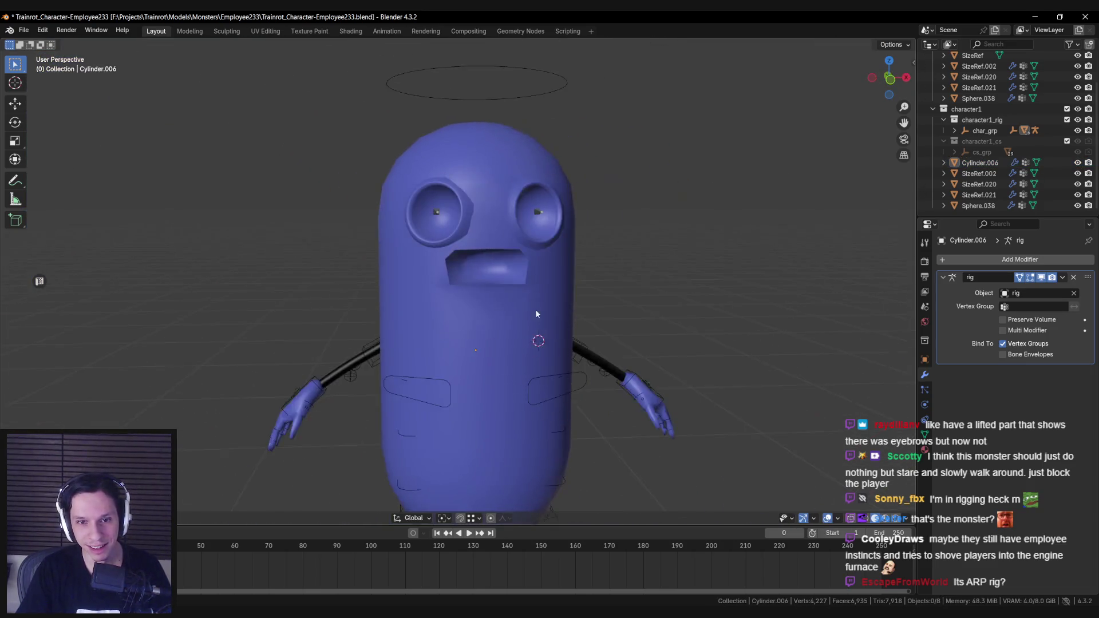
Select an edge at the top of the mouth and check the mouth loop.
key("Tab")
scroll(535, 309, "up", 4)
scroll(493, 284, "down", 5)
scroll(503, 270, "up", 5)
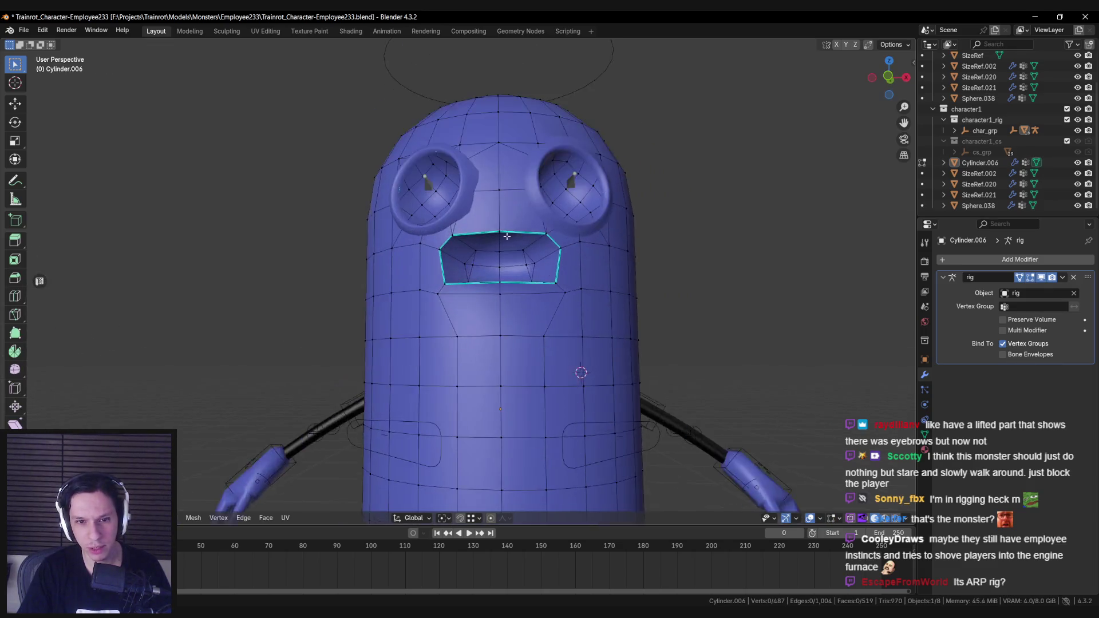
left_click(522, 222)
key("Tab")
scroll(504, 270, "down", 6)
mouse_move(479, 245)
middle_mouse_down()
mouse_move(452, 246)
mouse_move(504, 270)
middle_mouse_up()
key("Tab")
scroll(503, 275, "up", 6)
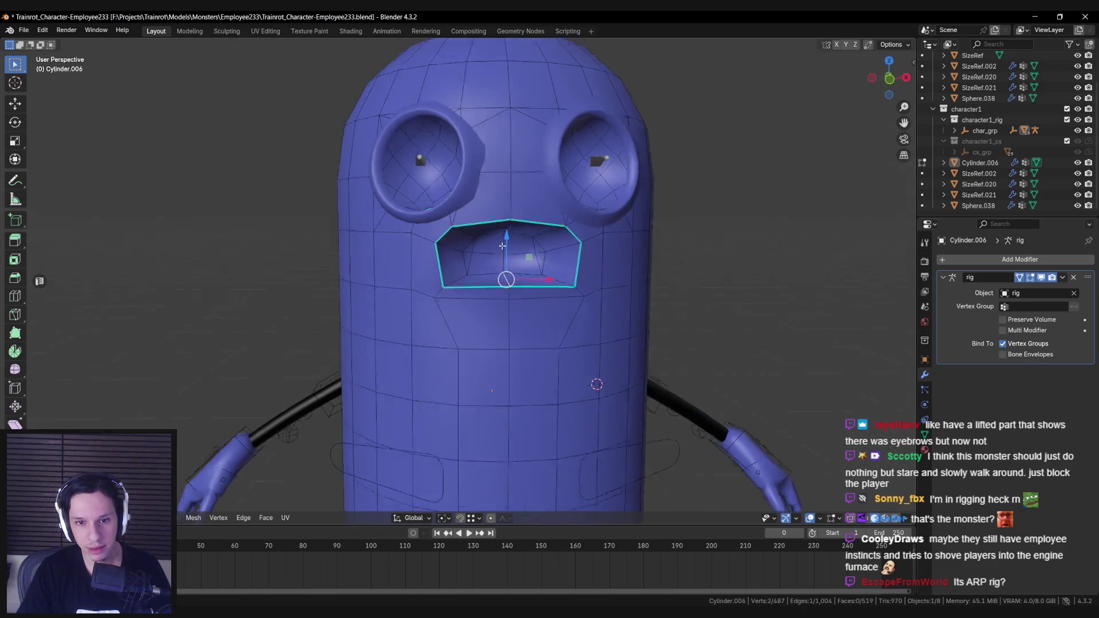
scroll(505, 255, "down", 6)
key("Tab")
mouse_move(505, 255)
middle_mouse_down()
mouse_move(405, 316)
mouse_move(490, 318)
mouse_move(508, 297)
middle_mouse_up()
Save the Blender file.
key("ctrl+s")
scroll(489, 318, "down", 2)
scroll(502, 297, "up", 6)
scroll(501, 297, "down", 3)
Edge-slide the mouth loop inward.
key("Tab")
mouse_move(421, 319)
middle_mouse_down()
mouse_move(491, 294)
mouse_move(441, 303)
mouse_move(459, 273)
middle_mouse_up()
scroll(490, 294, "up", 5)
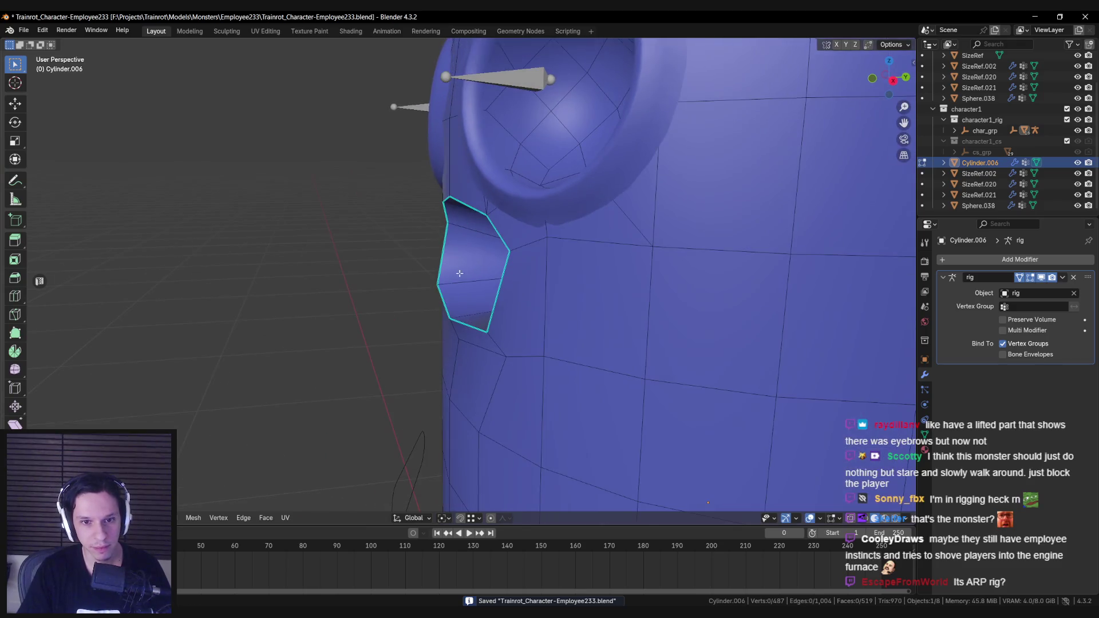
left_click(436, 293)
middle_click_drag(436, 292, 474, 186)
Flatten the mouth loop to 0.785 along Z and return to Object Mode.
key("s")
key("z")
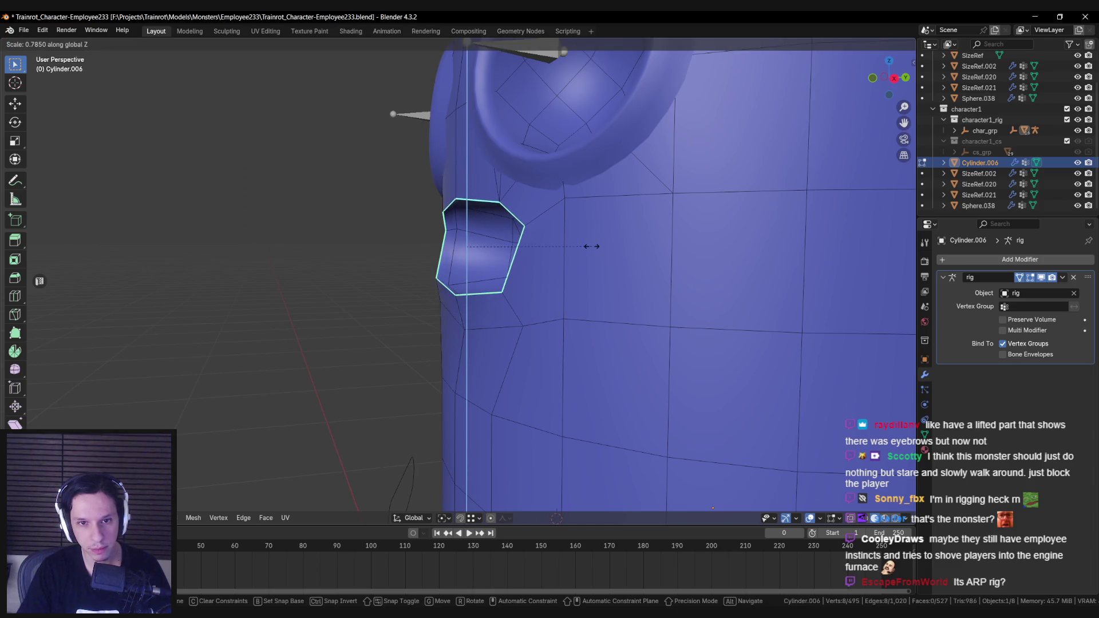
left_click(591, 246)
scroll(591, 247, "down", 5)
mouse_move(591, 246)
middle_mouse_down()
mouse_move(623, 263)
mouse_move(458, 387)
middle_mouse_up()
scroll(538, 332, "up", 4)
key("alt+a")
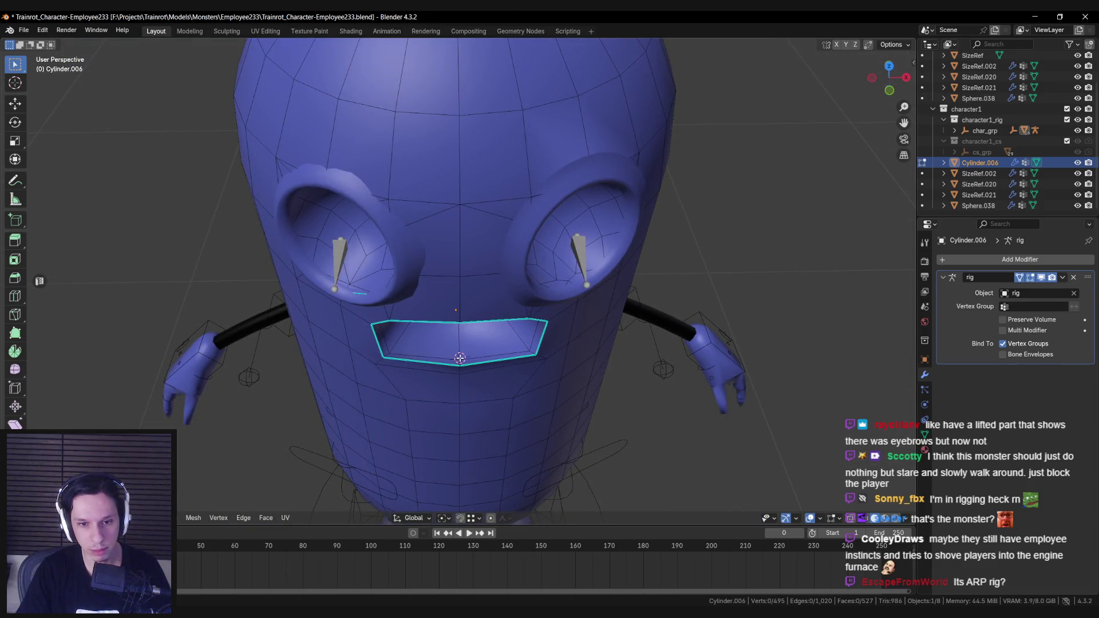
scroll(467, 353, "down", 4)
key("Tab")
middle_click_drag(466, 353, 469, 352)
scroll(469, 351, "up", 2)
scroll(461, 327, "up", 3)
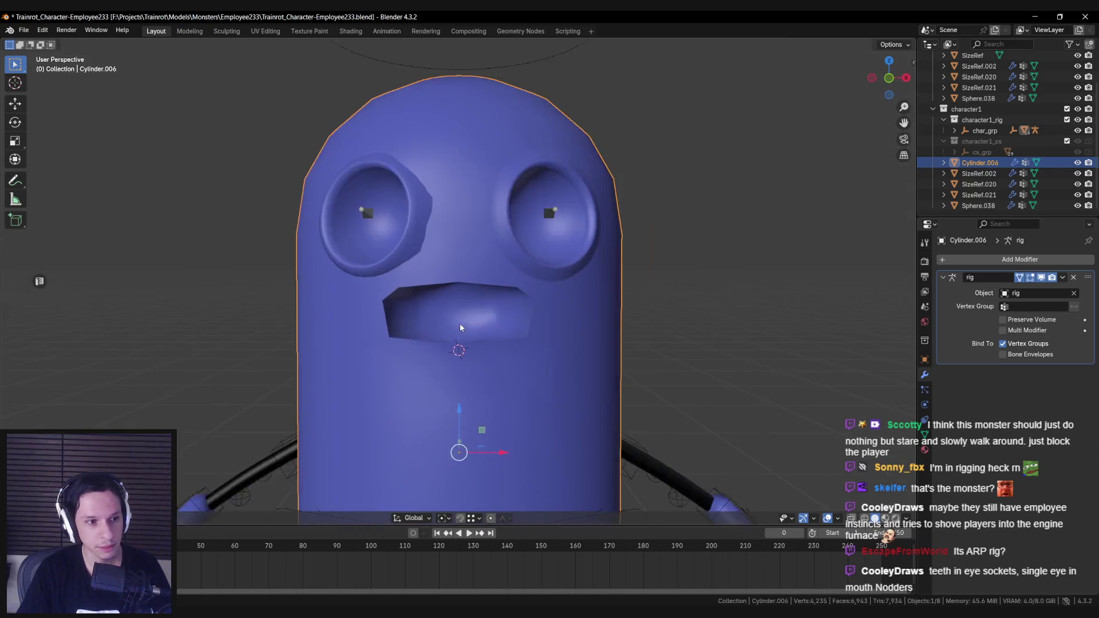
scroll(460, 327, "down", 5)
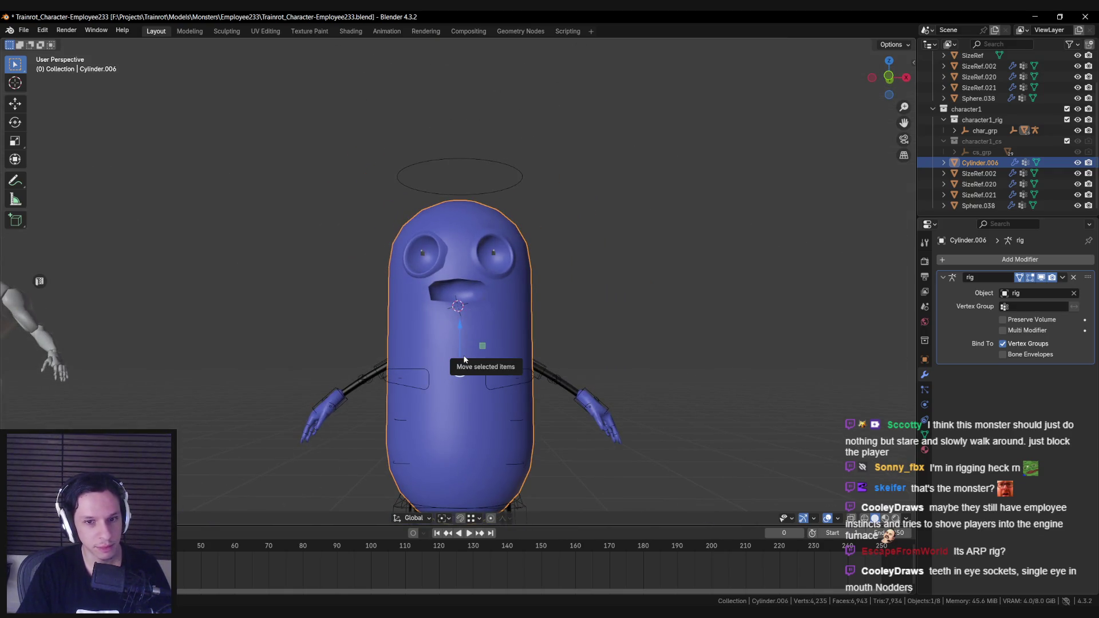
scroll(452, 352, "down", 2)
scroll(445, 345, "up", 4)
scroll(438, 347, "down", 1)
scroll(432, 352, "down", 3)
left_click(321, 333)
scroll(321, 333, "up", 4)
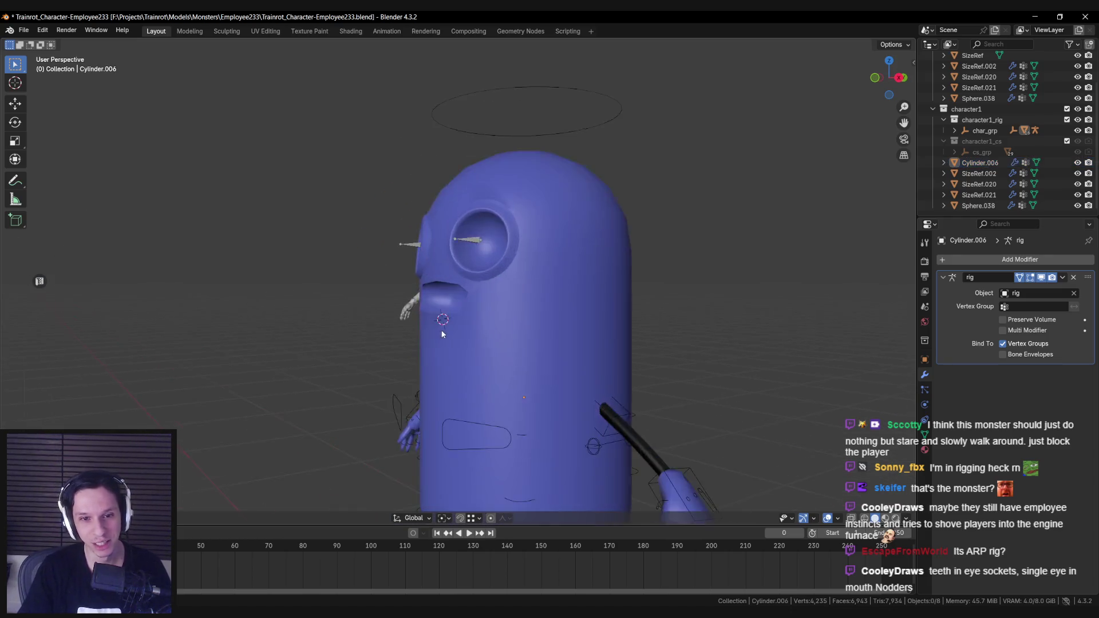
scroll(516, 356, "down", 2)
scroll(441, 342, "down", 3)
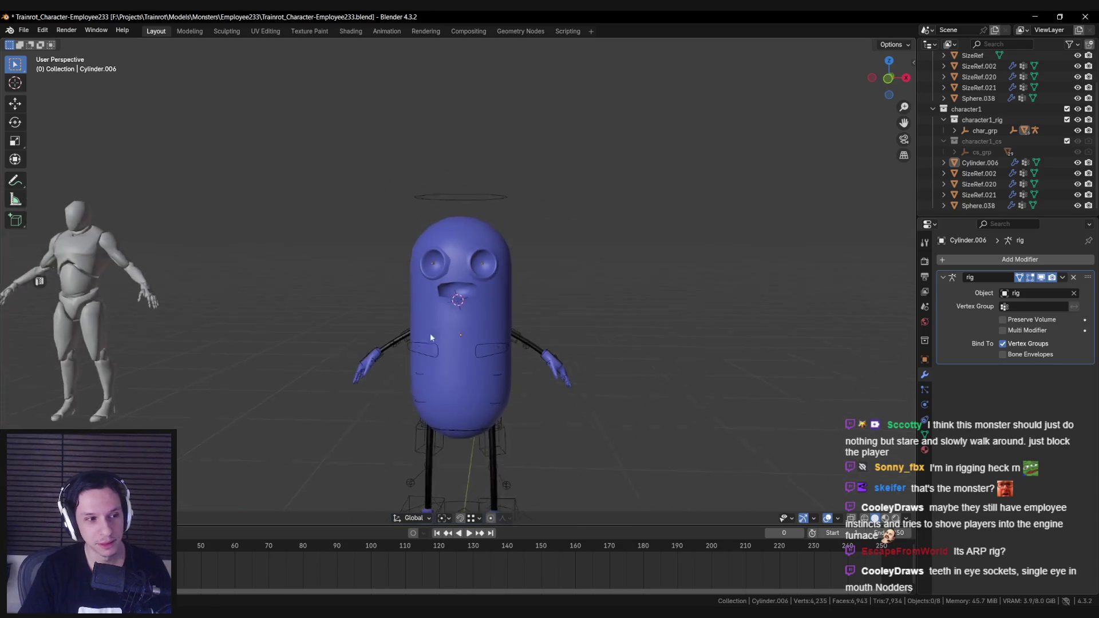
scroll(434, 325, "up", 4)
scroll(434, 324, "down", 3)
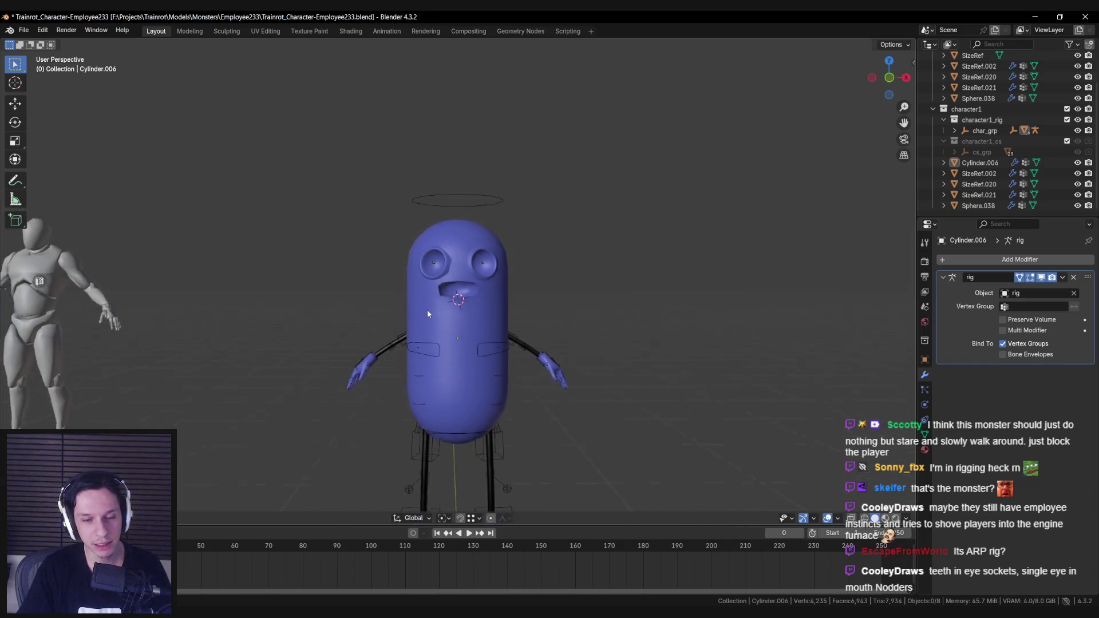
scroll(427, 311, "up", 4)
mouse_move(427, 300)
middle_mouse_down()
mouse_move(316, 299)
mouse_move(438, 310)
mouse_move(526, 338)
mouse_move(472, 339)
middle_mouse_up()
scroll(437, 310, "down", 5)
scroll(529, 342, "up", 3)
scroll(470, 322, "up", 3)
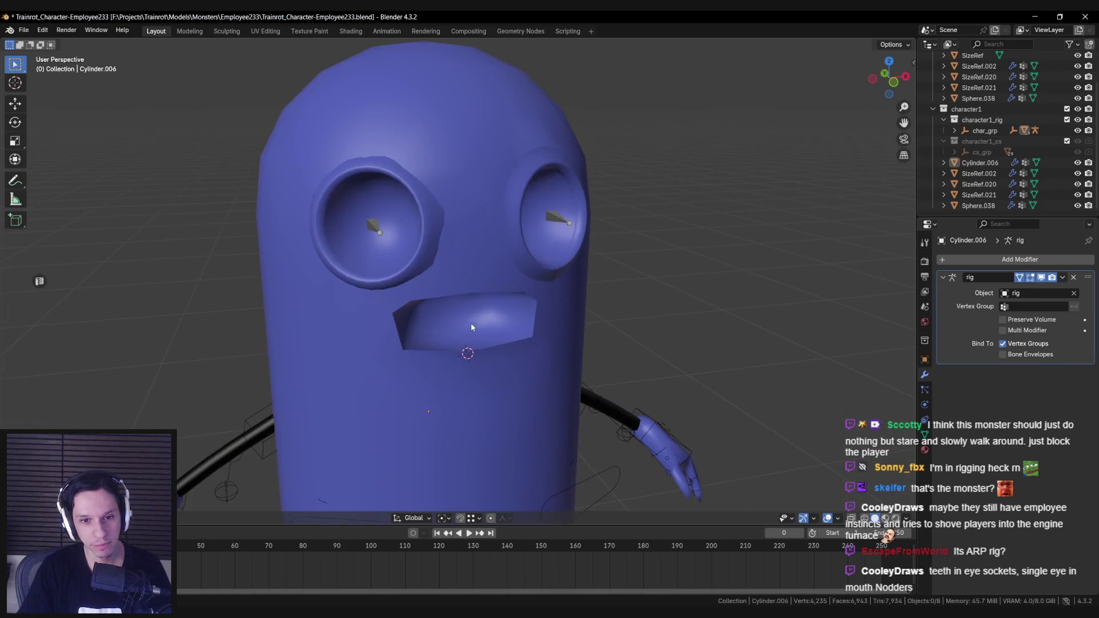
scroll(483, 327, "down", 1)
left_click(462, 314)
key("Tab")
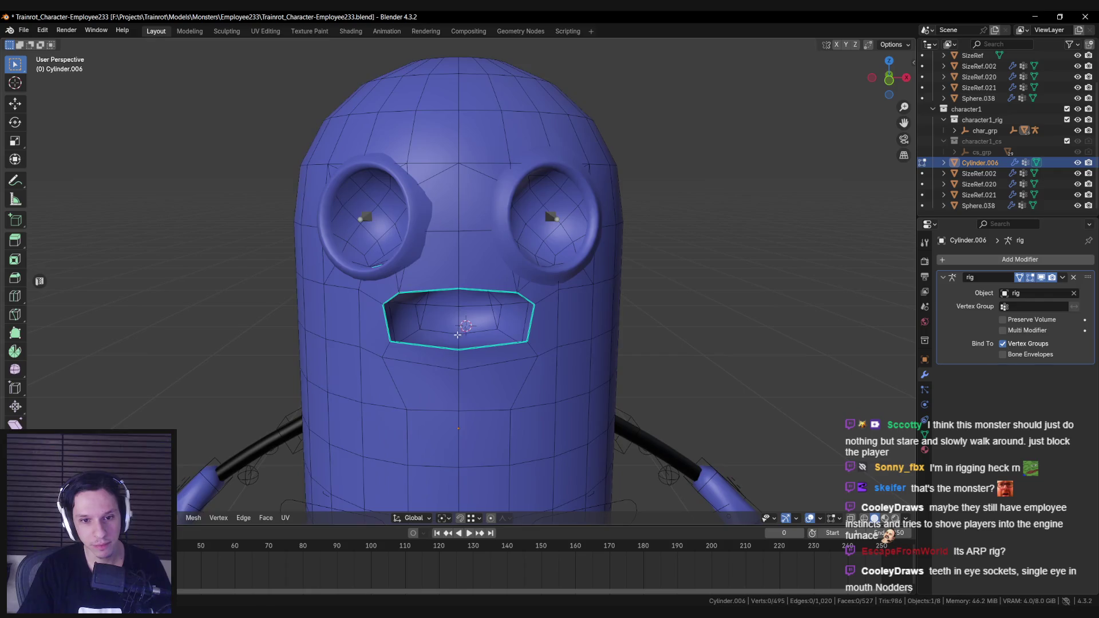
key("Tab")
scroll(458, 335, "down", 5)
middle_click_drag(457, 334, 411, 326)
scroll(410, 327, "up", 5)
key("shift+a")
left_click(469, 318)
Shrink the new cube into a small box and narrow it along X.
key("s")
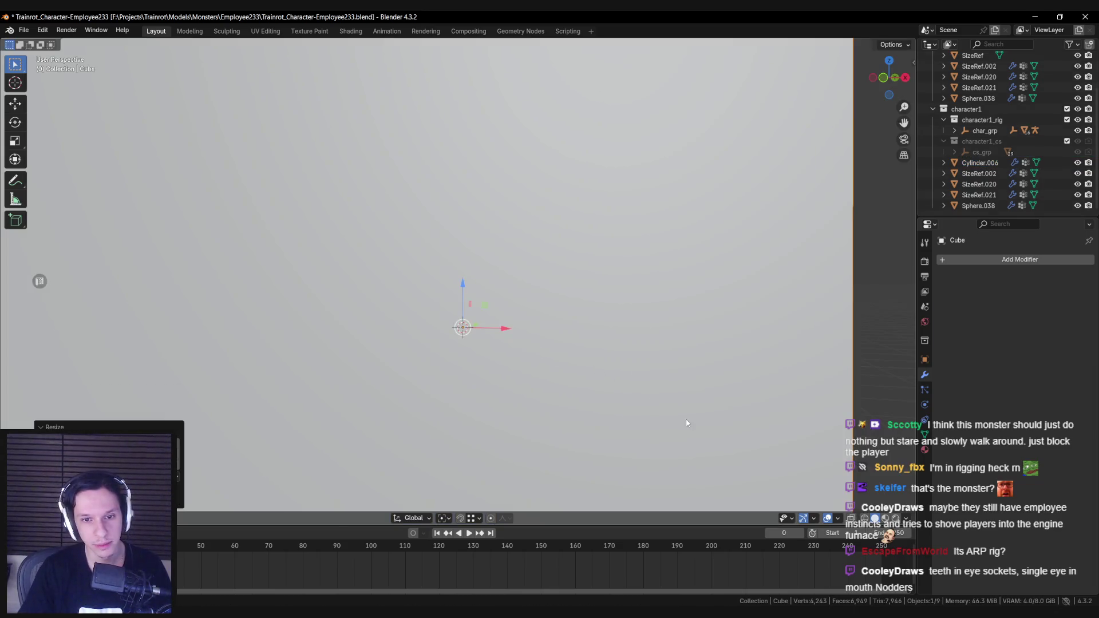
left_click(522, 376)
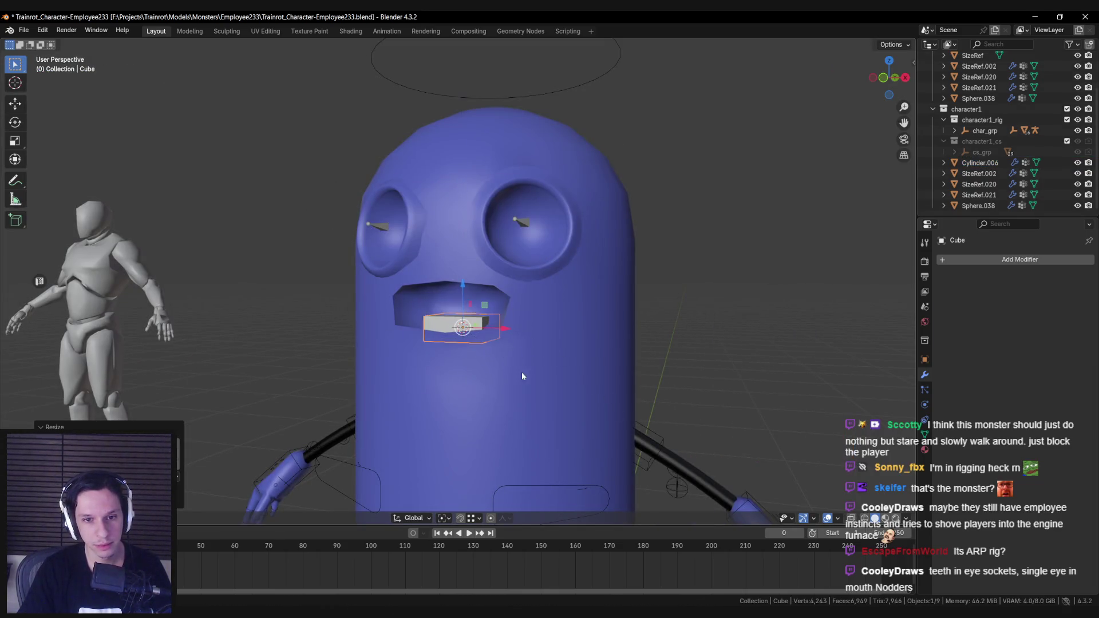
key("x")
mouse_move(509, 352)
middle_mouse_down("alt")
mouse_move(623, 393)
mouse_move(532, 351)
middle_mouse_up("alt")
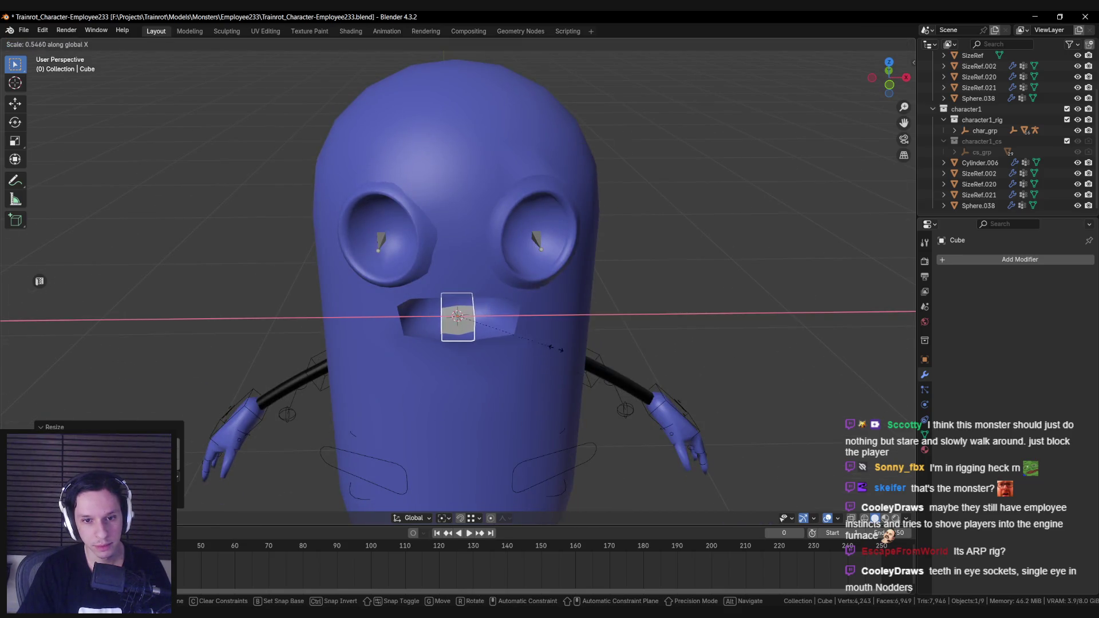
left_click(602, 356)
scroll(462, 280, "up", 3)
Raise the cube vertically and push it forward into the monster's mouth.
key("g")
key("z")
mouse_move(456, 279)
middle_mouse_down("alt")
mouse_move(426, 343)
mouse_move(533, 349)
mouse_move(620, 372)
middle_mouse_up("alt")
key("y")
left_click(425, 343)
key("g")
key("y")
left_click(620, 372)
Narrow the cube further along X and set its front-back depth in the mouth.
key("s")
key("x")
left_click(550, 370)
mouse_move(458, 350)
middle_mouse_down()
mouse_move(572, 339)
mouse_move(559, 334)
mouse_move(515, 338)
mouse_move(605, 368)
mouse_move(561, 338)
middle_mouse_up()
key("g")
key("y")
left_click(604, 337)
Flatten the cube along Z and reposition it front-back.
key("s")
key("z")
left_click(598, 359)
key("g")
key("y")
left_click(543, 321)
Move the cube's front end into place, keeping it out of sideways motion.
key("x")
key("x")
key("shift+x")
mouse_move(567, 341)
middle_mouse_down("alt")
mouse_move(509, 324)
mouse_move(567, 371)
middle_mouse_up("alt")
left_click(509, 322)
key("alt+a")
middle_click_drag(485, 312, 538, 334, "alt")
left_click(547, 340)
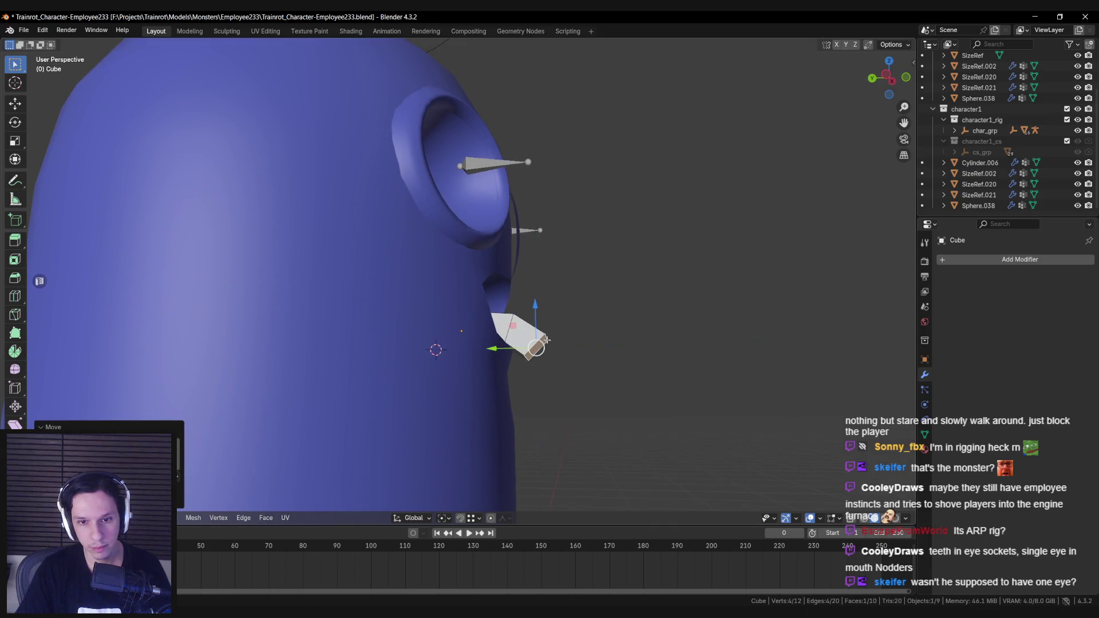
Extrude the tongue downward, tilt the new section, and position its end.
left_click(584, 396)
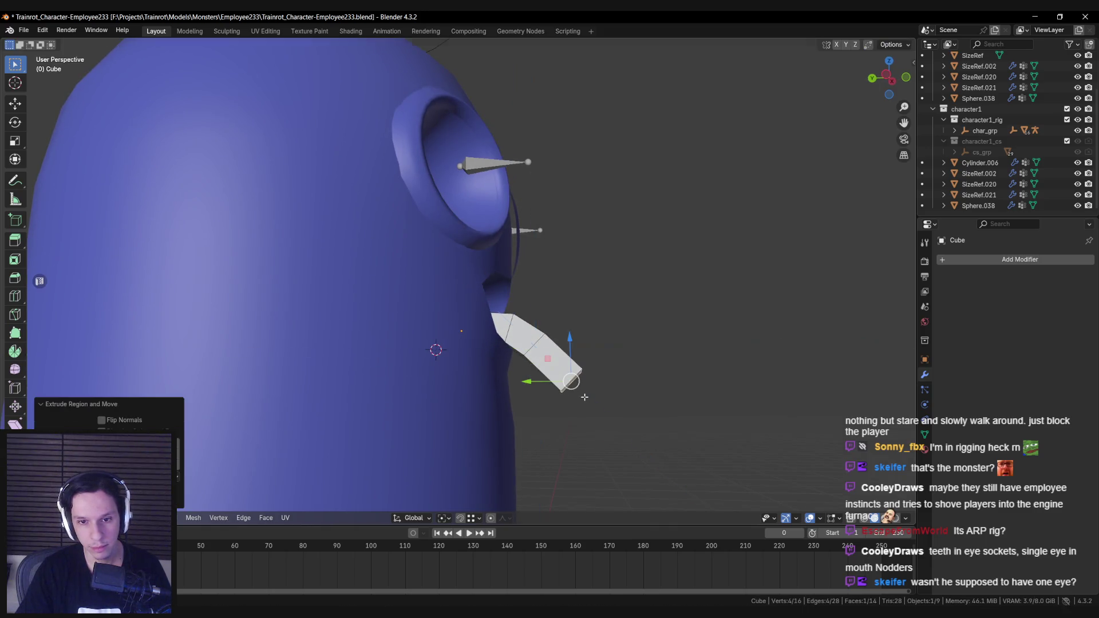
left_click(587, 445)
key("g")
key("shift+x")
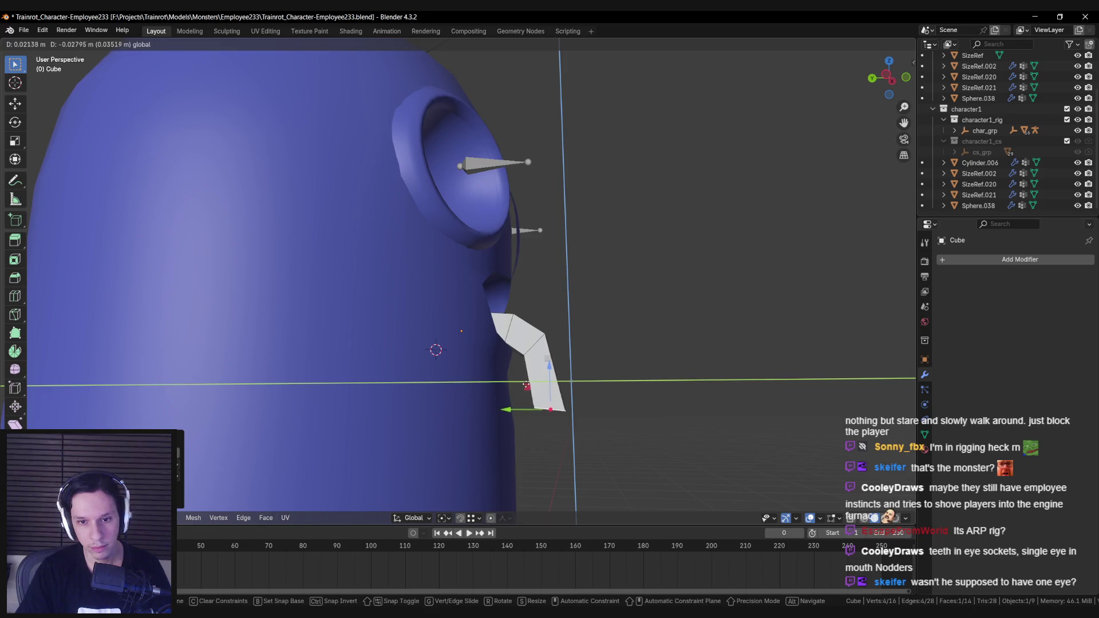
left_click(526, 385)
Reposition the tongue's end and narrow its bottom end along X.
mouse_move(526, 384)
middle_mouse_down()
mouse_move(510, 390)
mouse_move(544, 387)
mouse_move(522, 385)
mouse_move(536, 407)
mouse_move(464, 359)
middle_mouse_up()
key("g")
key("shift+x")
left_click(524, 401)
key("s")
key("x")
left_click(535, 407)
Narrow the tongue's middle loop along X.
left_click(452, 376, "alt")
key("s")
key("x")
left_click(529, 386)
Thin the tongue end in height and flatten it front-back.
middle_click_drag(559, 373, 669, 406)
key("s")
key("z")
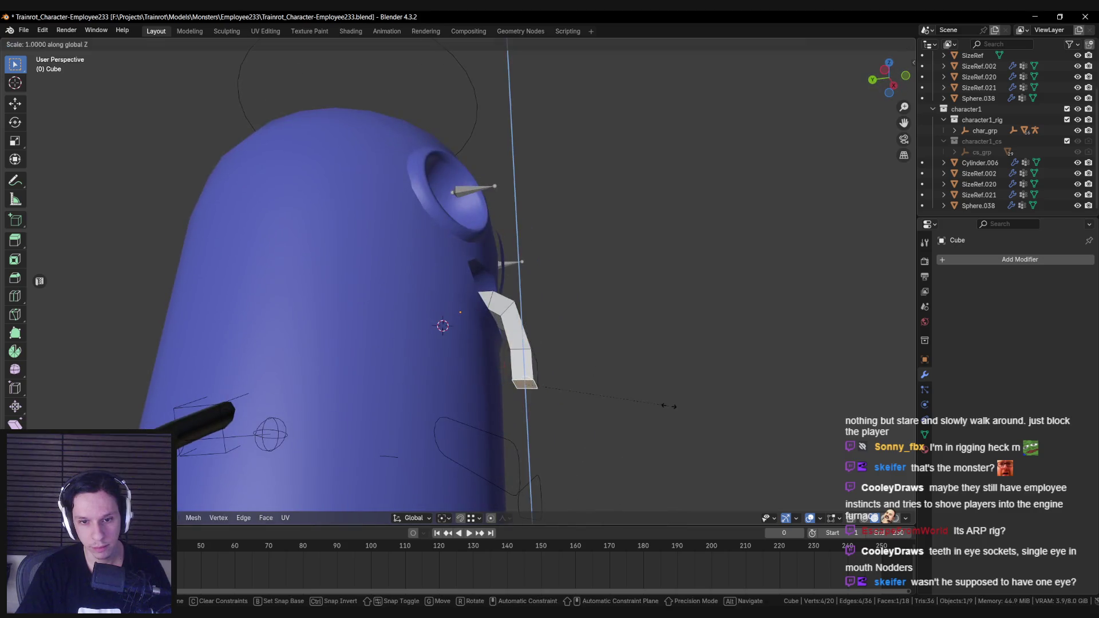
key("s")
key("y")
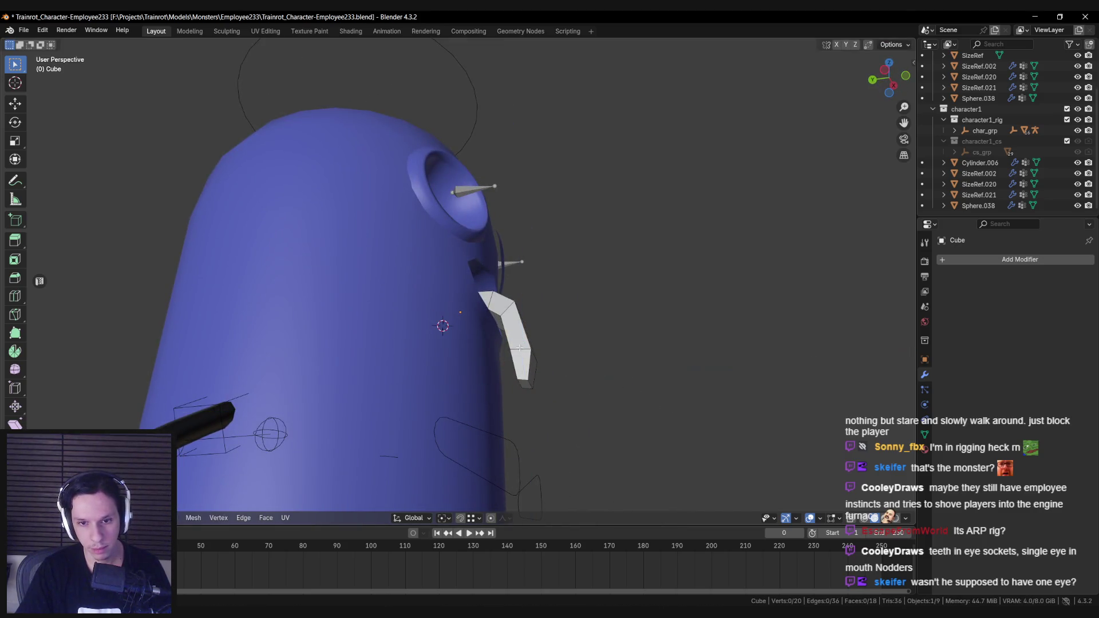
left_click(599, 365)
key("alt+a")
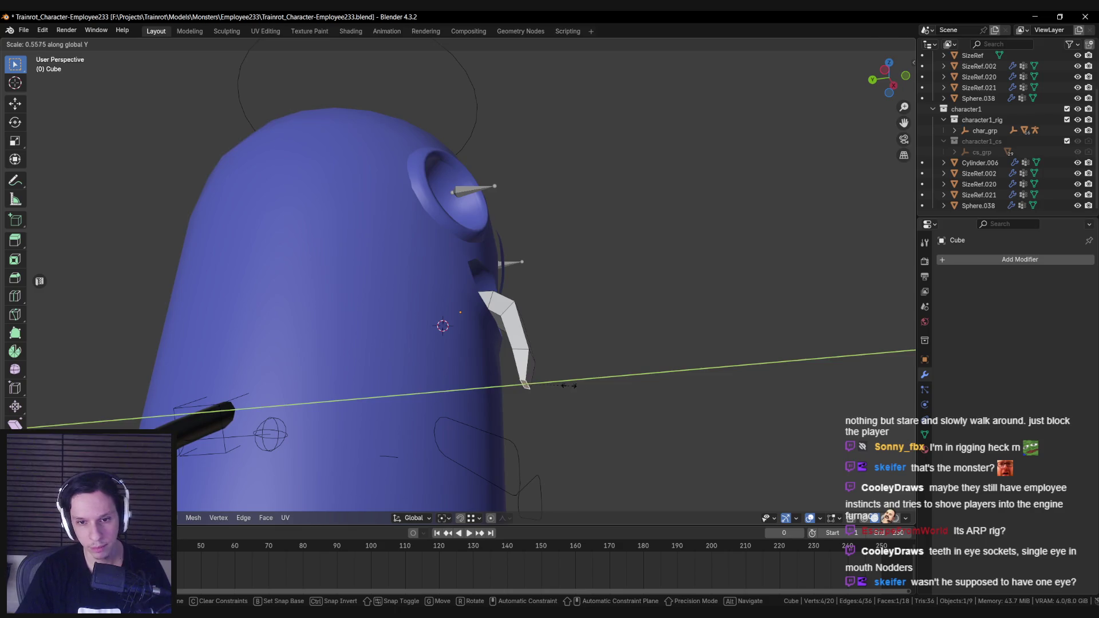
left_click(566, 386)
Narrow the tongue's width along X and settle the tip position.
middle_click_drag(566, 386, 475, 372)
key("s")
key("x")
left_click(470, 371)
left_click(449, 355)
Lengthen the tongue with a new tip section.
key("g")
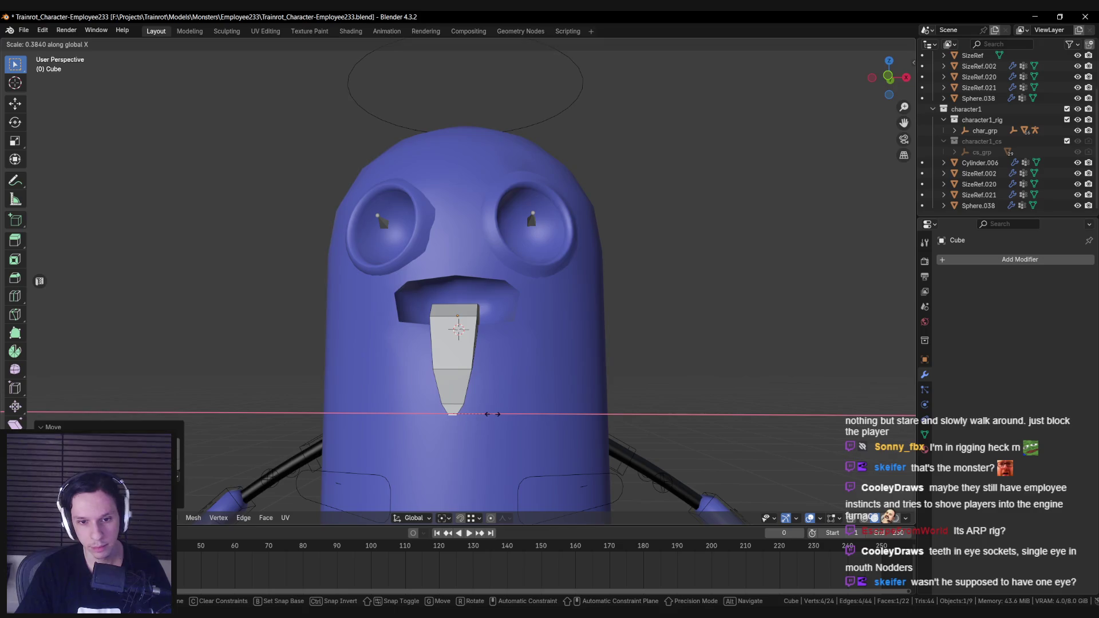
left_click(456, 369)
key("alt+a")
mouse_move(456, 369)
middle_mouse_down()
mouse_move(456, 323)
mouse_move(475, 372)
mouse_move(503, 395)
middle_mouse_up()
Grow the selection up the tongue and shift it sideways along X.
key("ctrl+KP_Add")
key("ctrl+KP_Add")
key("alt+z")
key("alt+z")
key("g")
key("x")
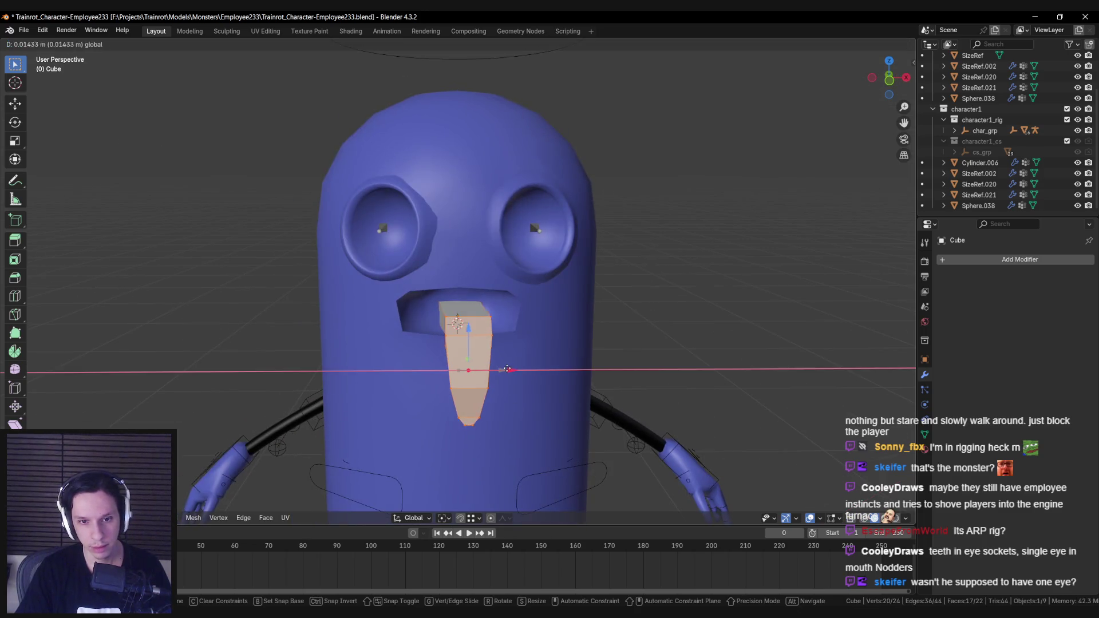
left_click(512, 369)
Bend the tongue sideways by moving hidden faces in X-ray view.
middle_click_drag(512, 369, 477, 348)
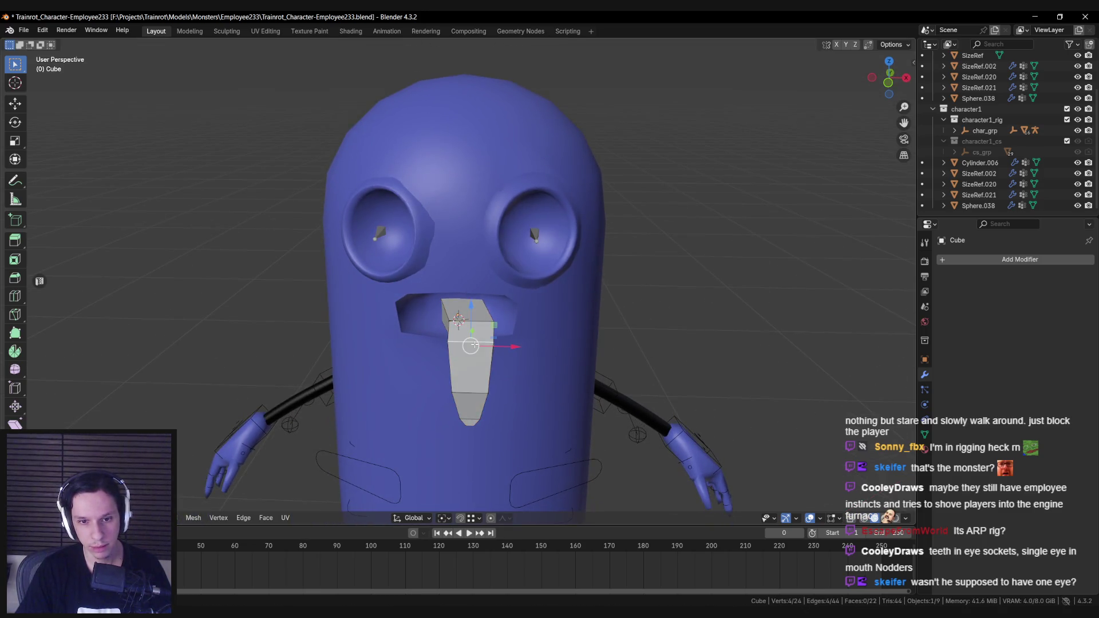
key("alt+z")
key("alt+z")
key("g")
key("x")
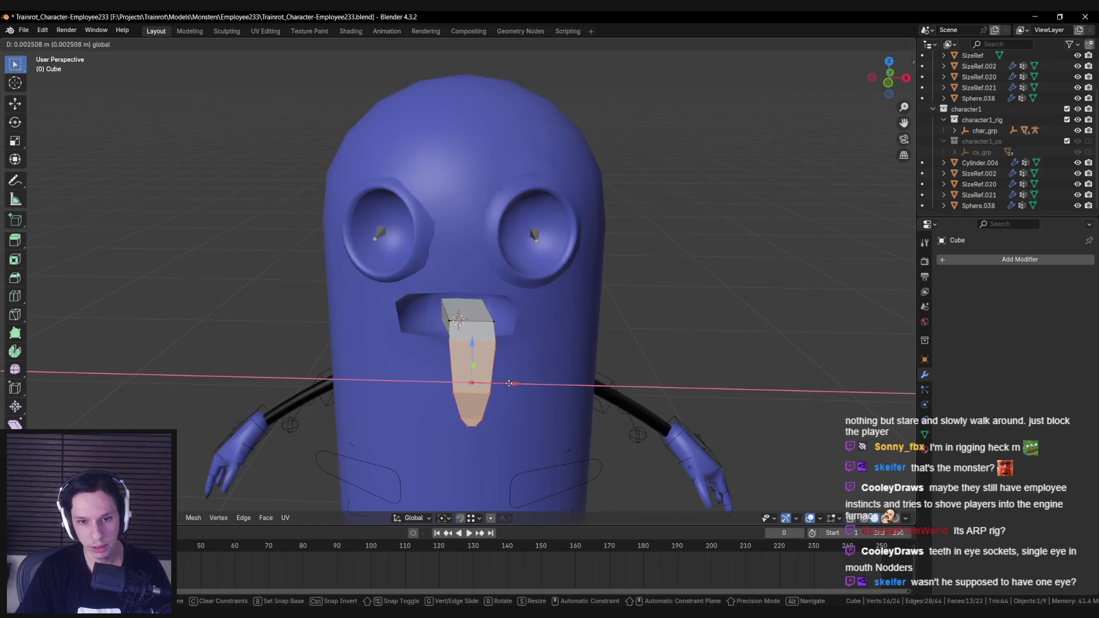
left_click(513, 383)
Shift the tongue tip faces sideways to form the bent tip, then deselect.
key("alt+z")
left_click_drag(440, 395, 515, 435)
key("alt+z")
key("g")
key("x")
left_click(520, 407)
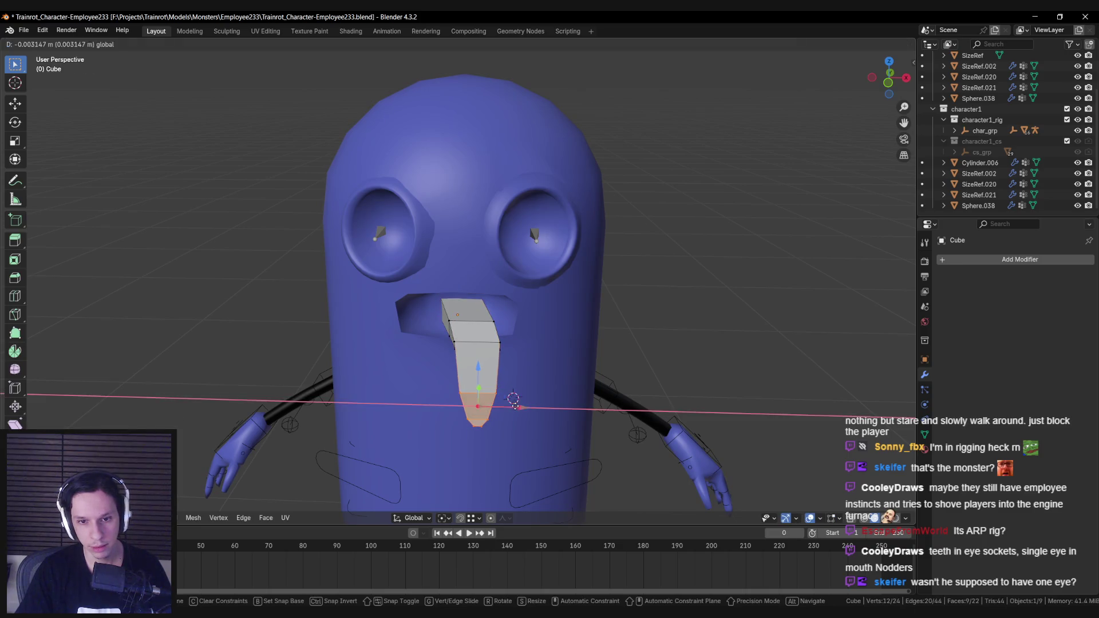
scroll(503, 371, "down", 6)
key("alt+a")
scroll(455, 356, "up", 8)
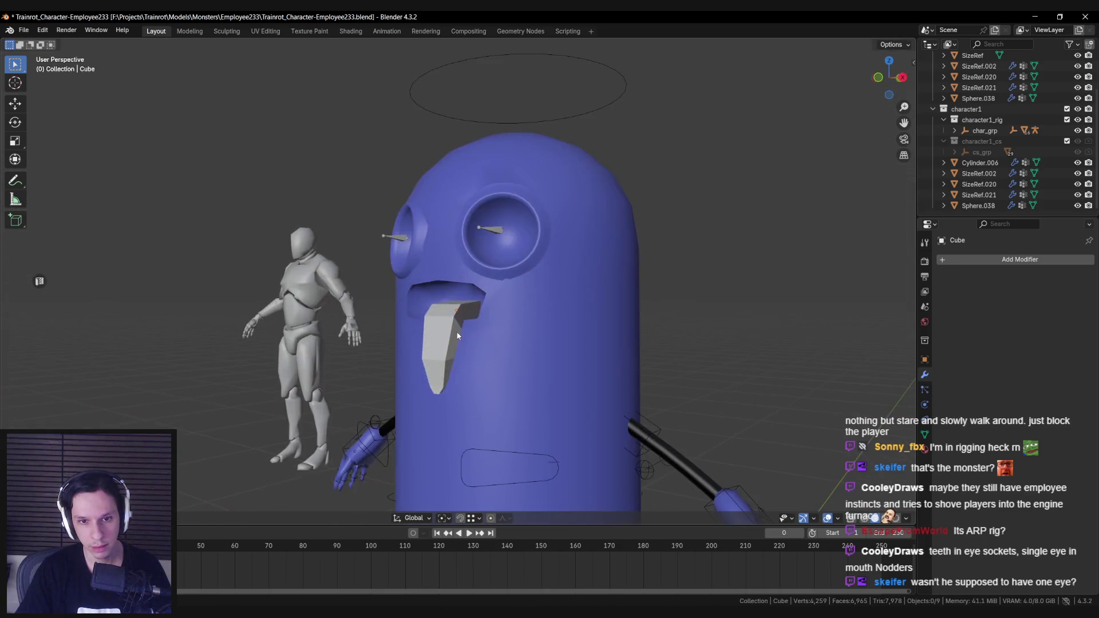
Select an edge loop along the tongue's side in Edit Mode, then return to Object Mode.
key("Tab")
mouse_move(481, 362)
middle_mouse_down()
mouse_move(515, 366)
mouse_move(506, 324)
middle_mouse_up()
left_click(506, 325, "alt")
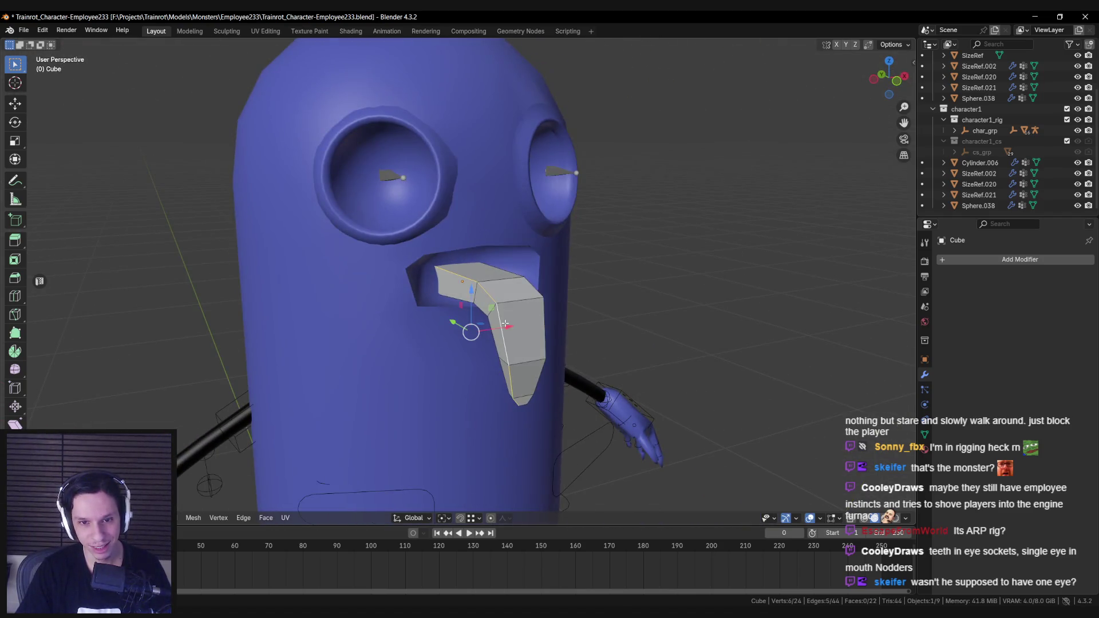
mouse_move(534, 360)
middle_mouse_down()
mouse_move(428, 351)
mouse_move(492, 296)
mouse_move(483, 267)
mouse_move(510, 290)
middle_mouse_up()
right_click(444, 338)
key("alt+a")
key("Tab")
Deselect the tongue and orbit and zoom around the monster to inspect it.
scroll(510, 290, "down", 8)
key("alt+a")
mouse_move(464, 375)
middle_mouse_down()
mouse_move(417, 412)
mouse_move(417, 373)
mouse_move(494, 368)
middle_mouse_up()
scroll(478, 314, "up", 5)
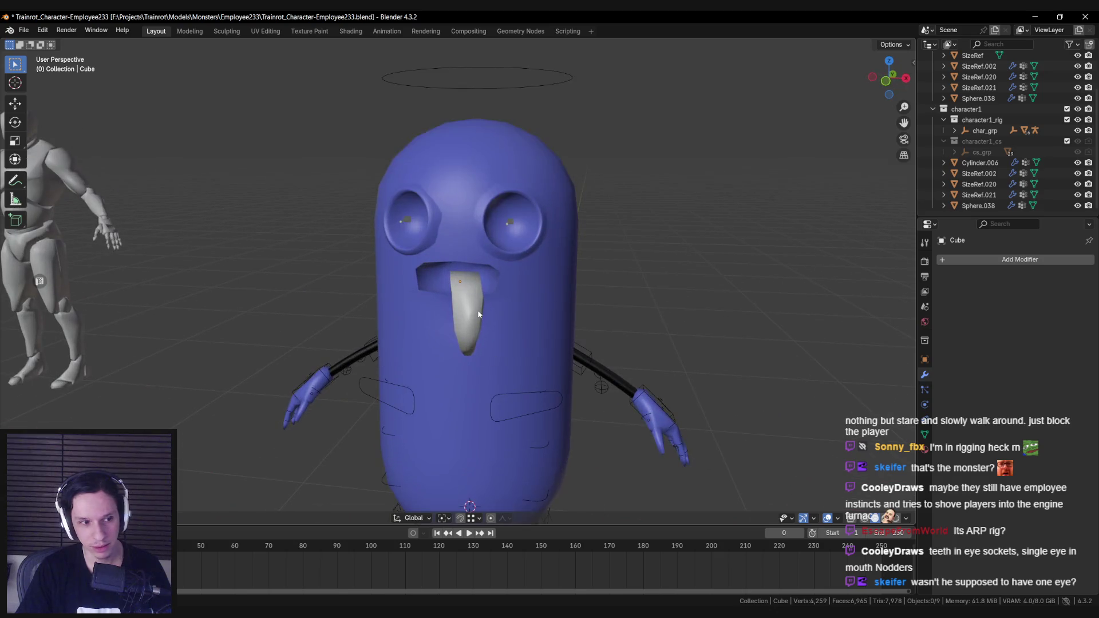
scroll(479, 313, "up", 4)
scroll(516, 311, "down", 8)
middle_click_drag(452, 336, 482, 301)
scroll(482, 301, "up", 5)
Delete the hidden tongue face inside the mouth using X-ray and X > Faces.
left_click(483, 303)
scroll(476, 322, "down", 3)
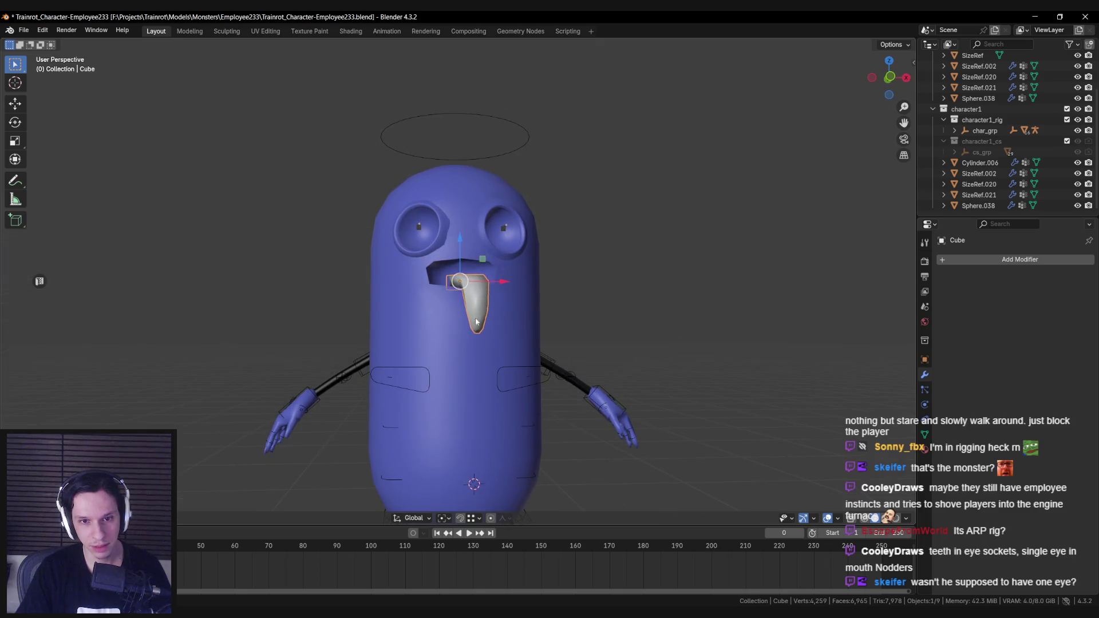
left_click(454, 272)
key("shift+z")
scroll(455, 270, "up", 3)
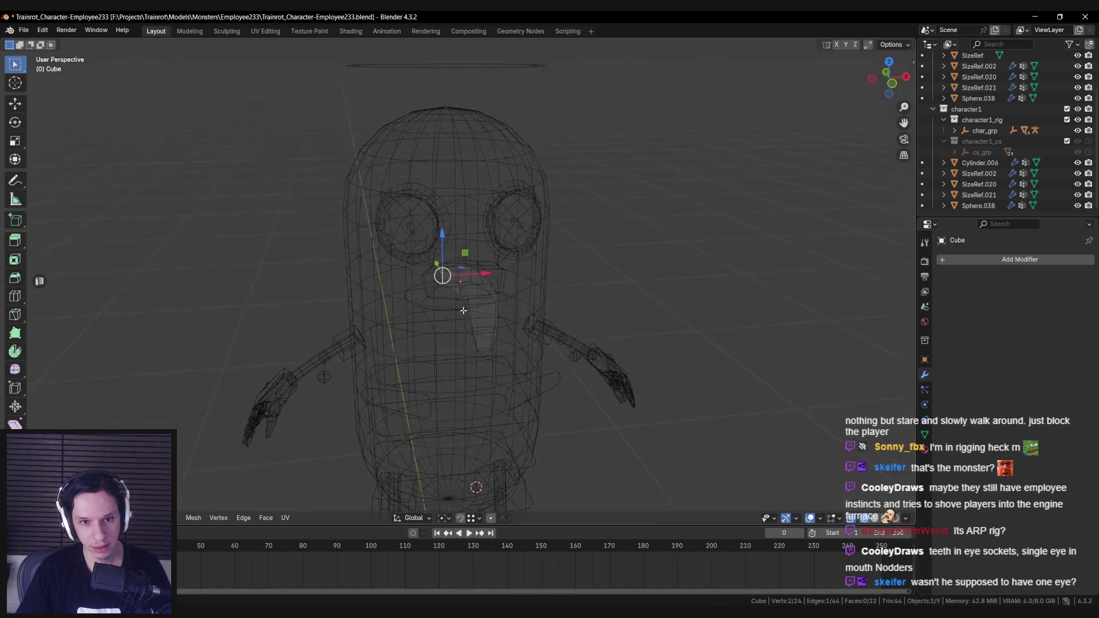
key("x")
left_click(461, 313)
key("shift+z")
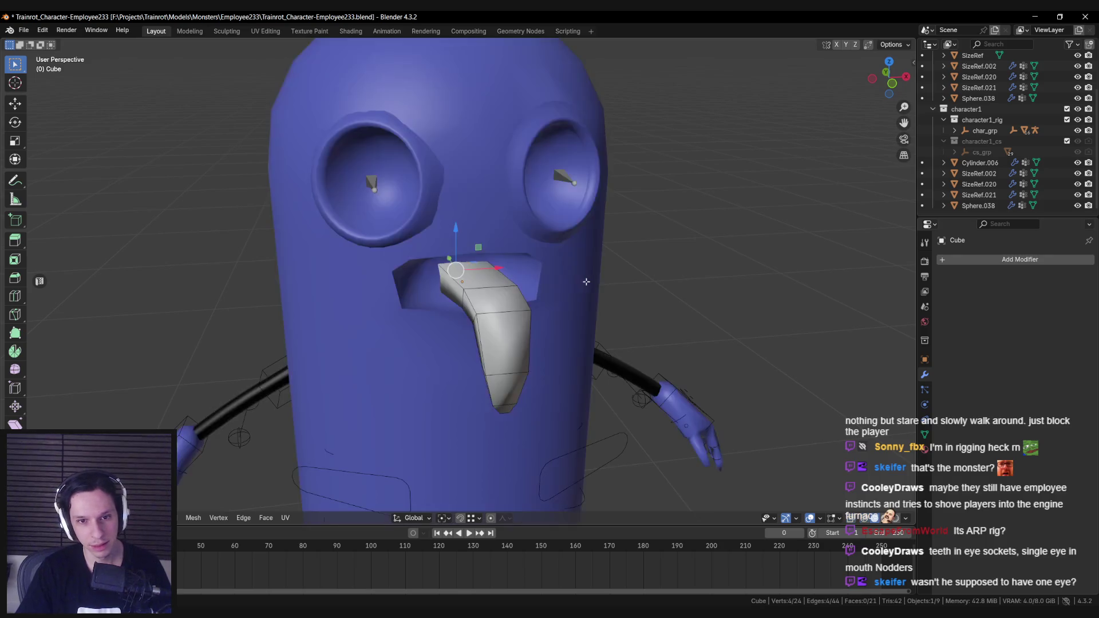
left_click(608, 285)
key("Tab")
Select the grey tongue's edge loop in Edit Mode and bring up the Edge menu.
scroll(526, 311, "down", 6)
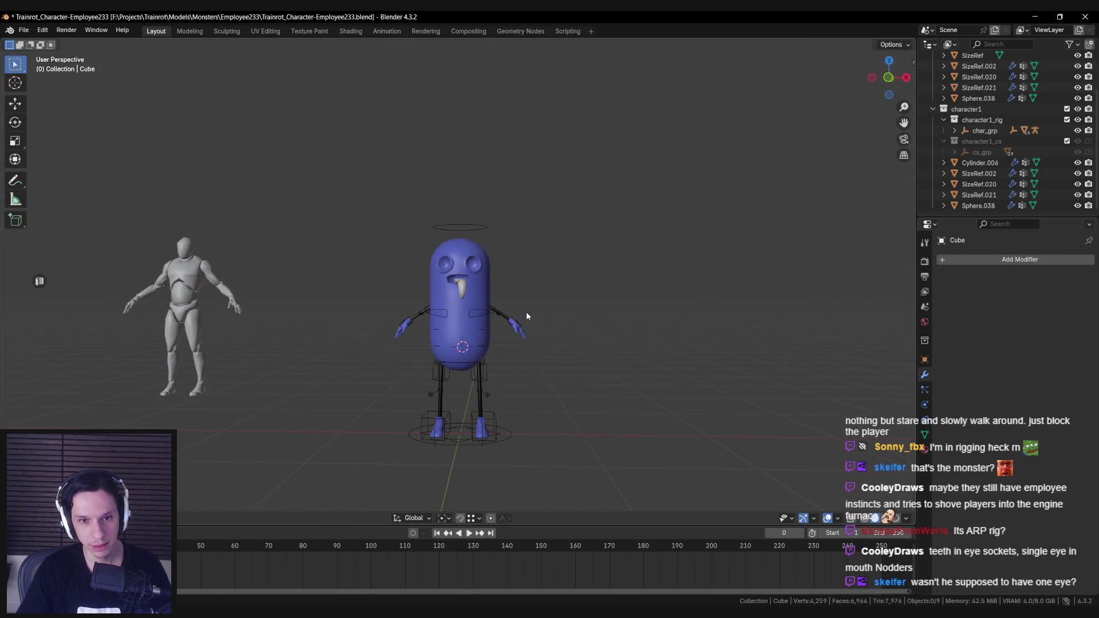
mouse_move(478, 339)
middle_mouse_down()
mouse_move(445, 344)
mouse_move(486, 337)
middle_mouse_up()
scroll(487, 338, "up", 3)
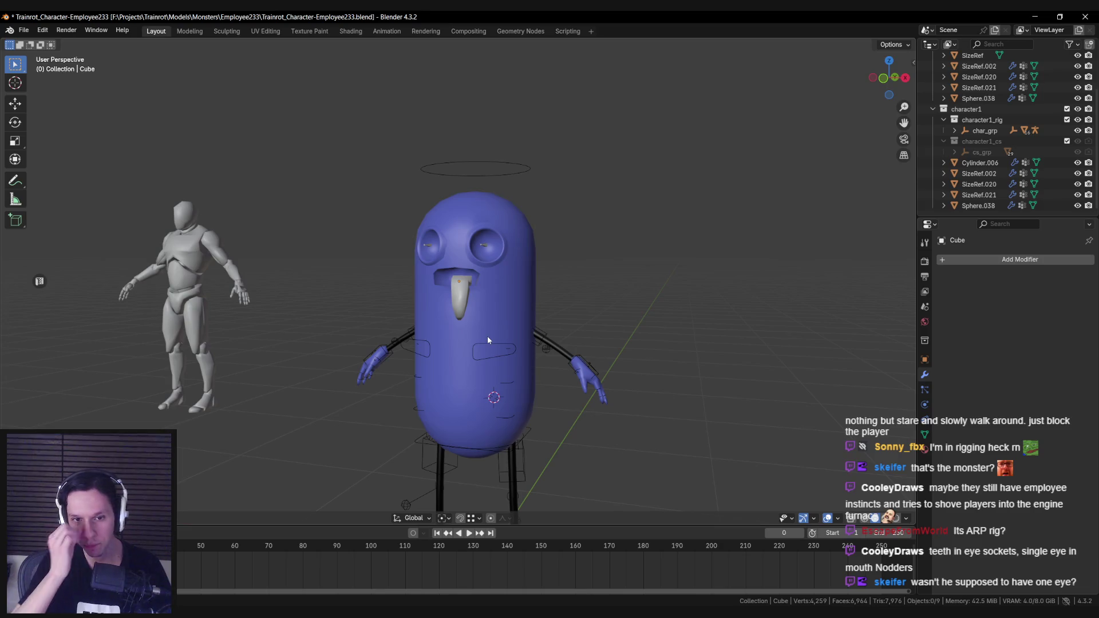
scroll(486, 338, "up", 4)
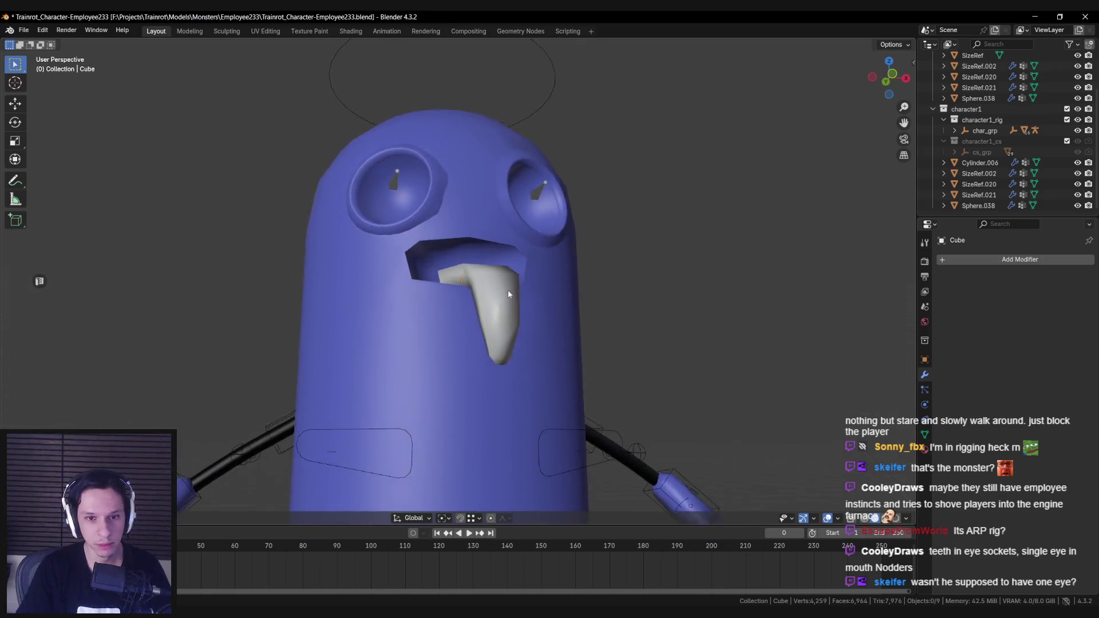
scroll(483, 344, "down", 6)
scroll(480, 342, "up", 6)
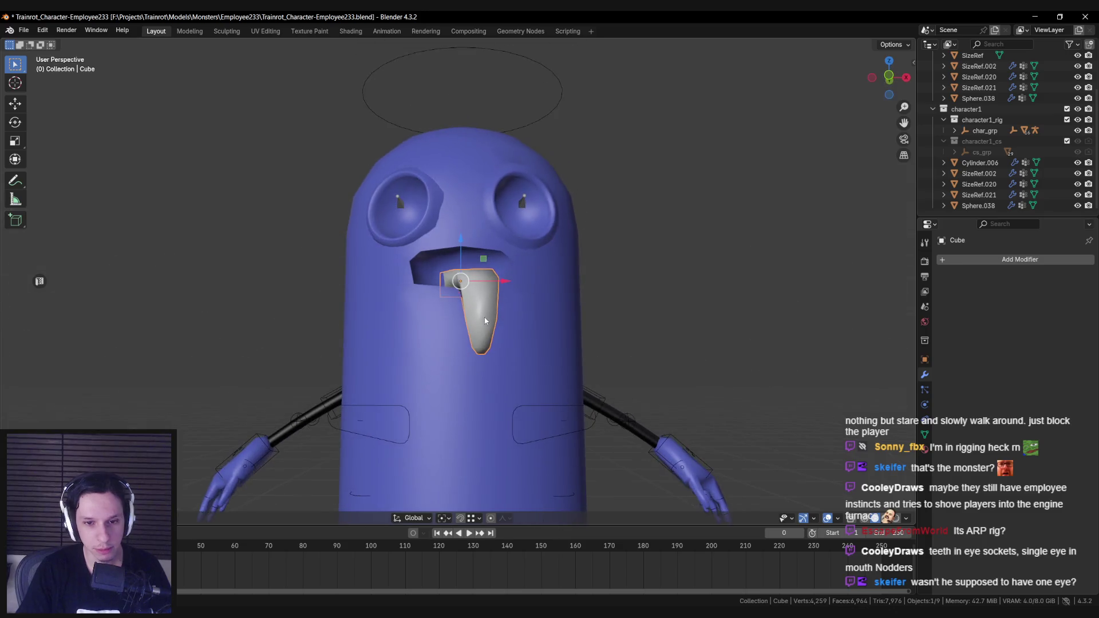
left_click(501, 345)
key("Tab")
middle_click_drag(500, 346, 499, 330)
left_click(500, 330, "alt")
right_click(513, 382)
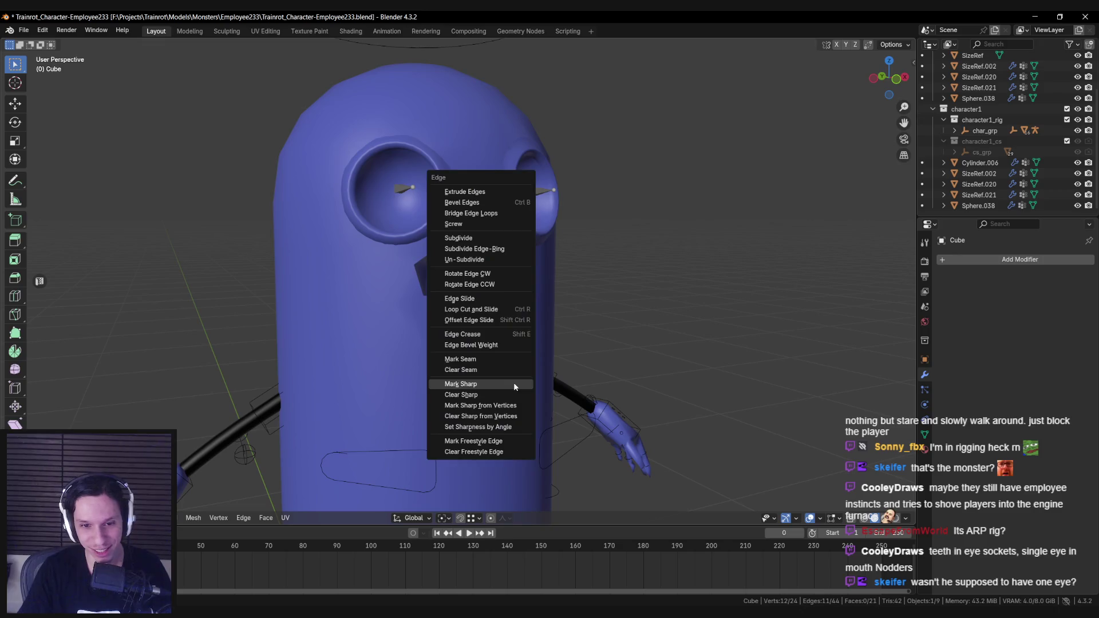
Orbit to a side view of the character and re-enter Edit Mode on the tongue.
key("Tab")
scroll(514, 390, "down", 5)
scroll(472, 391, "up", 5)
scroll(458, 399, "down", 3)
mouse_move(462, 339)
middle_mouse_down()
mouse_move(363, 398)
mouse_move(462, 389)
mouse_move(578, 399)
mouse_move(497, 389)
middle_mouse_up()
key("Tab")
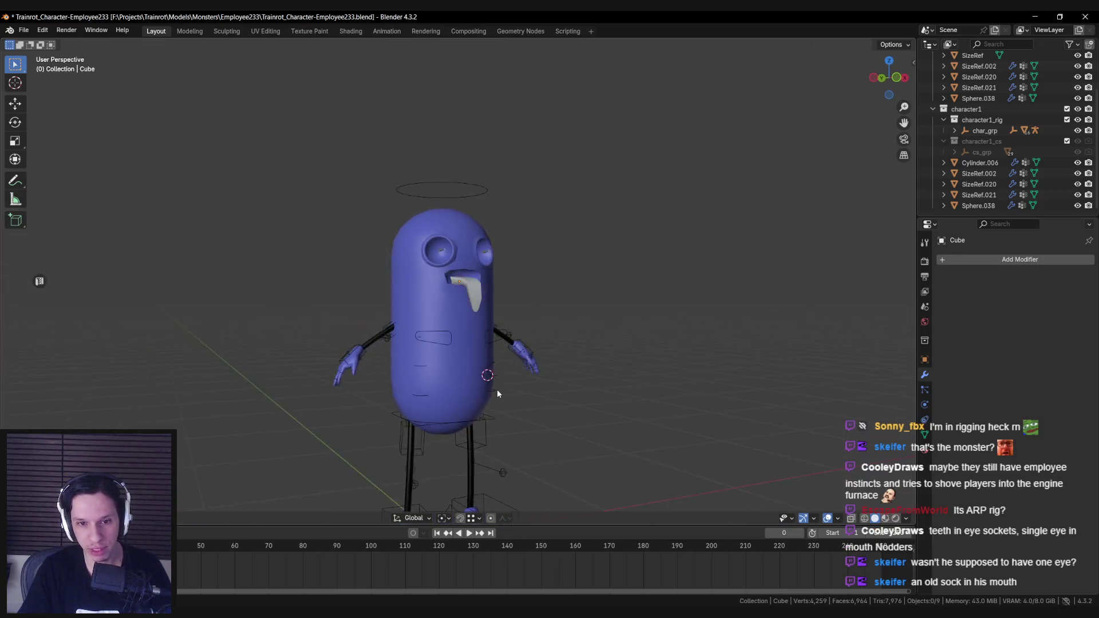
scroll(496, 389, "up", 3)
scroll(493, 386, "down", 3)
scroll(458, 392, "up", 5)
Select the edge loop on the tongue's lower side, viewed from below.
left_click(517, 366, "alt")
scroll(517, 355, "up", 4)
mouse_move(519, 351)
middle_mouse_down()
mouse_move(451, 268)
mouse_move(511, 359)
mouse_move(503, 383)
mouse_move(509, 376)
mouse_move(450, 346)
middle_mouse_up()
right_click(507, 274)
left_click(506, 274)
scroll(511, 372, "down", 5)
Shift the selected tongue vertices along Y in see-through view.
key("Tab")
scroll(504, 384, "down", 2)
scroll(460, 340, "up", 6)
scroll(460, 340, "down", 6)
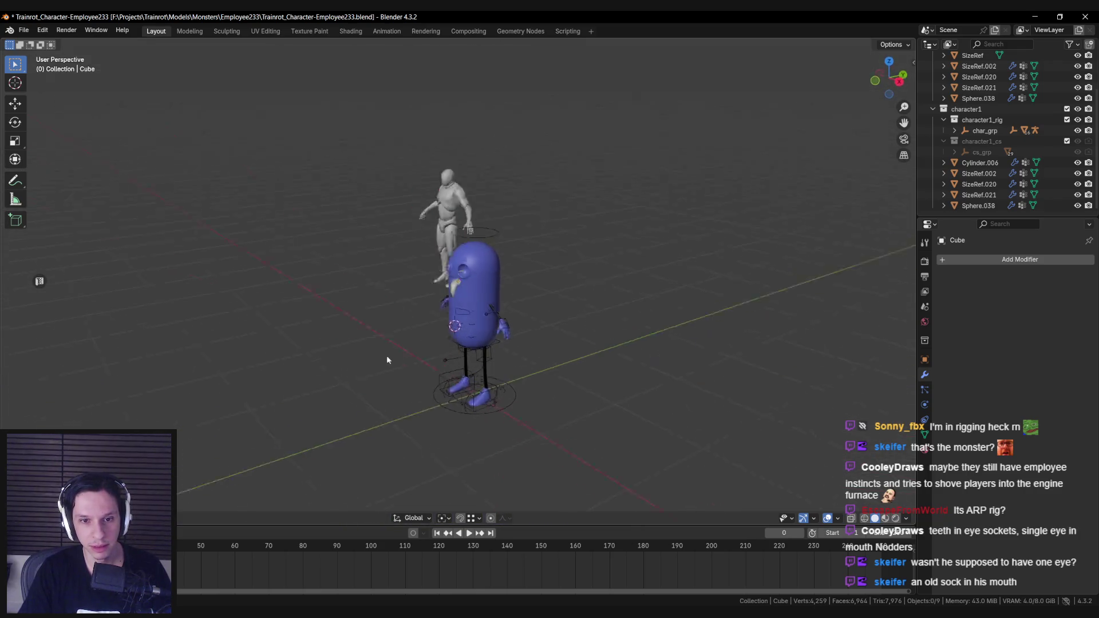
scroll(387, 359, "up", 5)
mouse_move(350, 343)
middle_mouse_down()
mouse_move(419, 317)
mouse_move(452, 323)
middle_mouse_up()
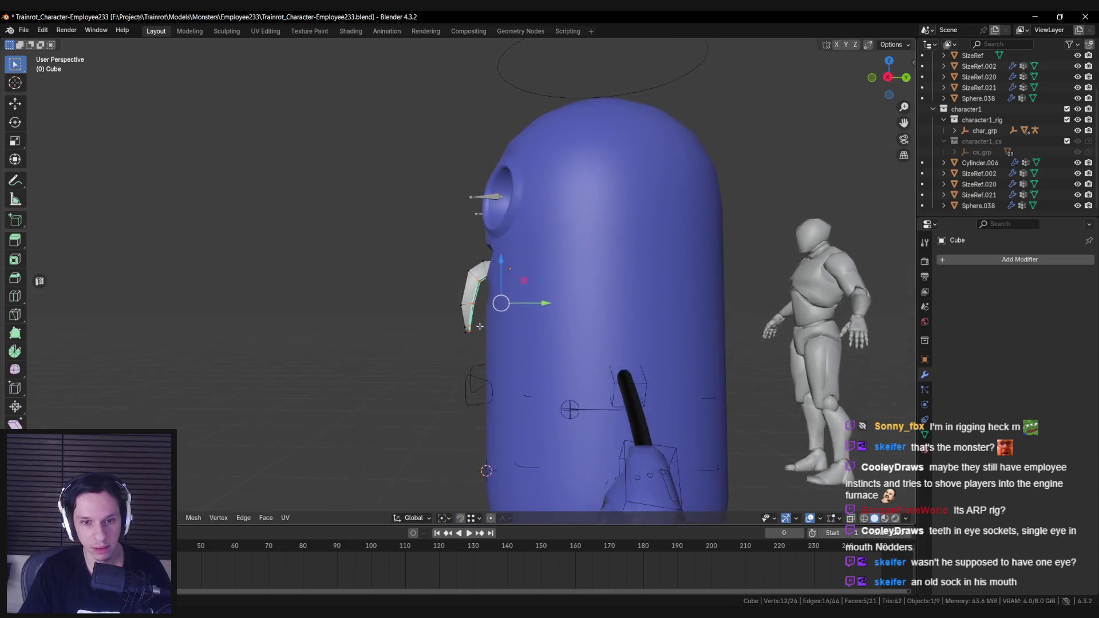
scroll(470, 317, "up", 3)
key("shift+z")
key("shift+z")
left_click_drag(514, 335, 517, 337)
key("shift+z")
key("shift+z")
left_click_drag(503, 256, 527, 273)
left_click(526, 274)
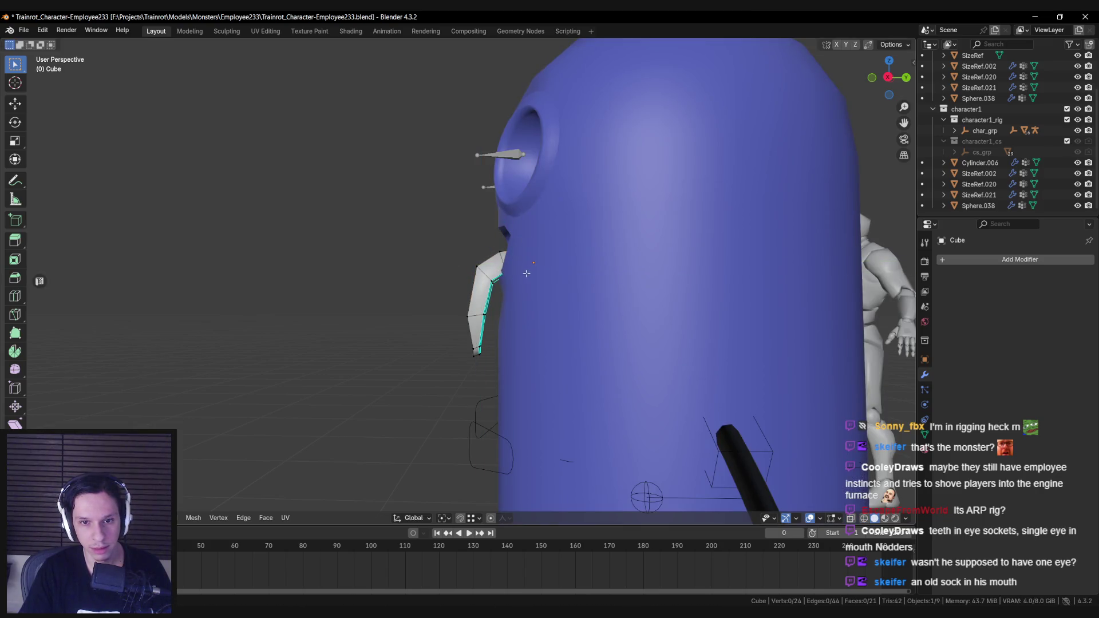
Move another tongue loop along the depth axis, frame it, then clear the selection.
mouse_move(503, 261)
middle_mouse_down()
mouse_move(567, 282)
mouse_move(472, 310)
mouse_move(493, 314)
middle_mouse_up()
key("l")
mouse_move(515, 318)
left_mouse_down()
mouse_move(499, 334)
mouse_move(509, 328)
left_mouse_up()
key("alt+z")
key("alt+z")
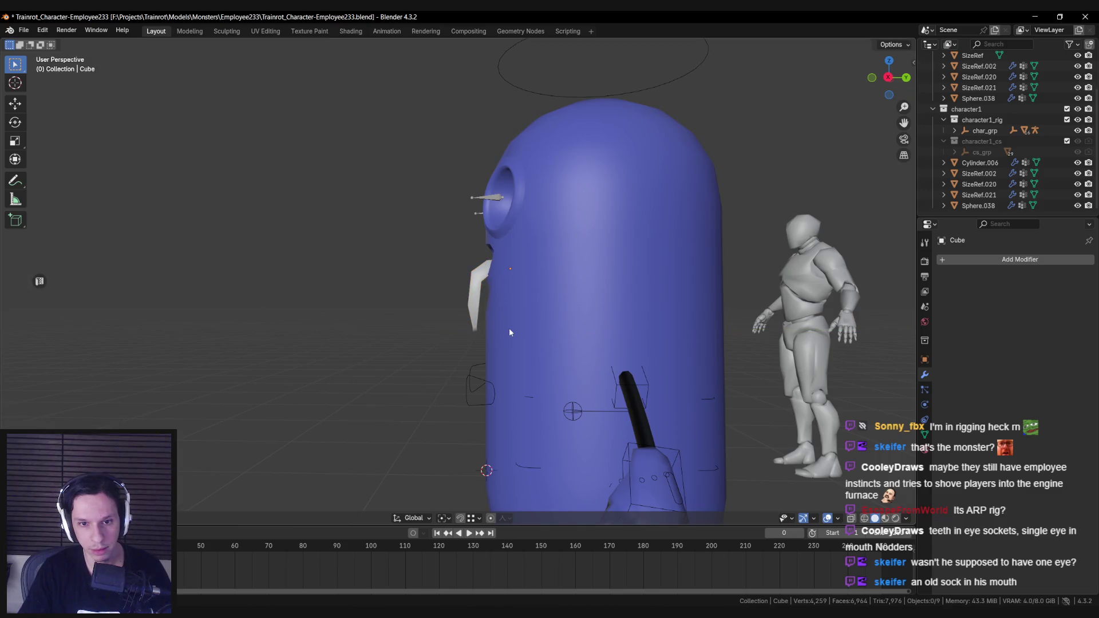
key("KP_Decimal")
key("alt+a")
mouse_move(525, 325)
middle_mouse_down()
mouse_move(501, 316)
mouse_move(533, 336)
mouse_move(612, 349)
middle_mouse_up()
Return to Object Mode, deselect the tongue and save the blend file.
key("Tab")
key("alt+a")
scroll(533, 336, "down", 8)
scroll(485, 324, "up", 6)
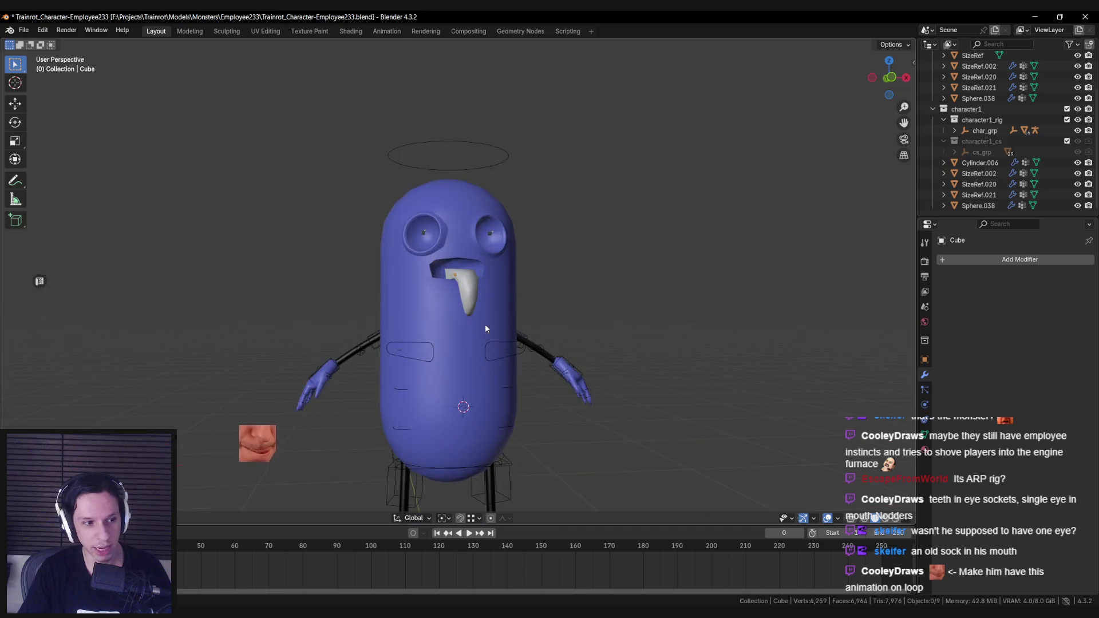
mouse_move(474, 329)
middle_mouse_down()
mouse_move(402, 373)
mouse_move(476, 297)
mouse_move(592, 296)
mouse_move(490, 293)
mouse_move(496, 320)
middle_mouse_up()
scroll(490, 293, "down", 3)
middle_click_drag(454, 275, 448, 282)
key("ctrl+s")
scroll(447, 281, "up", 4)
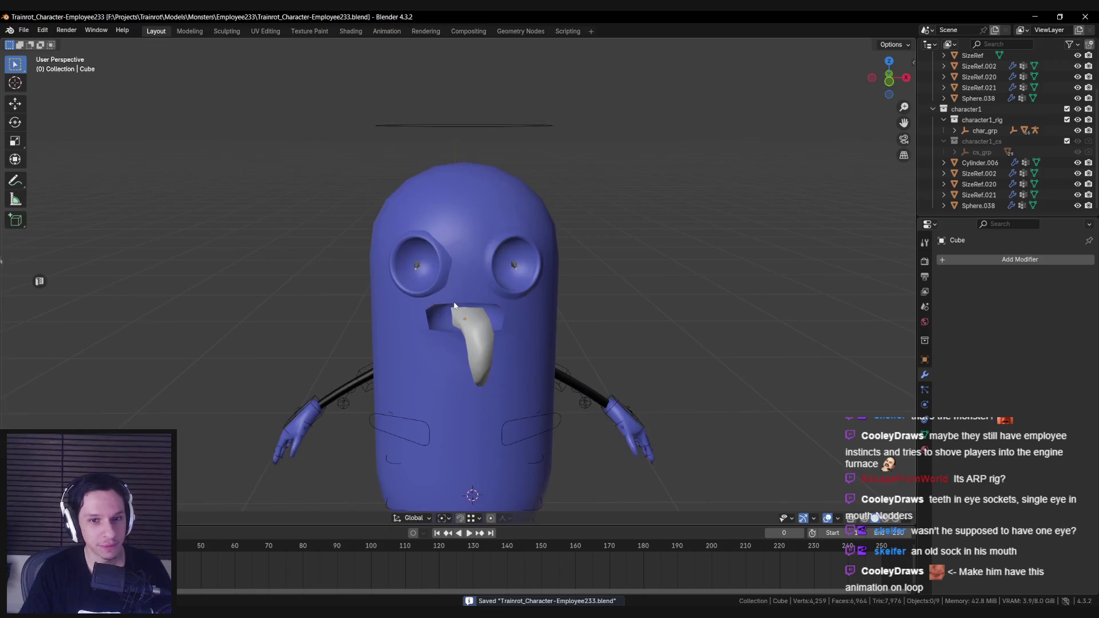
scroll(448, 281, "down", 4)
scroll(447, 282, "up", 4)
scroll(457, 286, "down", 8)
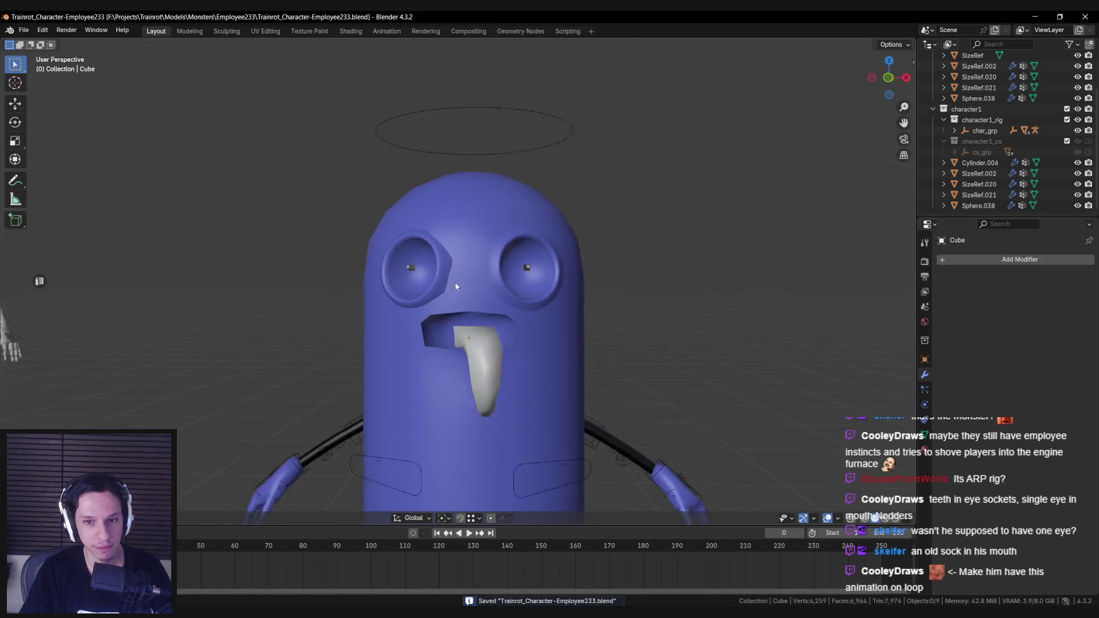
Select the blue body mesh Cylinder.006 and enter Edit Mode.
left_click(476, 318)
key("Tab")
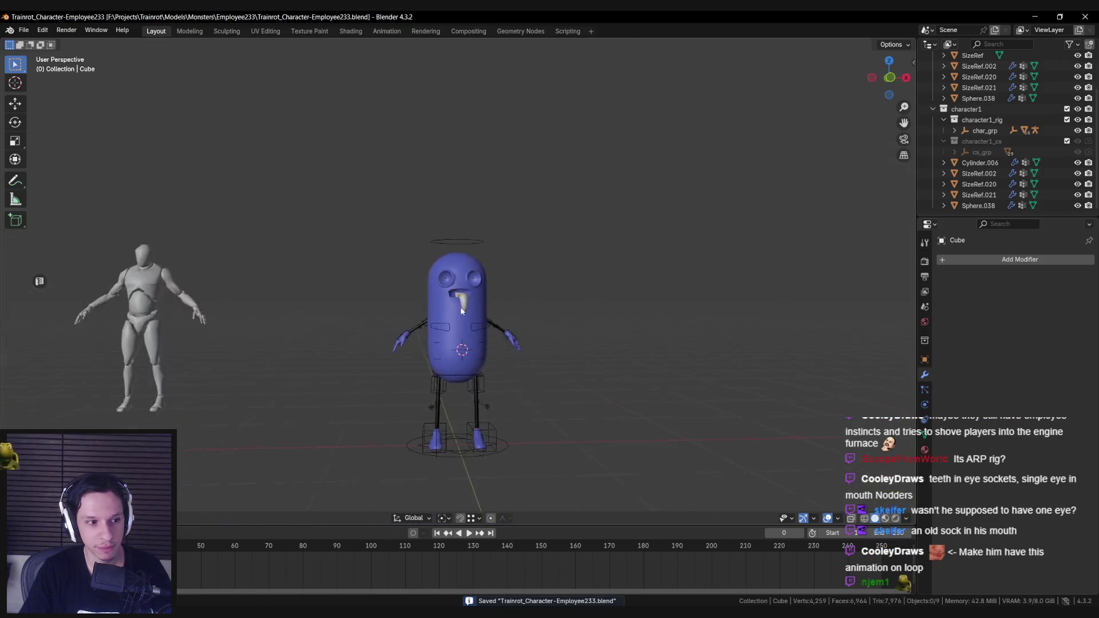
scroll(438, 336, "up", 4)
scroll(531, 317, "up", 3)
mouse_move(452, 332)
middle_mouse_down()
mouse_move(531, 317)
mouse_move(445, 319)
mouse_move(571, 368)
mouse_move(438, 328)
middle_mouse_up()
scroll(445, 319, "up", 2)
Bevel two chest vertices into a small patch and extrude it inward.
left_click(465, 318, "shift")
scroll(439, 328, "down", 2)
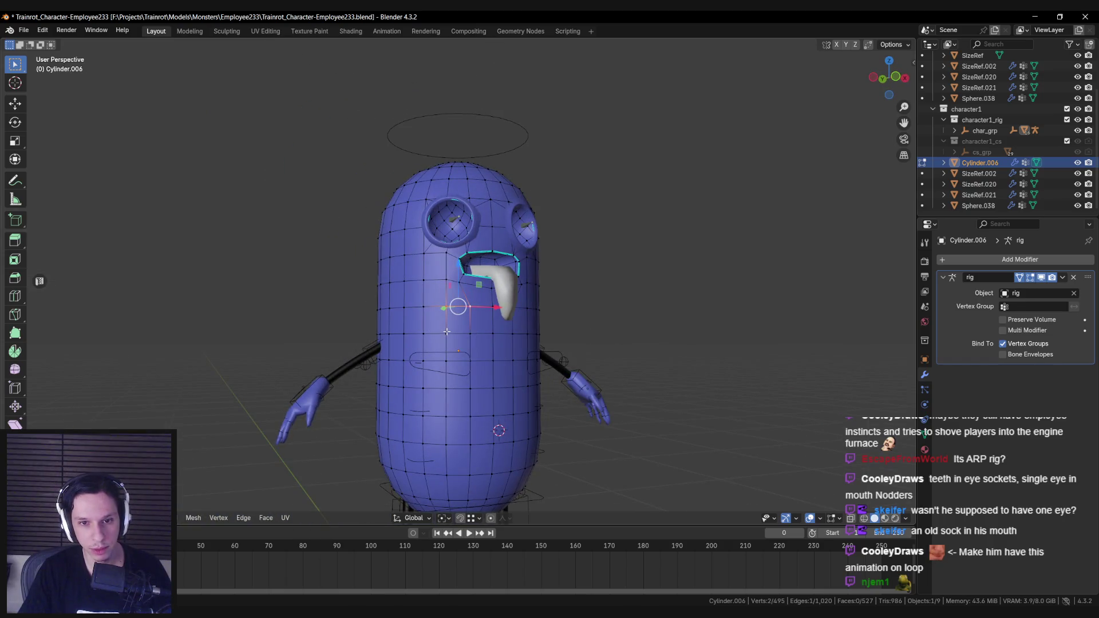
scroll(451, 332, "up", 3)
key("ctrl+b")
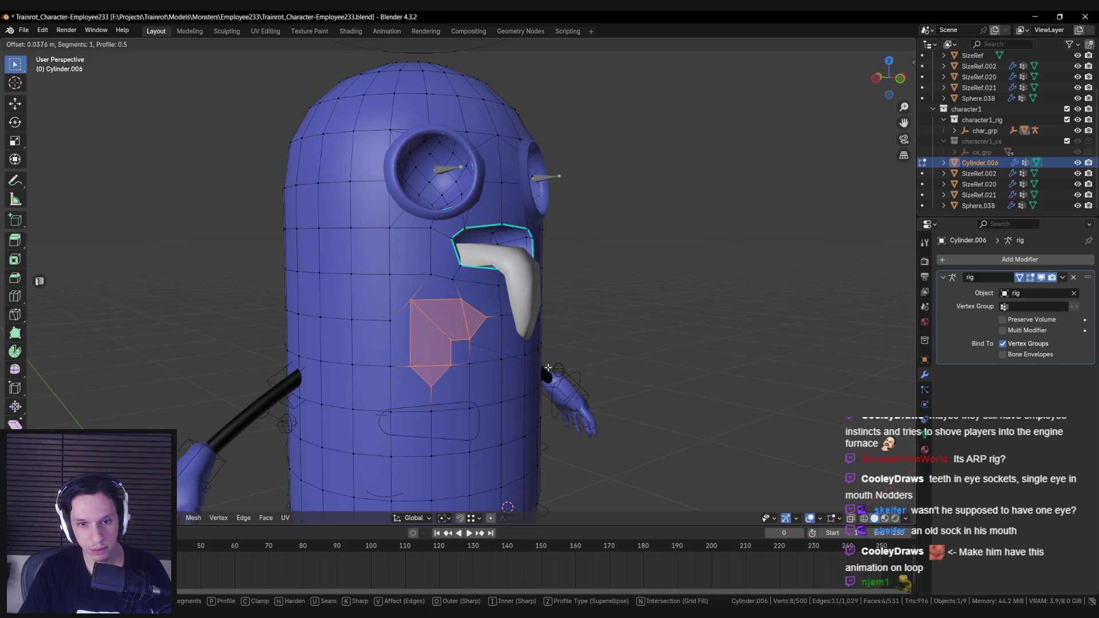
left_click(548, 368)
mouse_move(547, 368)
middle_mouse_down()
mouse_move(536, 376)
mouse_move(580, 394)
middle_mouse_up()
key("e")
left_click(538, 382)
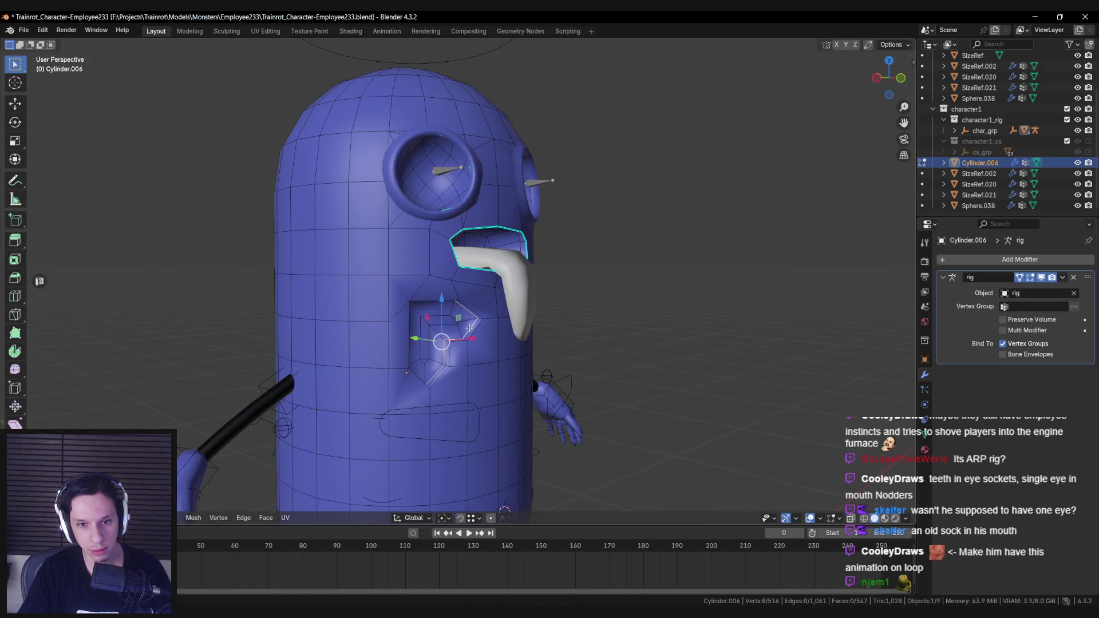
Inspect the new chest pocket from the front in Object Mode.
middle_click_drag(493, 353, 412, 367)
key("Tab")
scroll(393, 368, "down", 5)
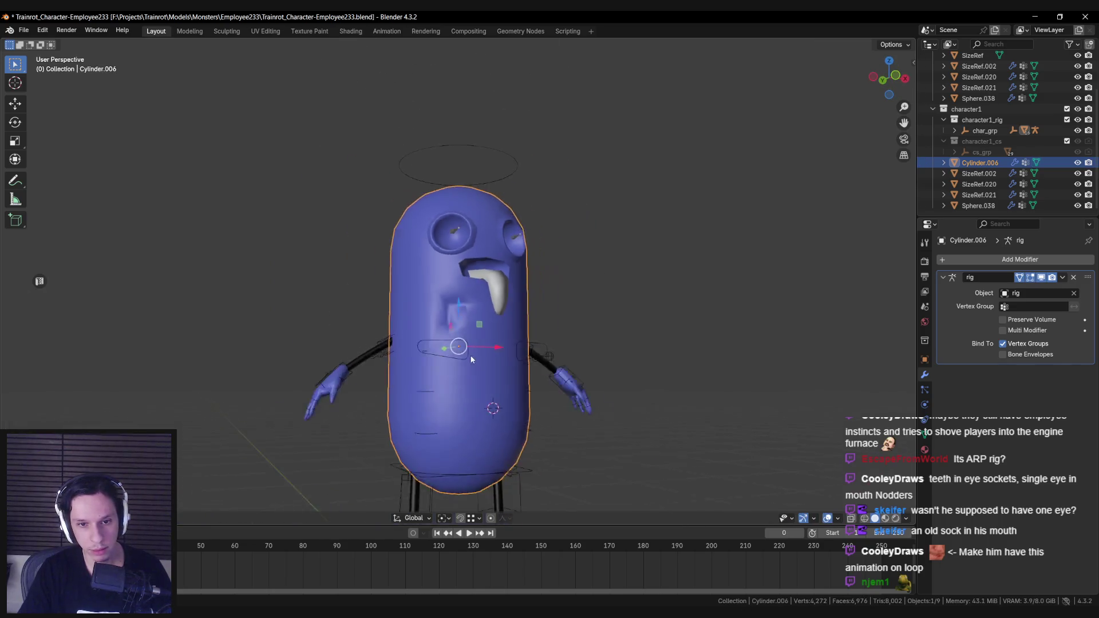
key("Tab")
scroll(472, 364, "up", 6)
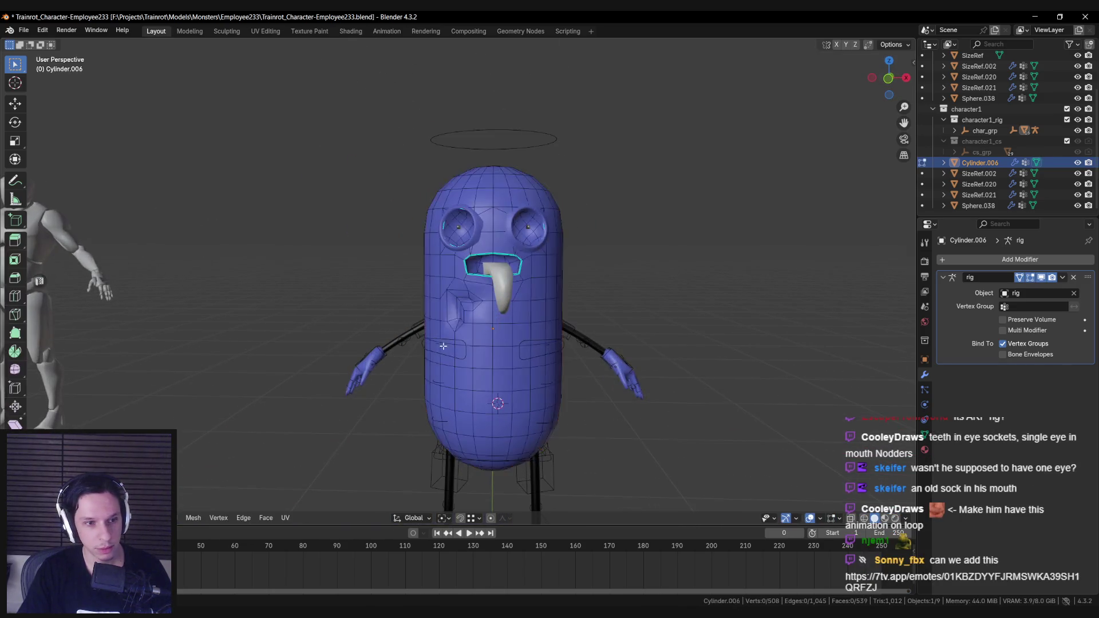
scroll(464, 327, "up", 2)
right_click(476, 341)
key("Escape")
key("Tab")
scroll(457, 337, "down", 5)
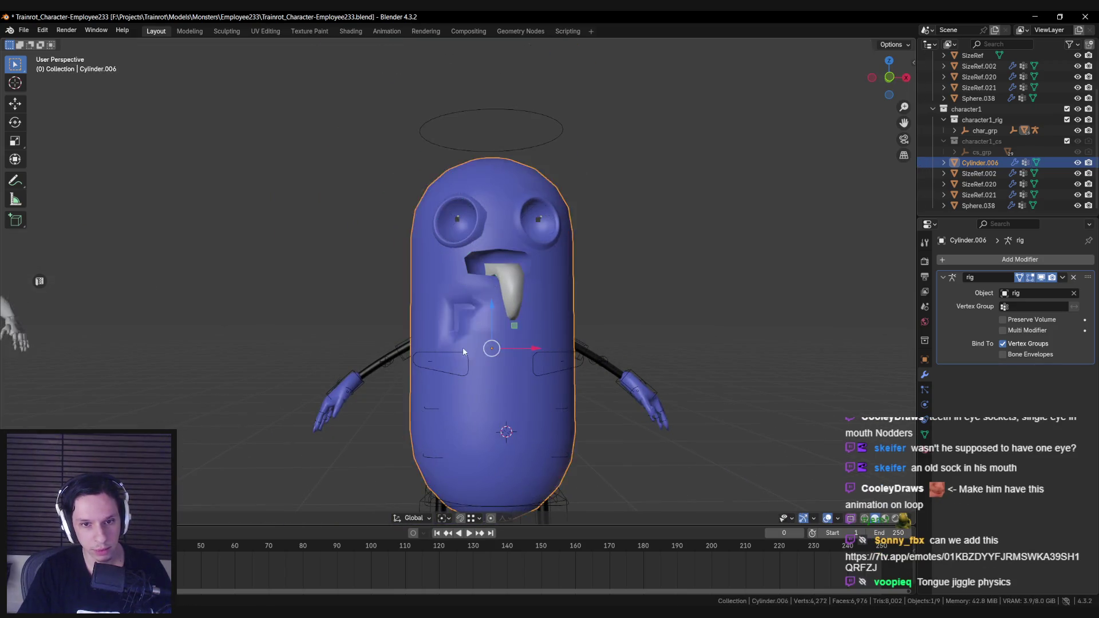
scroll(463, 348, "up", 5)
Clear the body vertex selection and recheck the pocket outside Edit Mode.
key("alt+a")
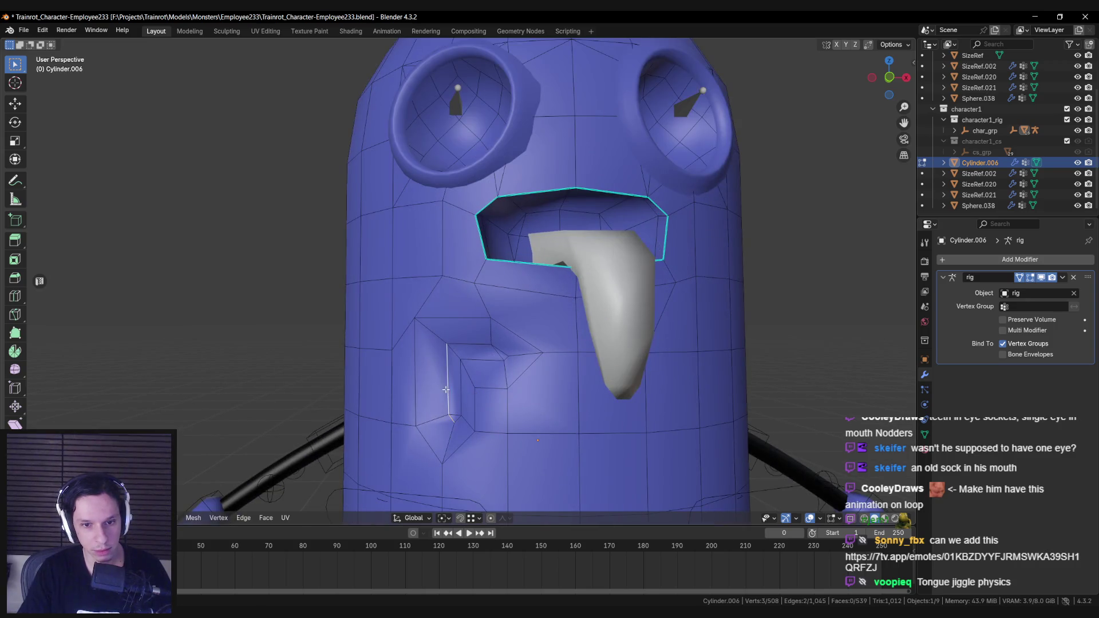
right_click(498, 349)
key("Escape")
key("Tab")
scroll(515, 366, "down", 6)
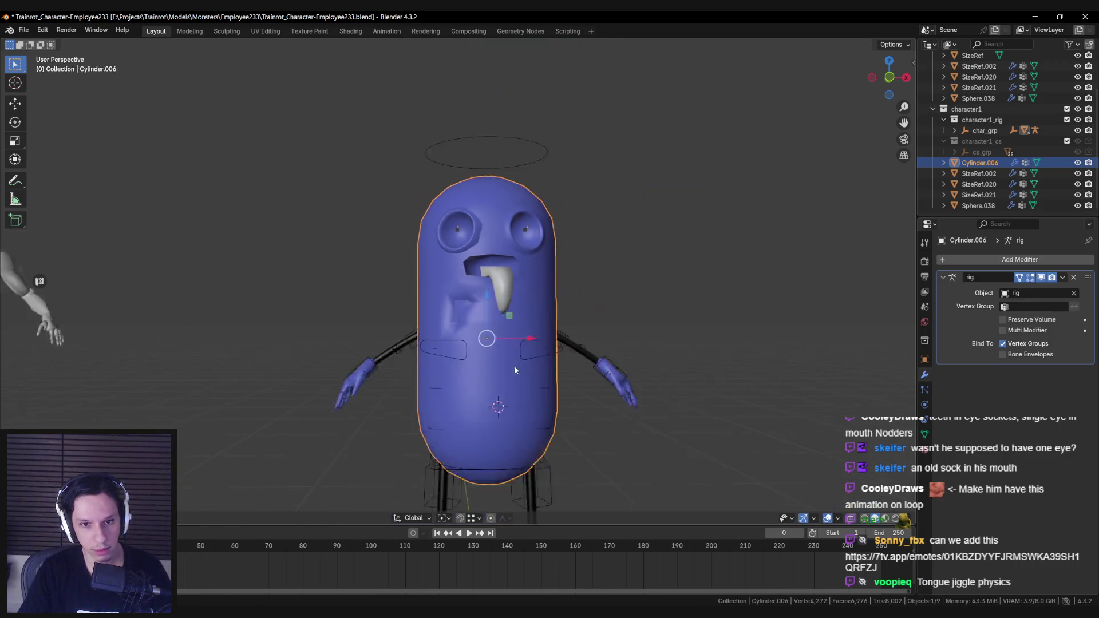
scroll(457, 375, "up", 5)
key("Tab")
scroll(450, 392, "up", 2)
scroll(445, 397, "down", 2)
key("alt+a")
scroll(518, 335, "down", 5)
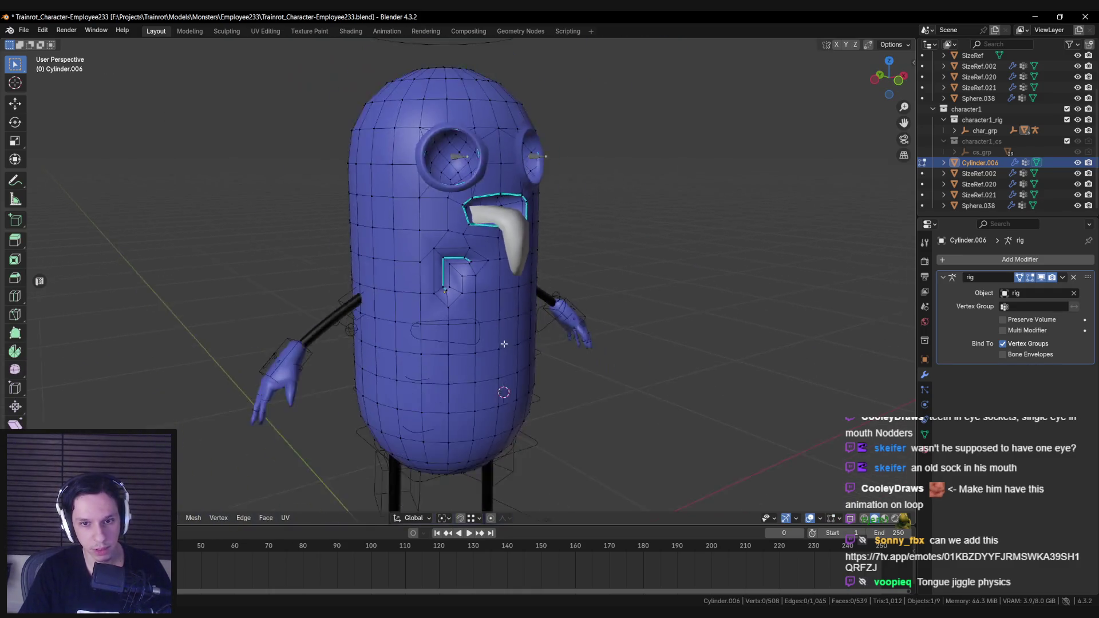
scroll(517, 334, "up", 6)
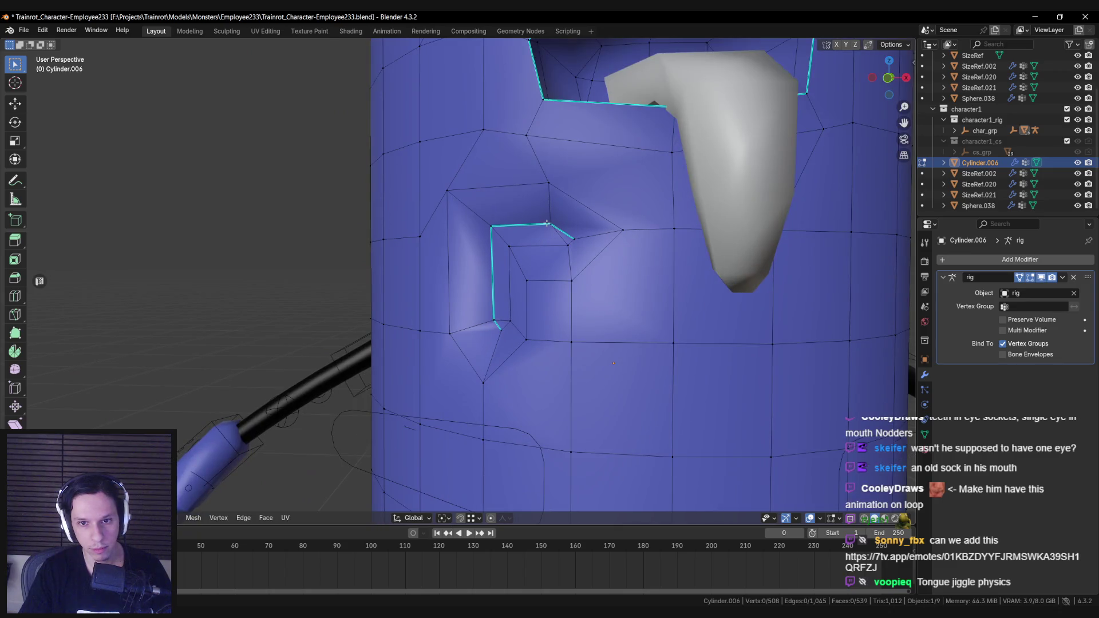
Move gash vertices down and left to make the cut jagged, then deselect the body.
mouse_move(508, 297)
middle_mouse_down("alt")
mouse_move(474, 313)
mouse_move(522, 343)
mouse_move(436, 331)
mouse_move(504, 338)
middle_mouse_up("alt")
left_click(489, 311)
left_click(366, 302)
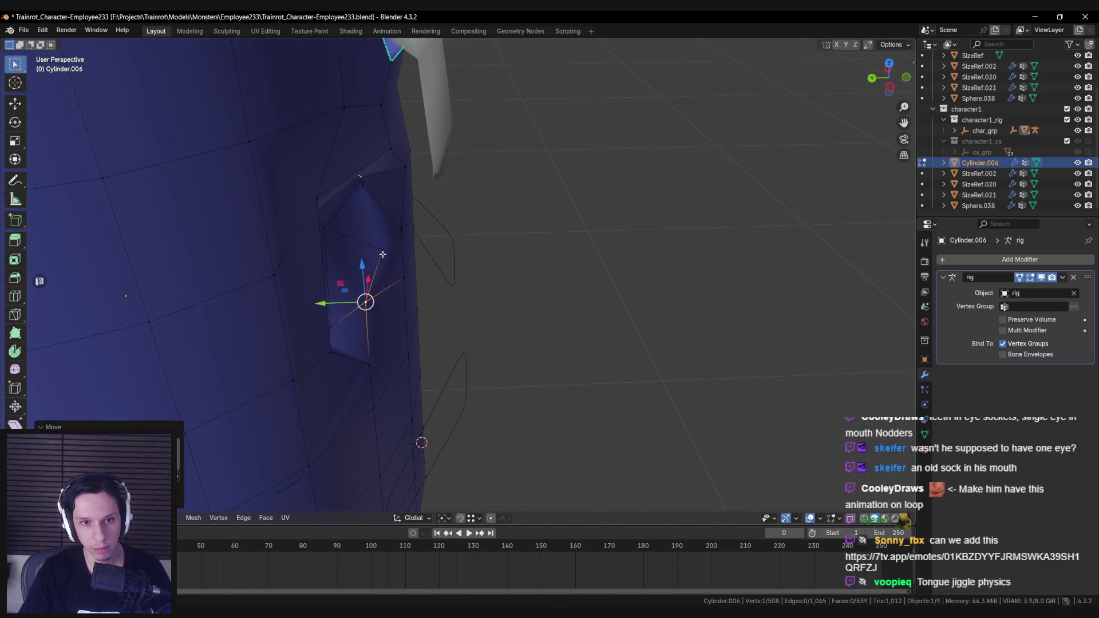
key("Tab")
mouse_move(422, 280)
middle_mouse_down()
mouse_move(341, 245)
mouse_move(465, 321)
mouse_move(515, 290)
mouse_move(478, 290)
middle_mouse_up()
scroll(341, 245, "down", 5)
key("alt+a")
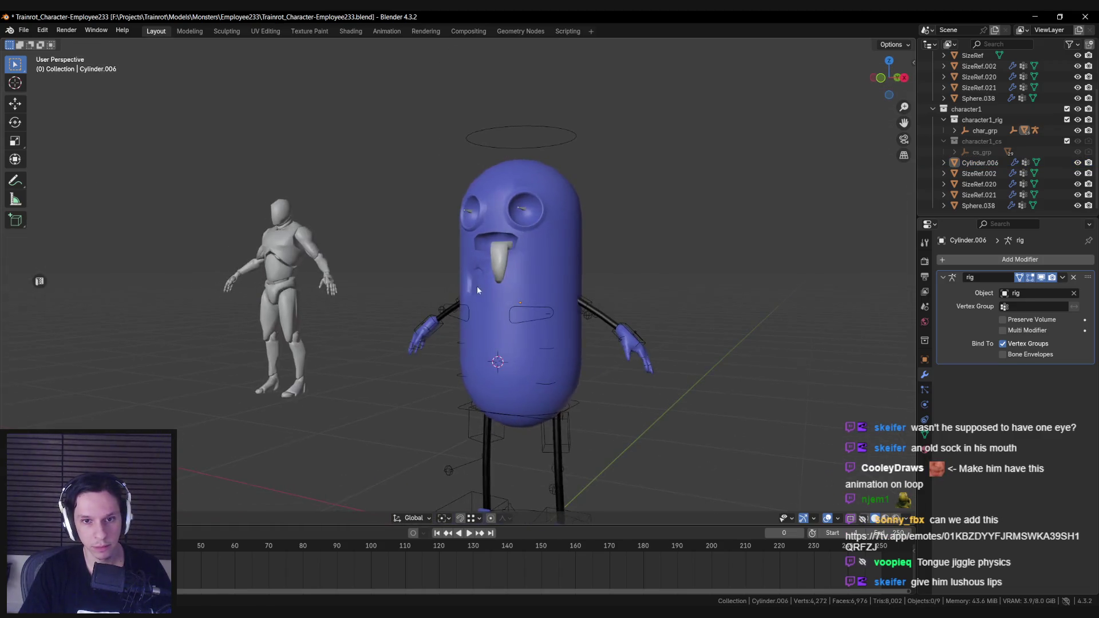
scroll(469, 289, "up", 6)
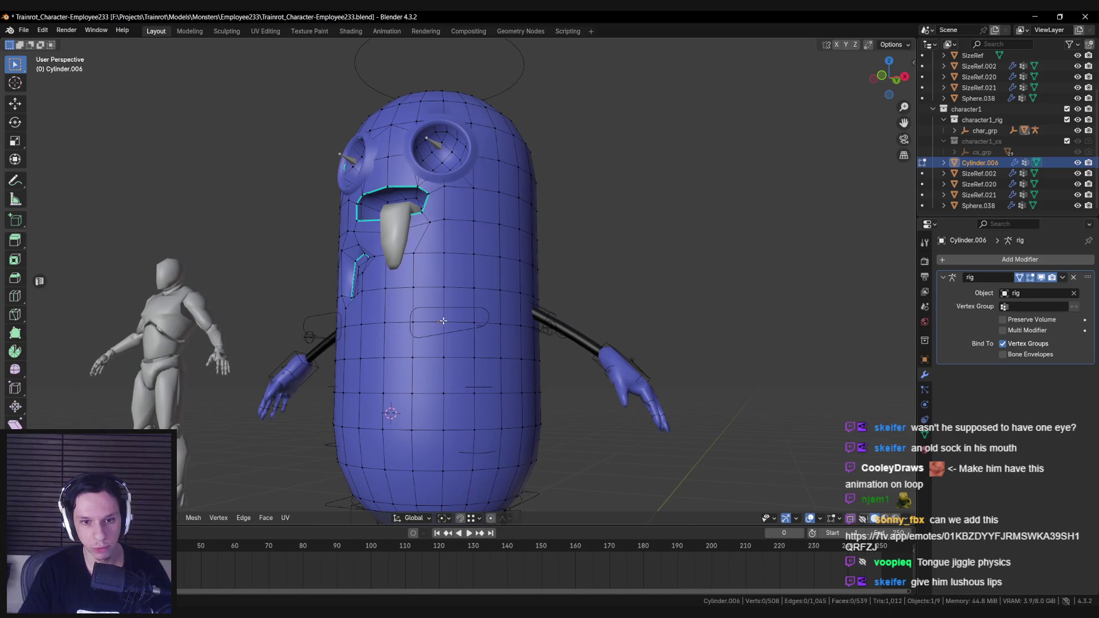
Bevel chest edges below the mouth and add a triangular face beside a selected vertex.
key("Tab")
scroll(446, 297, "down", 4)
mouse_move(446, 297)
middle_mouse_down()
mouse_move(263, 322)
mouse_move(487, 326)
mouse_move(466, 312)
mouse_move(519, 262)
middle_mouse_up()
key("Tab")
scroll(487, 326, "up", 5)
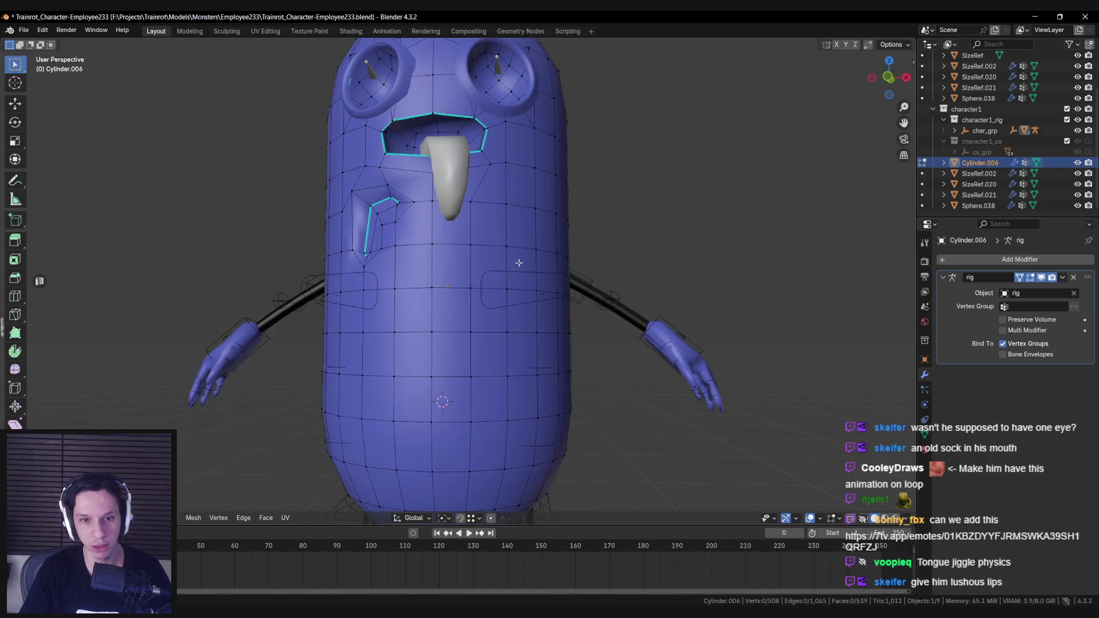
left_click(586, 293)
middle_click_drag(586, 293, 503, 252)
left_click(503, 252)
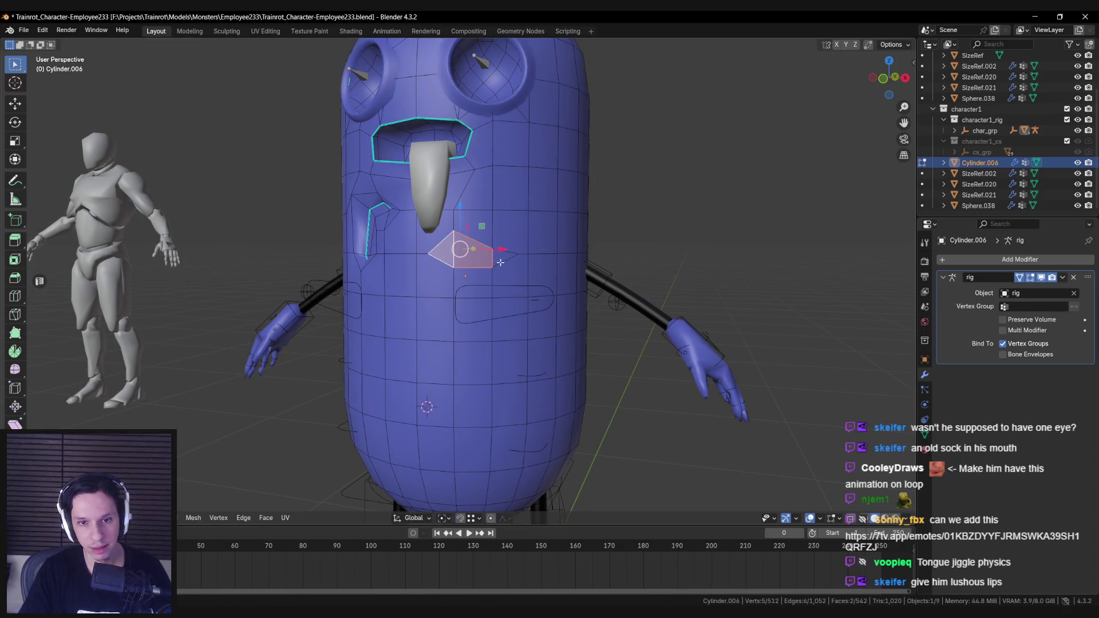
left_click(500, 262, "shift")
Inset the new gash face and push it inward into the chest.
scroll(500, 262, "up", 3)
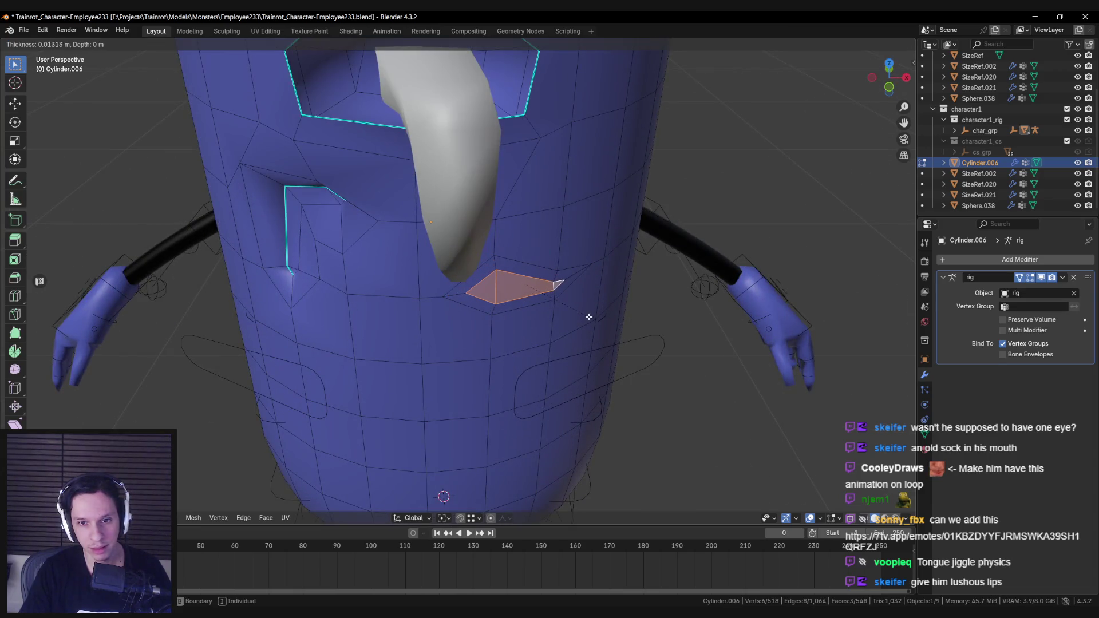
left_click(588, 316)
mouse_move(588, 316)
middle_mouse_down()
mouse_move(498, 314)
mouse_move(481, 229)
mouse_move(380, 212)
mouse_move(515, 233)
mouse_move(561, 193)
mouse_move(523, 195)
mouse_move(562, 228)
mouse_move(538, 266)
mouse_move(533, 213)
middle_mouse_up()
left_click(506, 304)
key("alt+a")
left_click(550, 200)
key("alt+a")
Preview the new notch from the front in Object Mode with the body deselected.
mouse_move(536, 174)
middle_mouse_down()
mouse_move(558, 228)
mouse_move(500, 266)
middle_mouse_up()
scroll(500, 266, "down", 3)
scroll(464, 273, "up", 4)
key("alt+a")
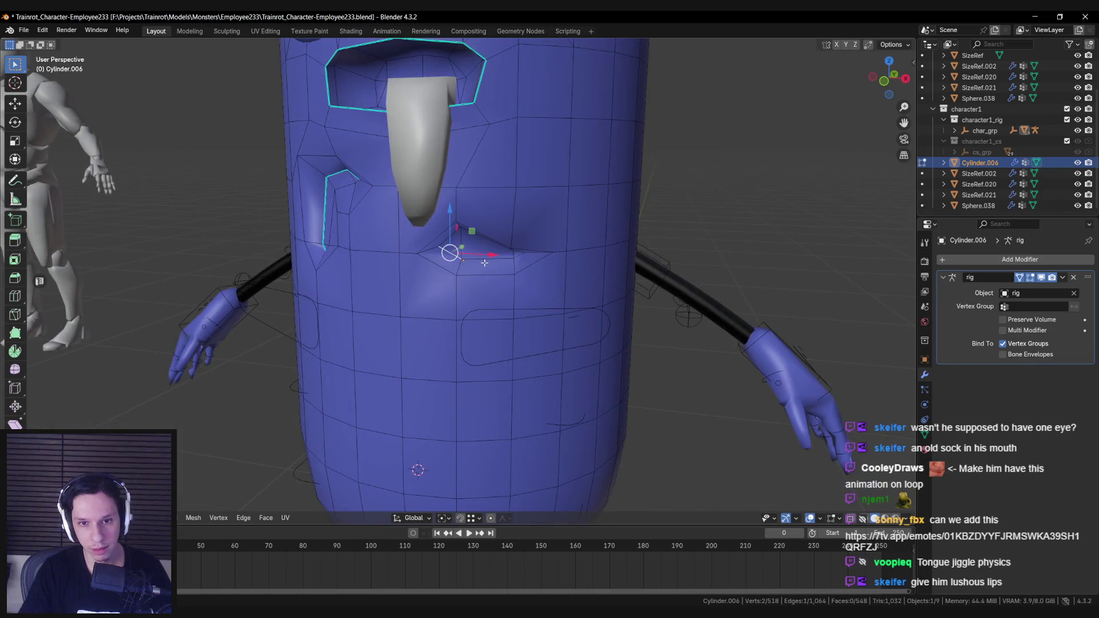
right_click(518, 256)
key("Escape")
key("Tab")
scroll(518, 255, "down", 6)
key("alt+a")
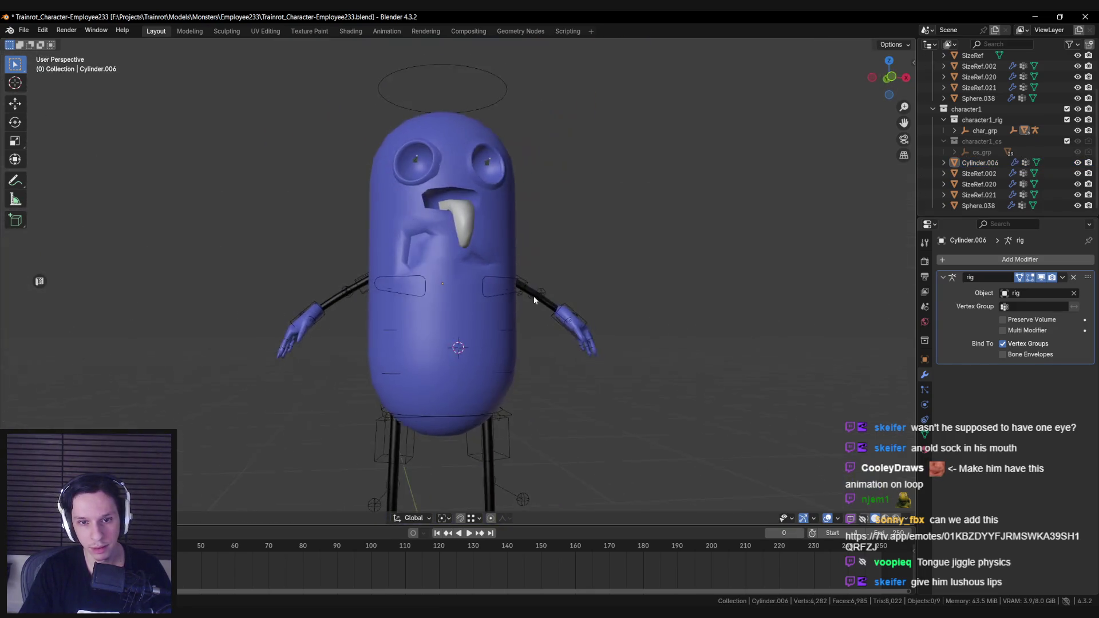
scroll(505, 299, "down", 2)
scroll(431, 335, "up", 5)
Select the body mesh and toggle out of Edit Mode to check the shading.
left_click(448, 303)
key("Tab")
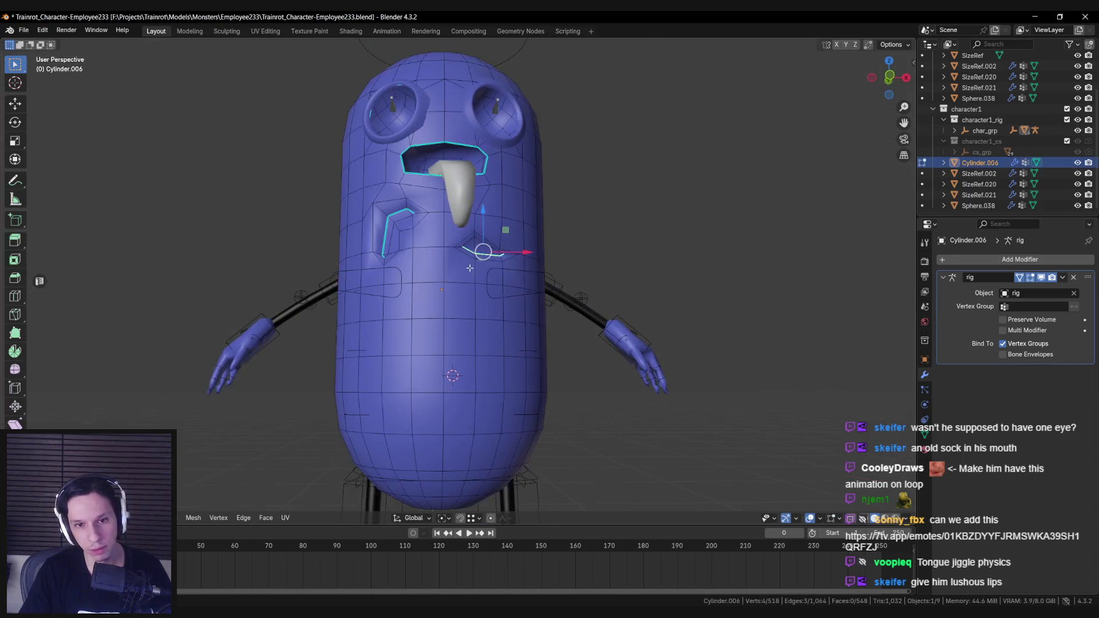
scroll(442, 298, "up", 2)
key("Tab")
scroll(435, 307, "down", 5)
scroll(519, 293, "up", 4)
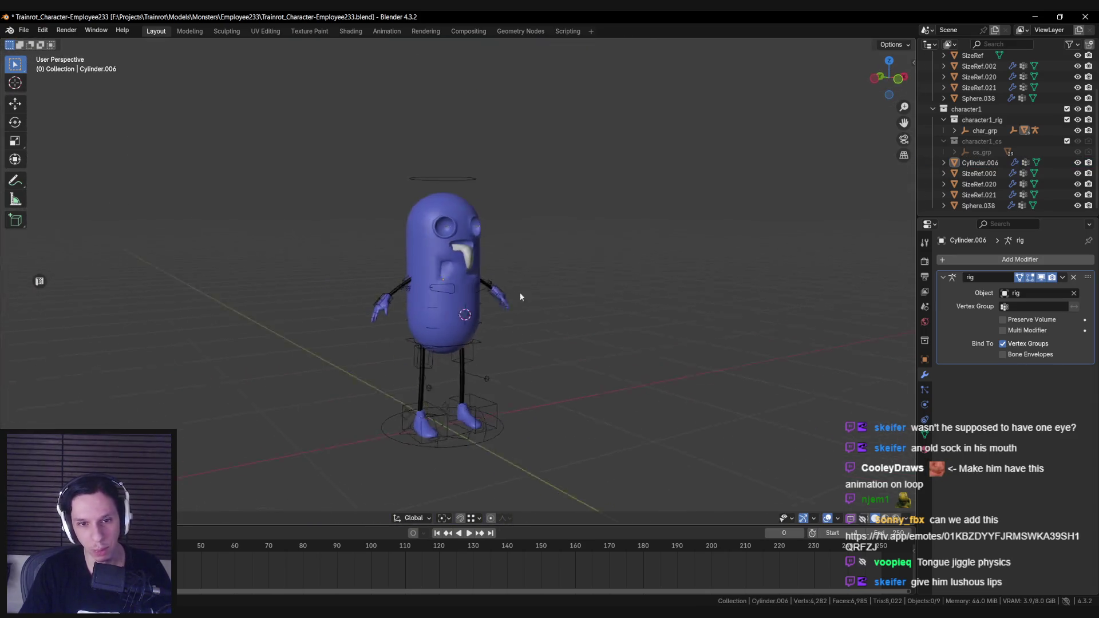
key("alt+a")
scroll(489, 290, "up", 3)
Orbit to a near-front view and reopen Cylinder.006 in Edit Mode, framed on the selection.
middle_click_drag(489, 291, 446, 288)
scroll(445, 287, "down", 2)
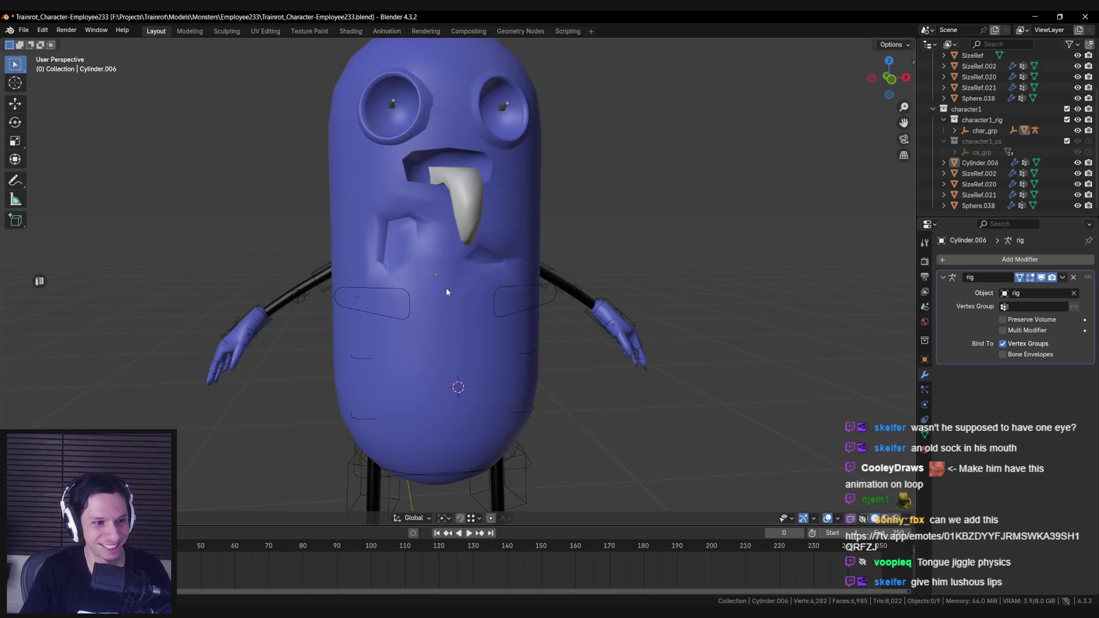
scroll(445, 287, "down", 4)
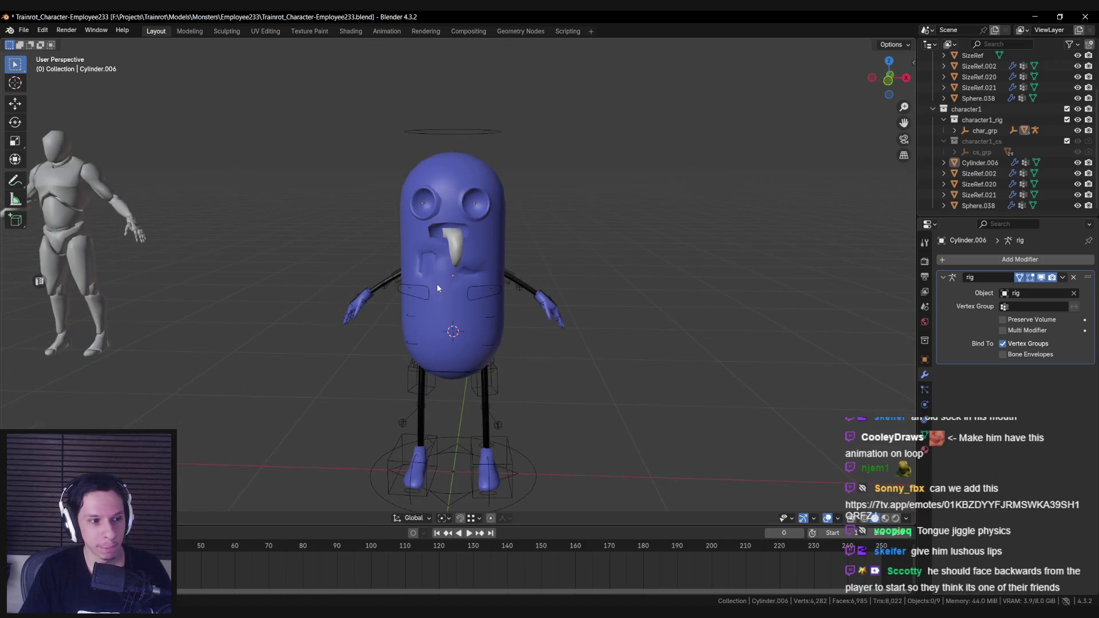
scroll(442, 279, "down", 1)
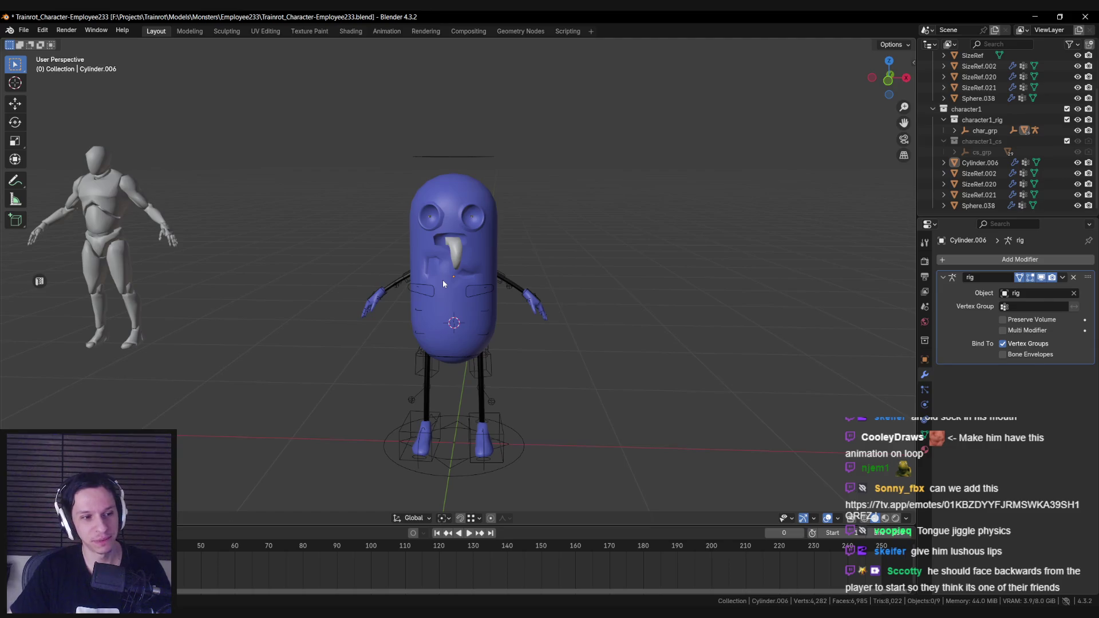
key("Tab")
key("KP_Decimal")
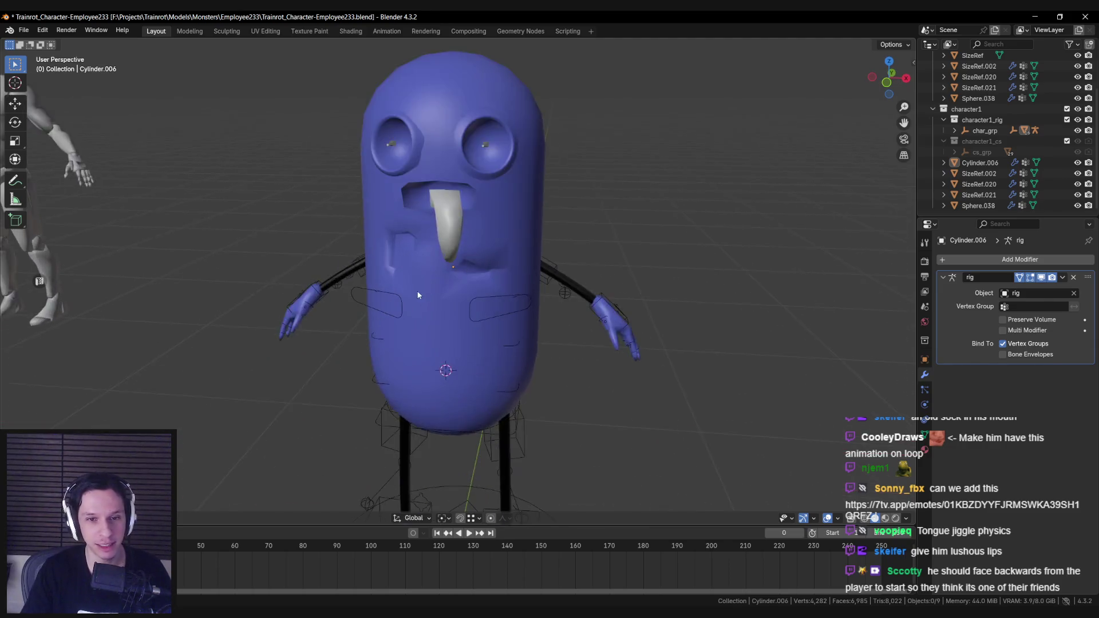
scroll(472, 246, "up", 2)
Merge the stray vertices around the chest gash into their neighbours using M.
key("c")
left_click(479, 239)
key("Escape")
key("alt+a")
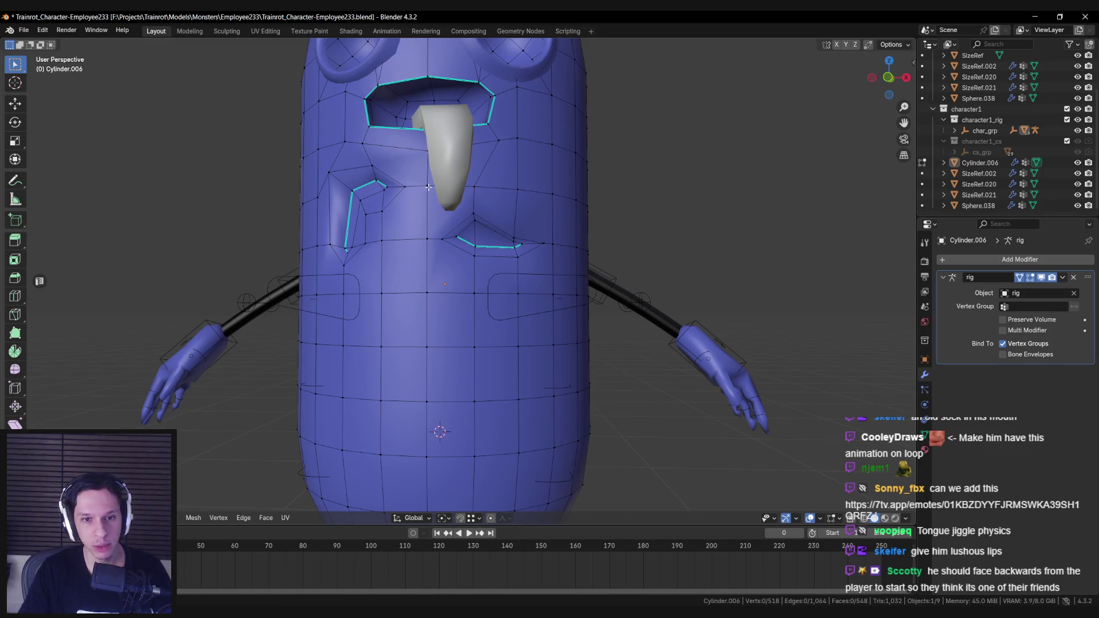
mouse_move(474, 217)
middle_mouse_down()
mouse_move(460, 206)
mouse_move(540, 248)
mouse_move(503, 265)
mouse_move(453, 239)
mouse_move(517, 229)
middle_mouse_up()
left_click(550, 235)
left_click(430, 238)
key("m")
left_click(515, 228)
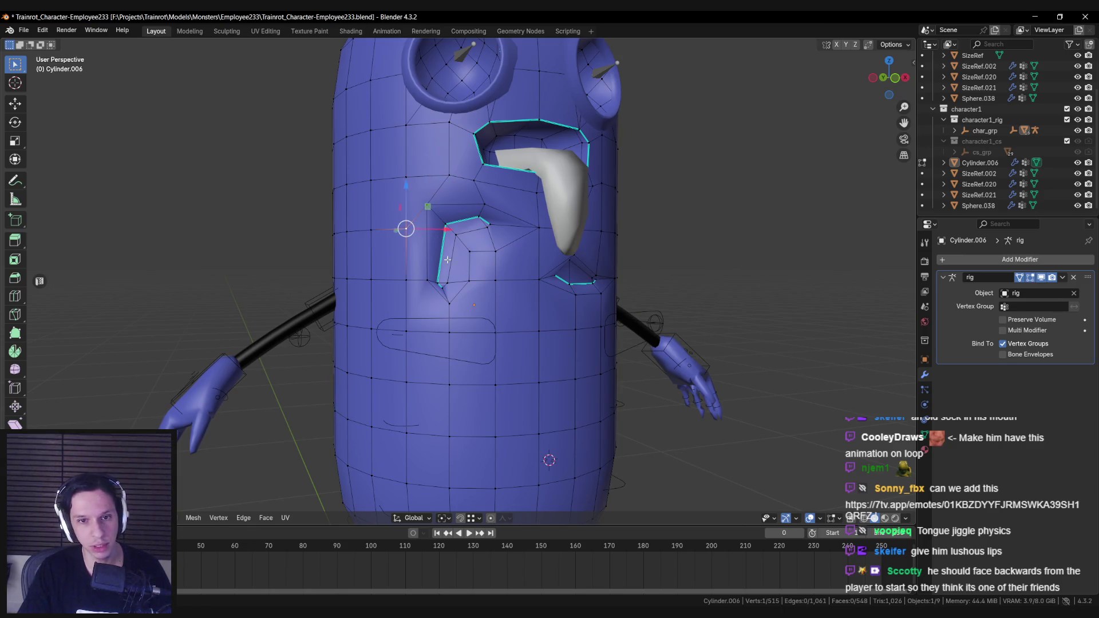
left_click(414, 176)
key("m")
left_click(409, 177)
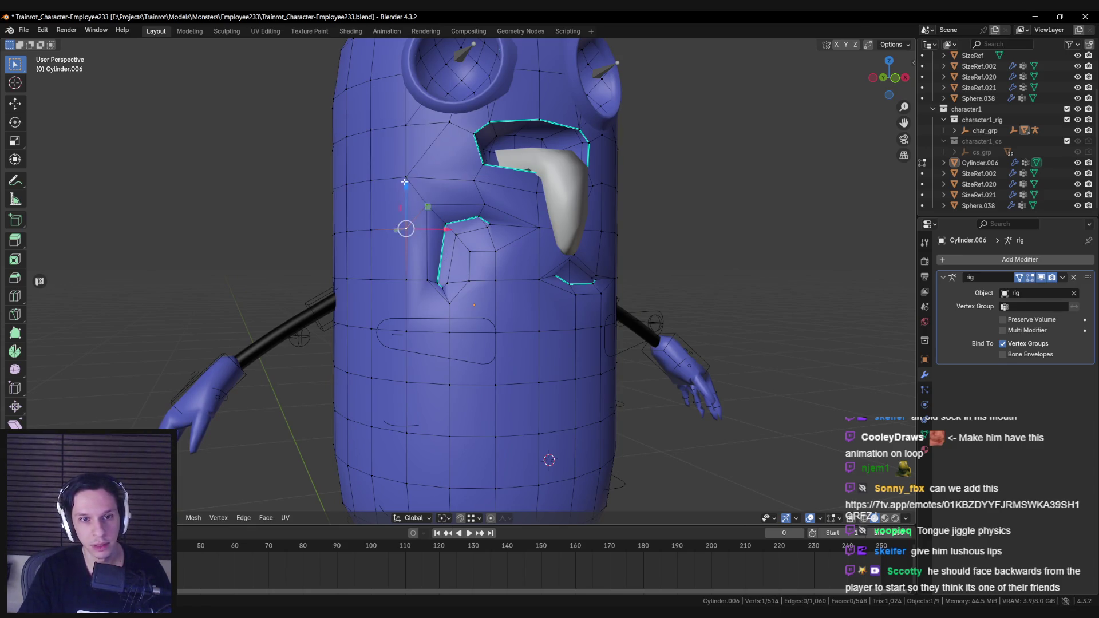
Toggle between Edit and Object Mode to compare the merged gash's shading.
key("Tab")
scroll(510, 231, "down", 3)
scroll(511, 231, "up", 3)
key("Tab")
mouse_move(435, 280)
middle_mouse_down()
mouse_move(412, 302)
mouse_move(478, 276)
mouse_move(423, 254)
mouse_move(537, 241)
mouse_move(386, 228)
middle_mouse_up()
scroll(413, 302, "down", 5)
key("Tab")
scroll(536, 241, "down", 4)
key("Tab")
scroll(387, 229, "up", 2)
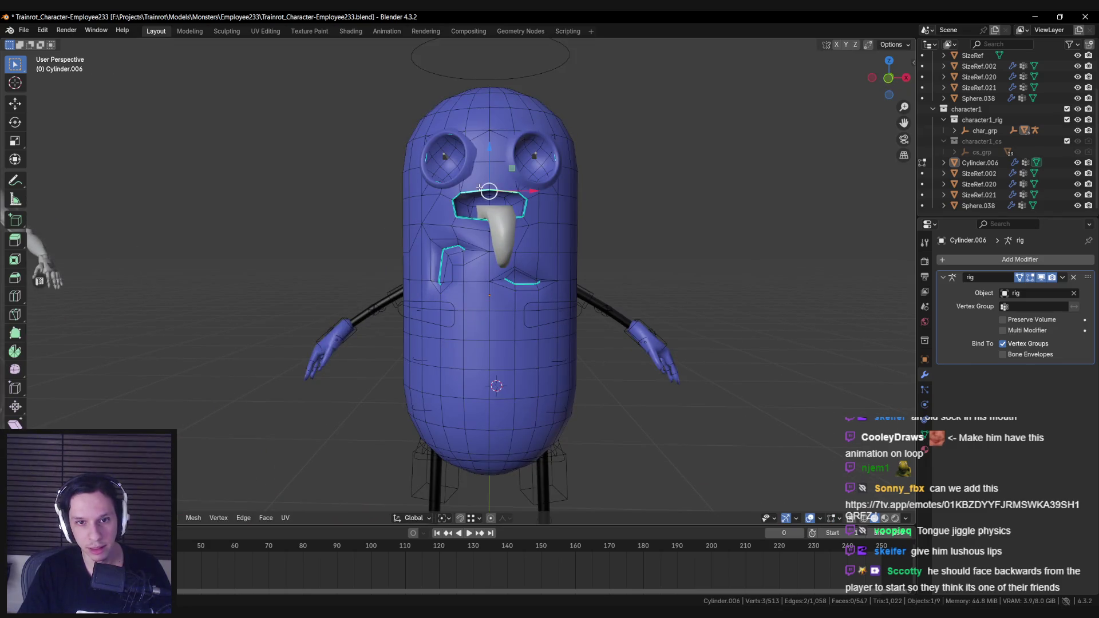
scroll(453, 206, "up", 2)
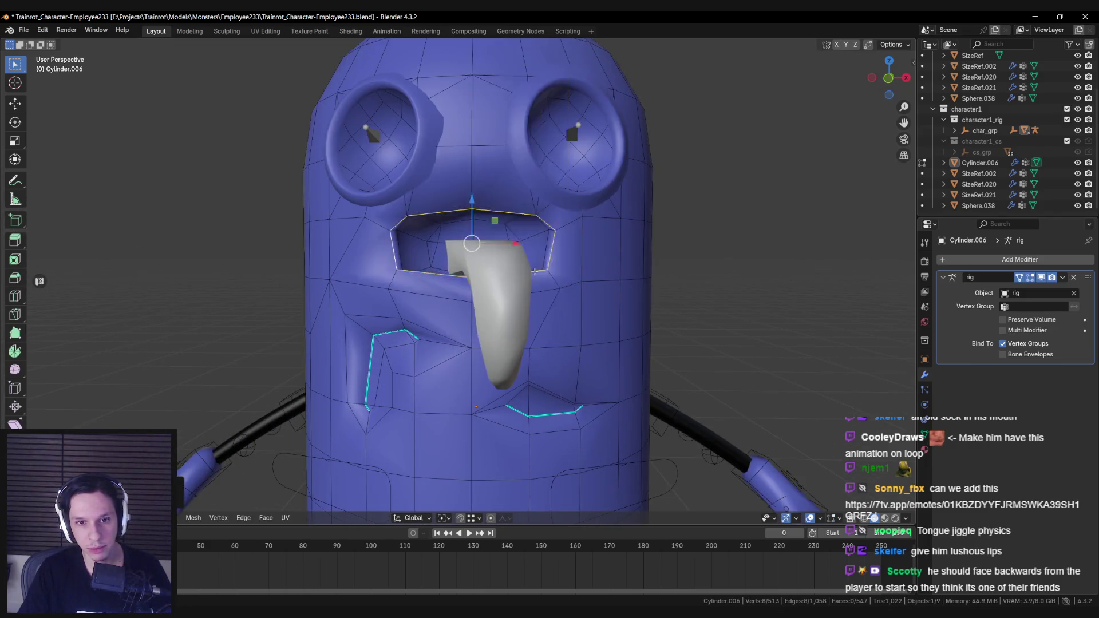
key("Tab")
scroll(536, 270, "down", 3)
scroll(536, 275, "down", 3)
key("Tab")
key("Tab")
key("Tab")
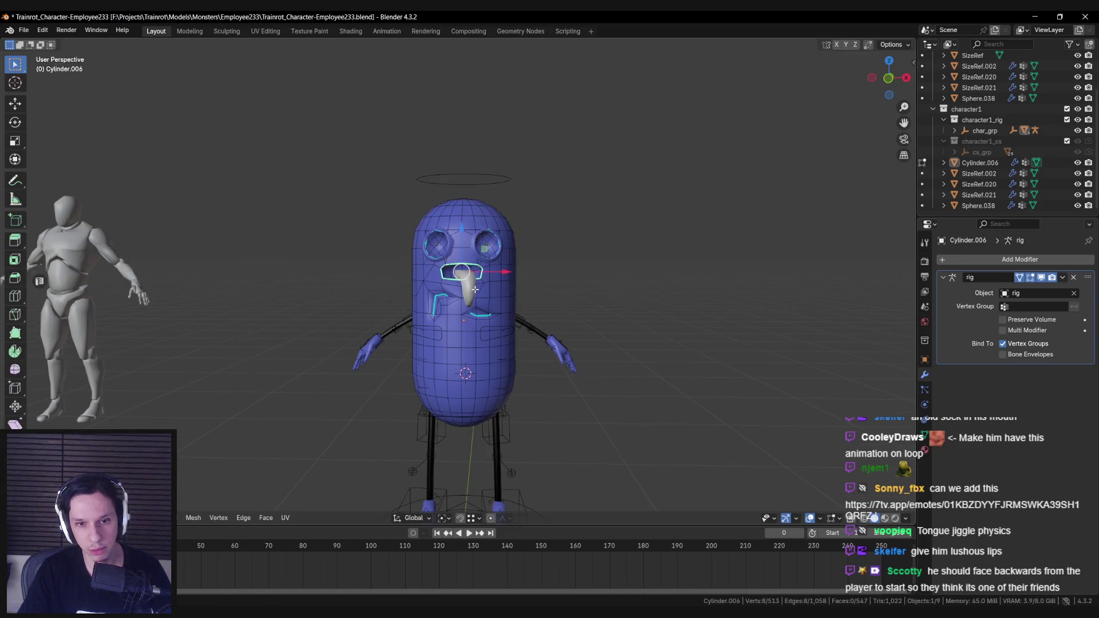
key("Tab")
scroll(456, 323, "up", 3)
scroll(456, 323, "up", 2)
mouse_move(441, 324)
middle_mouse_down()
mouse_move(474, 309)
mouse_move(370, 359)
mouse_move(414, 327)
middle_mouse_up()
key("Tab")
Mark the left chest gash's outline edges sharp, then clear the selection.
left_click(419, 307)
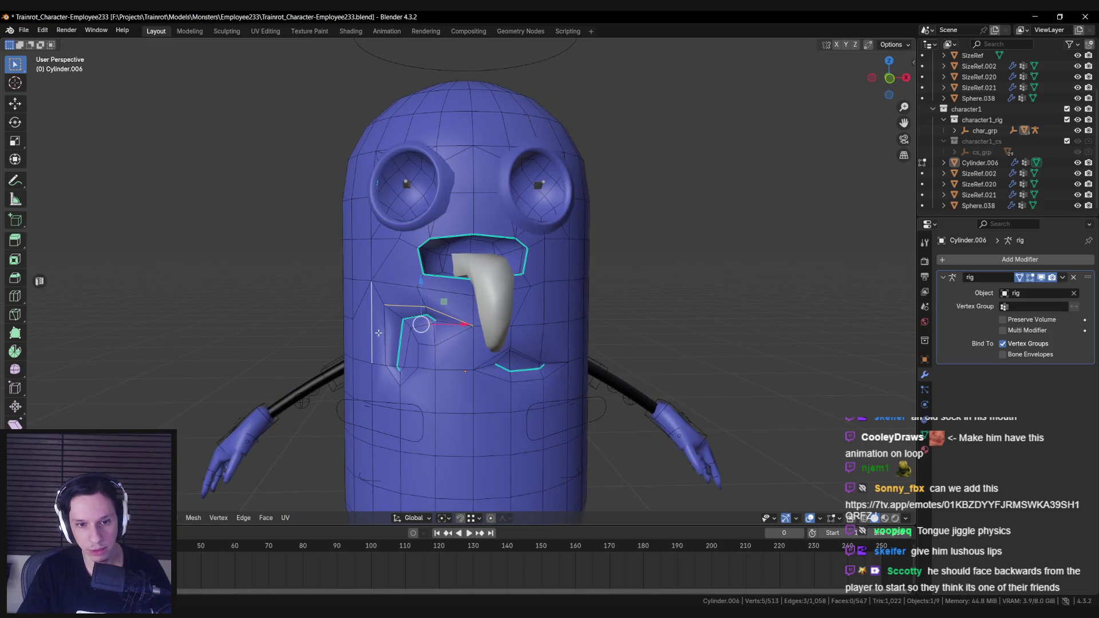
left_click(394, 374, "shift")
mouse_move(459, 352)
middle_mouse_down()
mouse_move(481, 366)
mouse_move(401, 424)
middle_mouse_up()
scroll(481, 366, "up", 3)
key("ctrl+e")
left_click(513, 352)
key("alt+a")
Return to Object Mode and orbit to review the sharpened left gash.
scroll(470, 372, "up", 3)
scroll(379, 450, "down", 1)
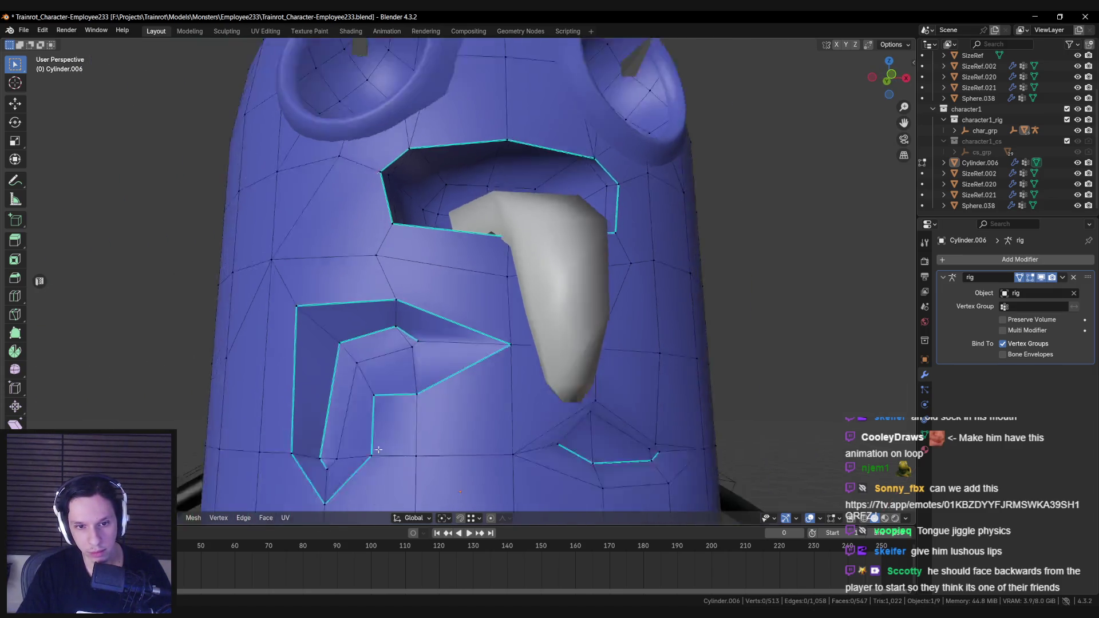
key("Tab")
scroll(458, 366, "down", 5)
mouse_move(457, 365)
middle_mouse_down()
mouse_move(408, 376)
mouse_move(380, 403)
mouse_move(458, 373)
middle_mouse_up()
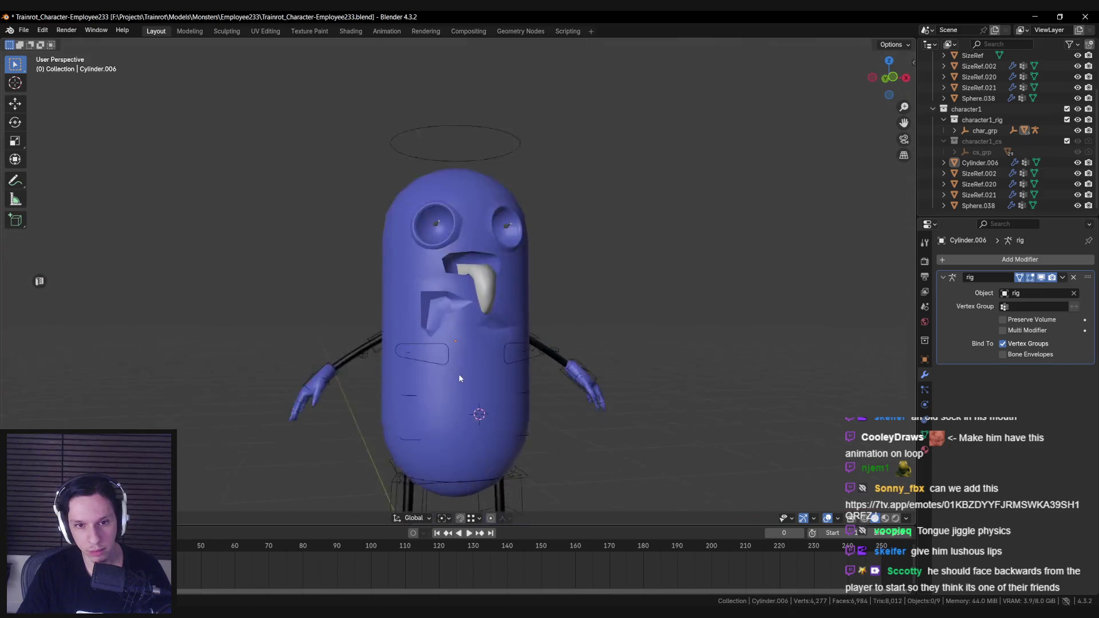
Mark the selected gash outline edges sharp in Edit Mode, then preview.
key("Tab")
scroll(459, 376, "up", 5)
key("ctrl+e")
left_click(395, 362)
scroll(499, 350, "down", 5)
middle_click_drag(498, 349, 498, 349)
scroll(499, 349, "up", 5)
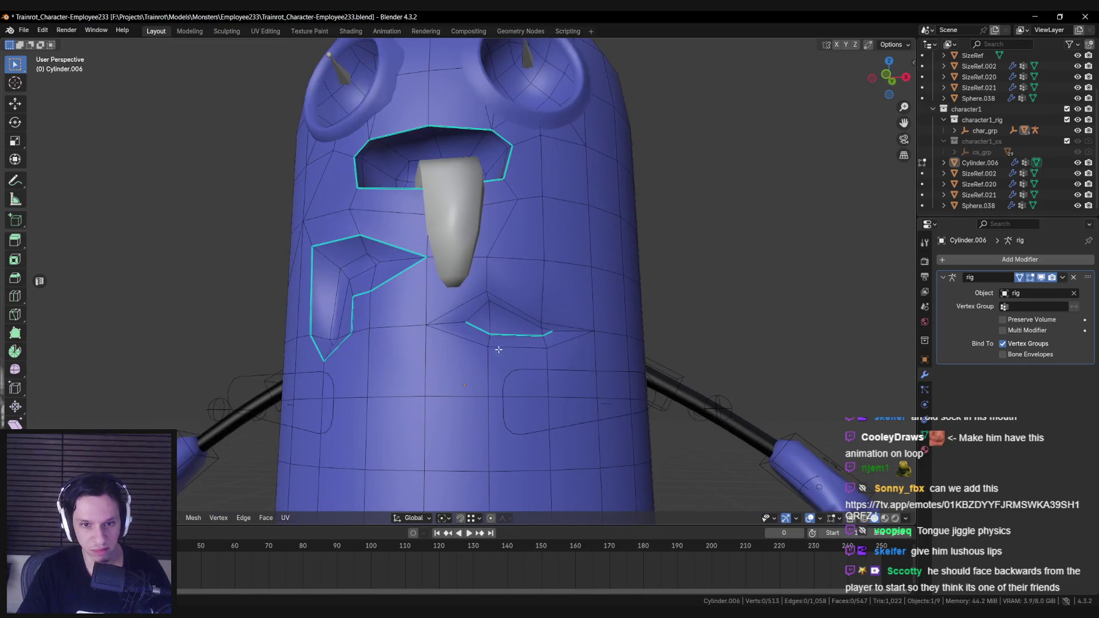
key("ctrl+e")
left_click(567, 336)
key("Tab")
scroll(469, 334, "down", 5)
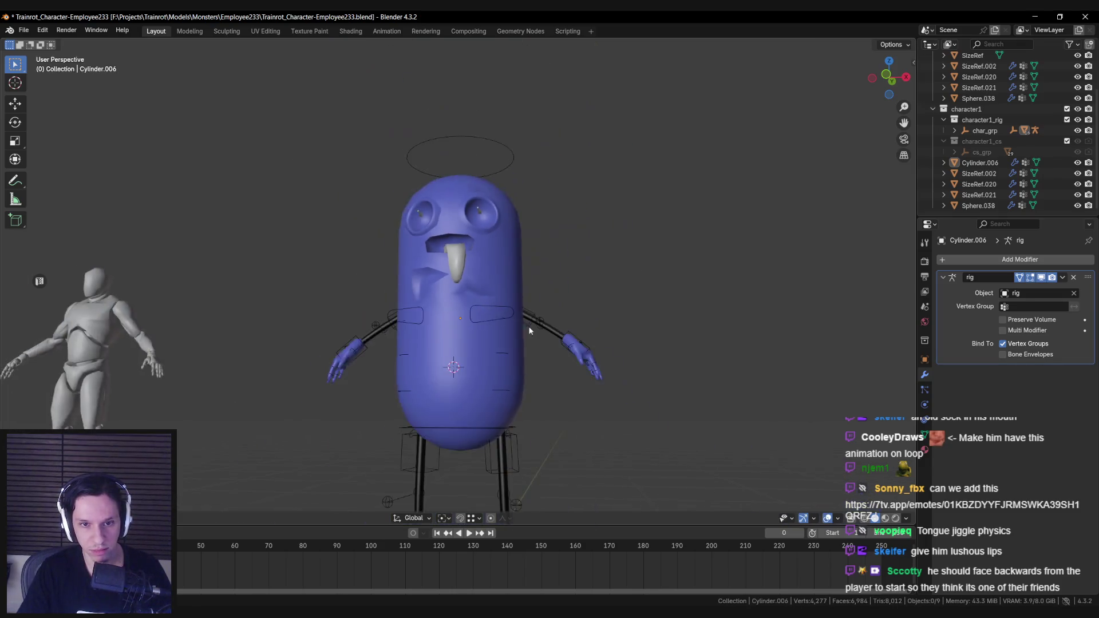
Mark the edge loop below the nose sharp and preview it from another angle.
key("a")
scroll(468, 334, "up", 5)
key("Tab")
left_click(462, 313, "alt")
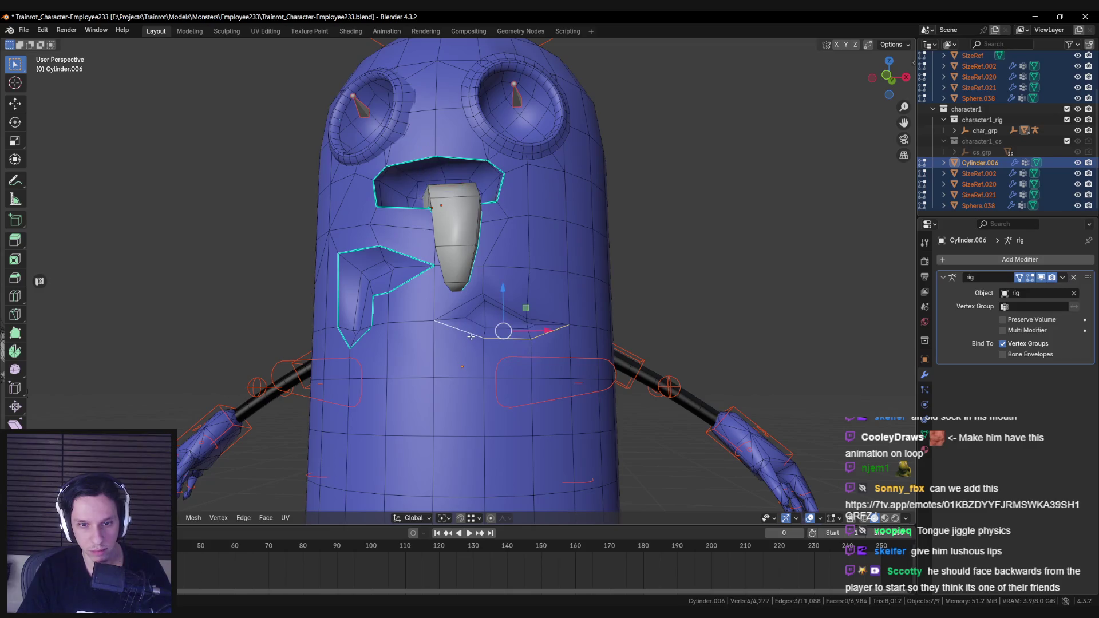
key("ctrl+e")
left_click(492, 320)
key("Tab")
scroll(482, 339, "down", 5)
mouse_move(482, 338)
middle_mouse_down()
mouse_move(445, 356)
mouse_move(559, 358)
mouse_move(549, 328)
mouse_move(517, 338)
mouse_move(492, 295)
middle_mouse_up()
key("alt+a")
Circle-select the faces below the nose, then review the whole character in Object Mode.
key("Tab")
scroll(517, 342, "up", 5)
key("c")
left_click(468, 324)
left_click(492, 295)
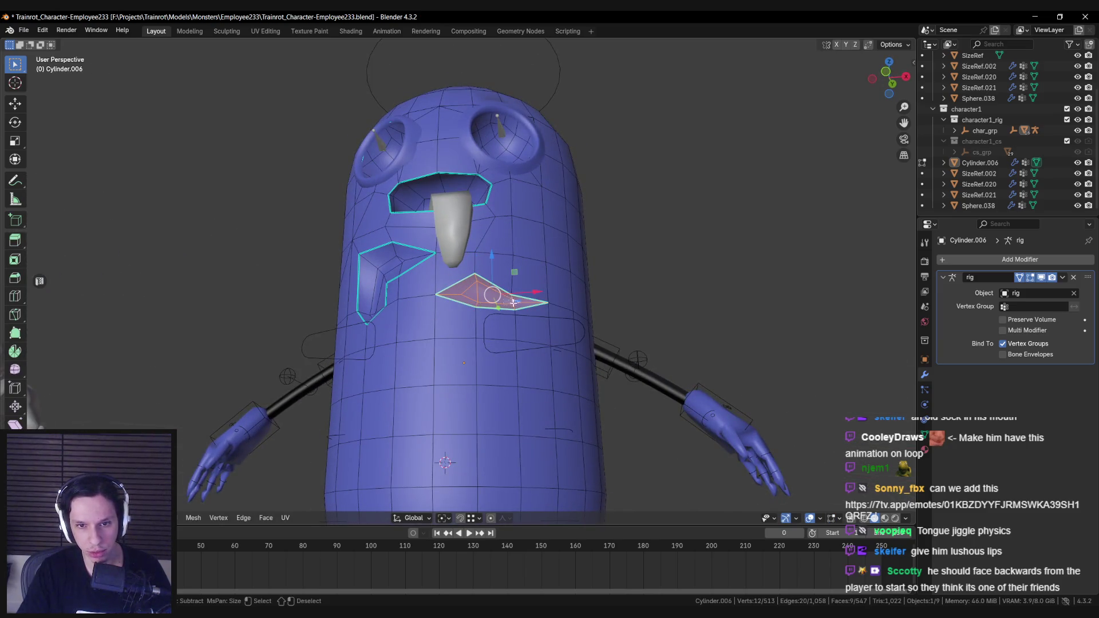
key("Tab")
scroll(490, 277, "down", 6)
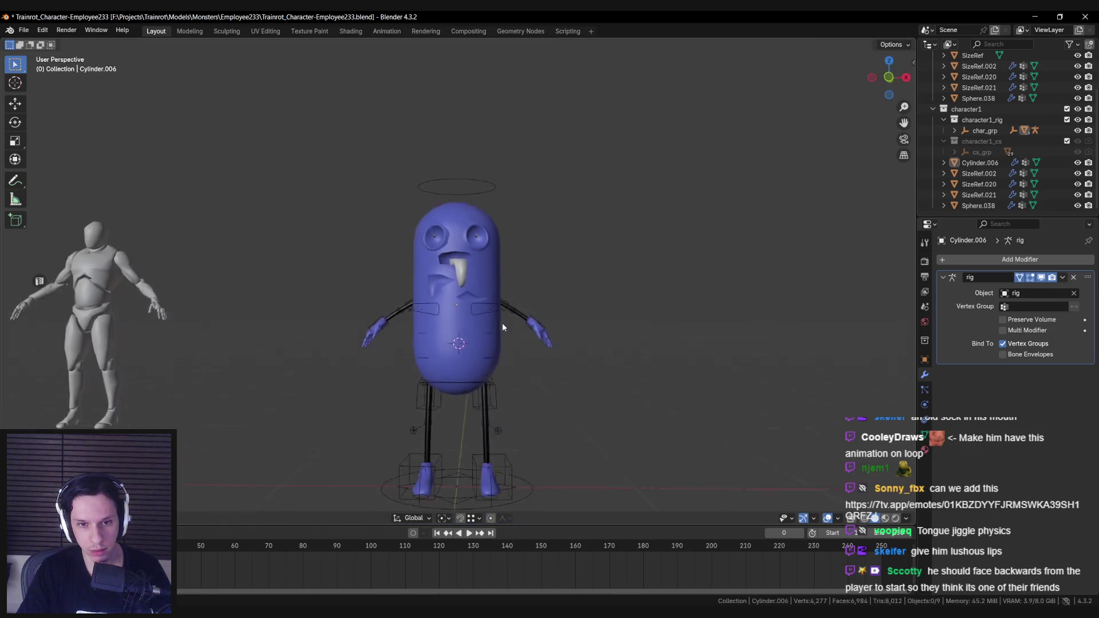
mouse_move(499, 332)
middle_mouse_down()
mouse_move(431, 340)
mouse_move(407, 364)
mouse_move(513, 335)
mouse_move(657, 341)
mouse_move(490, 334)
mouse_move(592, 328)
middle_mouse_up()
scroll(511, 320, "down", 5)
Zoom in on the face and enter Edit Mode on the Cylinder.006 body mesh.
scroll(536, 329, "down", 3)
scroll(591, 327, "up", 10)
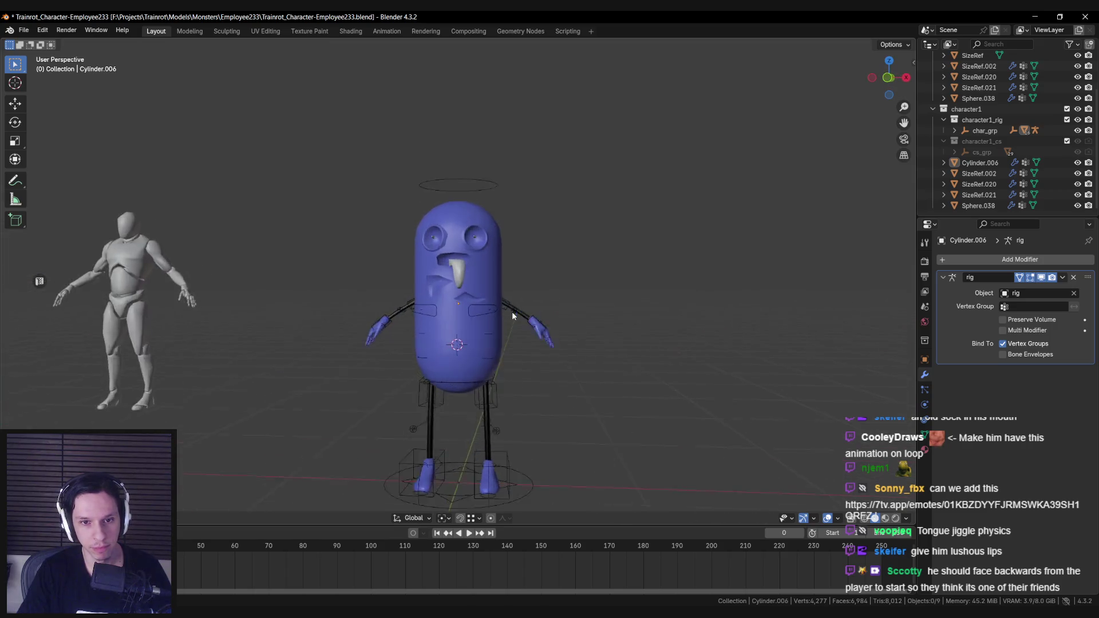
key("Tab")
mouse_move(505, 313)
middle_mouse_down()
mouse_move(432, 248)
mouse_move(428, 263)
middle_mouse_up()
key("Tab")
middle_click_drag(428, 307, 432, 308)
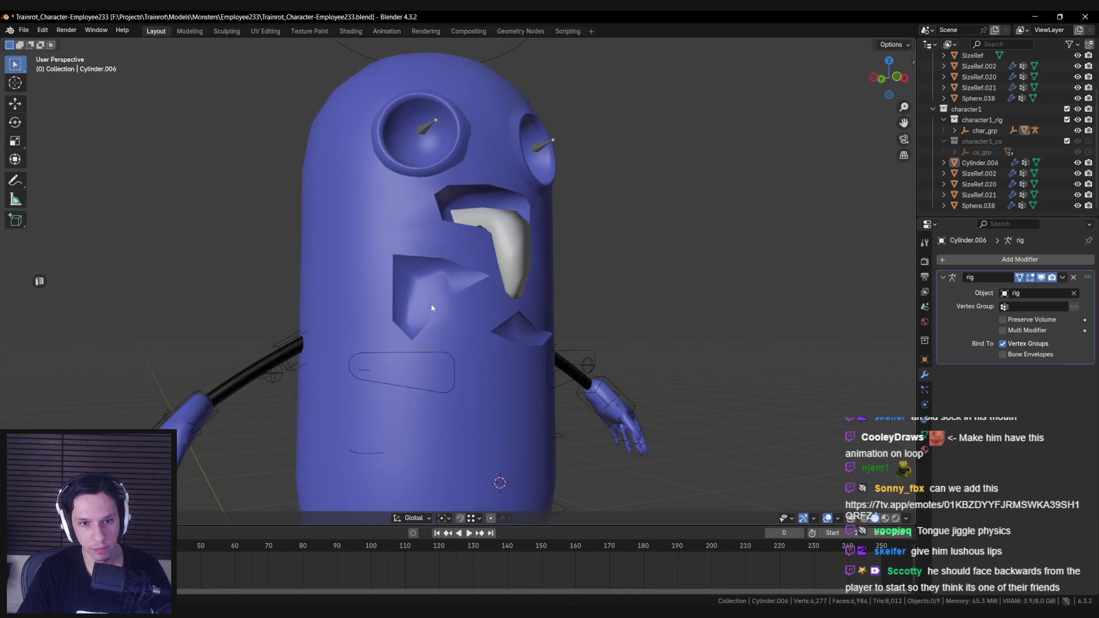
key("Tab")
scroll(413, 325, "up", 3)
Merge the vertex cluster at the left gash tip into one and preview it.
left_click_drag(389, 326, 414, 349)
key("m")
left_click(403, 338)
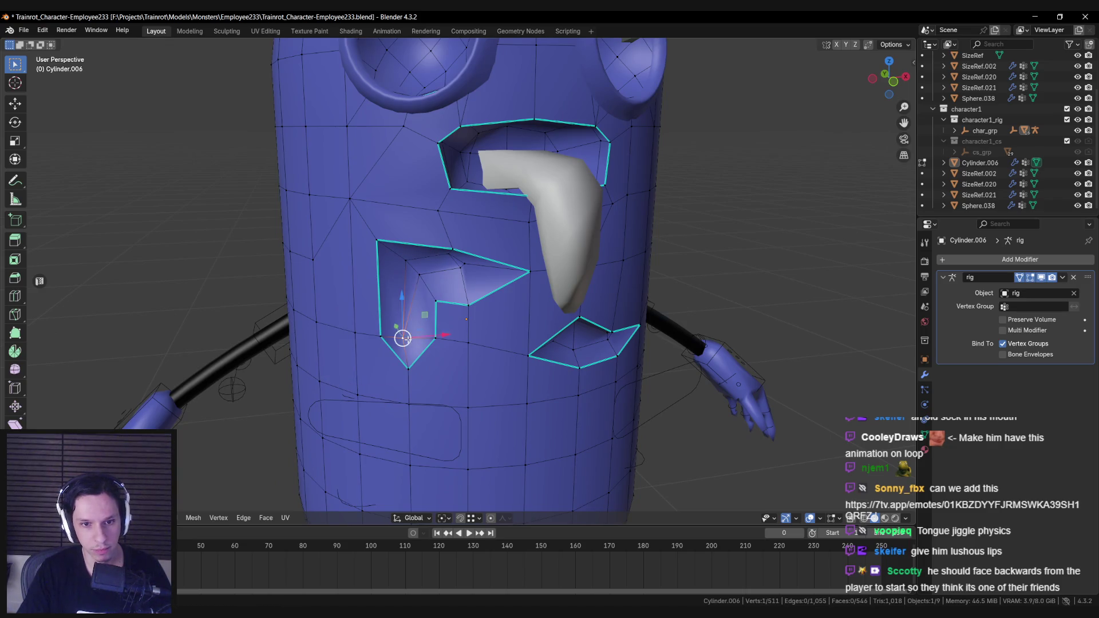
key("Tab")
scroll(409, 286, "down", 4)
scroll(413, 285, "down", 2)
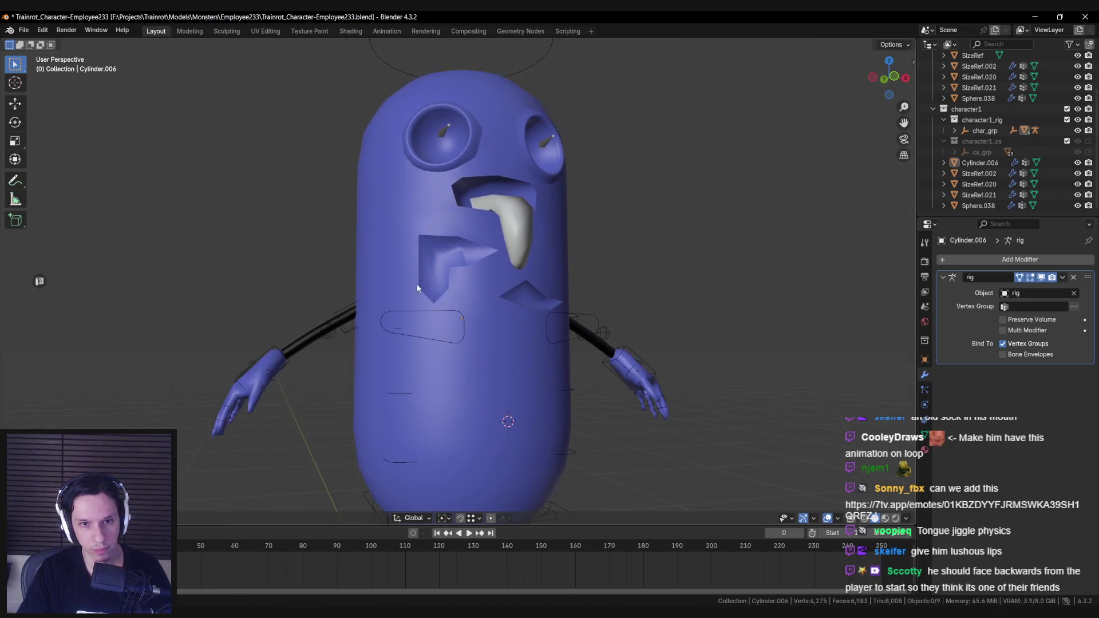
mouse_move(416, 284)
middle_mouse_down()
mouse_move(317, 266)
mouse_move(494, 315)
mouse_move(572, 316)
mouse_move(453, 317)
middle_mouse_up()
scroll(453, 317, "up", 5)
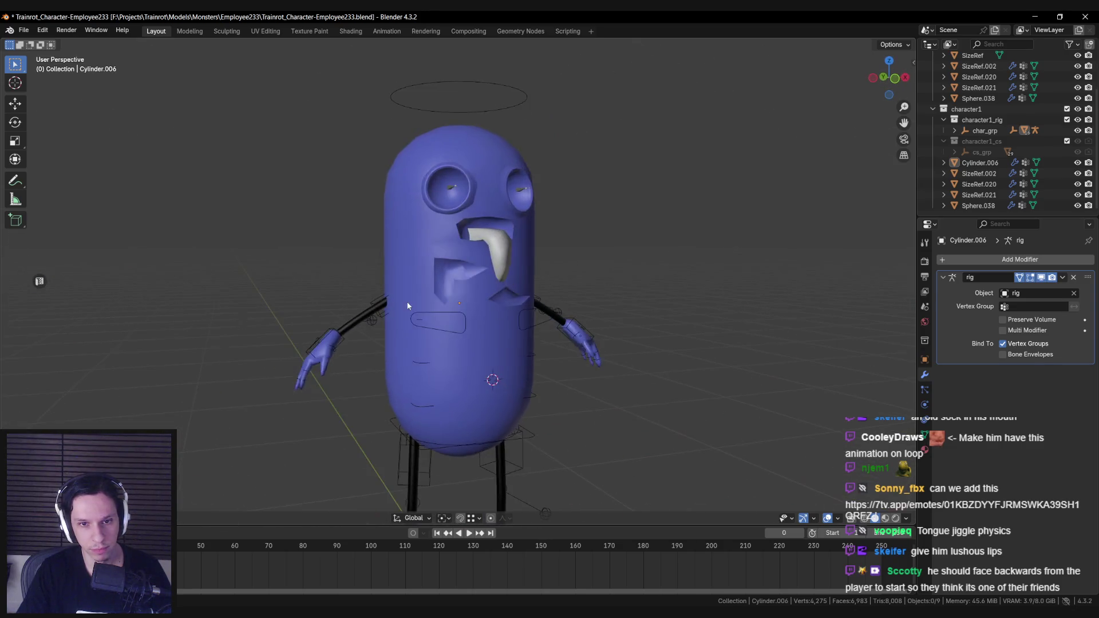
key("Tab")
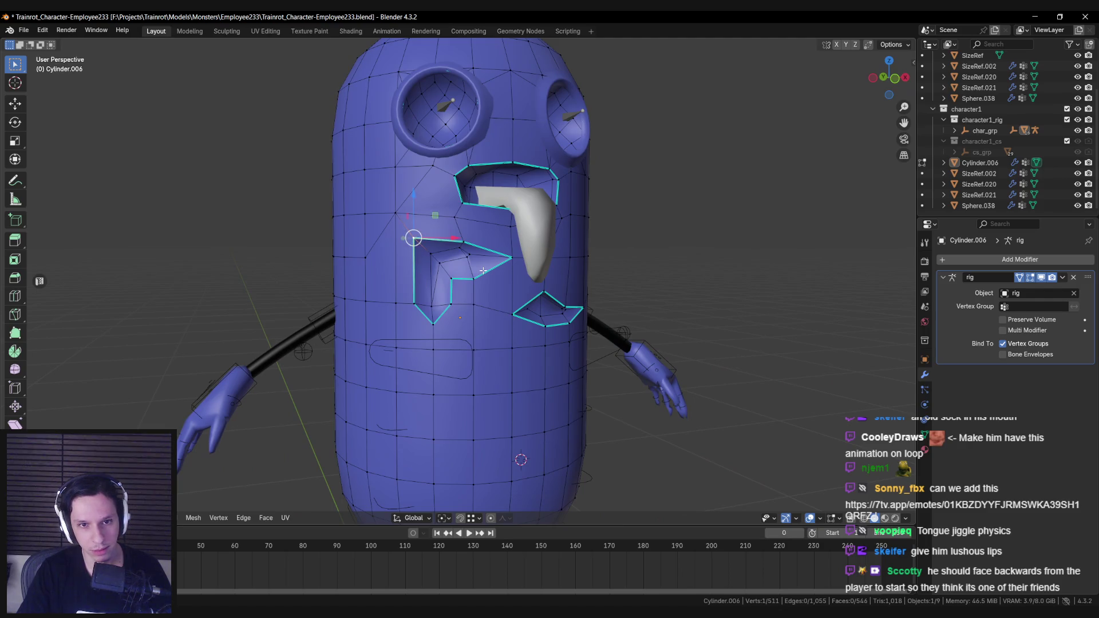
Cancel a vertex bevel and drag the gash's upper-left corner onto its neighbour.
key("ctrl+shift+b")
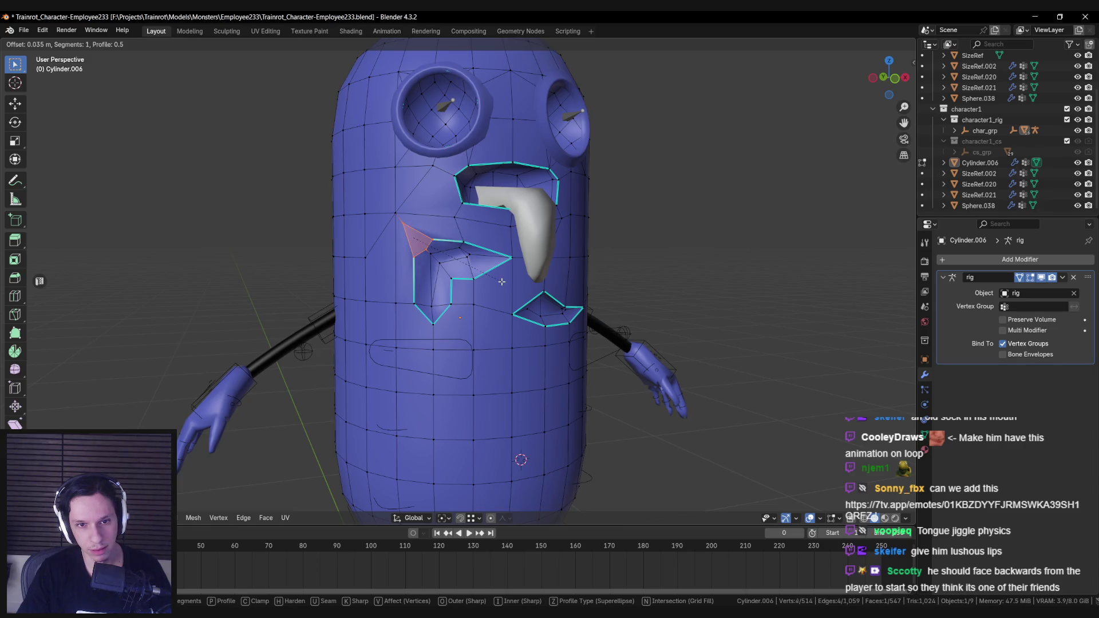
key("Escape")
scroll(502, 281, "down", 4)
scroll(433, 260, "up", 8)
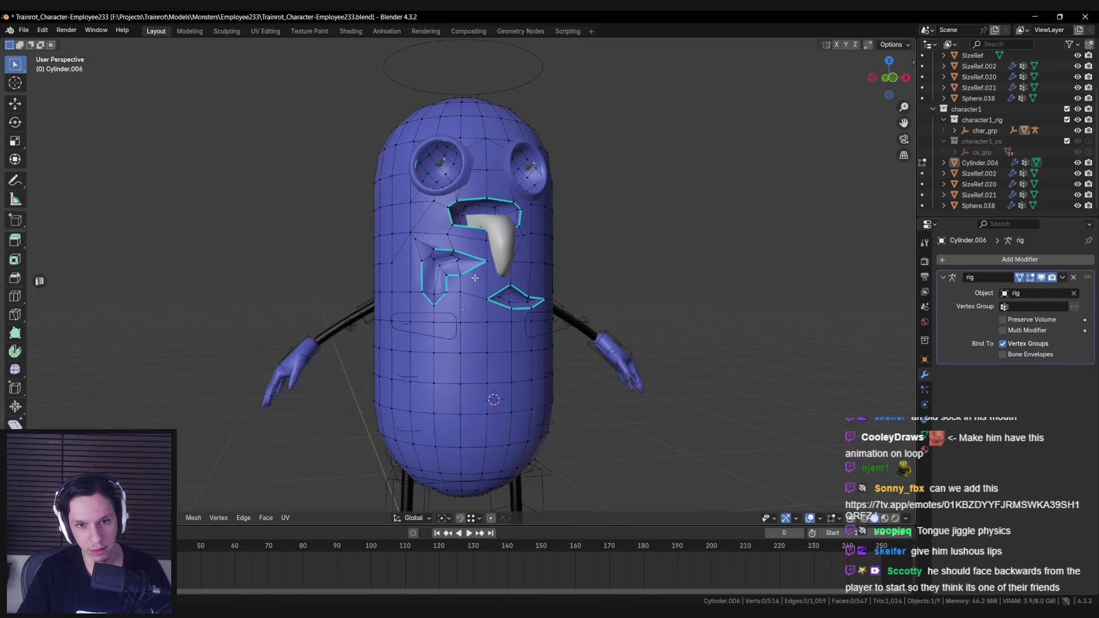
left_click_drag(379, 225, 353, 187)
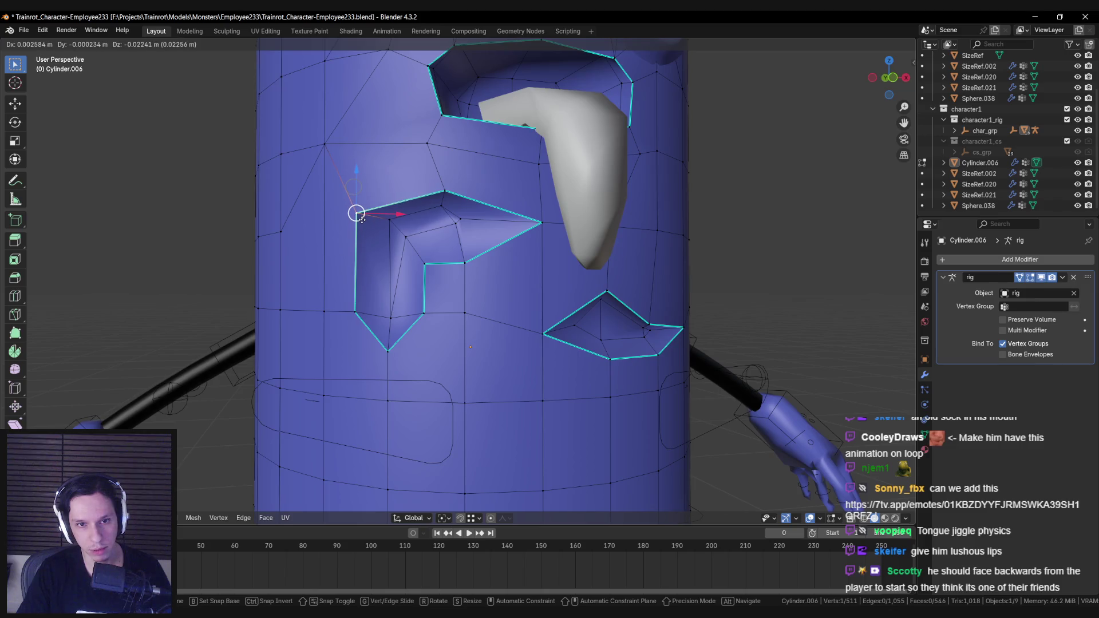
Switch in and out of Edit Mode while orbiting to a side view of the character.
key("Tab")
scroll(433, 286, "down", 6)
scroll(434, 284, "up", 3)
key("Tab")
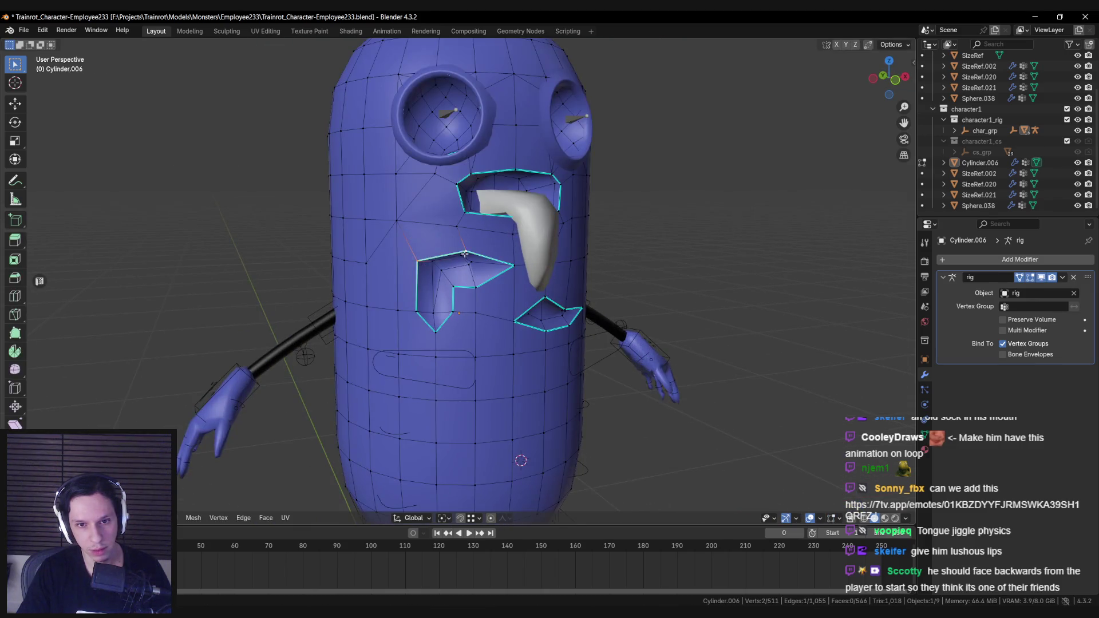
key("Tab")
scroll(409, 253, "down", 4)
mouse_move(410, 253)
middle_mouse_down()
mouse_move(348, 256)
mouse_move(339, 277)
mouse_move(410, 295)
mouse_move(606, 297)
mouse_move(505, 288)
mouse_move(535, 285)
mouse_move(439, 312)
middle_mouse_up()
key("Tab")
scroll(372, 267, "up", 2)
key("Tab")
Select three gash vertices and apply an Edge menu operation to them.
key("Tab")
scroll(545, 288, "up", 4)
left_click(546, 288)
left_click(535, 285, "shift")
left_click(552, 259, "shift")
key("ctrl+e")
left_click(540, 275)
Merge the selected gash vertices into one and return to Object Mode.
key("Tab")
key("Home")
left_click(439, 312)
scroll(424, 311, "up", 3)
key("Tab")
key("KP_Decimal")
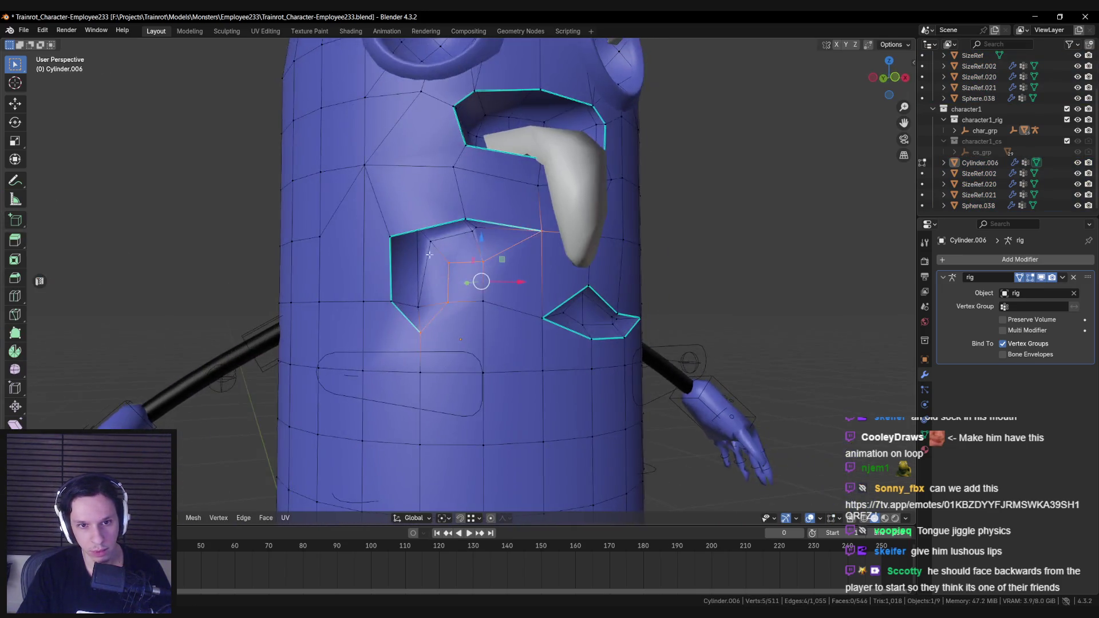
middle_click_drag(429, 254, 415, 211)
key("m")
left_click(414, 212)
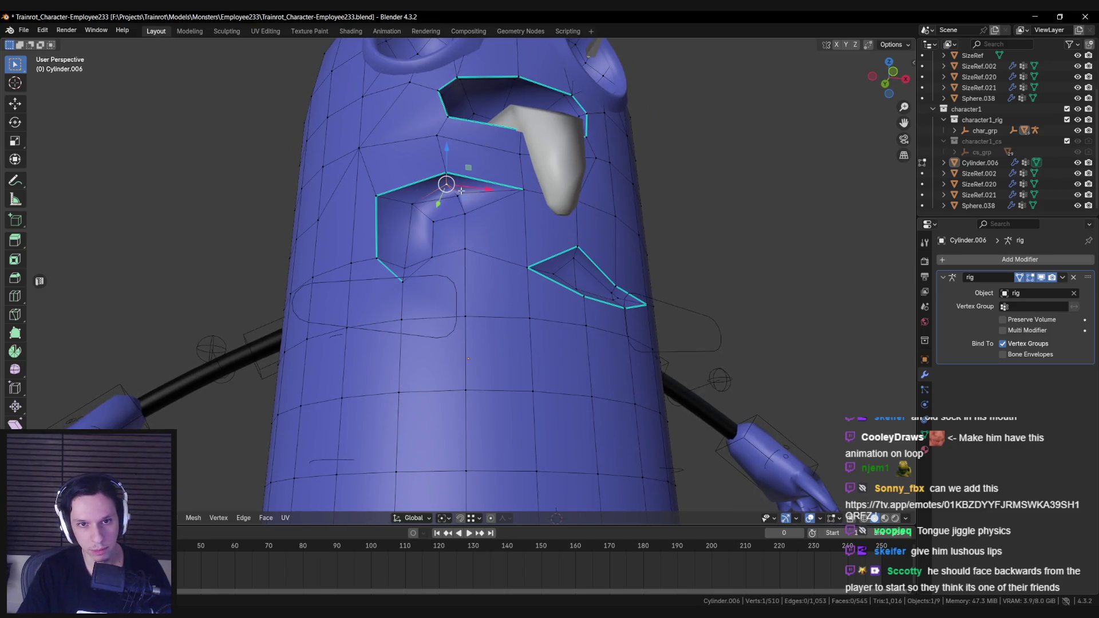
key("Tab")
Move the side-gash vertices to a new position with G and exit to Object Mode.
key("Home")
middle_click_drag(320, 286, 386, 300)
key("Tab")
scroll(386, 299, "up", 8)
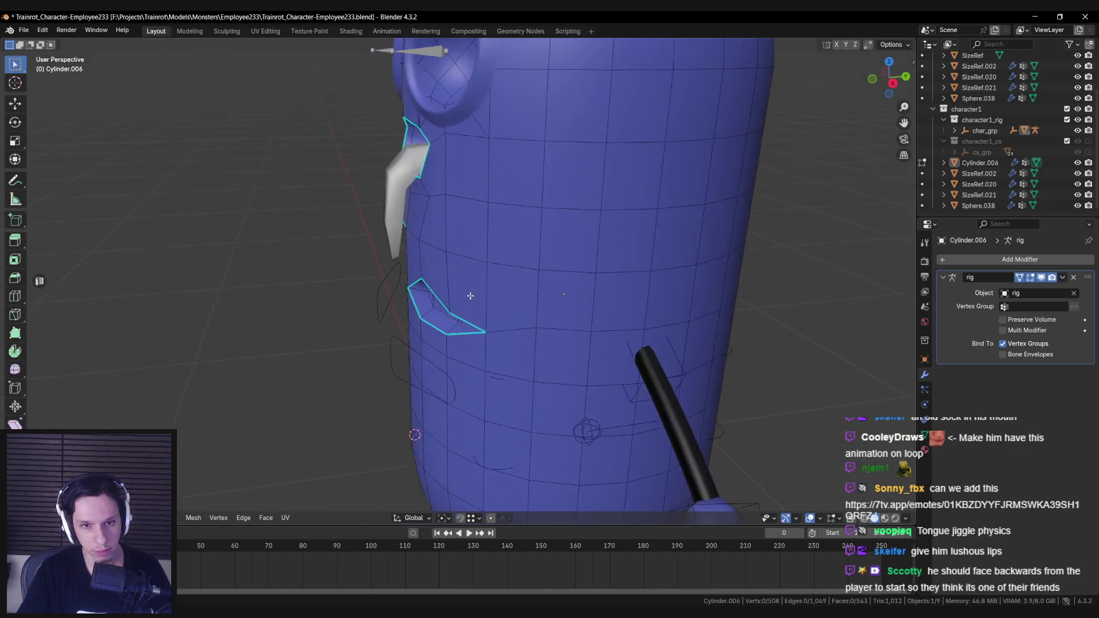
left_click(420, 305)
left_click(476, 358, "shift")
mouse_move(444, 349)
middle_mouse_down()
mouse_move(422, 334)
mouse_move(417, 348)
middle_mouse_up()
key("g")
left_click(436, 393)
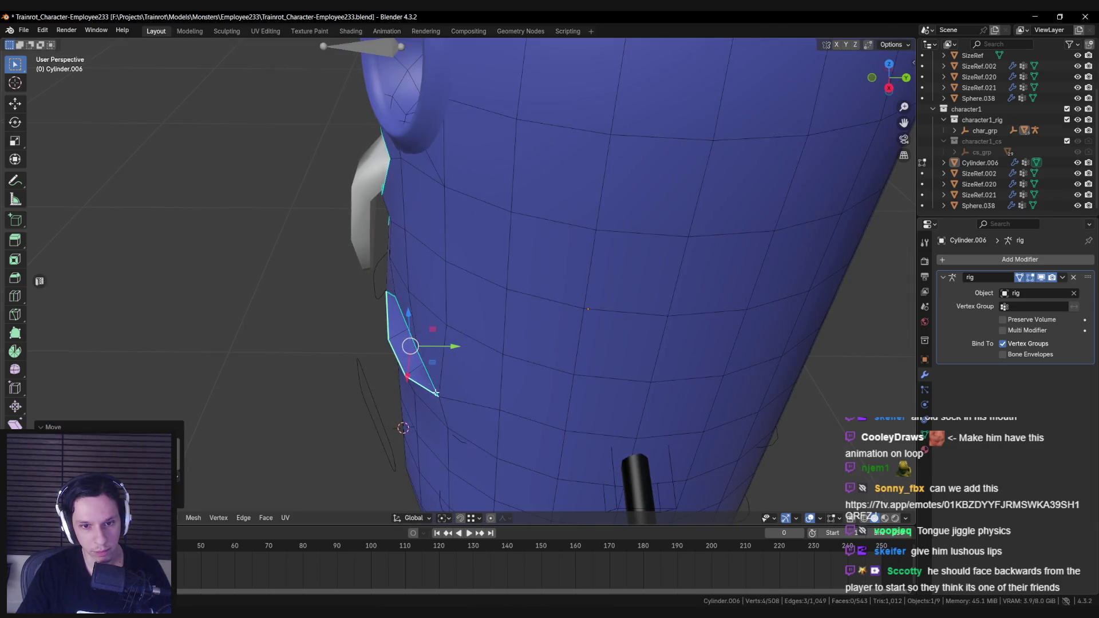
key("Tab")
key("Home")
Deselect everything and inspect the monster from several angles with viewport overlays hidden.
key("a")
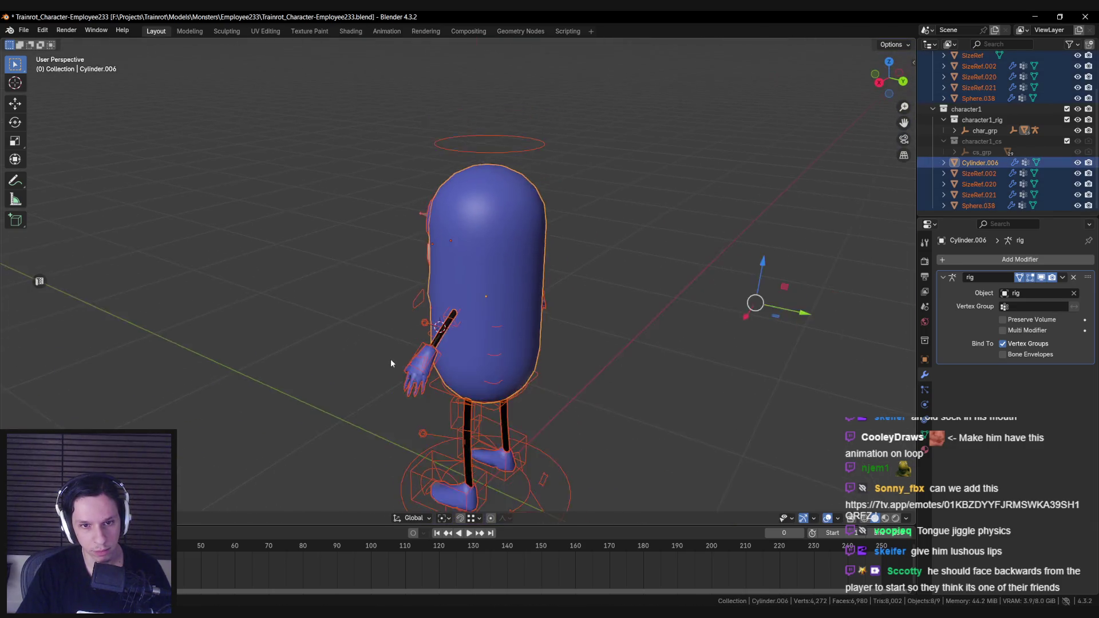
left_click(390, 359)
mouse_move(398, 342)
middle_mouse_down()
mouse_move(548, 327)
mouse_move(455, 336)
mouse_move(557, 340)
middle_mouse_up()
left_click(827, 518)
mouse_move(687, 446)
middle_mouse_down()
mouse_move(630, 417)
mouse_move(513, 393)
mouse_move(623, 404)
middle_mouse_up()
scroll(586, 425, "down", 3)
scroll(584, 426, "up", 2)
scroll(623, 404, "down", 5)
scroll(599, 407, "up", 8)
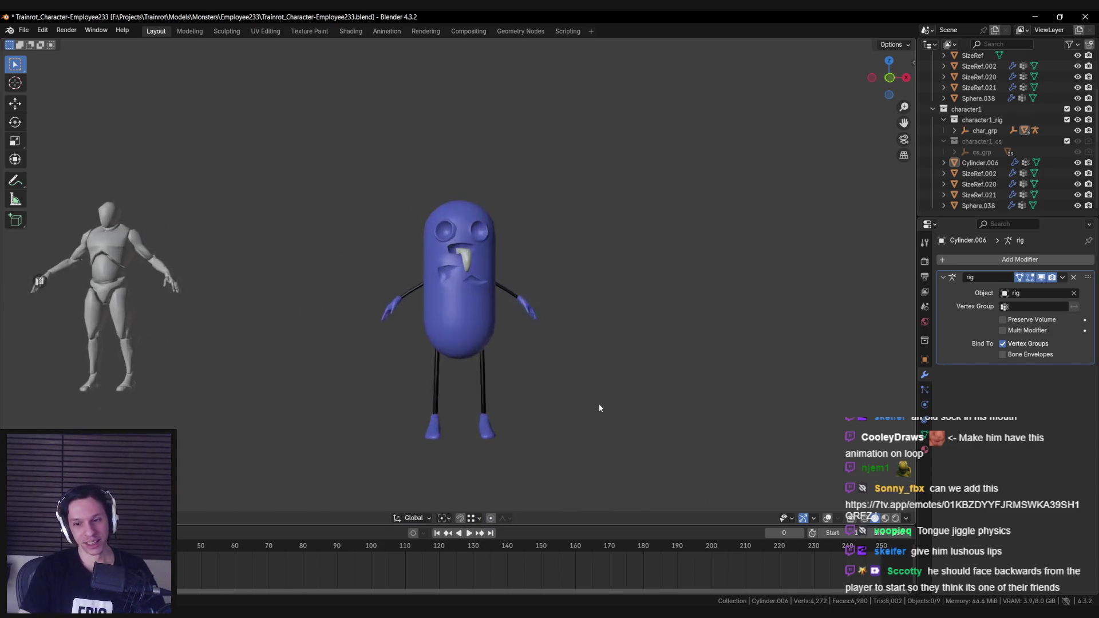
Restore the rig and grid overlays and save the character file.
key("shift+alt+z")
scroll(452, 269, "up", 2)
scroll(444, 257, "up", 2)
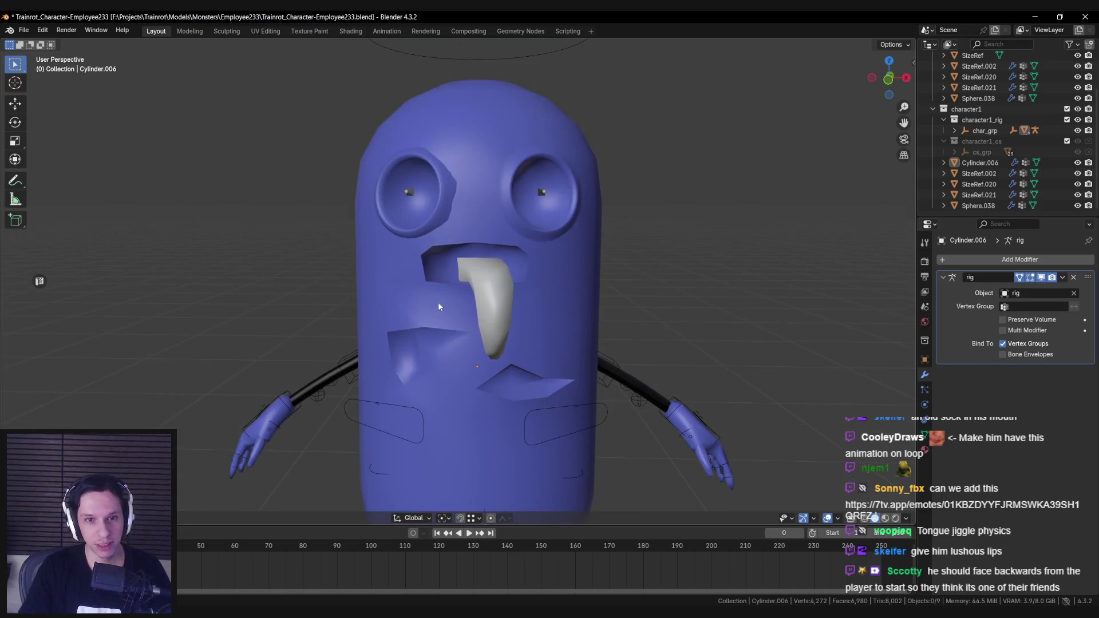
key("ctrl+s")
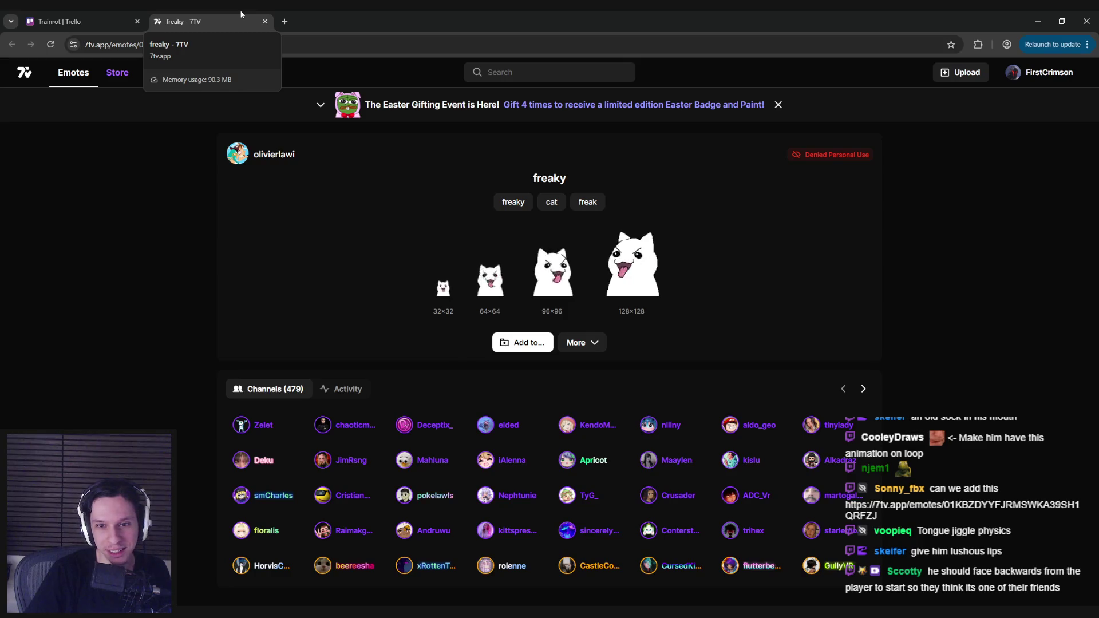
Close the 'freaky - 7TV' browser tab.
key("ctrl+w")
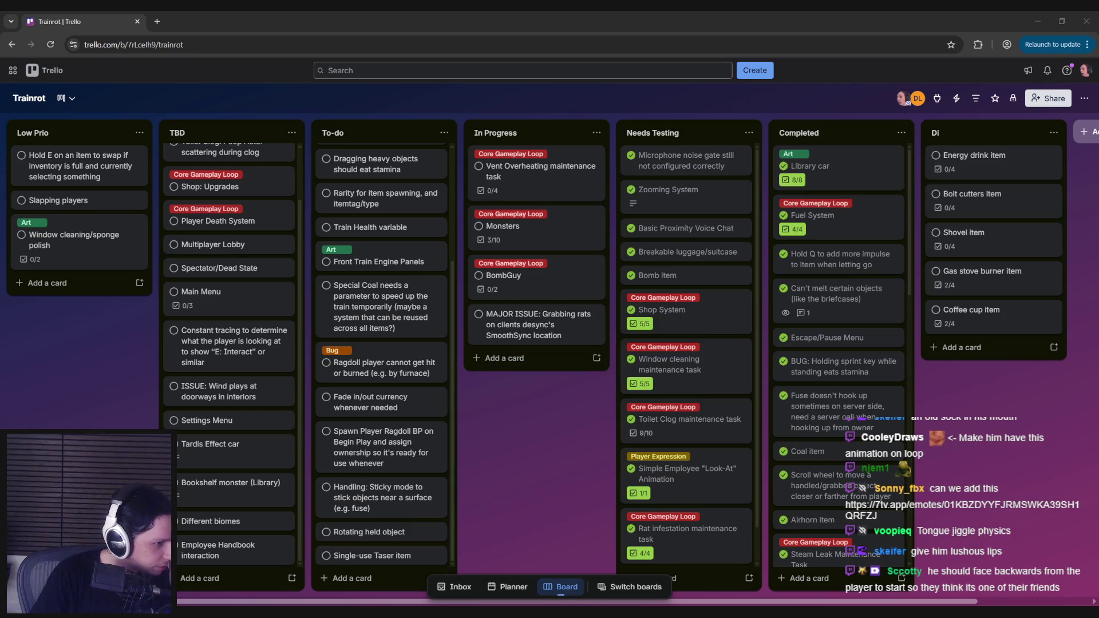
Switch from the Trello board in the browser back to Blender.
left_click(136, 363)
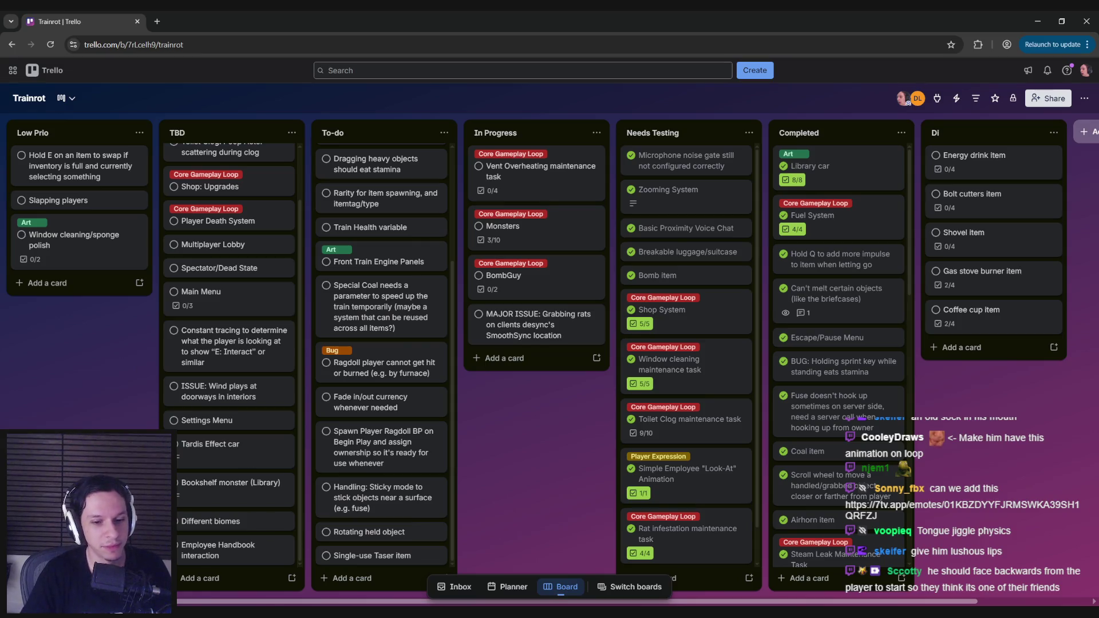
key("alt+Tab")
scroll(424, 355, "down", 3)
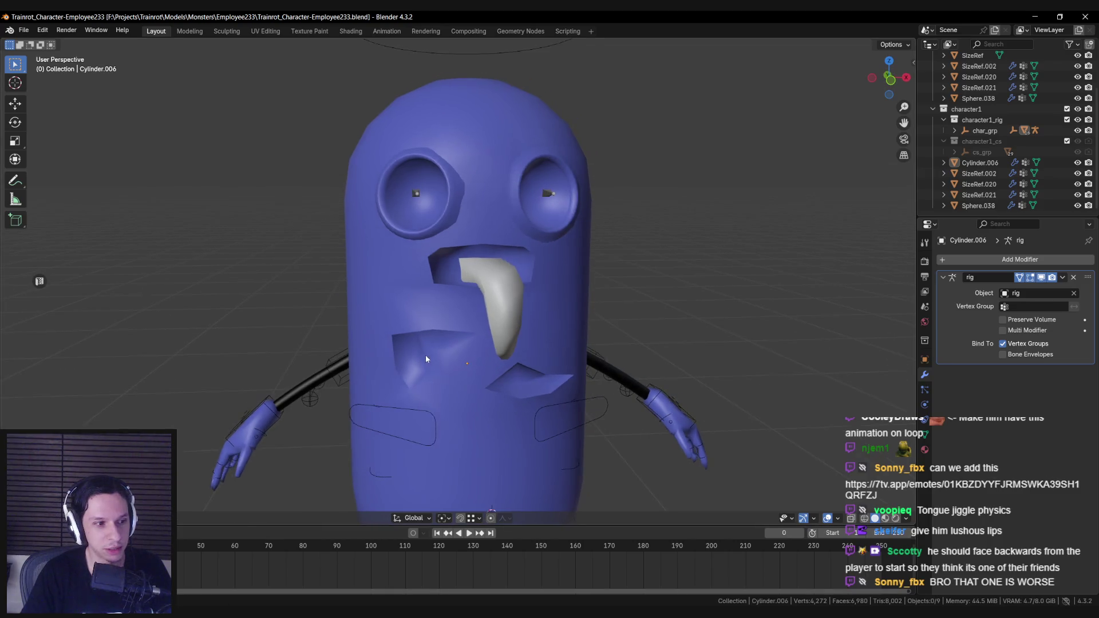
key("alt+Tab")
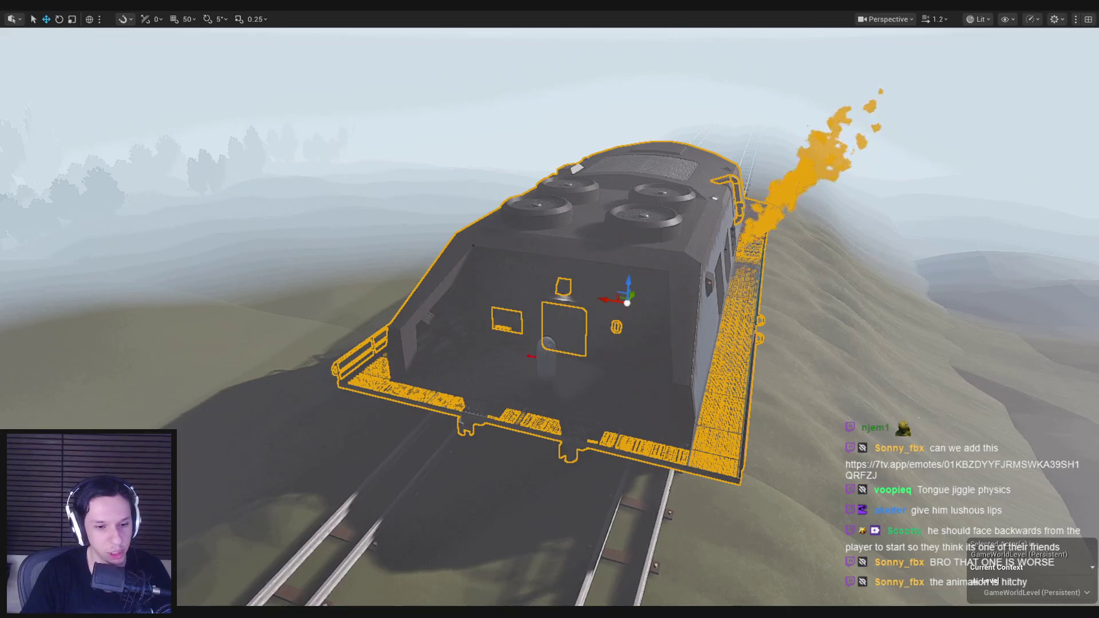
key("alt+Tab")
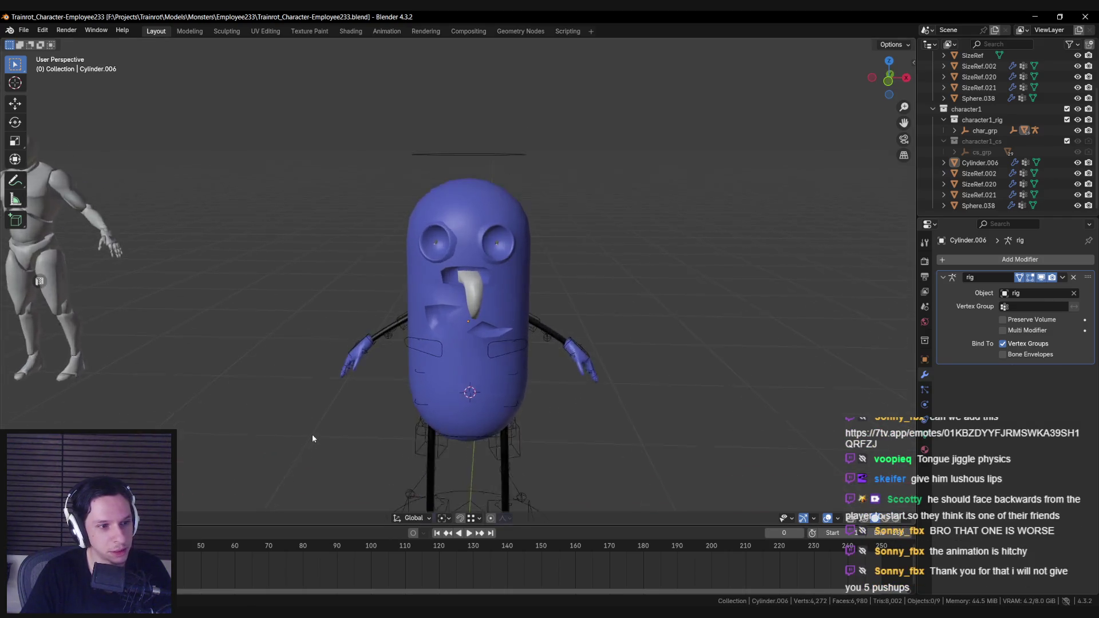
Put the body mesh Cylinder.006 into Edit Mode, viewed from three-quarters.
scroll(314, 434, "up", 2)
scroll(313, 401, "down", 3)
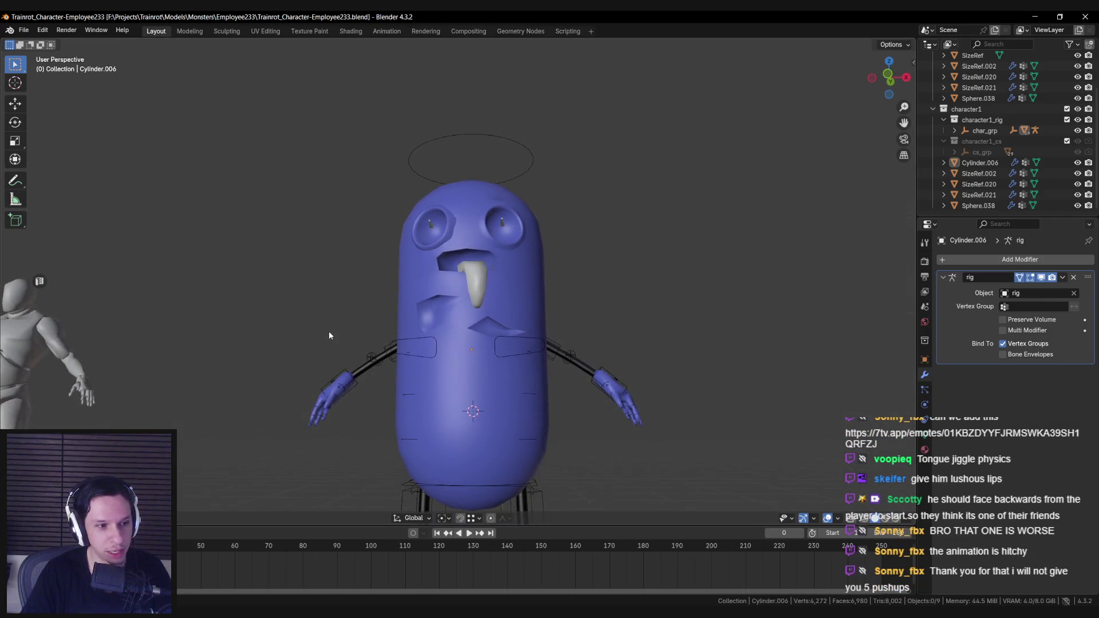
scroll(328, 331, "up", 4)
middle_click_drag(369, 366, 449, 362)
scroll(449, 362, "down", 2)
left_click(448, 362)
key("Tab")
scroll(572, 372, "up", 5)
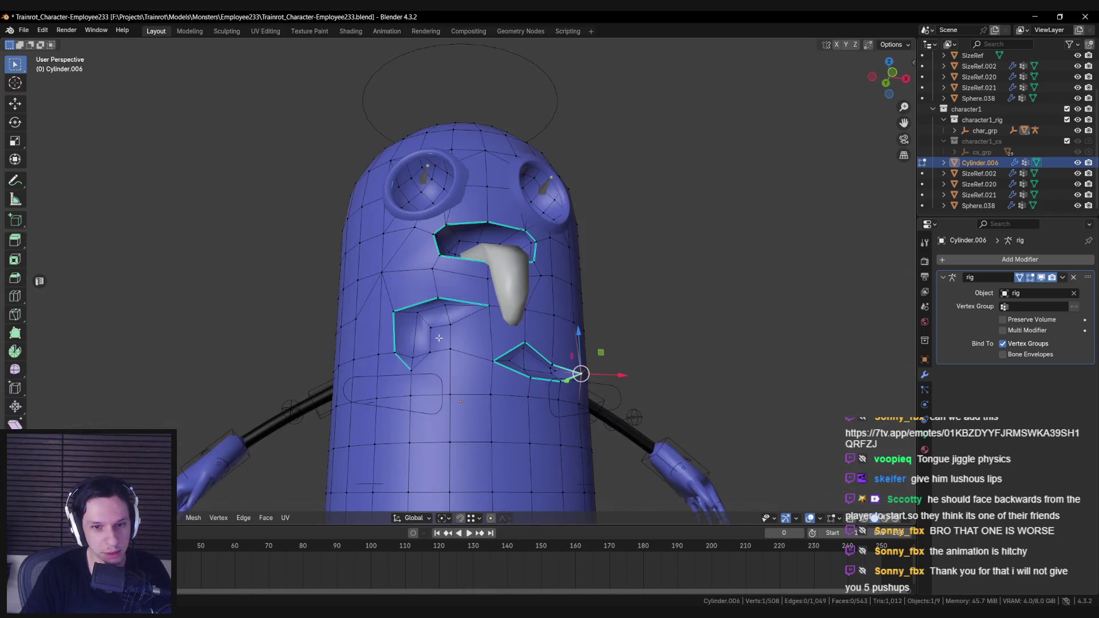
mouse_move(471, 406)
middle_mouse_down()
mouse_move(492, 395)
mouse_move(462, 372)
mouse_move(469, 401)
mouse_move(467, 362)
mouse_move(446, 321)
middle_mouse_up()
Delete one face beside the mouth and return to Object Mode.
left_click(458, 382)
scroll(466, 357, "up", 3)
left_click_drag(423, 400, 498, 327)
key("x")
left_click(499, 330)
key("Tab")
scroll(499, 331, "down", 5)
mouse_move(492, 343)
middle_mouse_down()
mouse_move(362, 343)
mouse_move(349, 346)
mouse_move(411, 352)
mouse_move(309, 360)
mouse_move(328, 370)
mouse_move(300, 395)
mouse_move(307, 375)
mouse_move(485, 356)
mouse_move(480, 364)
mouse_move(442, 258)
mouse_move(465, 318)
mouse_move(550, 351)
mouse_move(564, 385)
mouse_move(435, 366)
mouse_move(471, 349)
mouse_move(183, 379)
mouse_move(448, 380)
middle_mouse_up()
Toggle Edit Mode on the body to check the new hole, then deselect it.
key("Tab")
scroll(479, 364, "up", 5)
key("Tab")
key("Tab")
scroll(435, 366, "down", 6)
key("Tab")
left_click(448, 381)
scroll(431, 389, "up", 6)
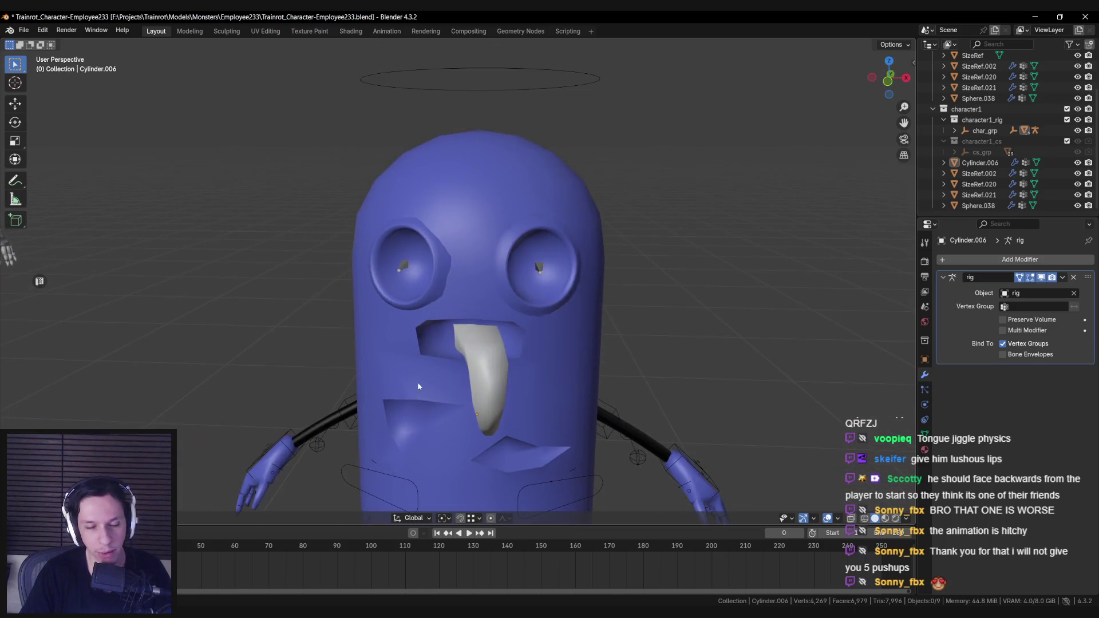
Select the eye-rim mesh Sphere.038 and enter Edit Mode.
left_click(426, 315)
scroll(469, 321, "up", 3)
mouse_move(428, 319)
middle_mouse_down()
mouse_move(470, 321)
mouse_move(451, 331)
mouse_move(436, 296)
mouse_move(494, 279)
middle_mouse_up()
left_click(452, 332)
key("Tab")
Select sixteen alternating faces around the left eye's inner rim.
scroll(436, 296, "up", 2)
scroll(488, 245, "up", 1)
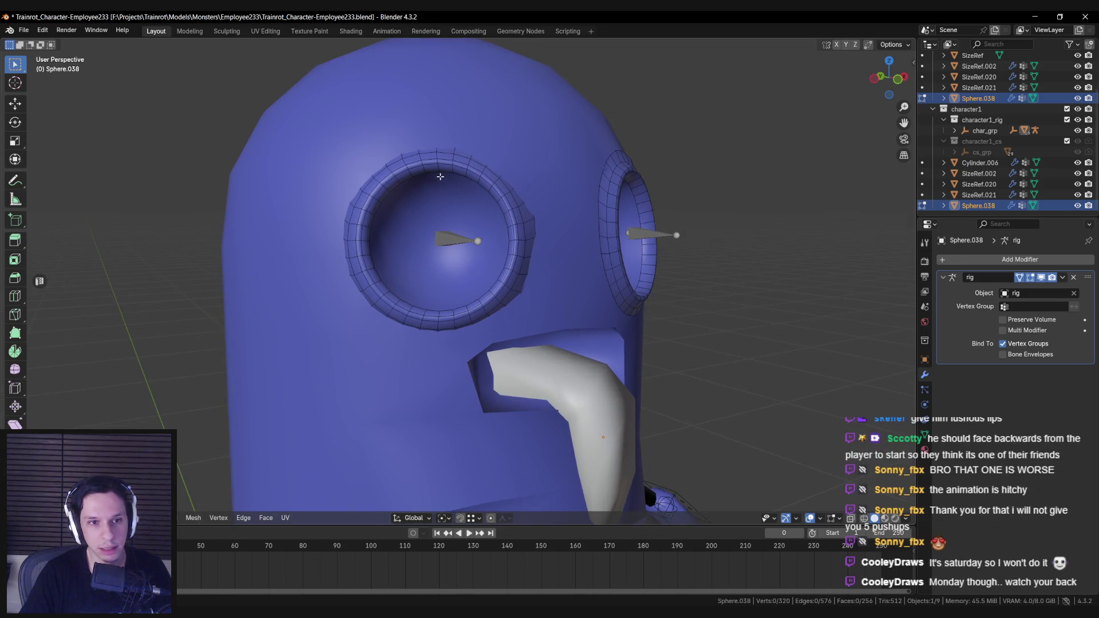
middle_click_drag(429, 171, 422, 162)
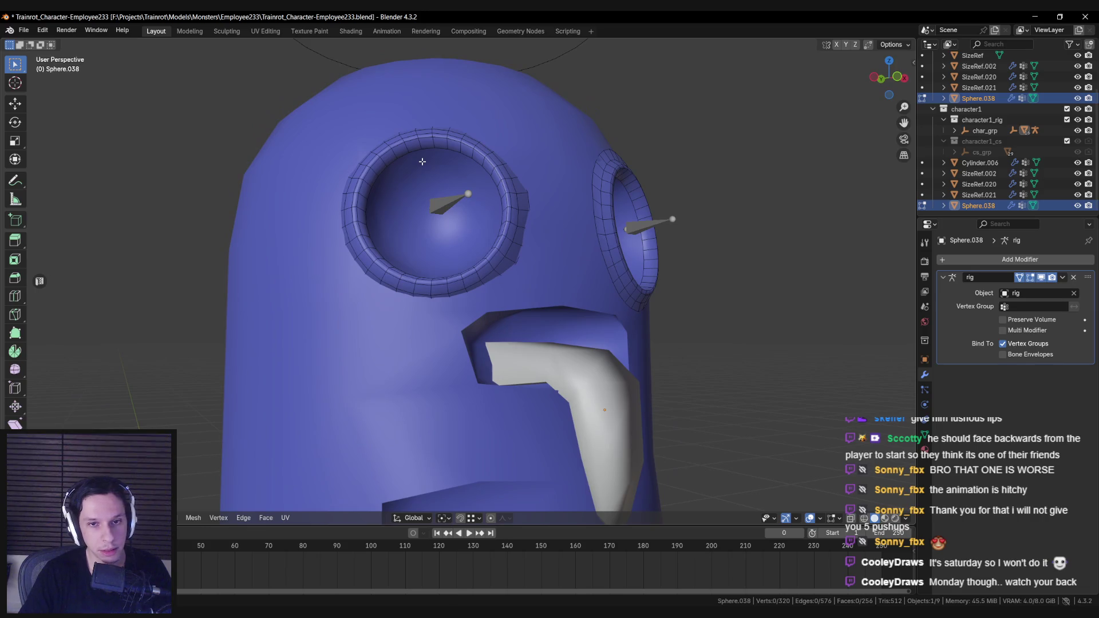
scroll(425, 143, "up", 3)
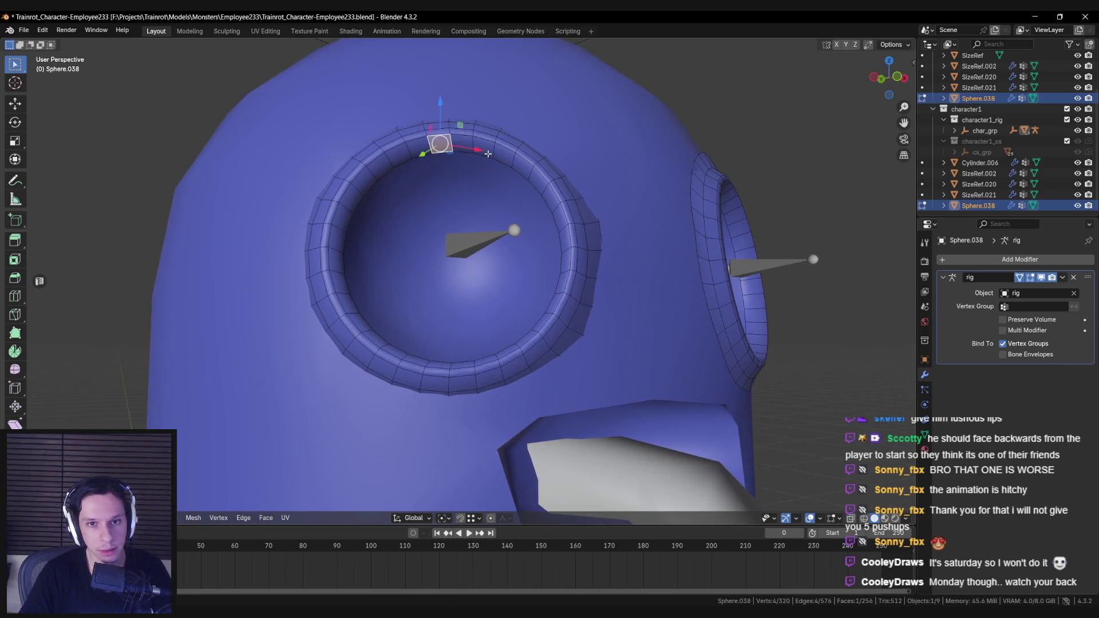
key("alt+a")
left_click(483, 146, "shift")
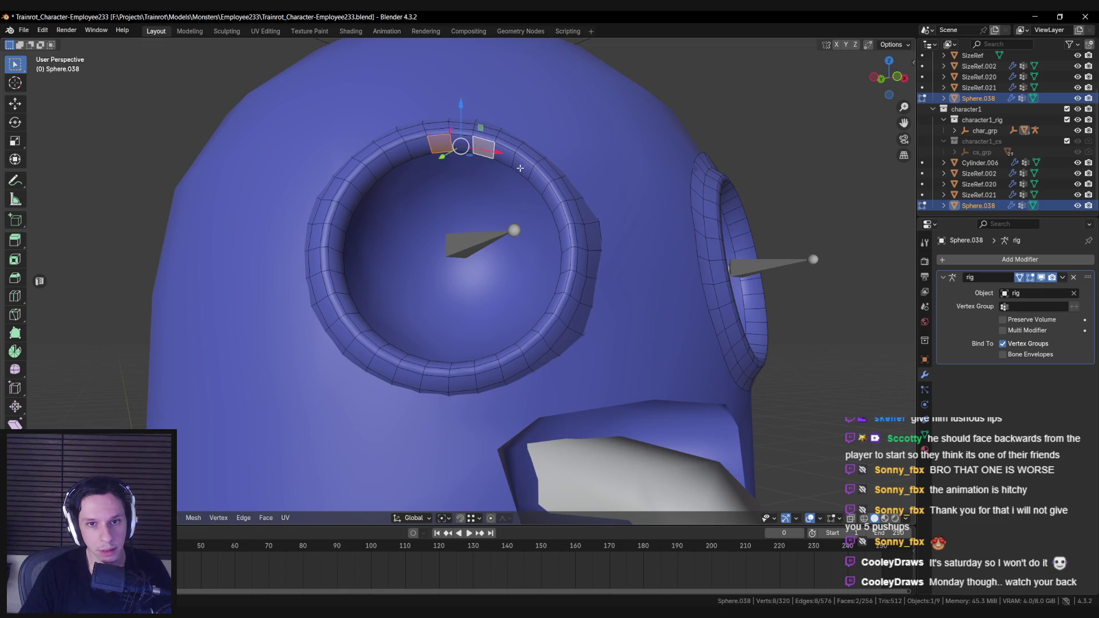
left_click(521, 166, "shift")
left_click(551, 198, "shift")
left_click(565, 238, "shift")
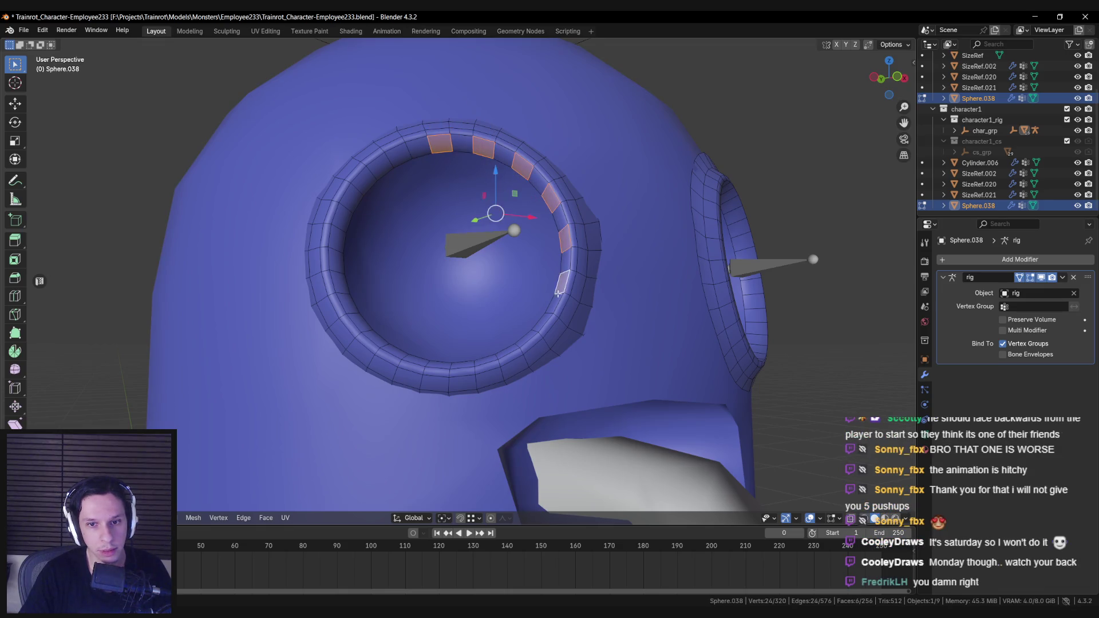
middle_click_drag(564, 268, 583, 311)
left_click(583, 319, "shift")
left_click(564, 359, "shift")
left_click(529, 389, "shift")
left_click(486, 403, "shift")
left_click(440, 398, "shift")
left_click(400, 379, "shift")
left_click(371, 343, "shift")
left_click(358, 300, "shift")
left_click(362, 254, "shift")
left_click(383, 214, "shift")
left_click(418, 188, "shift")
middle_click_drag(418, 187, 476, 253)
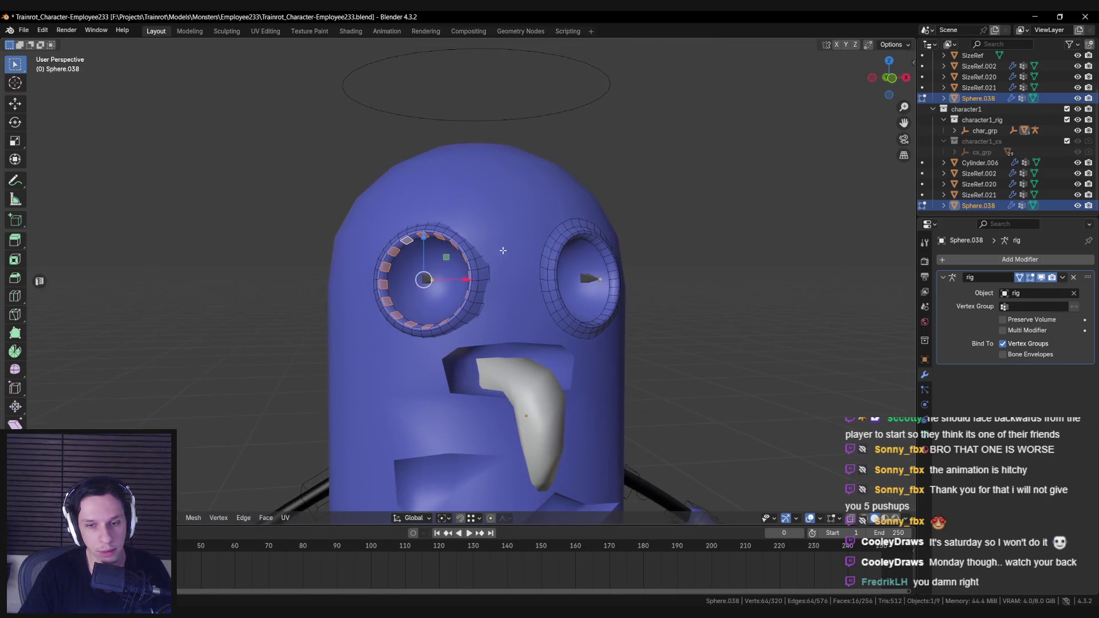
Separate the selected faces into Sphere.001 and open it in Edit Mode.
key("p")
left_click(475, 235)
scroll(416, 228, "up", 2)
key("Tab")
left_click(400, 199)
key("Tab")
right_click(501, 242)
Select all rim faces and make them a perfect circle.
key("a")
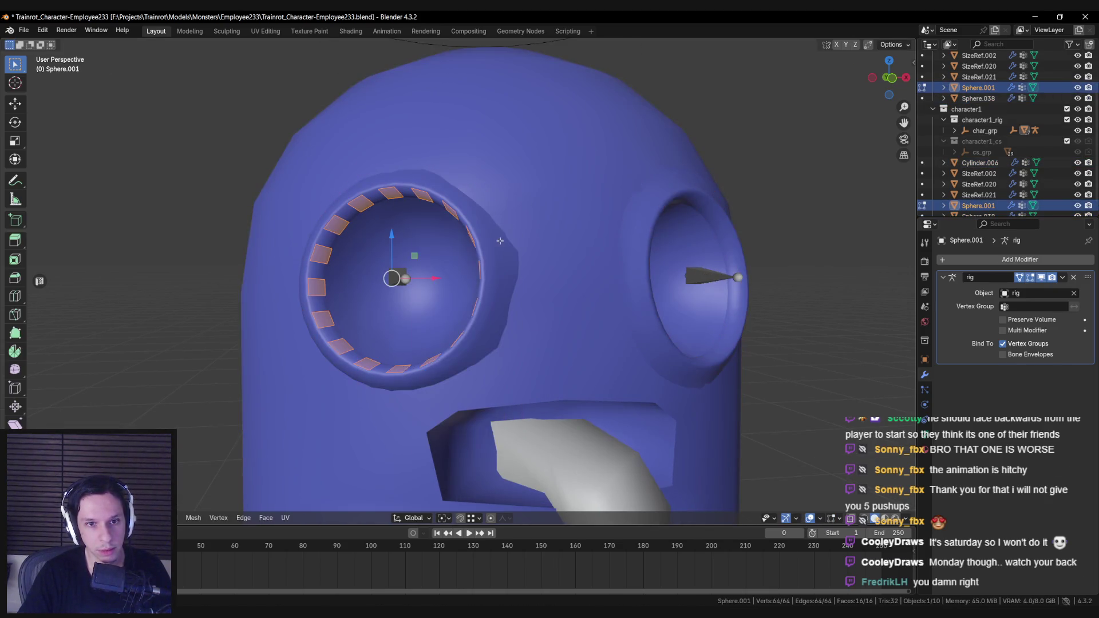
right_click(501, 240)
mouse_move(501, 240)
left_click(564, 250)
mouse_move(505, 253)
middle_mouse_down()
mouse_move(515, 246)
mouse_move(625, 309)
middle_mouse_up()
Extrude the rim faces inward along normals and collapse them into spikes.
key("alt+e")
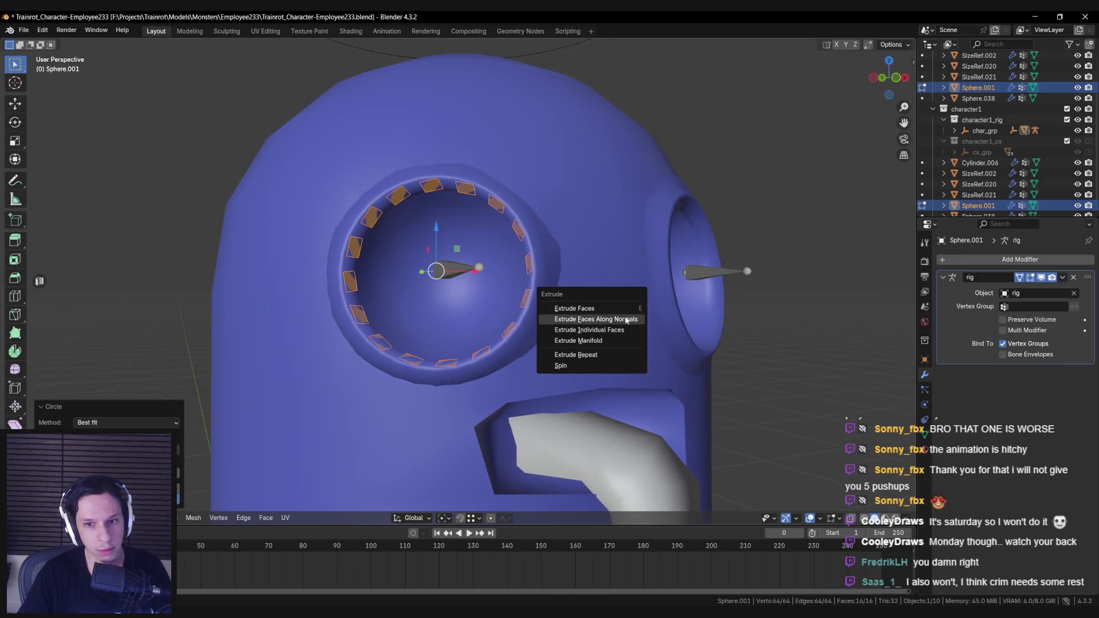
left_click(600, 316)
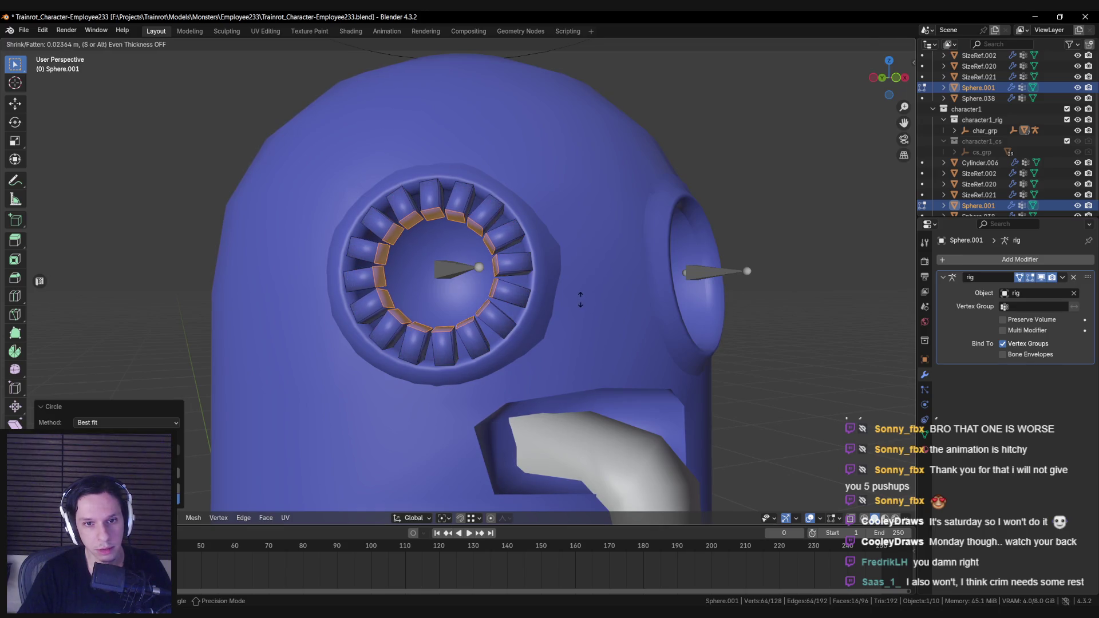
left_click(549, 304)
key("m")
left_click(565, 321)
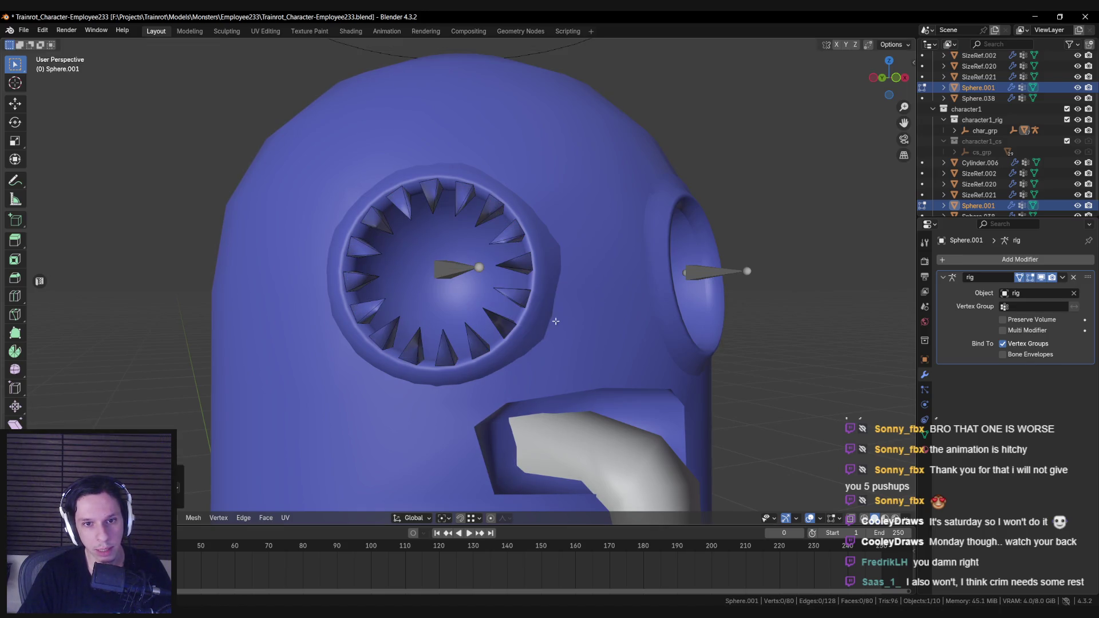
key("Tab")
scroll(469, 322, "down", 3)
scroll(469, 321, "up", 4)
key("Tab")
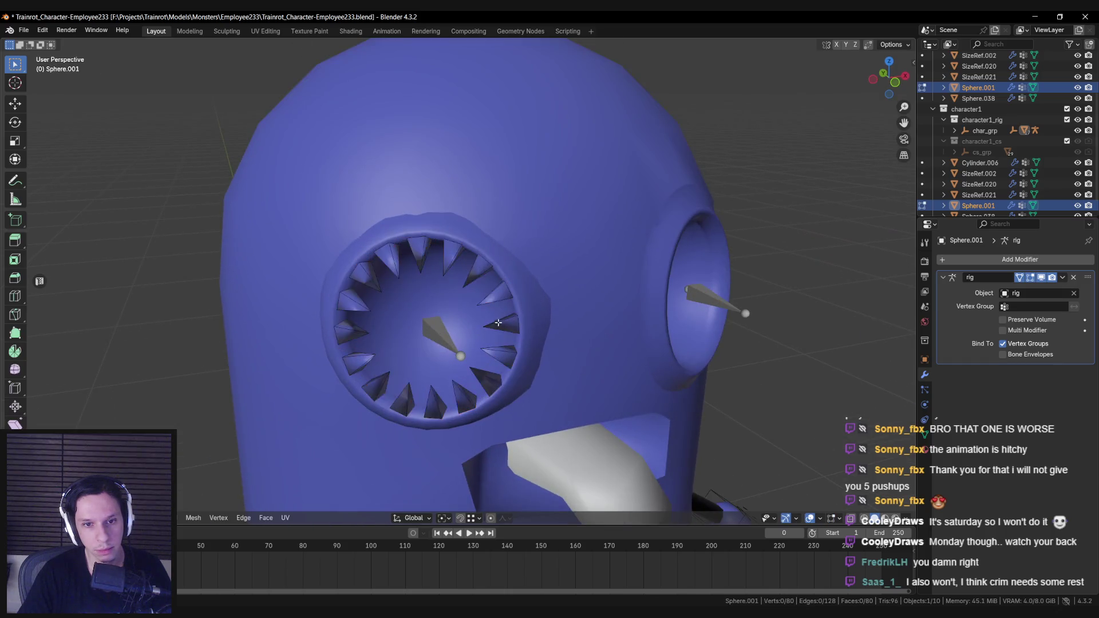
scroll(404, 263, "up", 2)
In wireframe view, select the leftover ring faces and delete them.
key("alt+a")
scroll(403, 263, "down", 3)
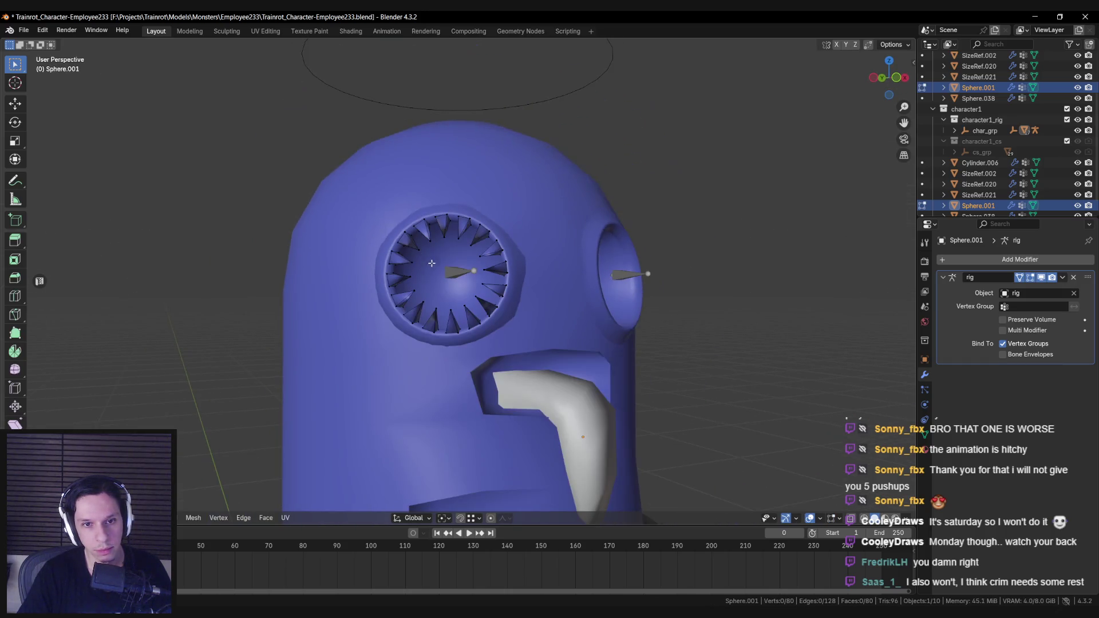
scroll(404, 263, "up", 3)
key("shift+z")
left_click(386, 168)
left_click(354, 200, "shift")
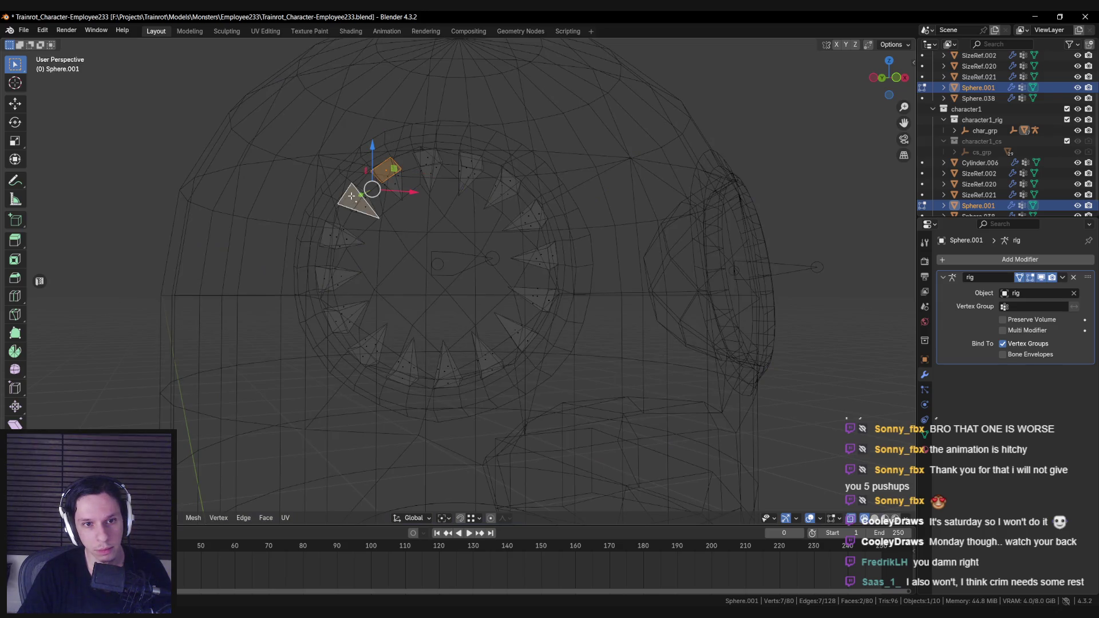
left_click(331, 234, "shift")
left_click(324, 279, "shift")
left_click(336, 321, "shift")
left_click(363, 356, "shift")
left_click(402, 378, "shift")
left_click(448, 383, "shift")
left_click(492, 370, "shift")
left_click(527, 341, "shift")
left_click(548, 301, "shift")
left_click(551, 256, "shift")
left_click(504, 180, "shift")
left_click(468, 171, "shift")
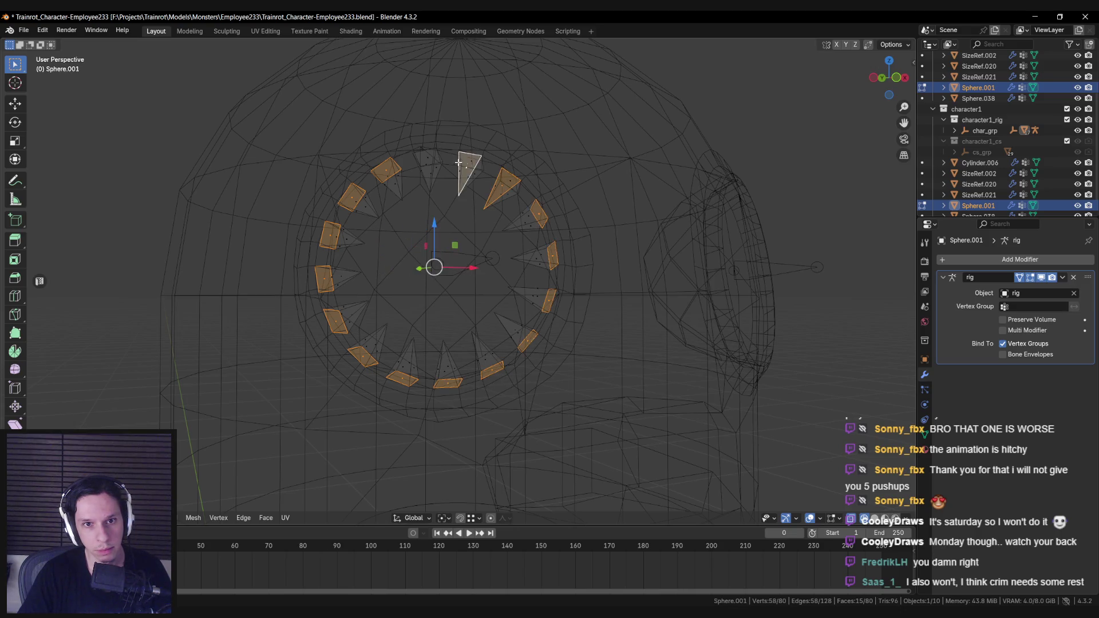
left_click(428, 162, "shift")
key("ctrl+z")
key("ctrl+z")
left_click(468, 172, "shift")
left_click(428, 161, "shift")
key("x")
left_click(463, 214)
Select all spikes and move them back into the eye socket, viewed edge-on.
key("a")
key("shift+z")
middle_click_drag(445, 290, 540, 335)
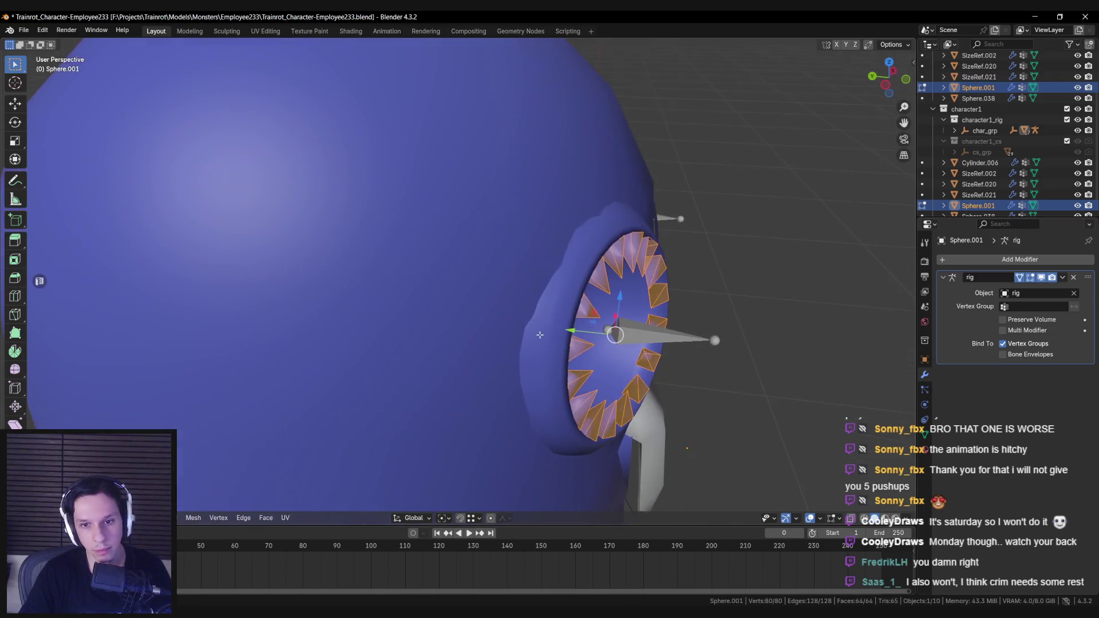
middle_click_drag(618, 336, 612, 350)
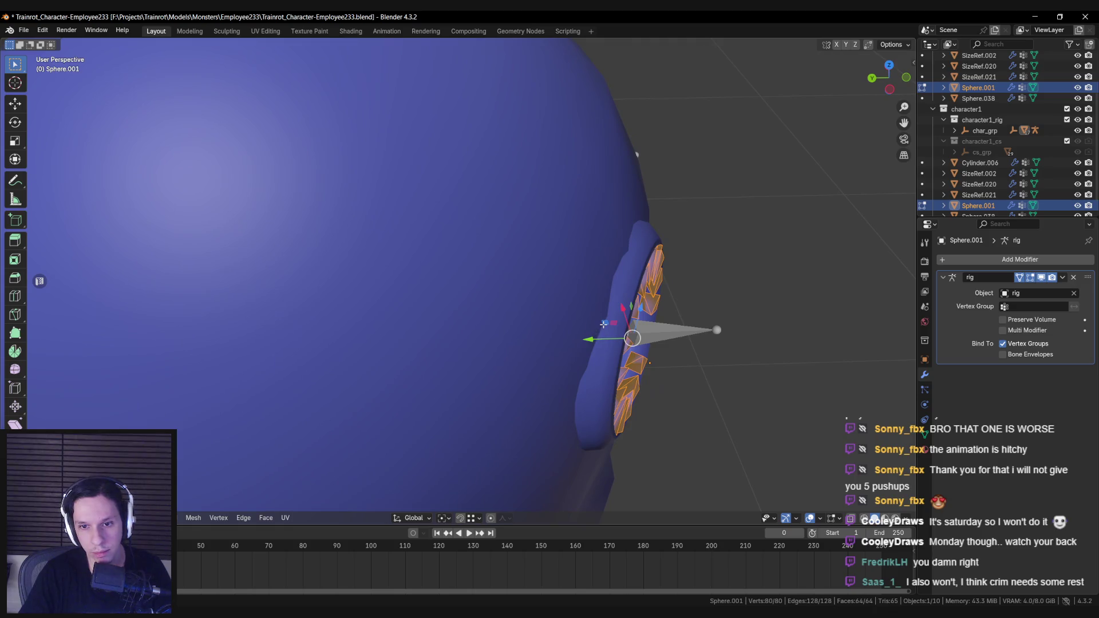
key("g")
left_click(637, 153)
Nudge the spikes snugly into place from the front and exit Edit Mode.
mouse_move(637, 154)
middle_mouse_down()
mouse_move(591, 304)
mouse_move(595, 290)
mouse_move(572, 270)
middle_mouse_up()
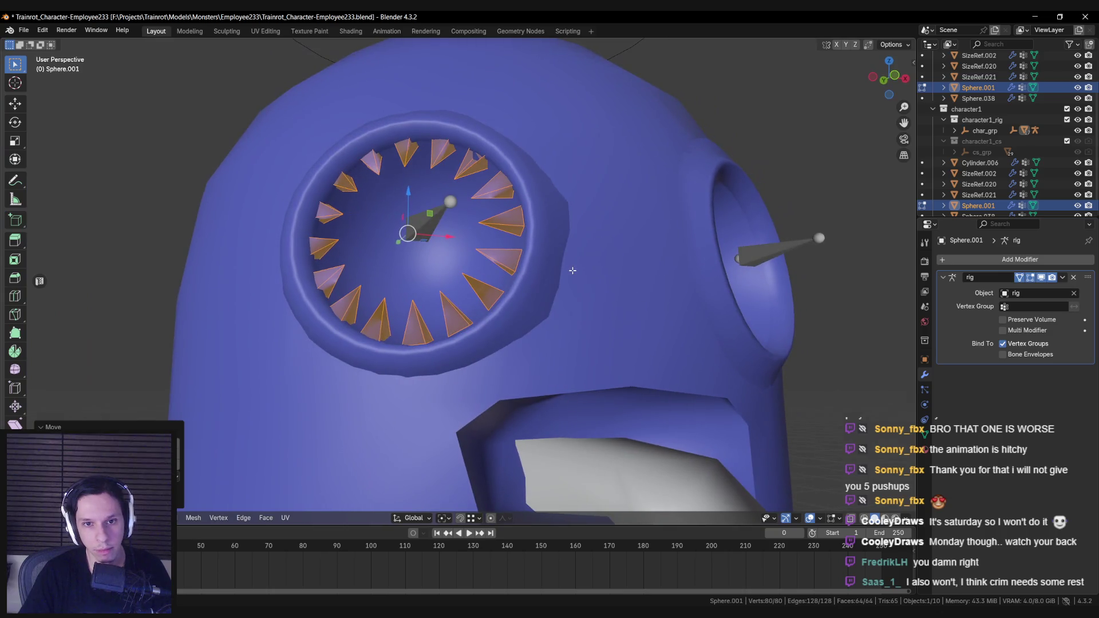
key("KP_Decimal")
key("g")
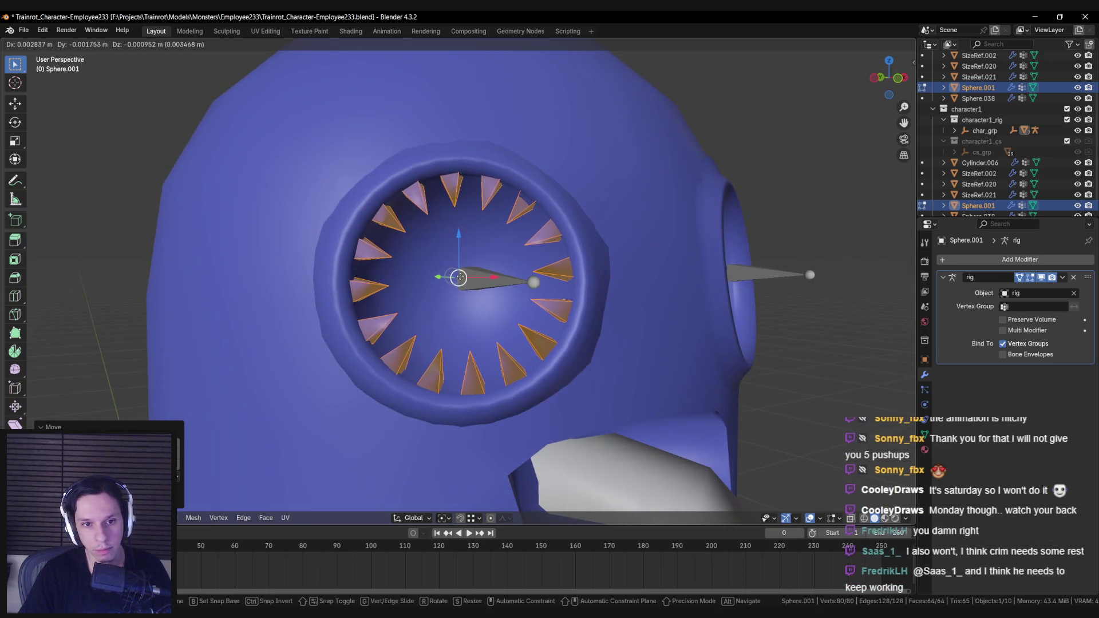
left_click(462, 277)
key("Tab")
scroll(492, 306, "down", 10)
middle_click_drag(492, 306, 431, 330)
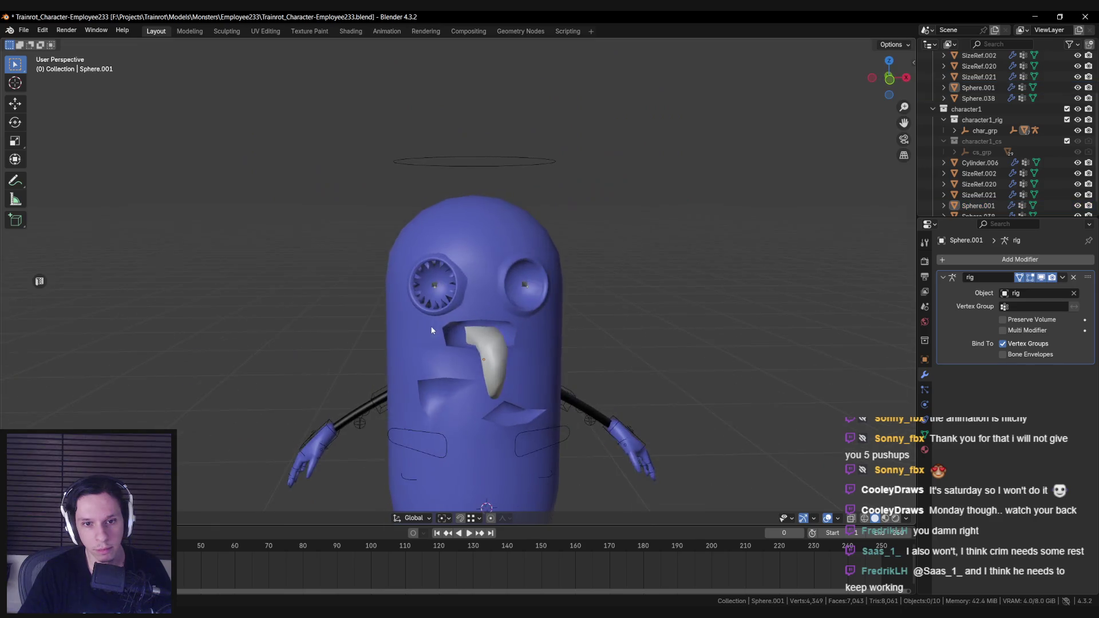
Give the Sphere.001 spikes crisp edge shading and check the result outside Edit Mode.
scroll(432, 330, "up", 4)
left_click(422, 333)
key("Tab")
scroll(503, 313, "up", 3)
right_click(503, 312)
left_click(503, 312)
key("Tab")
scroll(496, 306, "down", 5)
scroll(495, 306, "up", 7)
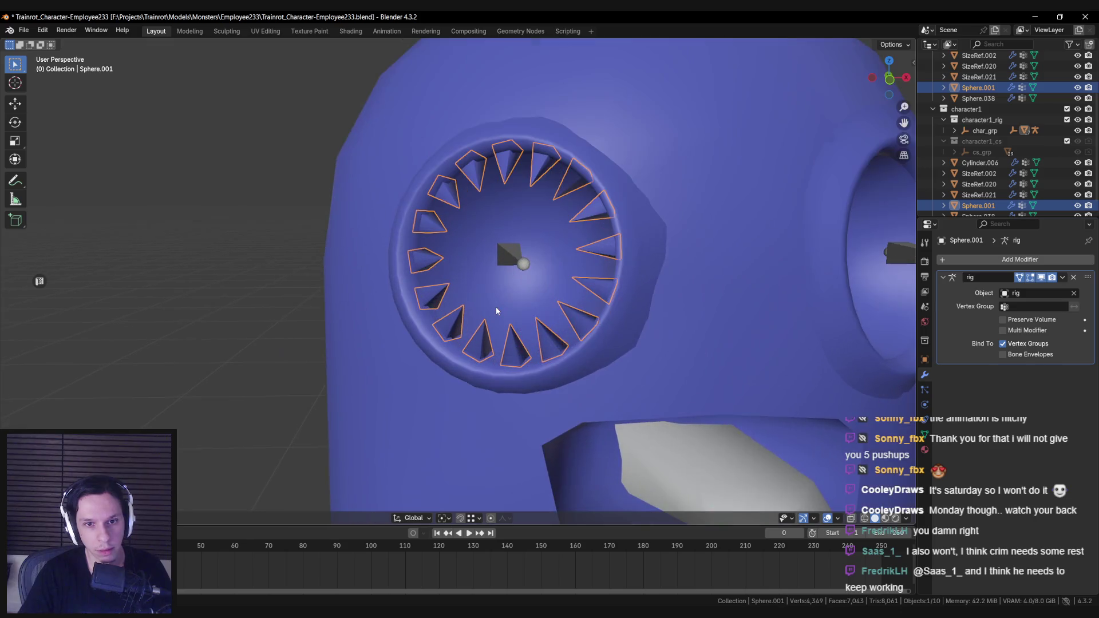
key("Tab")
Circle-select the spike tips around the inner edge and scale them in toward the centre.
mouse_move(465, 252)
middle_mouse_down()
mouse_move(452, 235)
mouse_move(498, 252)
middle_mouse_up()
key("alt+a")
key("c")
scroll(512, 256, "down", 4)
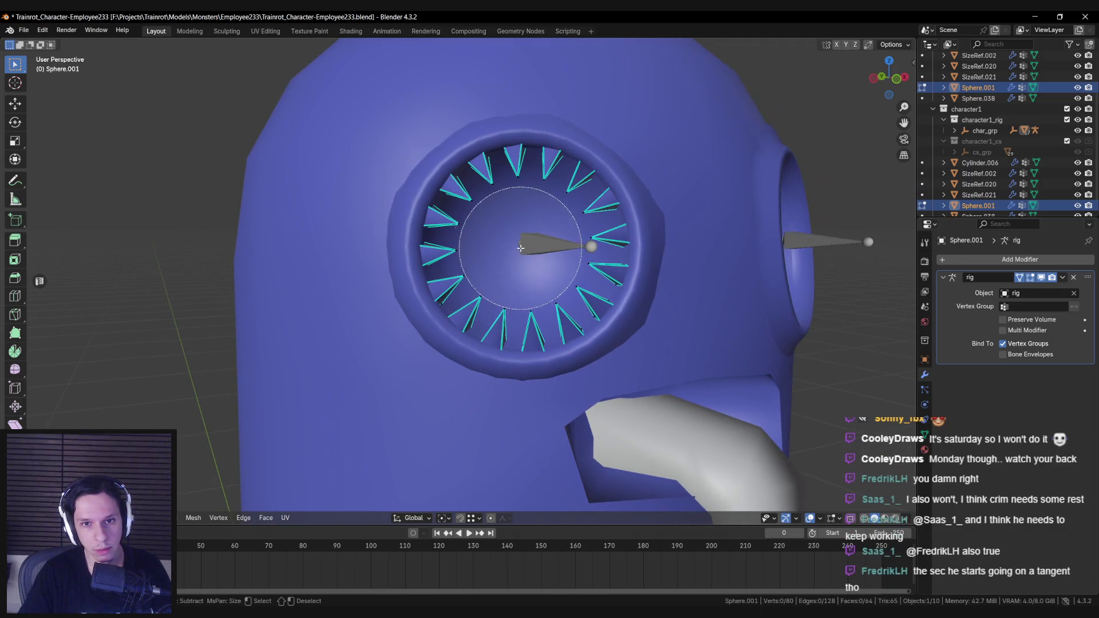
left_click(522, 245)
key("Escape")
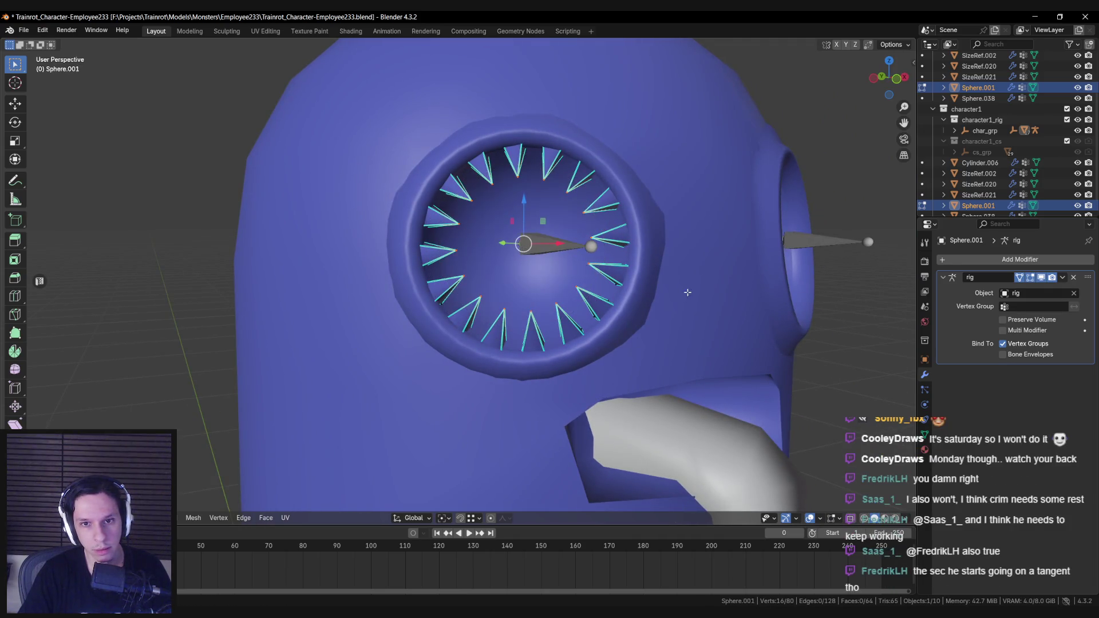
key("s")
left_click(454, 285)
Move the spike tips deeper into the eye socket and leave Edit Mode.
mouse_move(453, 285)
middle_mouse_down()
mouse_move(553, 295)
mouse_move(500, 228)
middle_mouse_up()
key("g")
left_click(544, 265)
scroll(500, 227, "down", 3)
key("Tab")
Re-enter Edit Mode on Sphere.001 and select one entire spike with Ctrl+L.
scroll(496, 283, "down", 4)
key("alt+a")
scroll(444, 303, "up", 3)
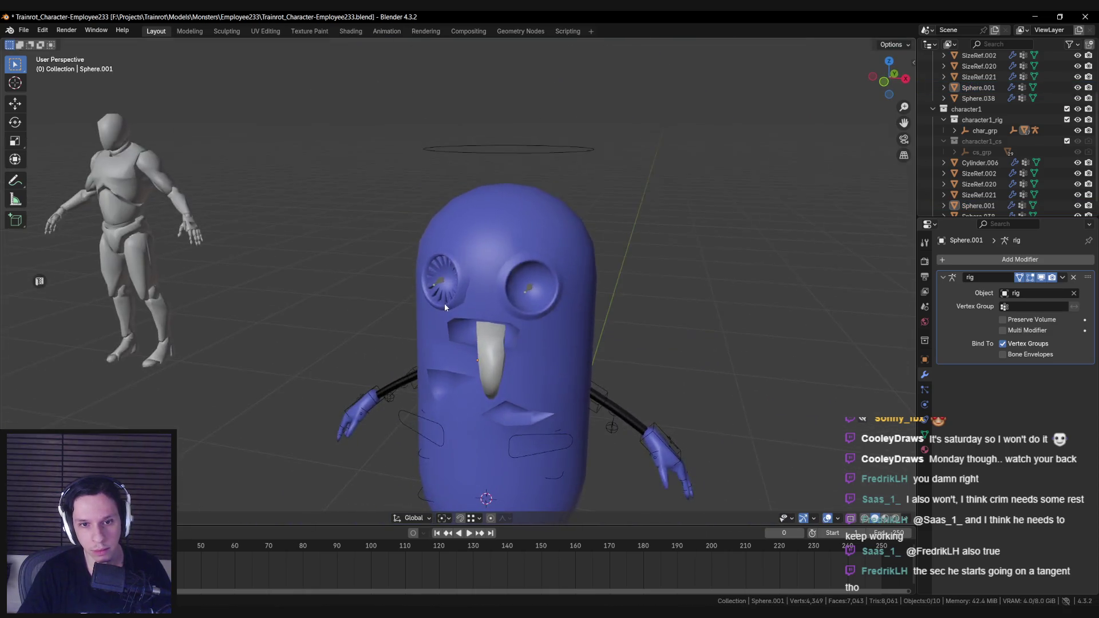
scroll(499, 287, "down", 5)
scroll(500, 283, "up", 5)
left_click(493, 264)
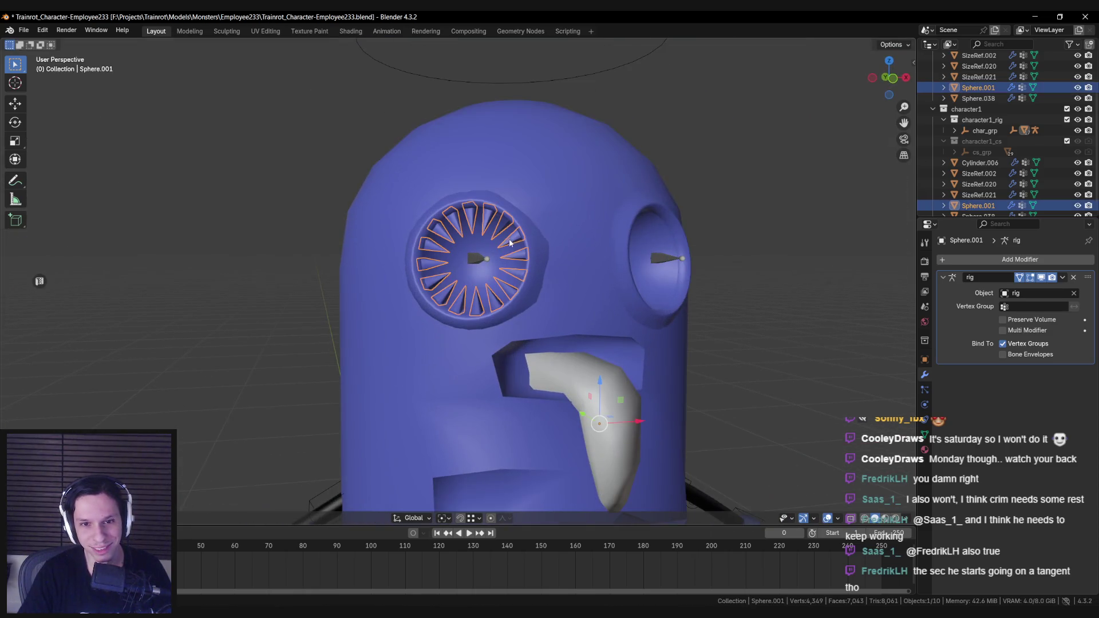
key("Tab")
scroll(475, 266, "up", 4)
key("alt+a")
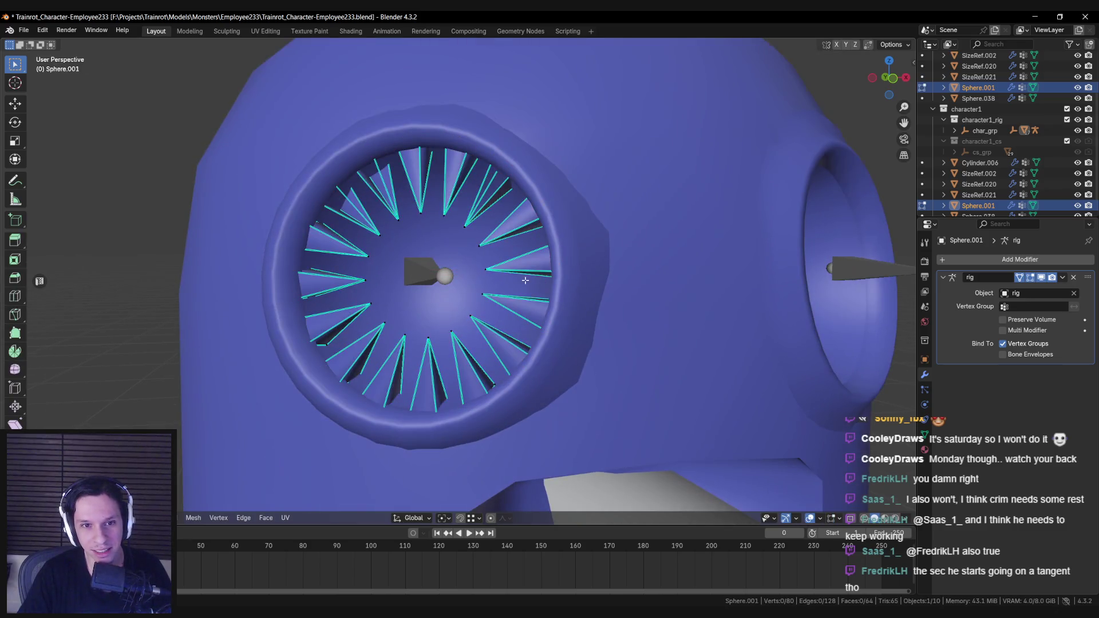
middle_click_drag(582, 293, 481, 153)
scroll(488, 186, "up", 2)
left_click(490, 184)
key("ctrl+l")
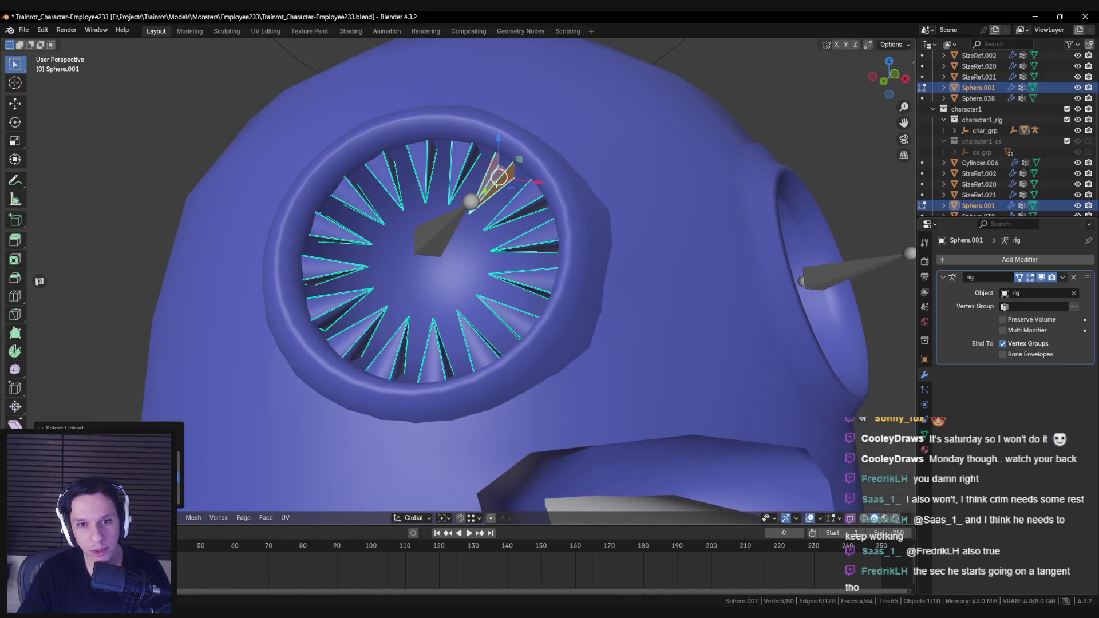
Inspect single spike edges in see-through shading, cancelling deletion, then exit Edit Mode.
scroll(504, 177, "up", 4)
key("alt+z")
left_click(600, 118)
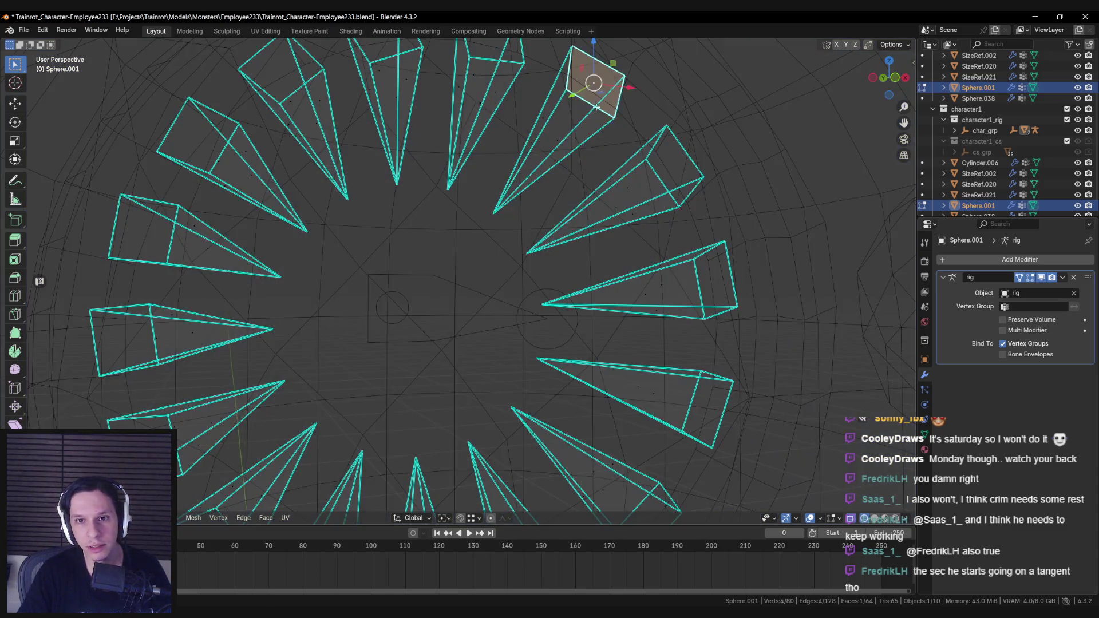
key("alt+z")
key("x")
left_click(559, 127)
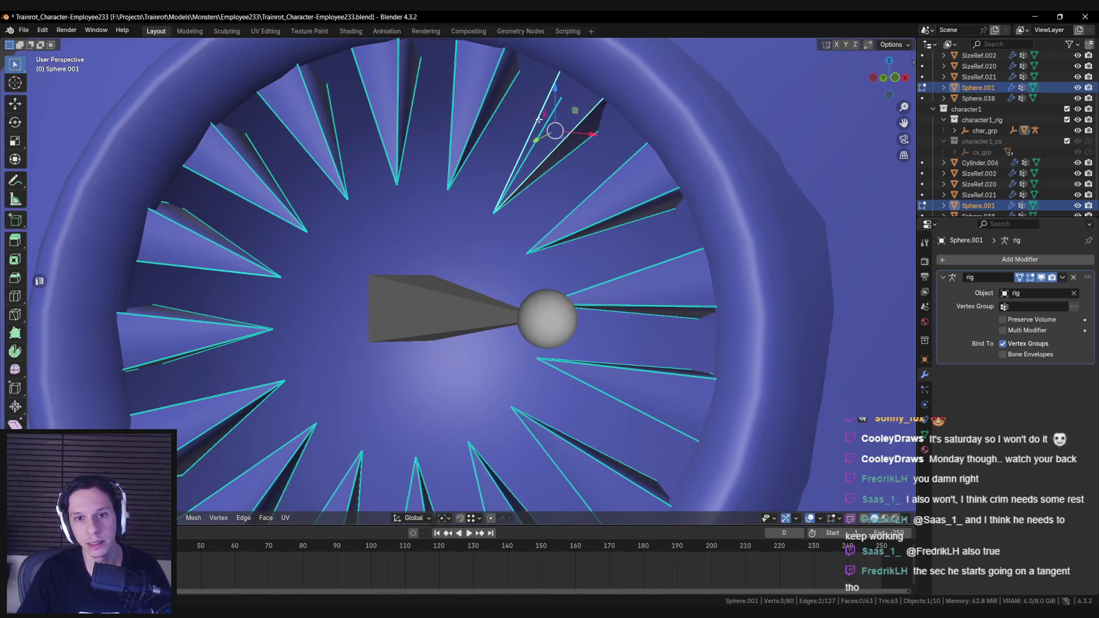
scroll(526, 217, "down", 8)
key("Tab")
key("alt+a")
Reselect Sphere.001 and enter Edit Mode with all the spikes selected.
mouse_move(519, 245)
middle_mouse_down()
mouse_move(522, 344)
mouse_move(459, 332)
mouse_move(456, 379)
middle_mouse_up()
scroll(456, 378, "up", 3)
left_click(456, 379)
key("Tab")
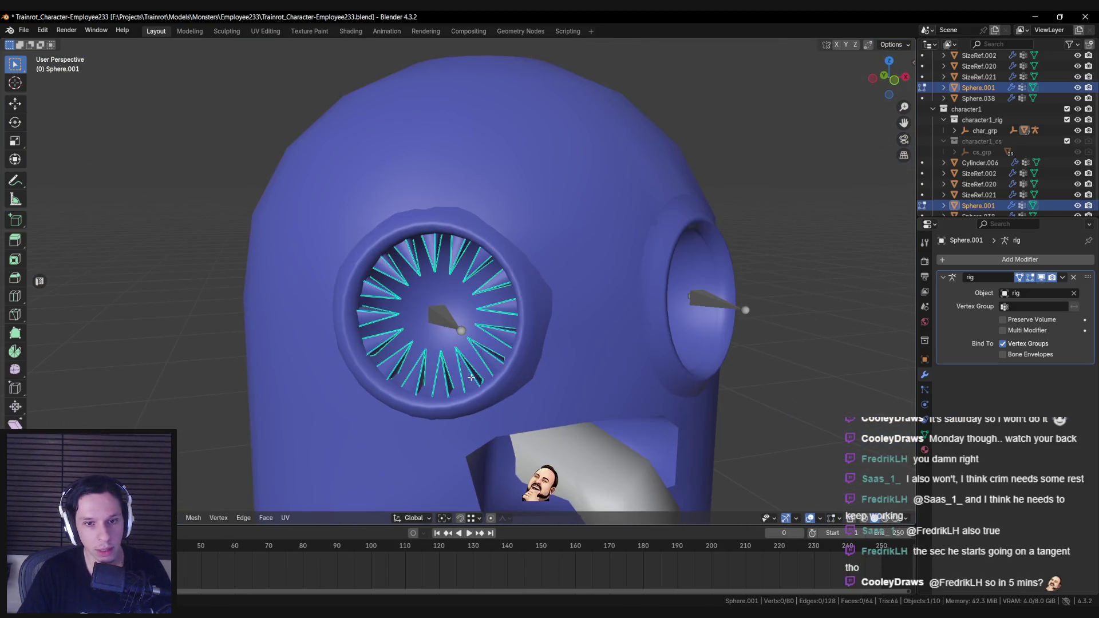
key("KP_Decimal")
scroll(534, 297, "down", 4)
Try the Randomize command on the spike vertices, then undo it.
key("F3")
type("rand")
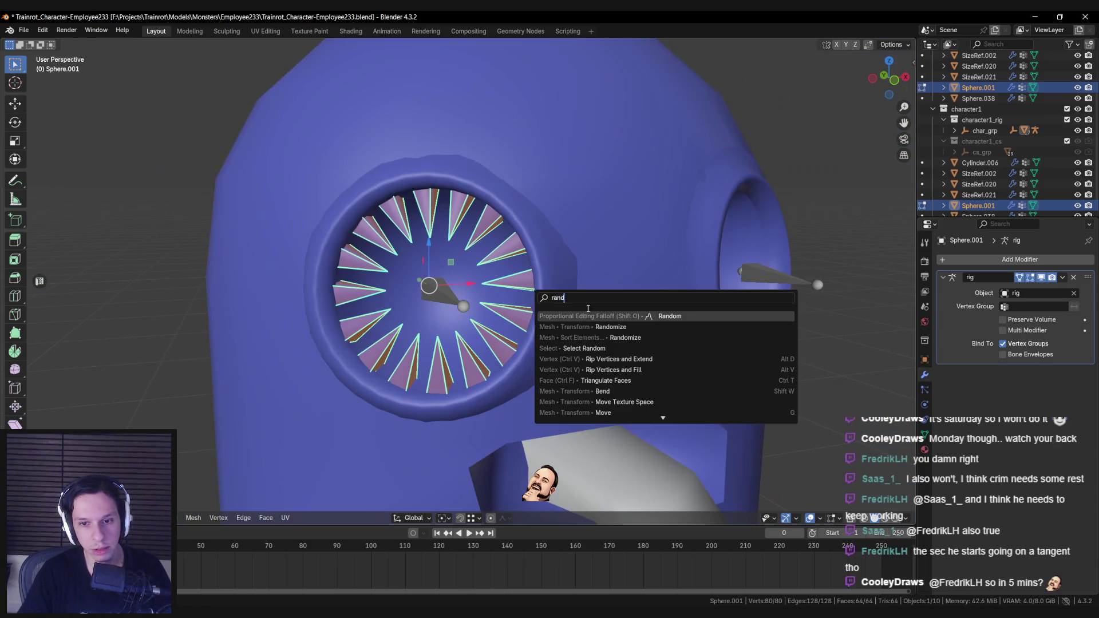
left_click(634, 326)
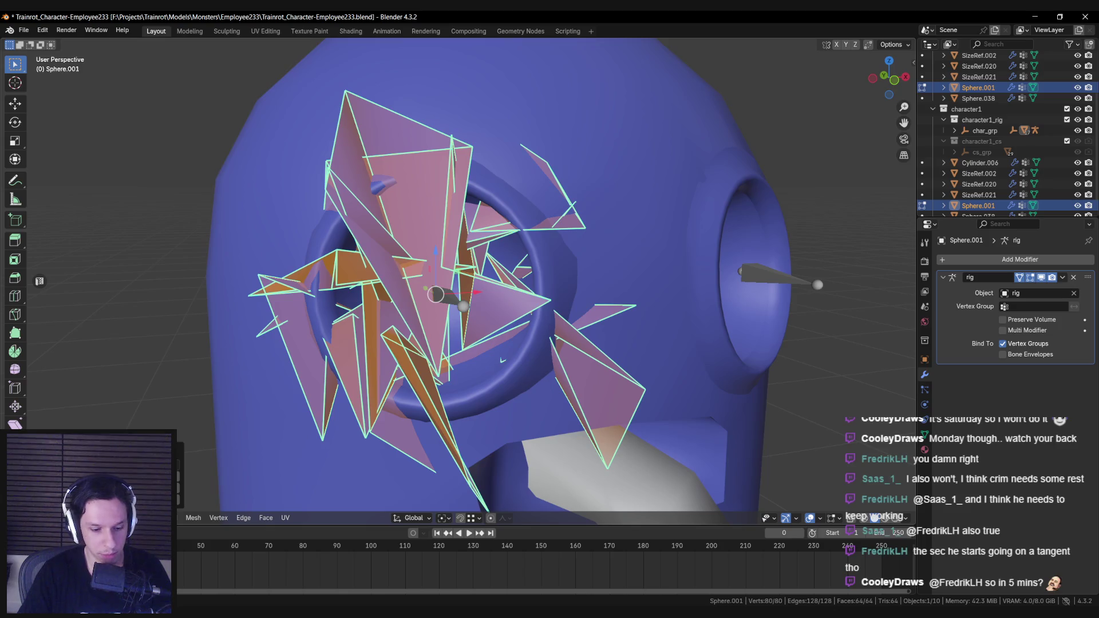
key("ctrl+z")
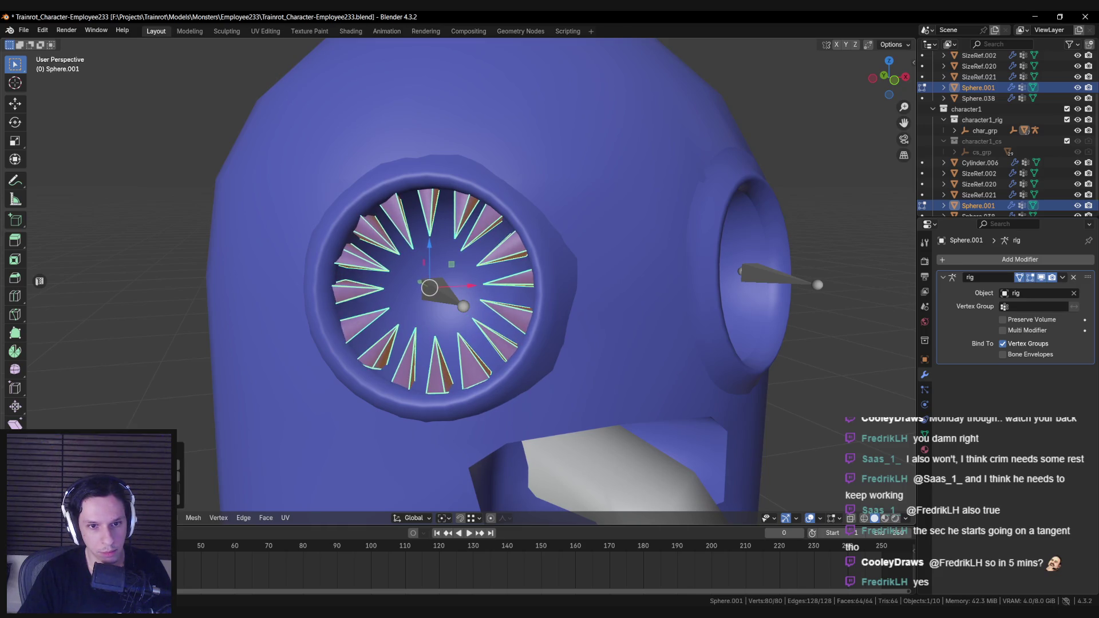
Rotate the spike ring slightly about the eye's centre and exit Edit Mode.
key("ctrl+z")
scroll(366, 357, "down", 5)
mouse_move(367, 358)
middle_mouse_down()
mouse_move(450, 396)
mouse_move(531, 409)
mouse_move(420, 362)
middle_mouse_up()
key("Tab")
scroll(449, 396, "down", 3)
scroll(423, 366, "up", 4)
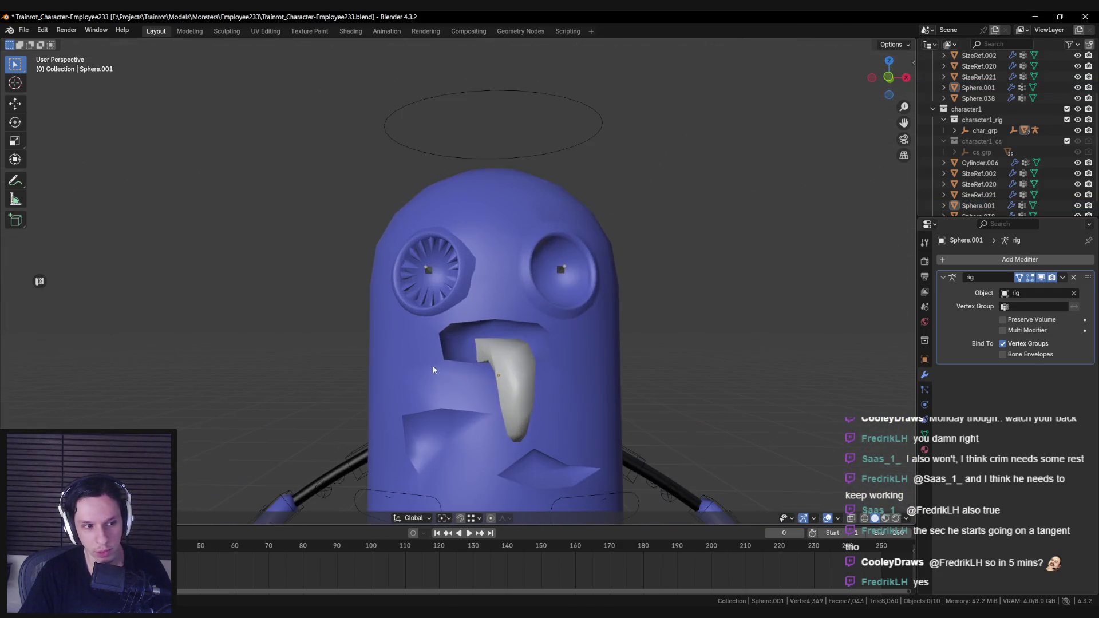
Unlink the Body.002 material from Sphere.001 and start a new material for the spikes.
left_click(456, 280)
left_click(925, 450)
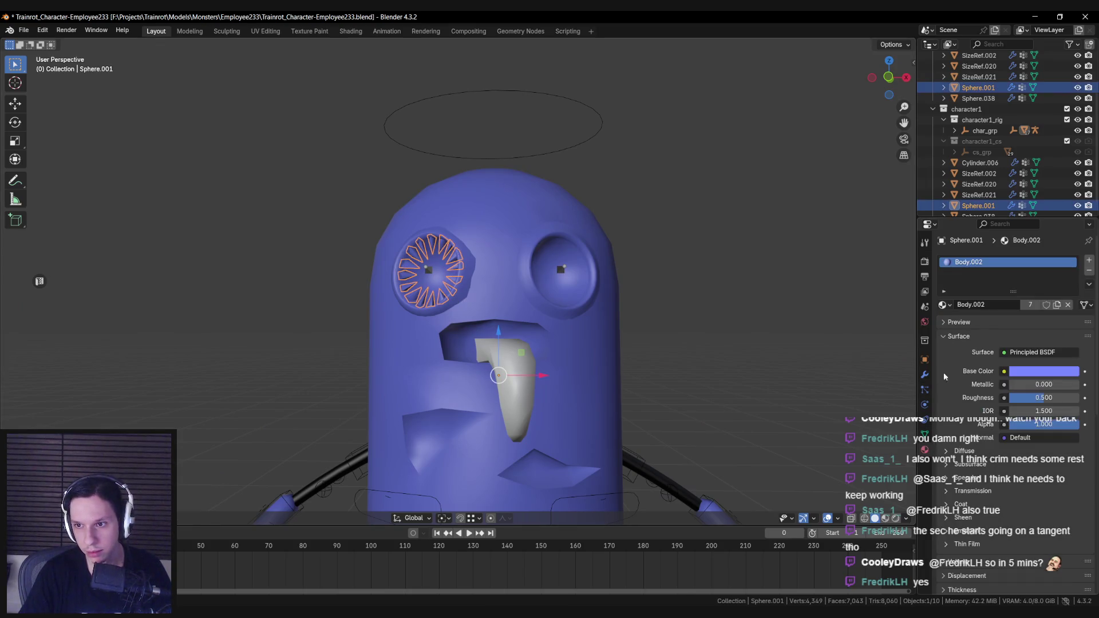
left_click(1088, 271)
left_click(1089, 260)
left_click(941, 305)
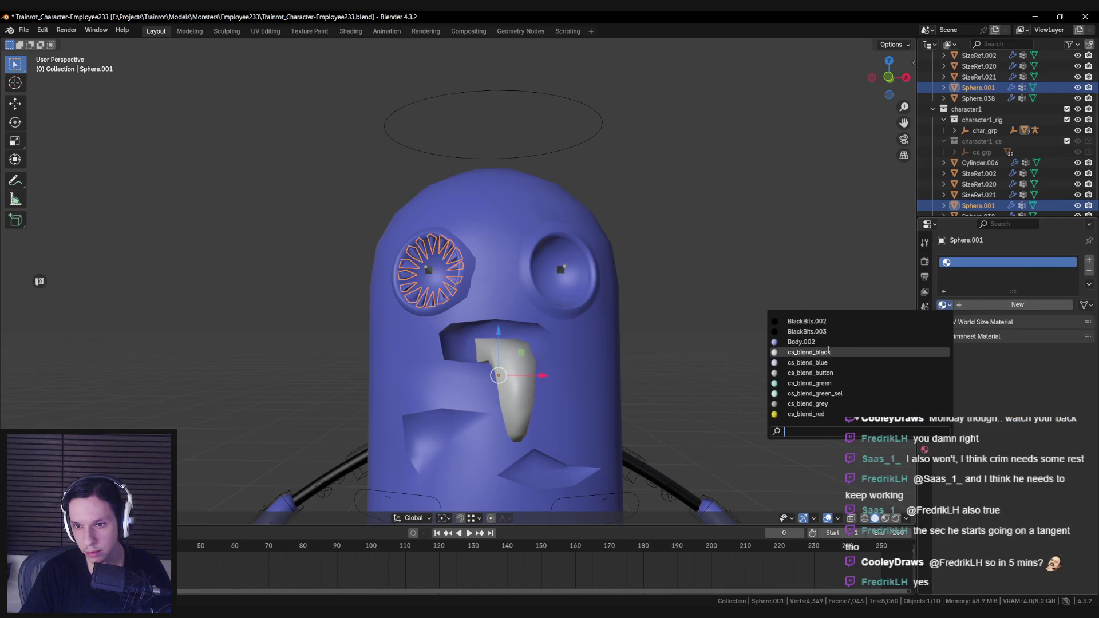
scroll(850, 409, "down", 7)
left_click(979, 305)
double_click(974, 305)
type("T")
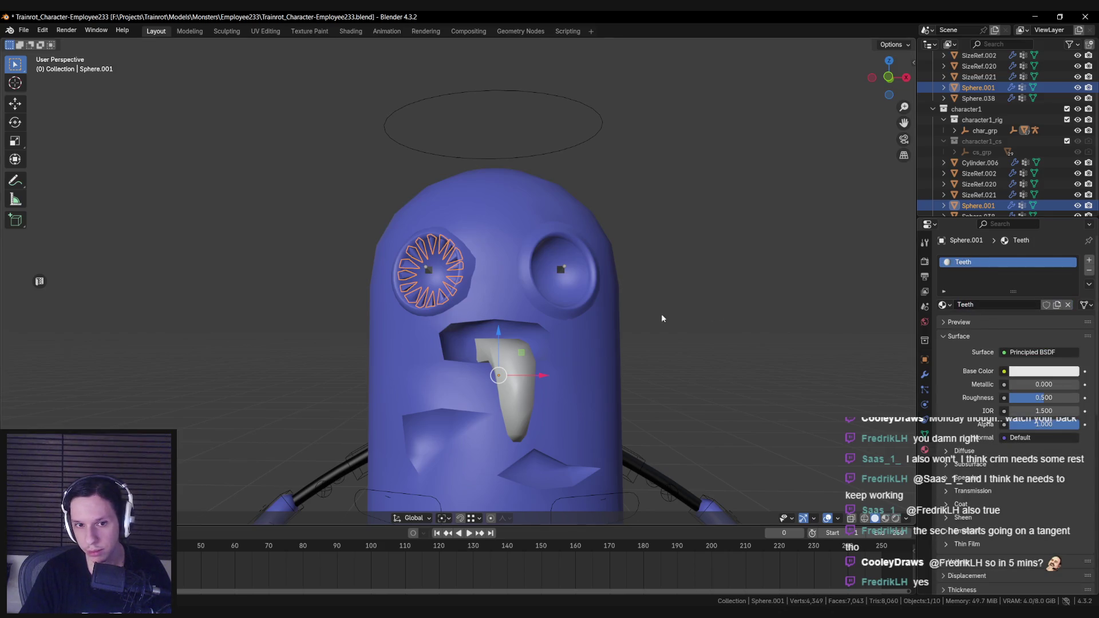
Set Sphere.001's Viewport Display colour to pale yellow.
middle_click_drag(662, 318, 915, 383)
left_click(924, 434)
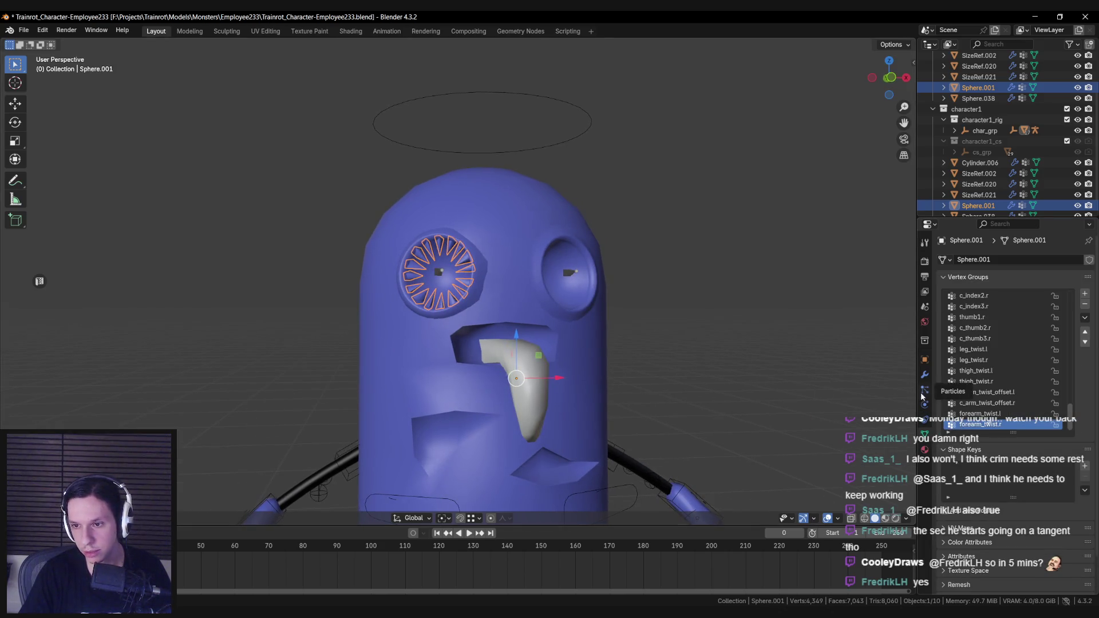
left_click(924, 360)
scroll(961, 424, "down", 4)
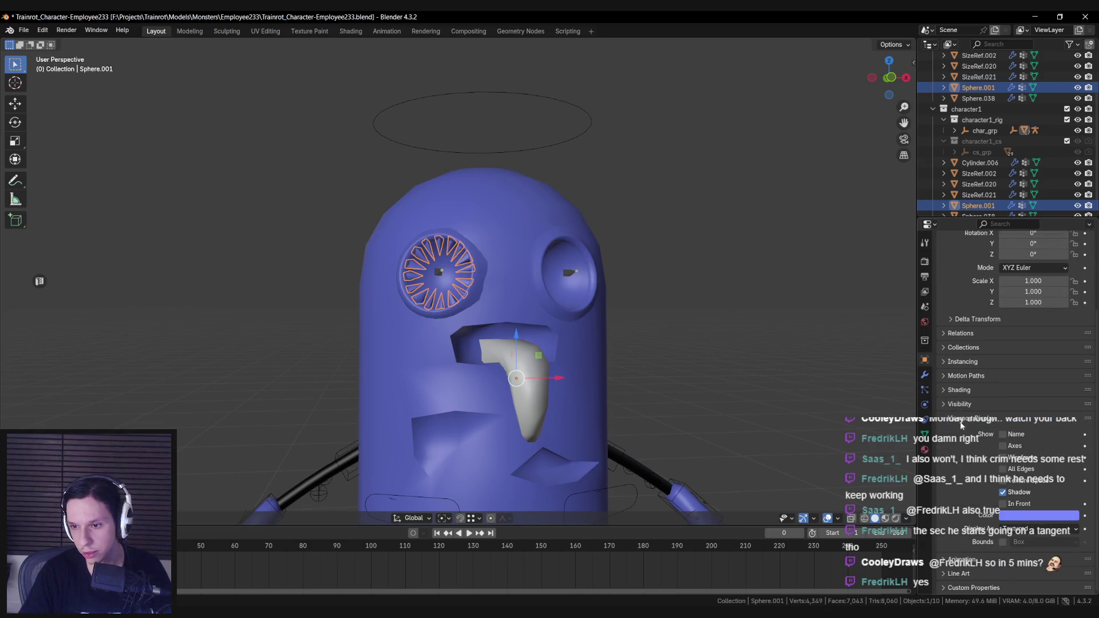
left_click(1018, 516)
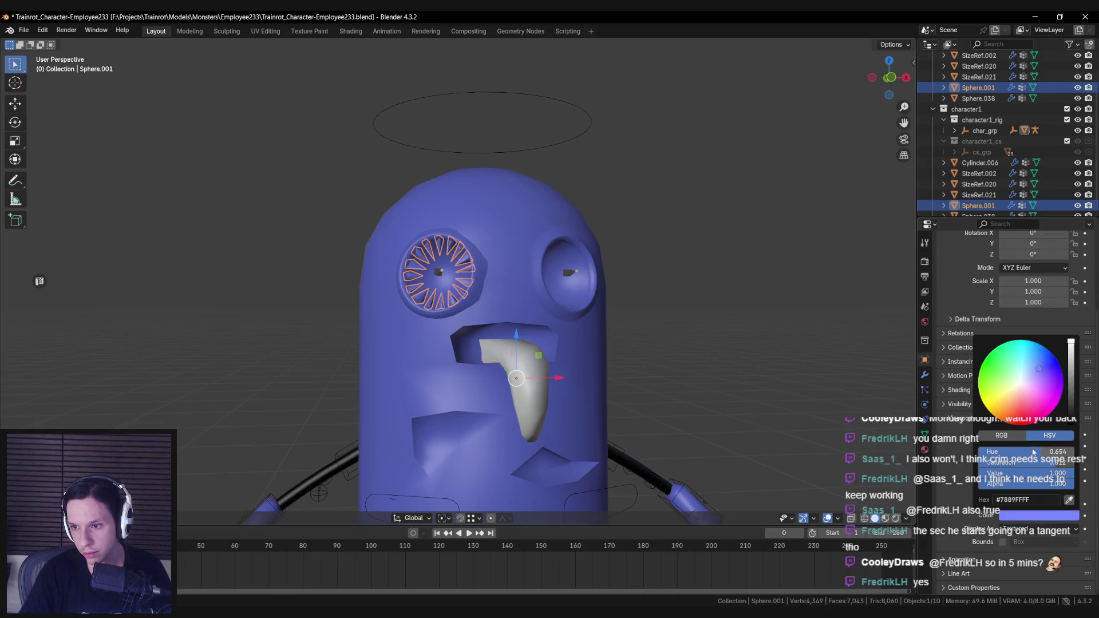
mouse_move(1008, 451)
left_mouse_down()
mouse_move(979, 452)
mouse_move(980, 462)
mouse_move(1010, 473)
mouse_move(980, 473)
mouse_move(1071, 472)
left_mouse_up()
left_click_drag(980, 462, 1071, 461)
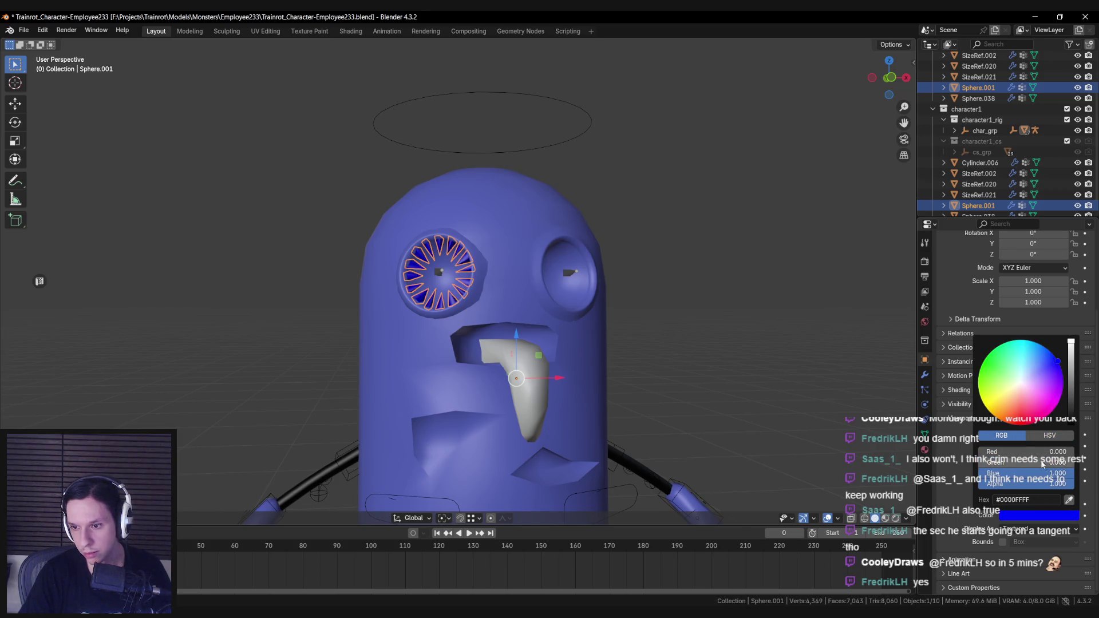
left_click_drag(980, 451, 1071, 451)
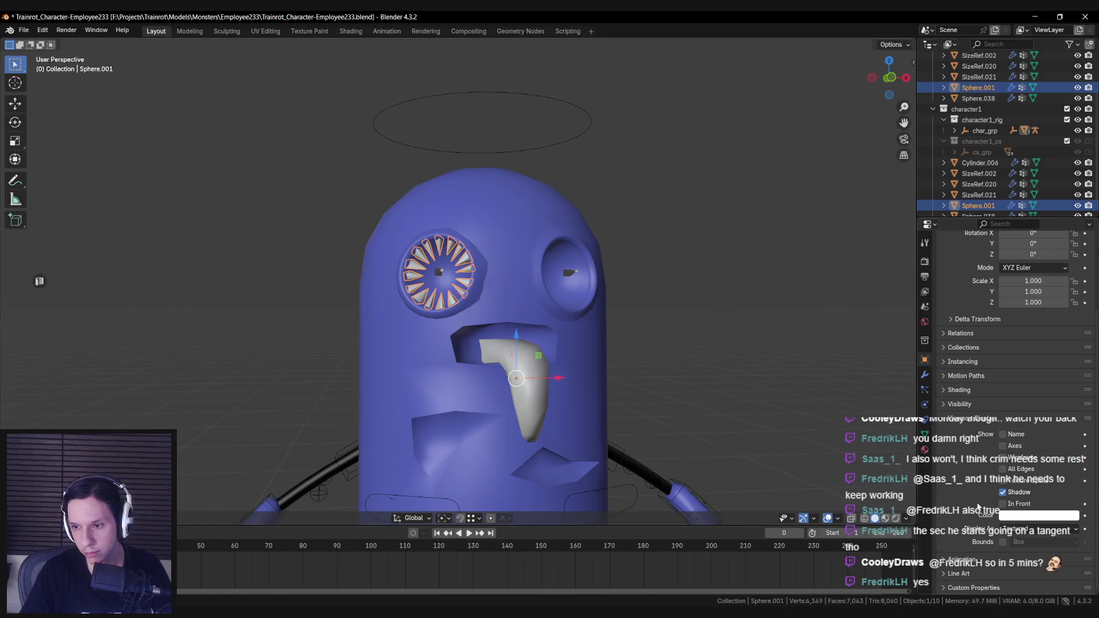
left_click(1011, 515)
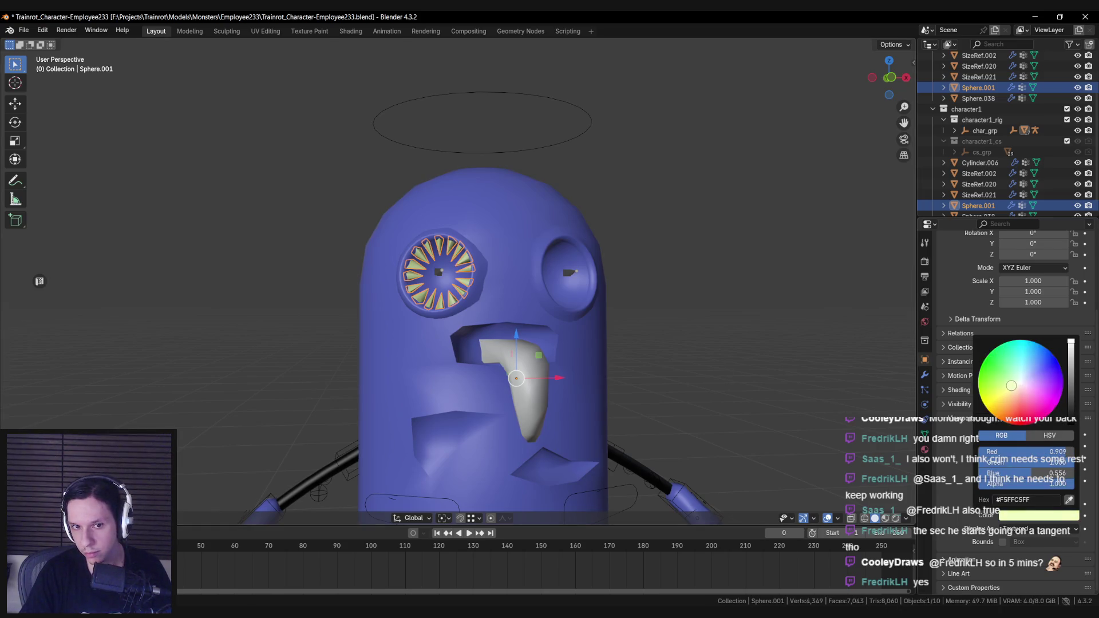
scroll(575, 361, "down", 6)
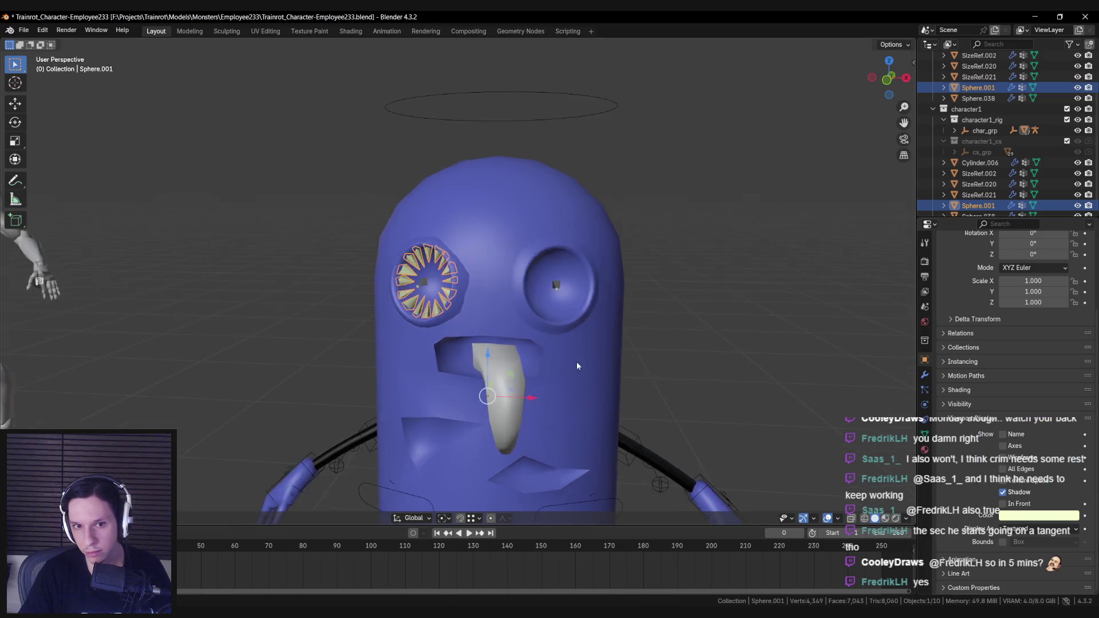
Preview the yellow teeth, then add a Mirror modifier to Sphere.001 via 'mir' search.
key("alt+a")
scroll(509, 321, "up", 5)
scroll(462, 308, "down", 5)
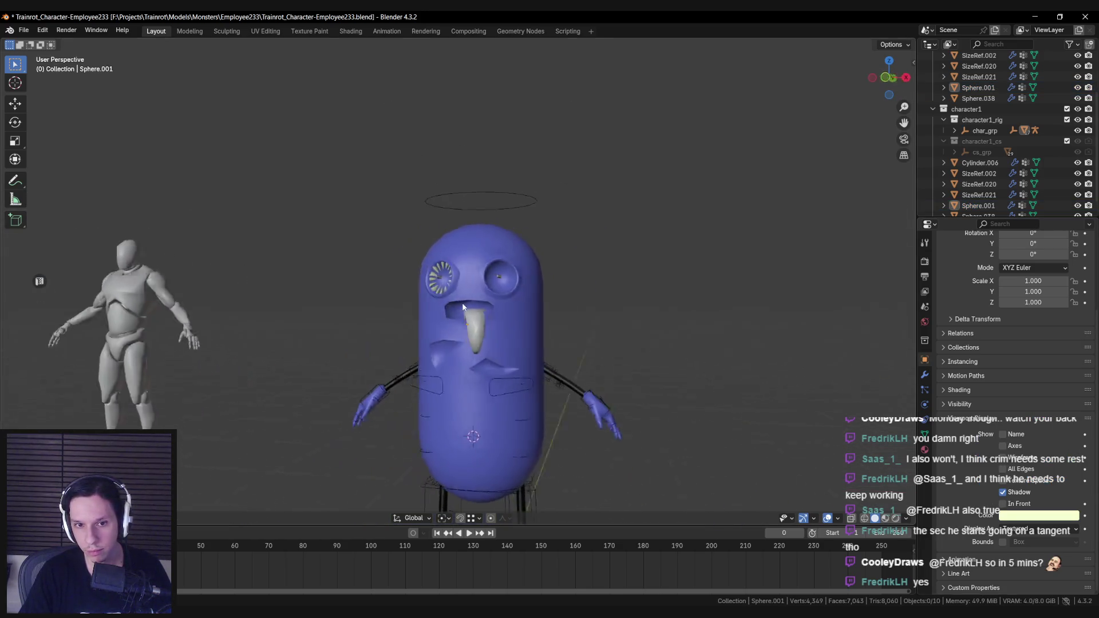
scroll(469, 303, "up", 5)
left_click(472, 295)
scroll(484, 298, "up", 1)
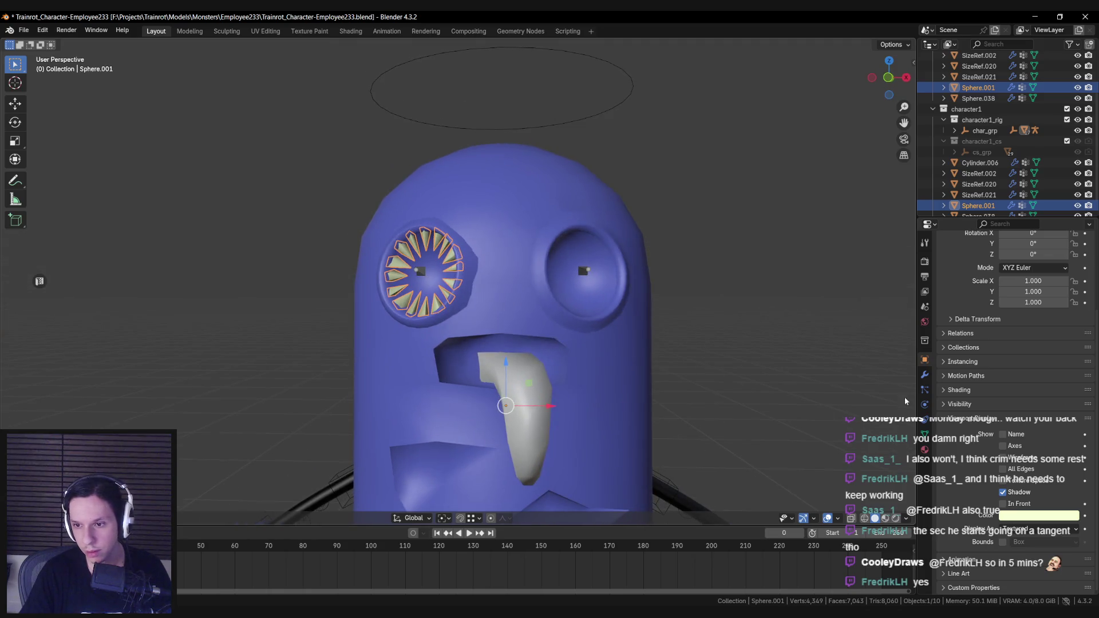
left_click(924, 375)
left_click(934, 259)
type("mir")
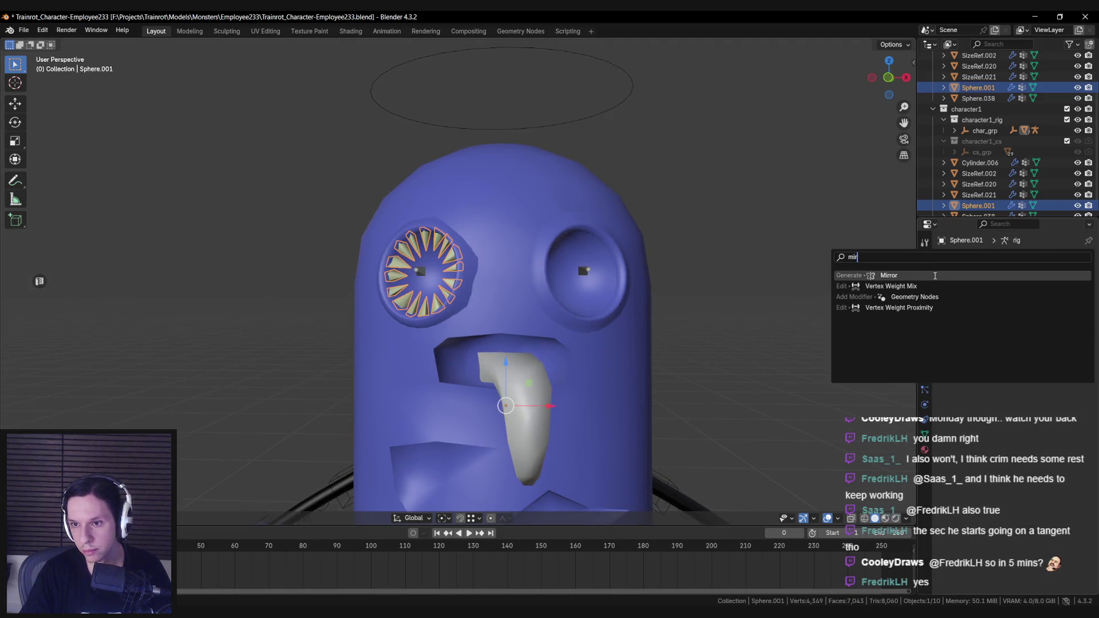
left_click(934, 276)
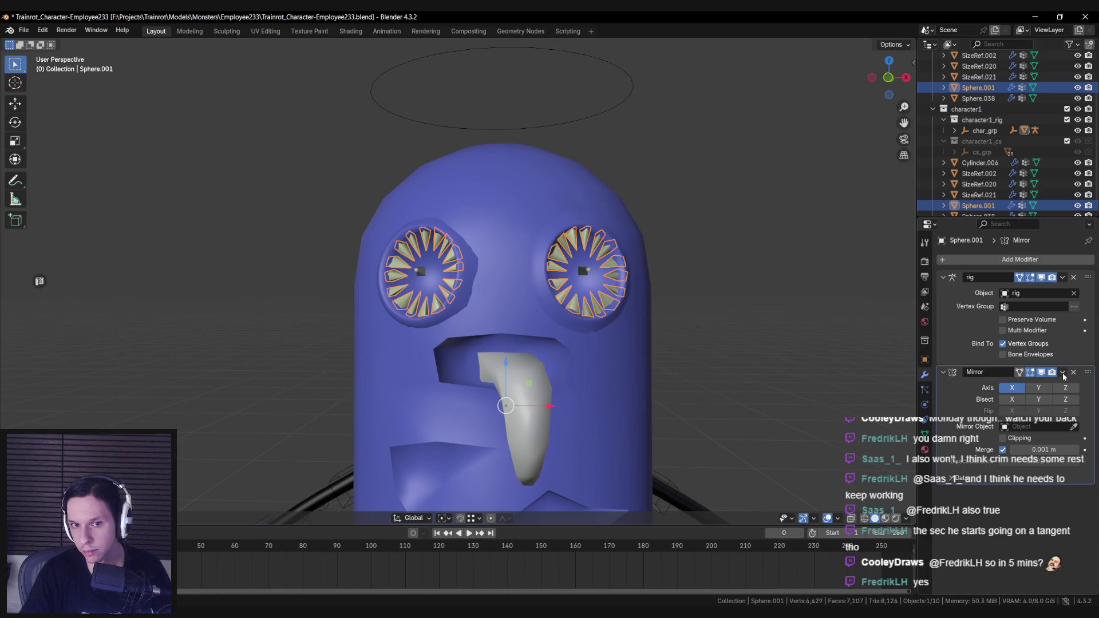
Apply the Mirror modifier on the eye teeth object.
key("alt+a")
mouse_move(624, 337)
middle_mouse_down()
mouse_move(585, 355)
mouse_move(585, 376)
middle_mouse_up()
scroll(582, 376, "up", 4)
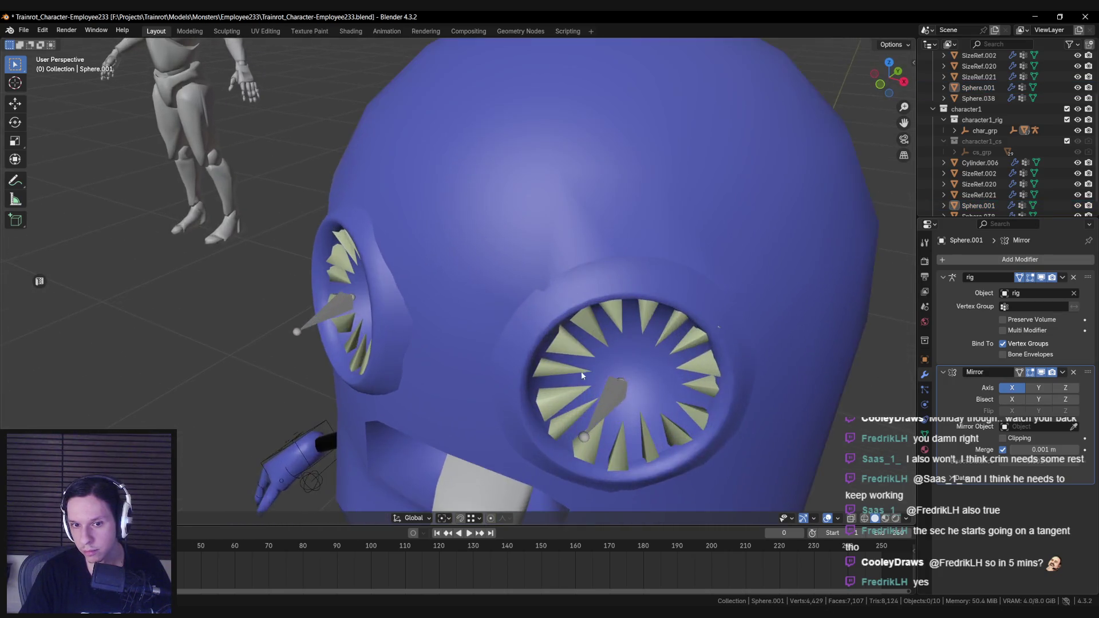
scroll(582, 375, "down", 4)
left_click(568, 286)
key("shift+z")
key("shift+z")
left_click(1062, 372)
left_click(996, 376)
Select one eye's ring of teeth with L, nudge it into place, and exit Edit Mode.
middle_click_drag(573, 318, 578, 314)
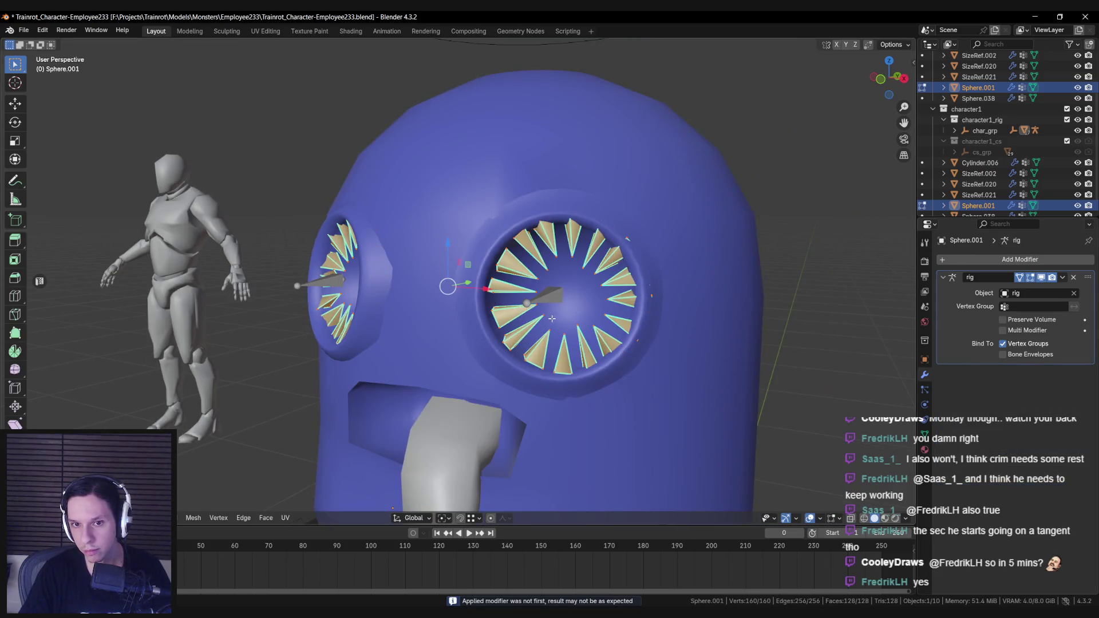
key("Tab")
key("shift+z")
key("l")
key("shift+z")
key("g")
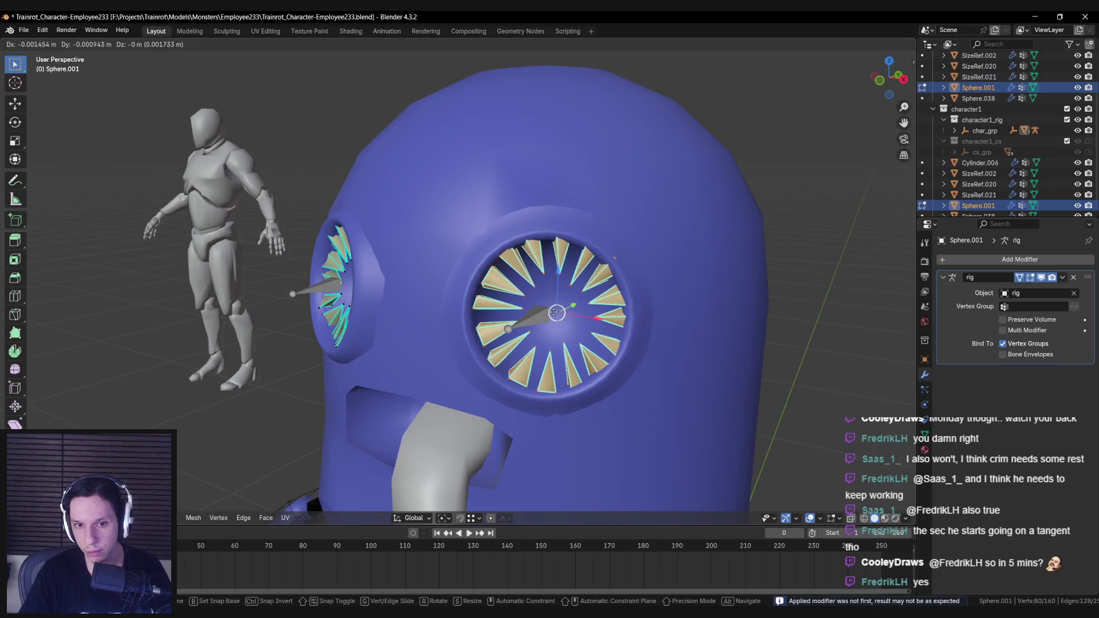
left_click(583, 320)
middle_click_drag(584, 320, 561, 378)
key("s")
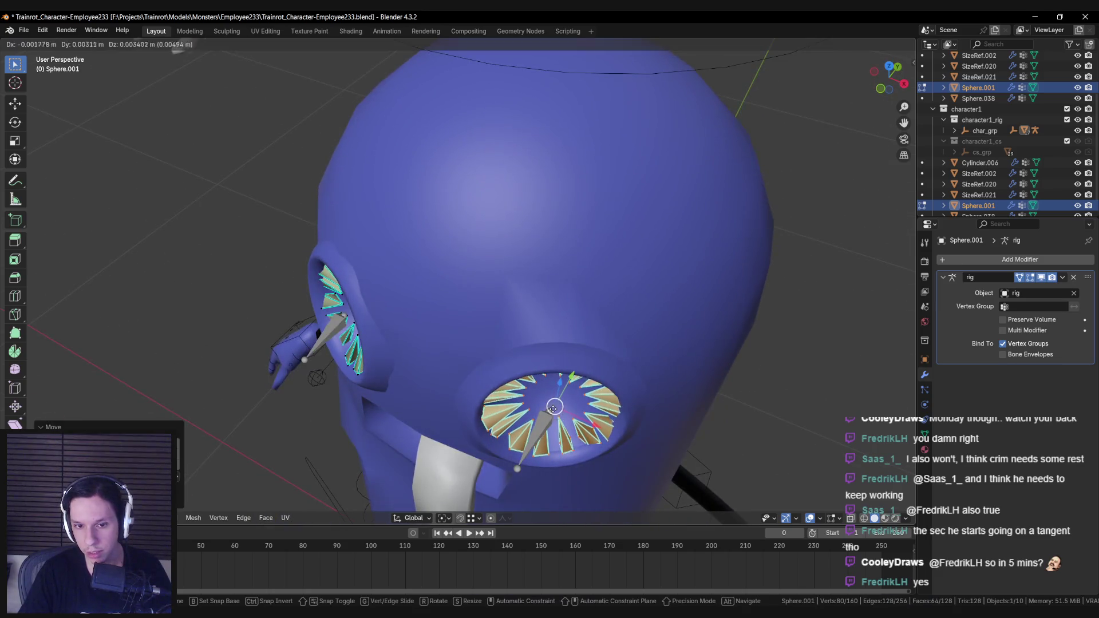
right_click(641, 463)
key("Tab")
Look over both eyes' teeth from the front, then select the blue body Cylinder.006.
mouse_move(642, 464)
middle_mouse_down()
mouse_move(627, 448)
mouse_move(648, 384)
mouse_move(543, 398)
mouse_move(526, 373)
middle_mouse_up()
scroll(627, 449, "down", 5)
scroll(584, 420, "down", 5)
mouse_move(584, 420)
middle_mouse_down()
mouse_move(559, 431)
mouse_move(554, 341)
mouse_move(487, 356)
mouse_move(598, 366)
mouse_move(425, 356)
mouse_move(520, 368)
mouse_move(526, 324)
mouse_move(557, 366)
mouse_move(538, 380)
mouse_move(532, 367)
middle_mouse_up()
scroll(620, 414, "up", 6)
scroll(555, 355, "up", 5)
scroll(549, 360, "down", 8)
scroll(554, 370, "up", 1)
scroll(486, 366, "up", 3)
left_click(501, 378)
scroll(532, 366, "down", 1)
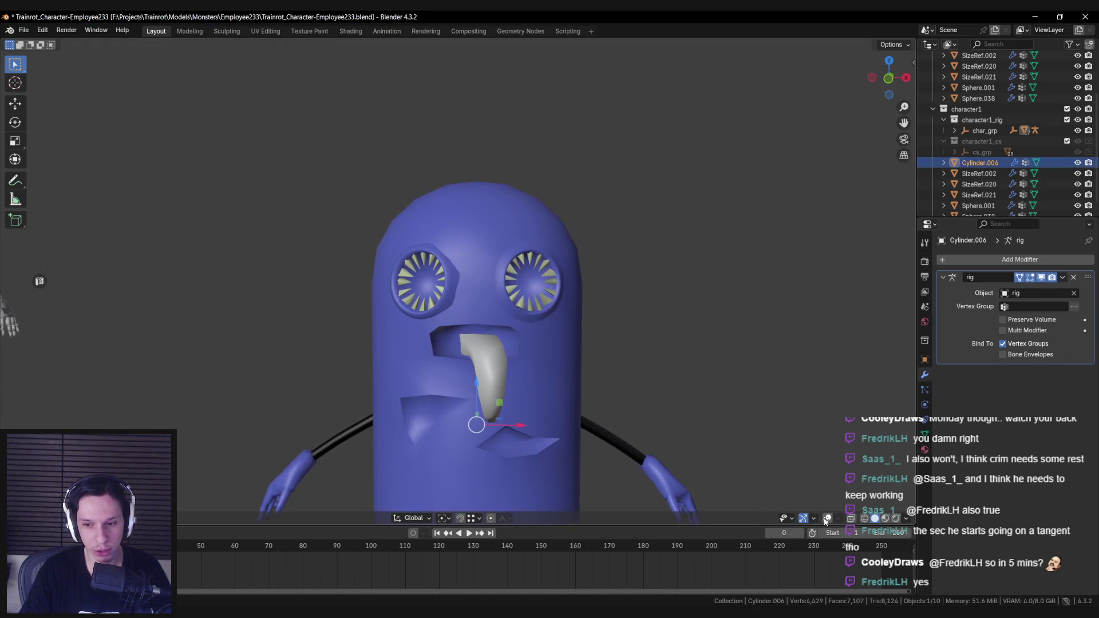
Isolate Cylinder.006 in local view and merge the vertex at the top of the eye socket.
key("Tab")
key("KP_Divide")
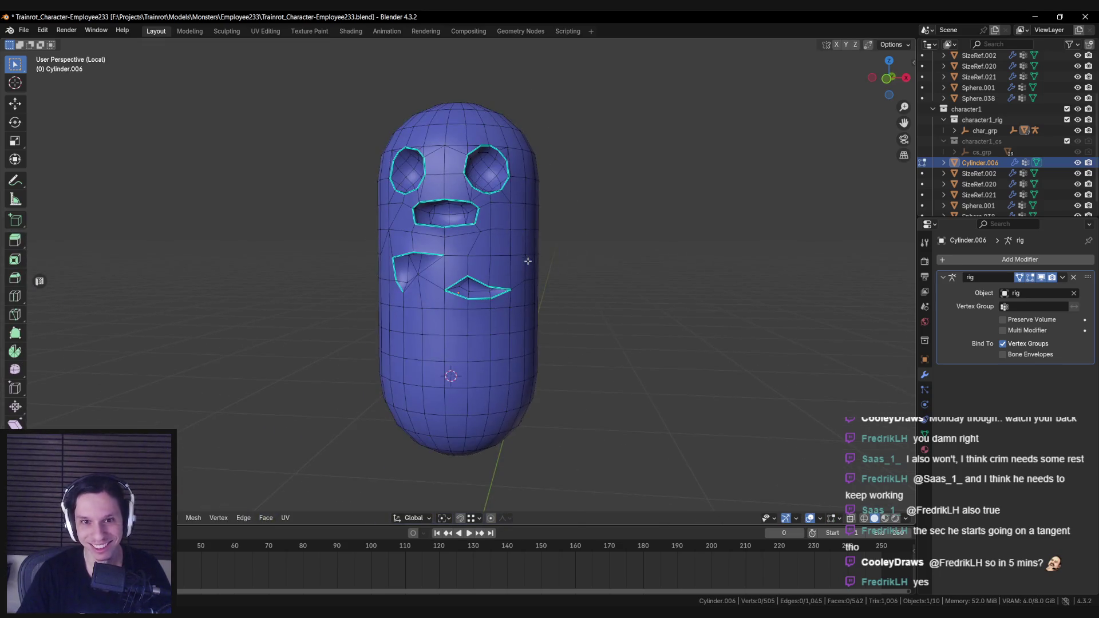
scroll(515, 257, "up", 6)
left_click(436, 284)
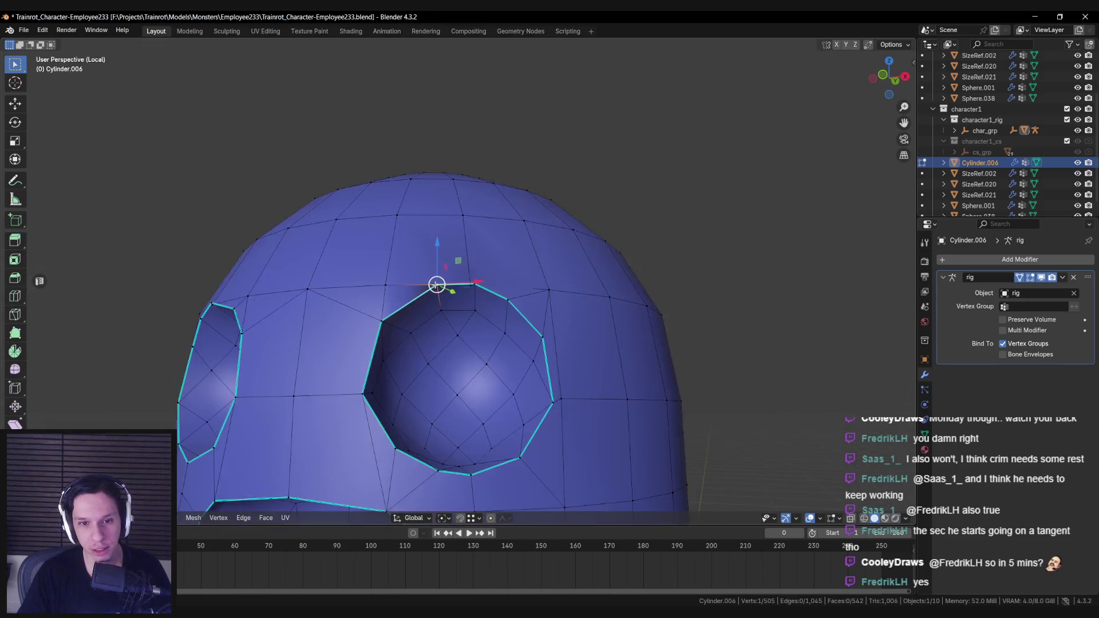
key("KP_Decimal")
key("m")
left_click(486, 282)
key("g")
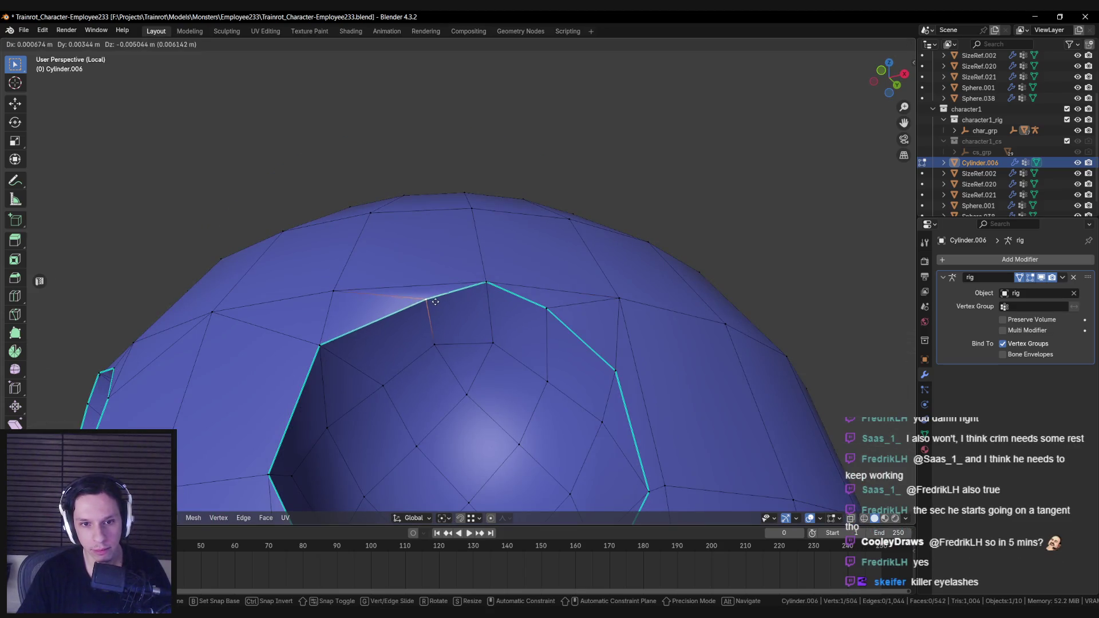
middle_click_drag(422, 289, 452, 345, "alt")
right_click(452, 345)
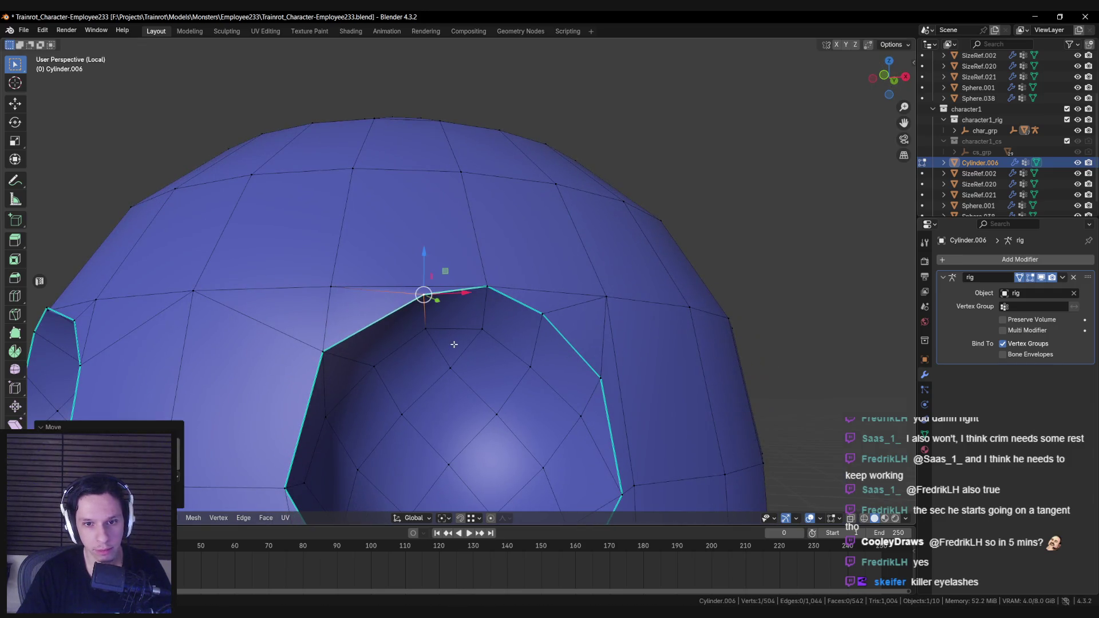
Check the socket rim for gaps, then leave Edit Mode and exit local view.
left_click(485, 286)
left_click(541, 313)
key("Tab")
scroll(583, 343, "down", 5)
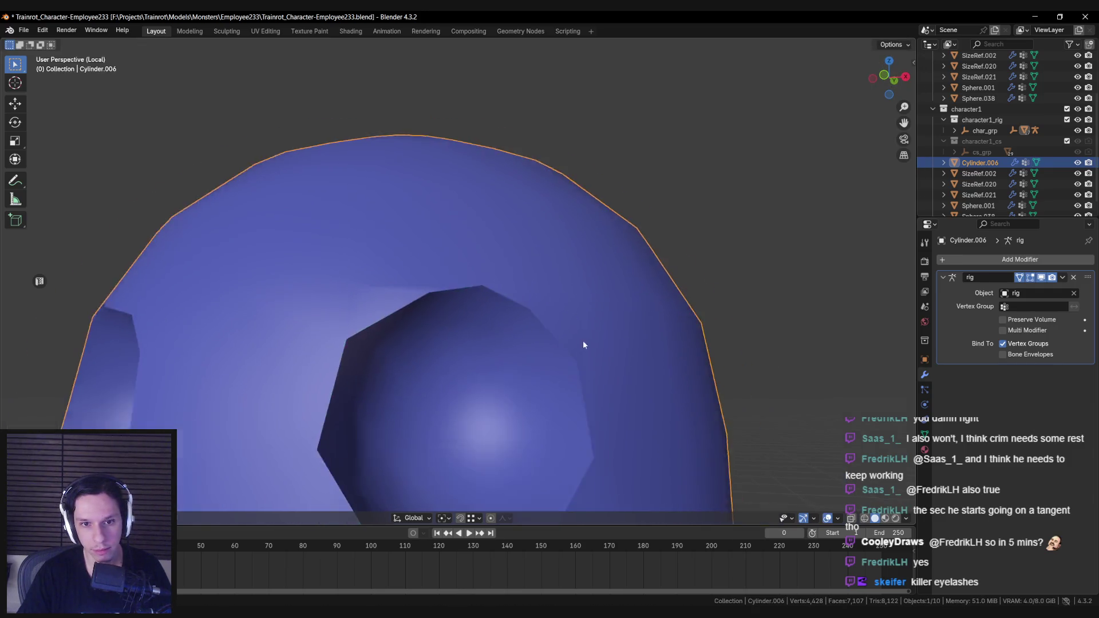
key("Tab")
scroll(447, 321, "up", 5)
key("alt+a")
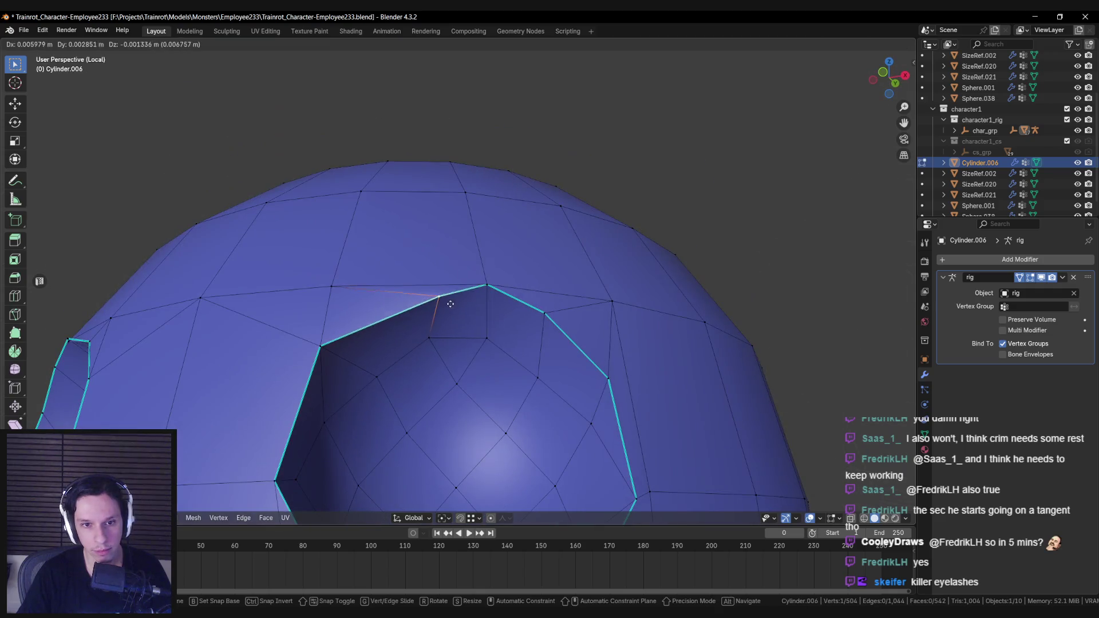
mouse_move(422, 324)
middle_mouse_down()
mouse_move(383, 292)
mouse_move(464, 349)
mouse_move(594, 366)
mouse_move(452, 349)
middle_mouse_up()
key("Tab")
scroll(452, 349, "down", 5)
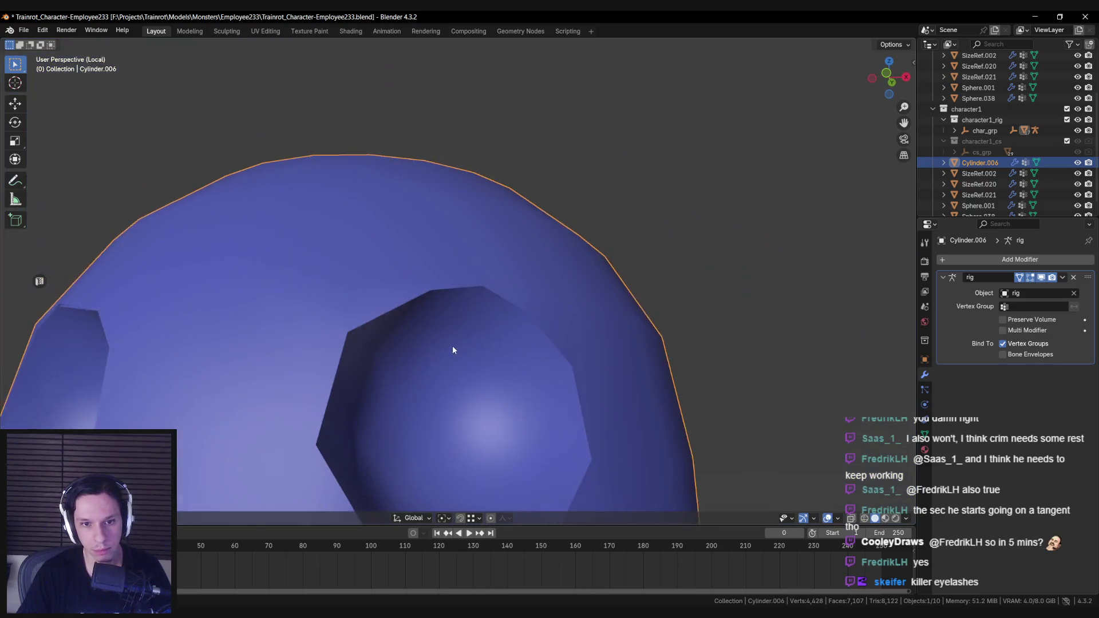
scroll(589, 362, "down", 5)
key("KP_Divide")
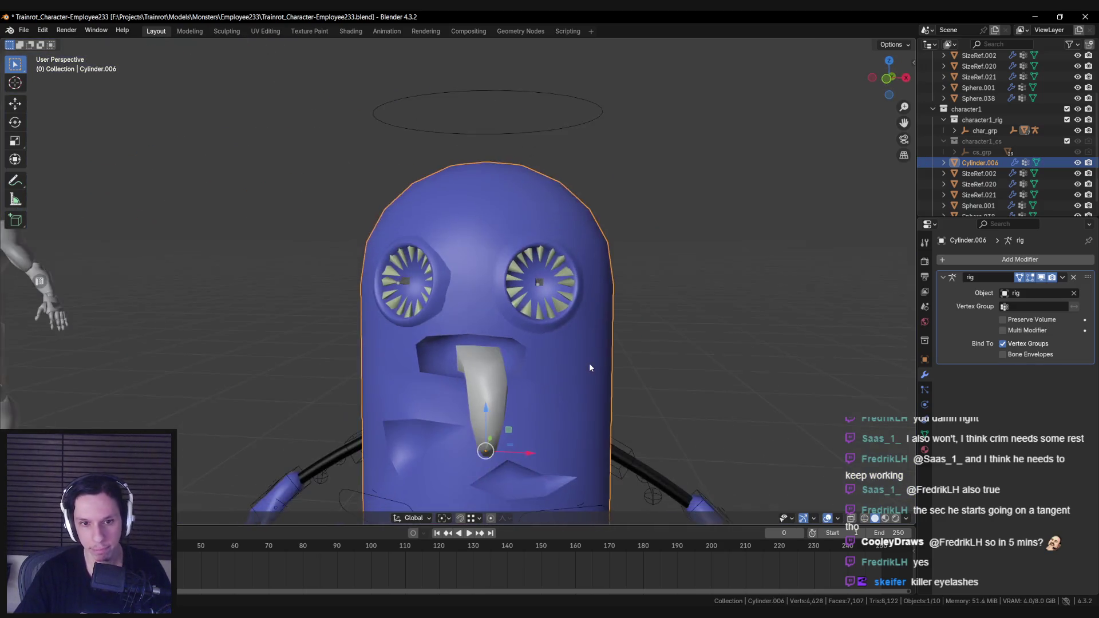
key("alt+a")
scroll(527, 360, "down", 4)
middle_click_drag(519, 356, 497, 368)
scroll(497, 382, "up", 2)
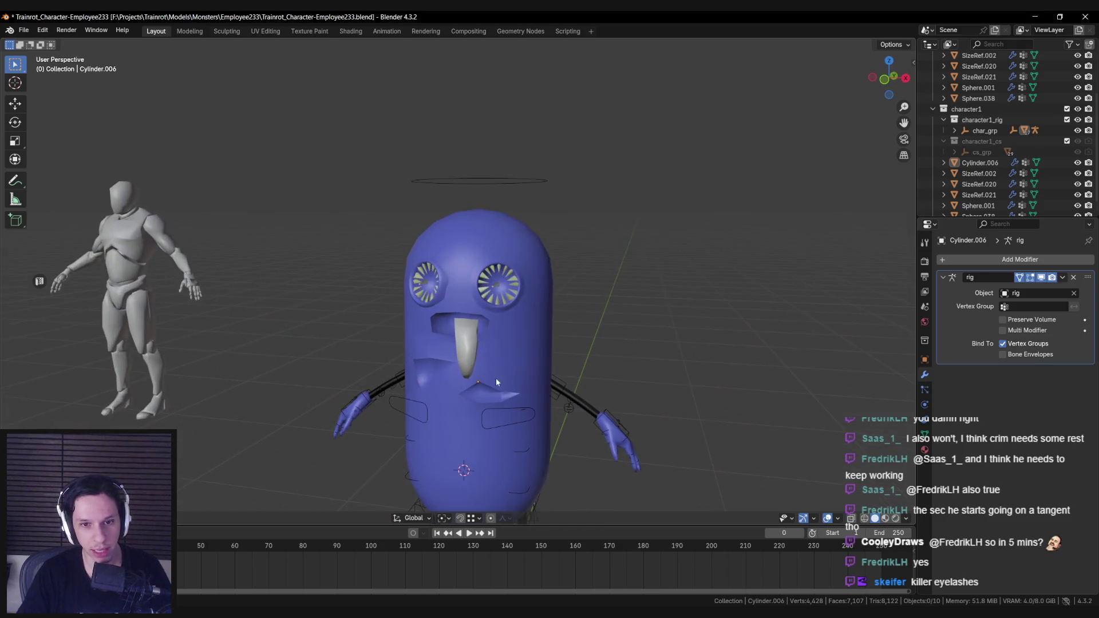
scroll(541, 413, "down", 4)
mouse_move(540, 413)
middle_mouse_down()
mouse_move(461, 420)
mouse_move(544, 407)
mouse_move(737, 429)
mouse_move(545, 412)
mouse_move(723, 404)
mouse_move(530, 405)
middle_mouse_up()
scroll(543, 407, "up", 4)
scroll(544, 412, "down", 4)
scroll(540, 411, "up", 3)
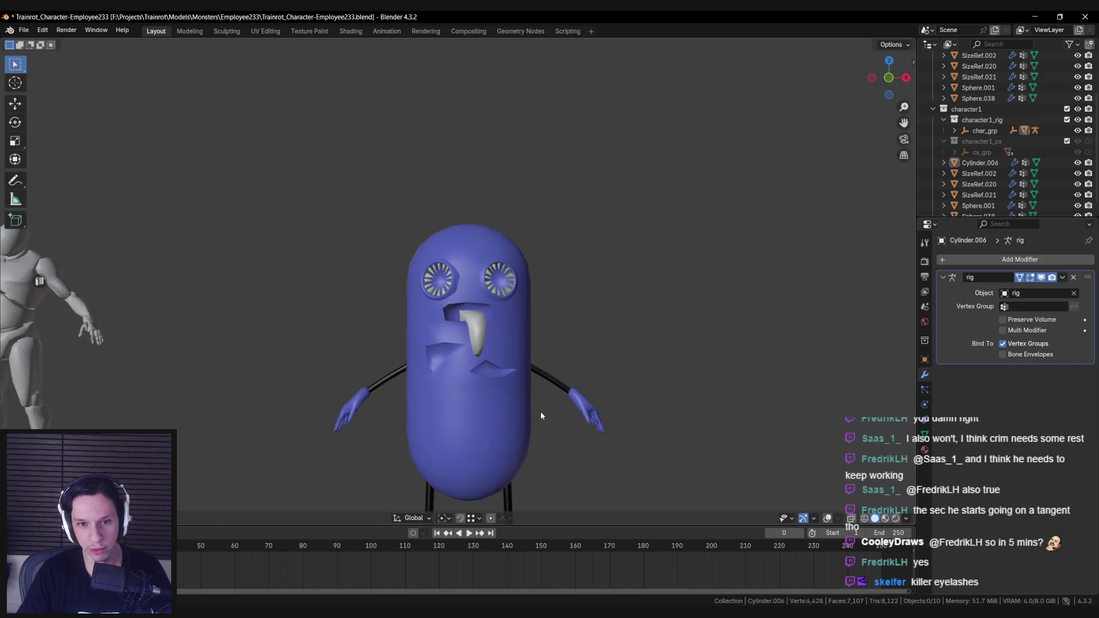
scroll(541, 413, "down", 3)
scroll(535, 402, "up", 3)
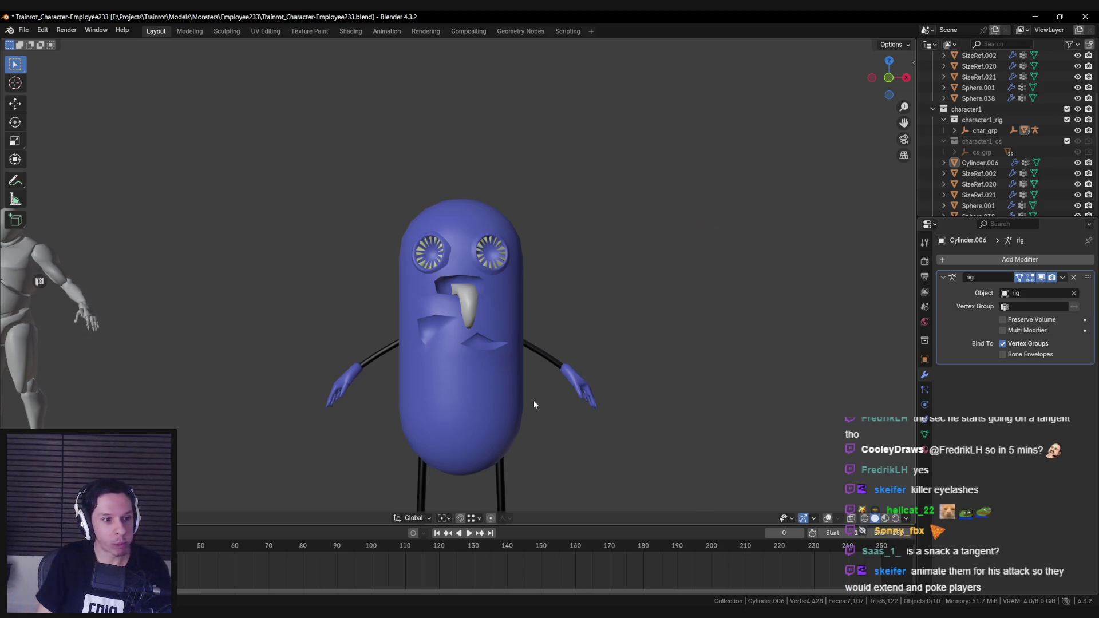
mouse_move(515, 410)
middle_mouse_down()
mouse_move(392, 422)
mouse_move(522, 378)
mouse_move(512, 324)
middle_mouse_up()
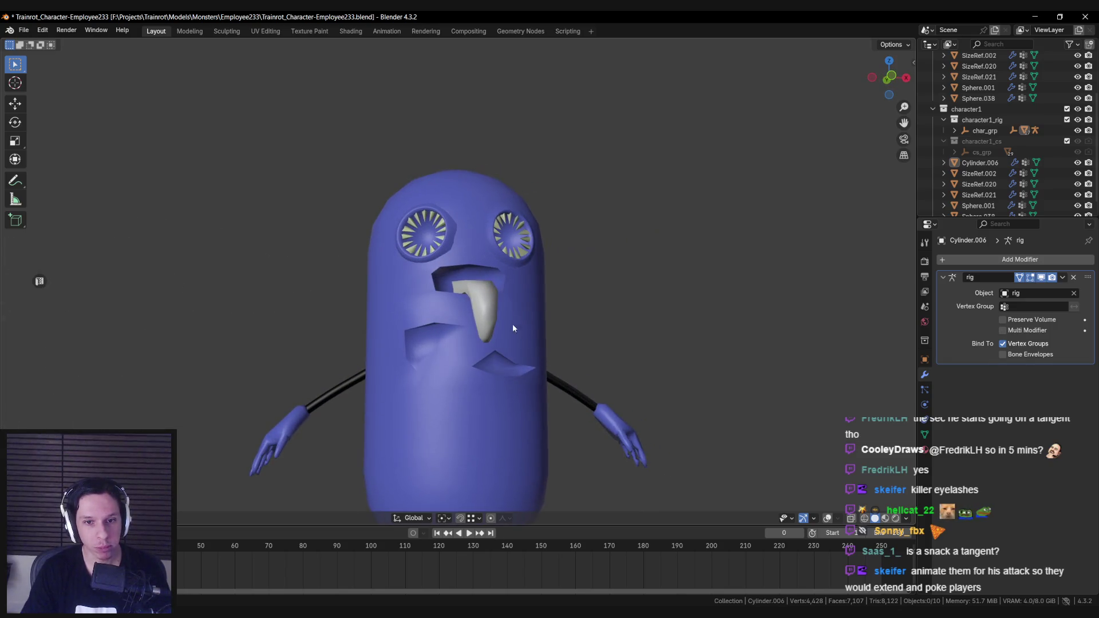
left_click(497, 345)
key("Tab")
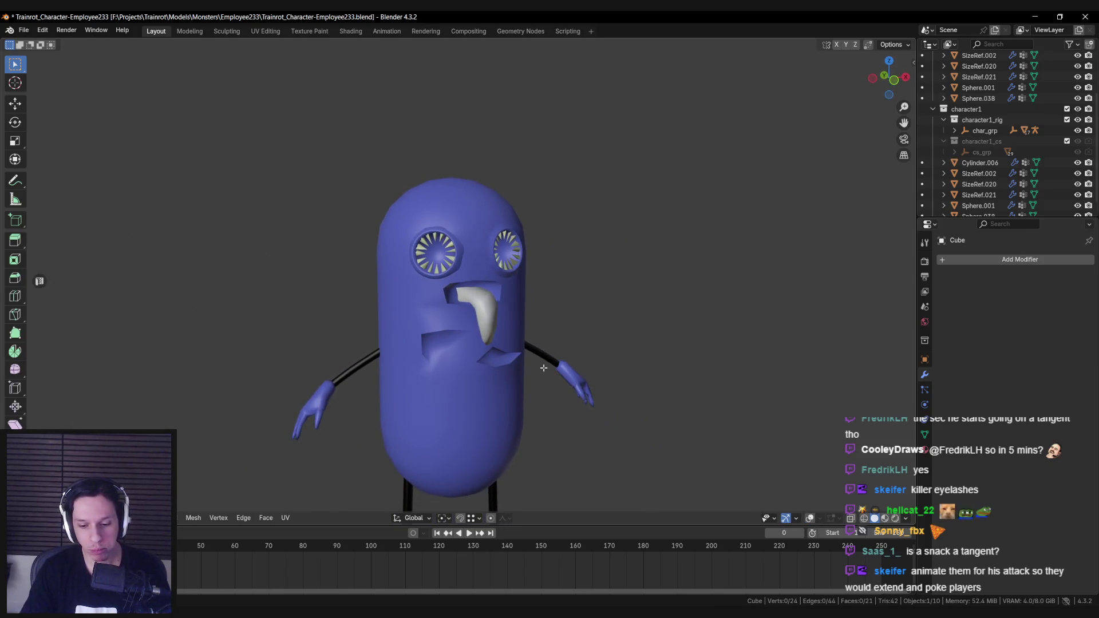
Leave Edit Mode on the tongue mesh.
left_click(809, 518)
scroll(521, 318, "up", 4)
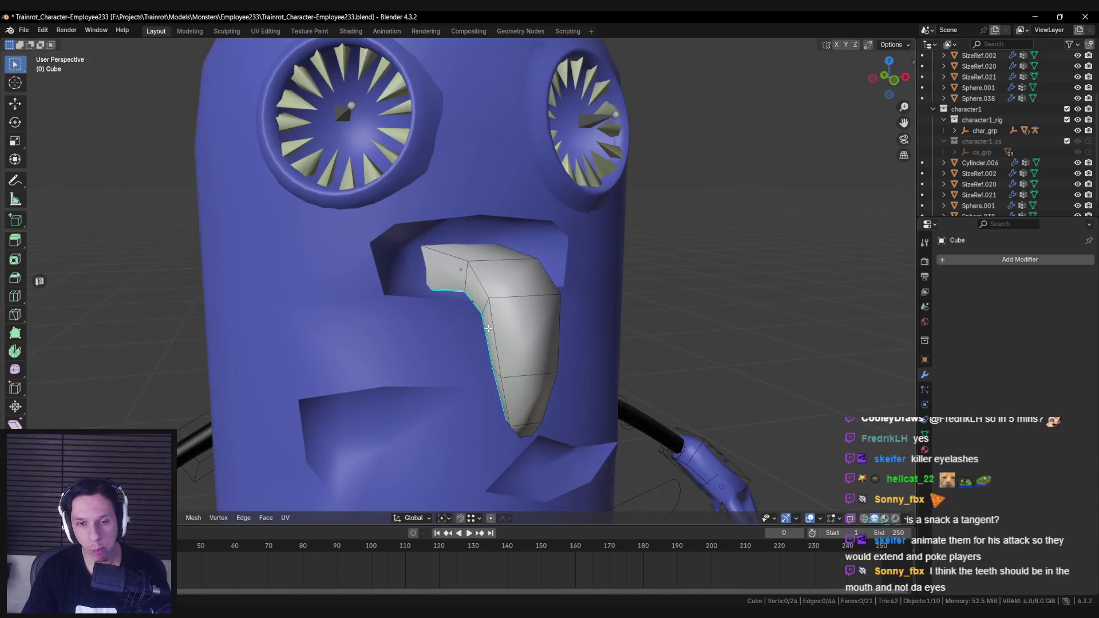
scroll(521, 318, "down", 2)
scroll(522, 319, "up", 2)
scroll(521, 318, "down", 8)
key("Tab")
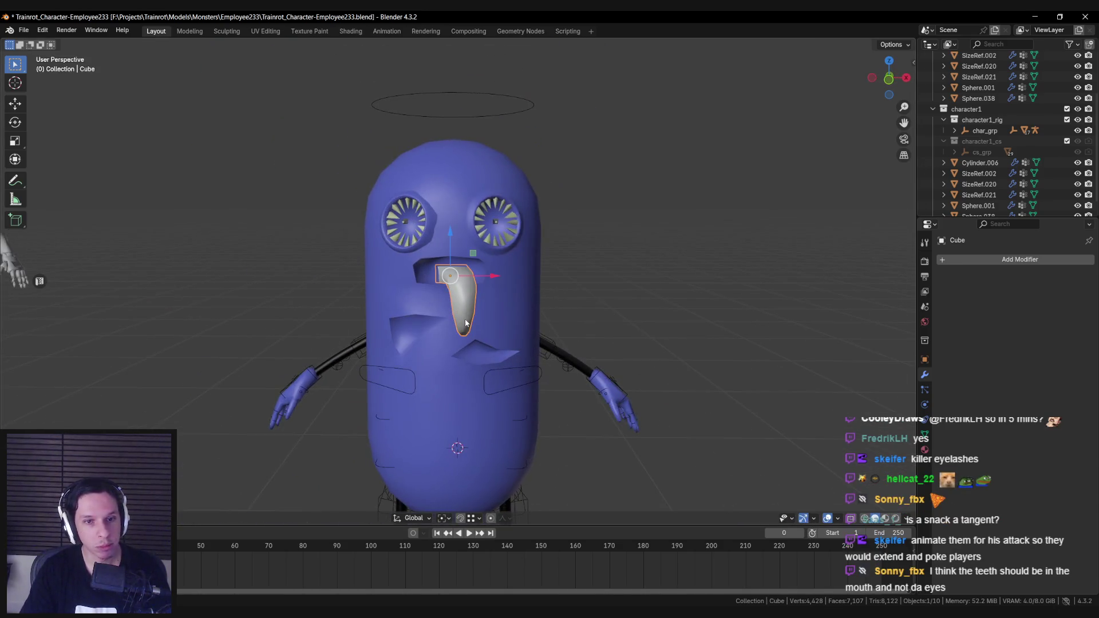
scroll(447, 319, "down", 3)
scroll(447, 319, "up", 2)
Inspect the character without overlays, then select Sphere.001 and start editing it.
left_click(827, 519)
scroll(458, 371, "down", 3)
mouse_move(458, 370)
middle_mouse_down()
mouse_move(377, 379)
mouse_move(434, 397)
mouse_move(452, 355)
middle_mouse_up()
scroll(439, 379, "up", 7)
scroll(464, 323, "down", 3)
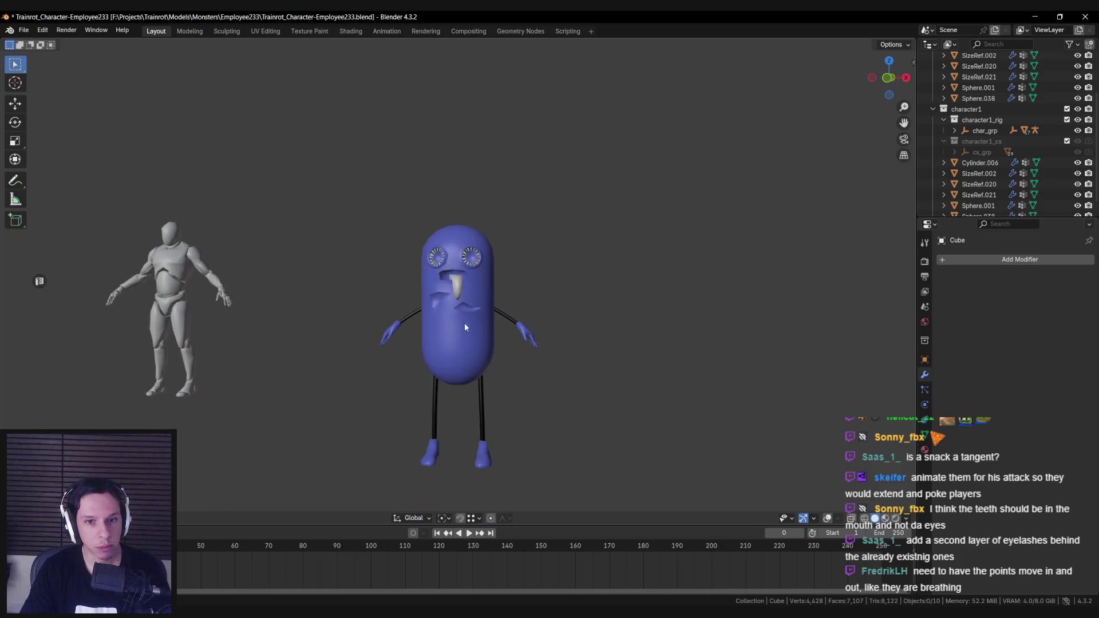
scroll(466, 314, "up", 6)
scroll(446, 356, "up", 3)
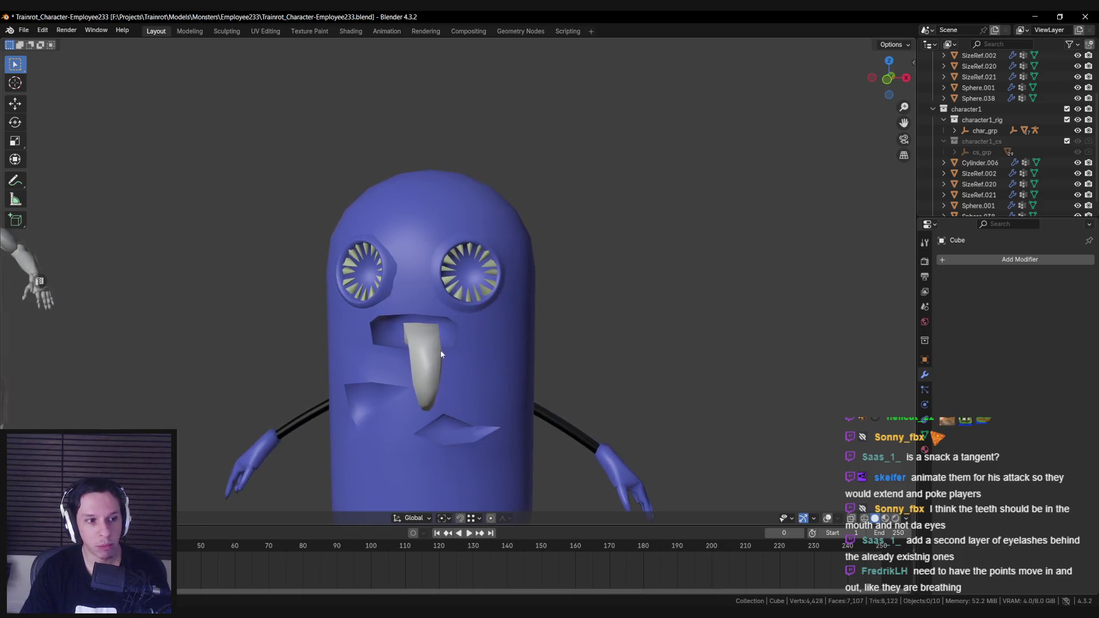
scroll(474, 298, "up", 2)
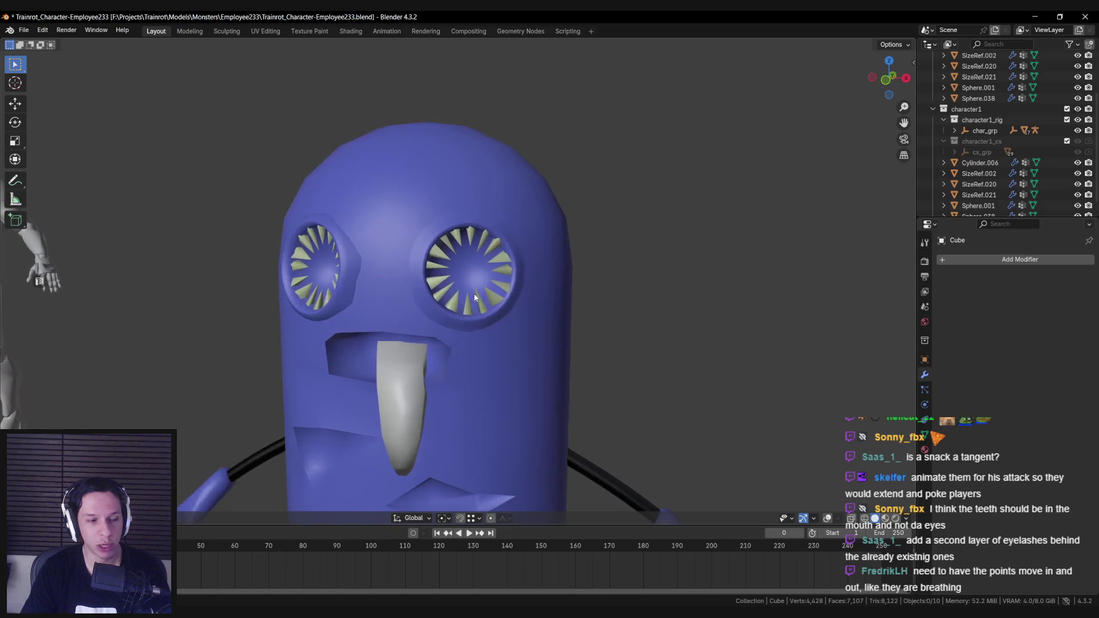
left_click(446, 279)
left_click(828, 519)
key("Tab")
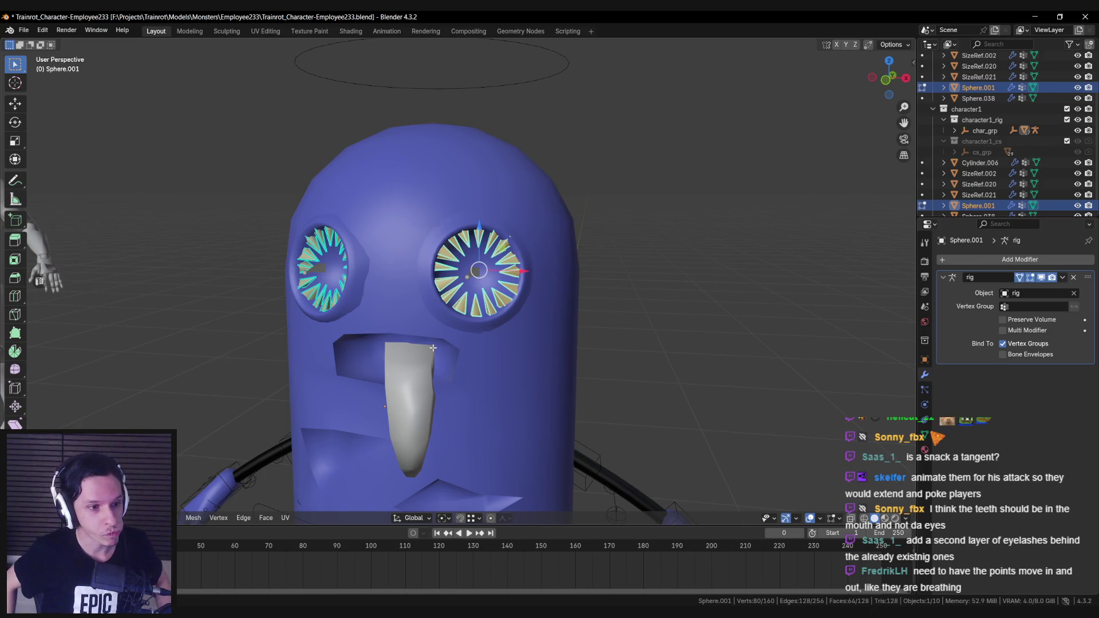
Duplicate all the eye spikes and offset the copy along the Y axis.
mouse_move(433, 347)
middle_mouse_down()
mouse_move(408, 346)
mouse_move(447, 334)
mouse_move(471, 281)
middle_mouse_up()
key("a")
key("shift+d")
key("Escape")
key("g")
key("y")
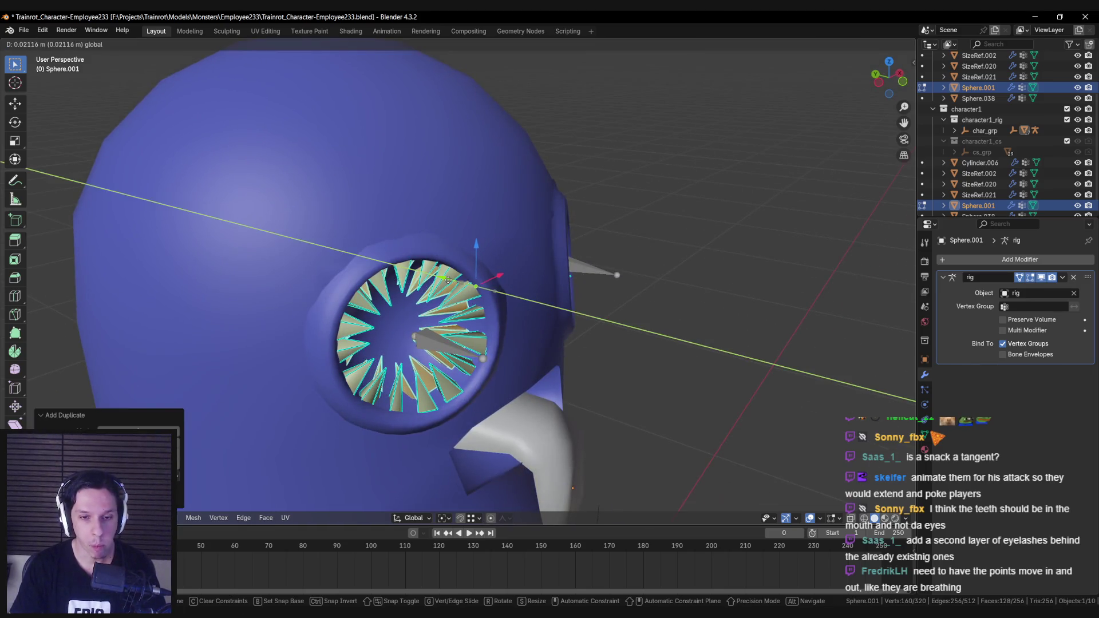
left_click(447, 278)
Reframe the head front-on in Edit Mode and deselect all the spikes.
key("Tab")
scroll(454, 299, "down", 3)
middle_click_drag(453, 299, 424, 302)
scroll(424, 302, "down", 4)
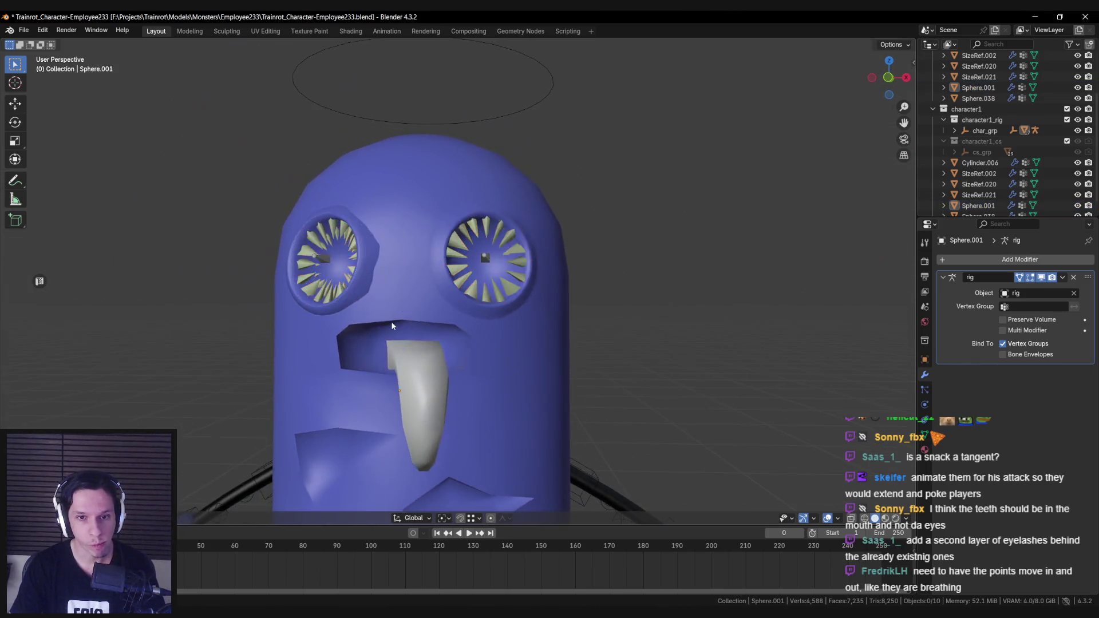
key("Tab")
scroll(434, 474, "up", 8)
mouse_move(467, 358)
middle_mouse_down()
mouse_move(428, 317)
mouse_move(441, 296)
middle_mouse_up()
scroll(428, 317, "down", 2)
left_click(428, 316)
Box-select the copied spikes in one eye through X-ray and move them into place.
key("alt+z")
key("ctrl+z")
key("alt+z")
key("alt+z")
key("b")
key("Escape")
key("alt+z")
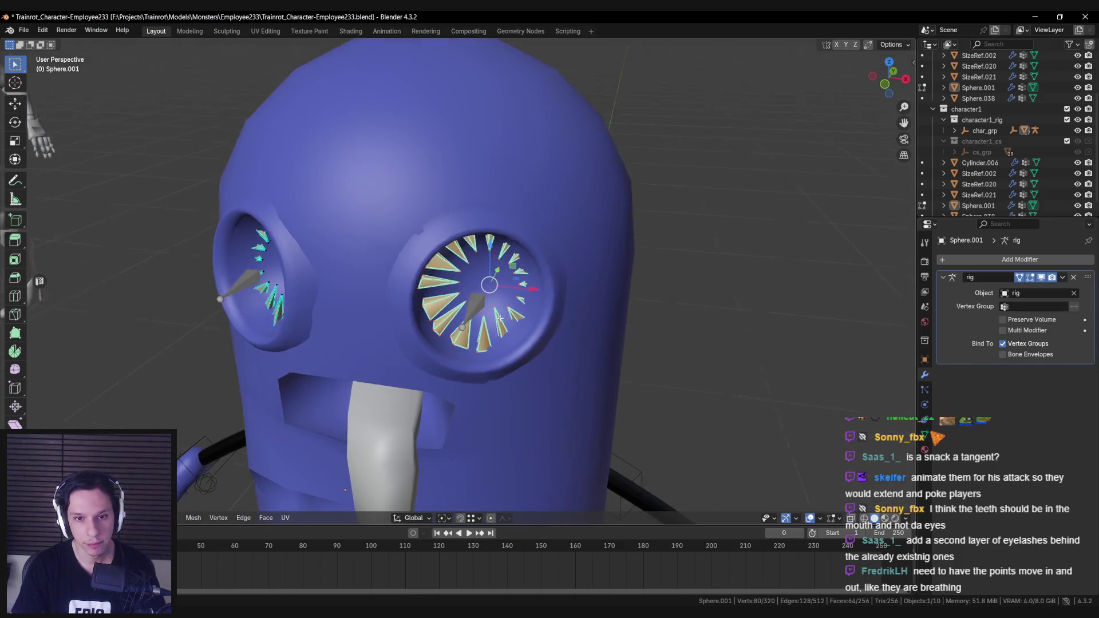
key("g")
left_click(387, 301)
Box-select the copied spikes in the other eye and reposition them.
middle_click_drag(387, 301, 356, 209)
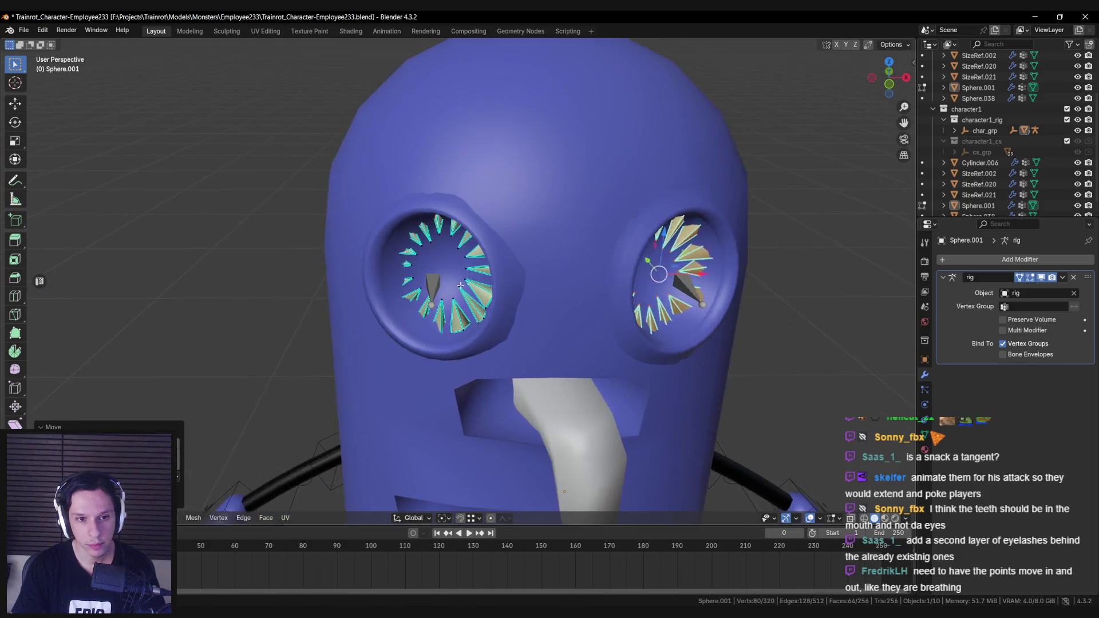
key("alt+z")
left_click_drag(380, 167, 552, 417)
key("alt+z")
middle_click_drag(552, 417, 451, 248)
key("g")
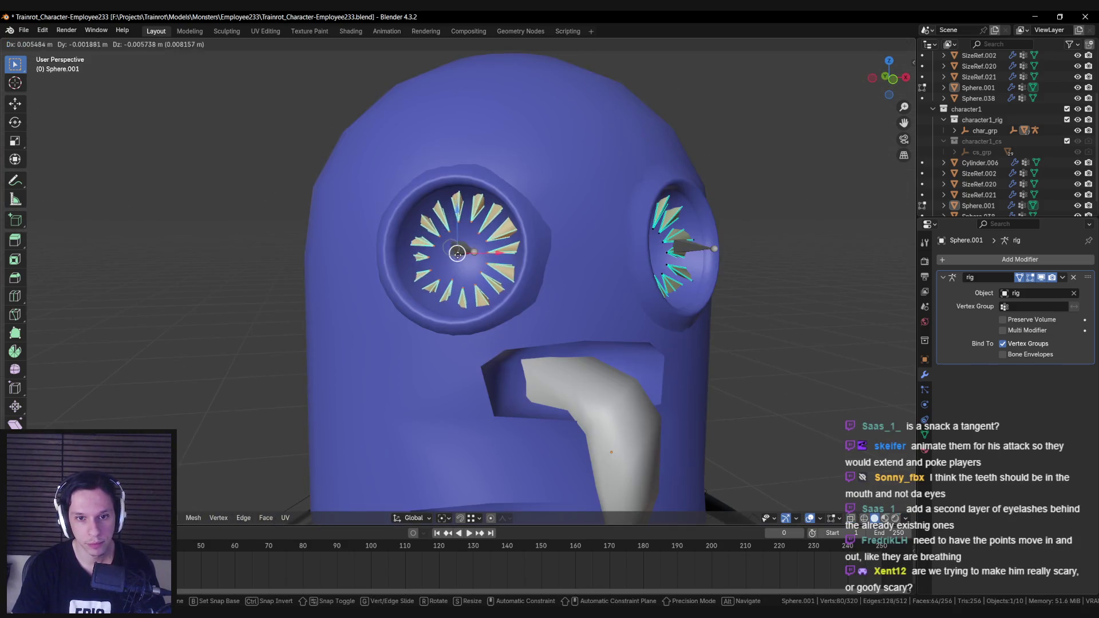
left_click(462, 255)
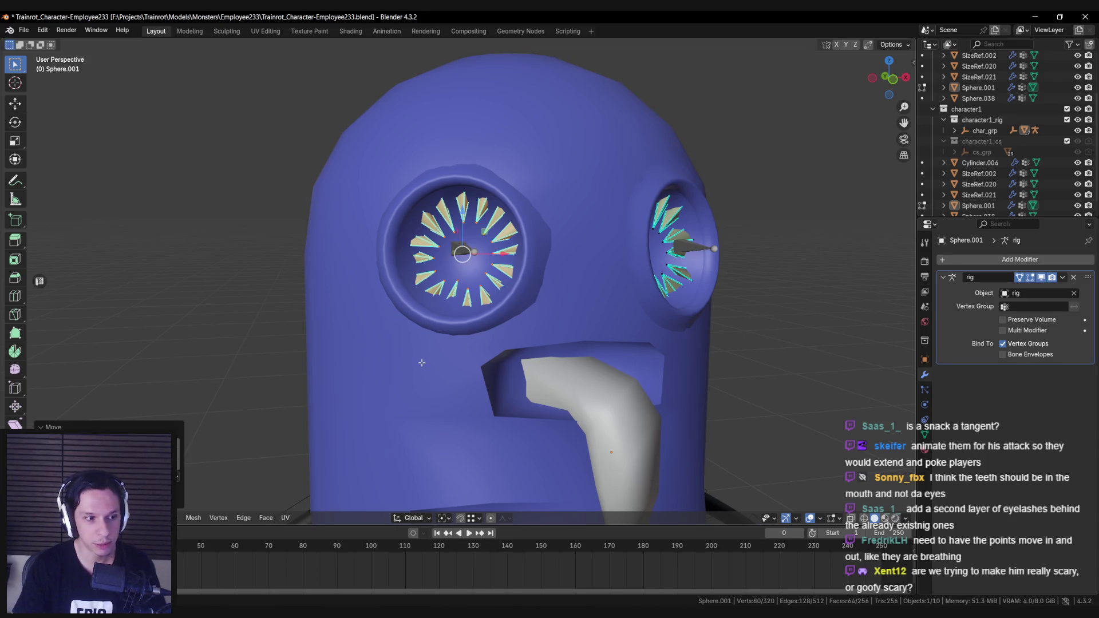
left_click(412, 519)
left_click(416, 519)
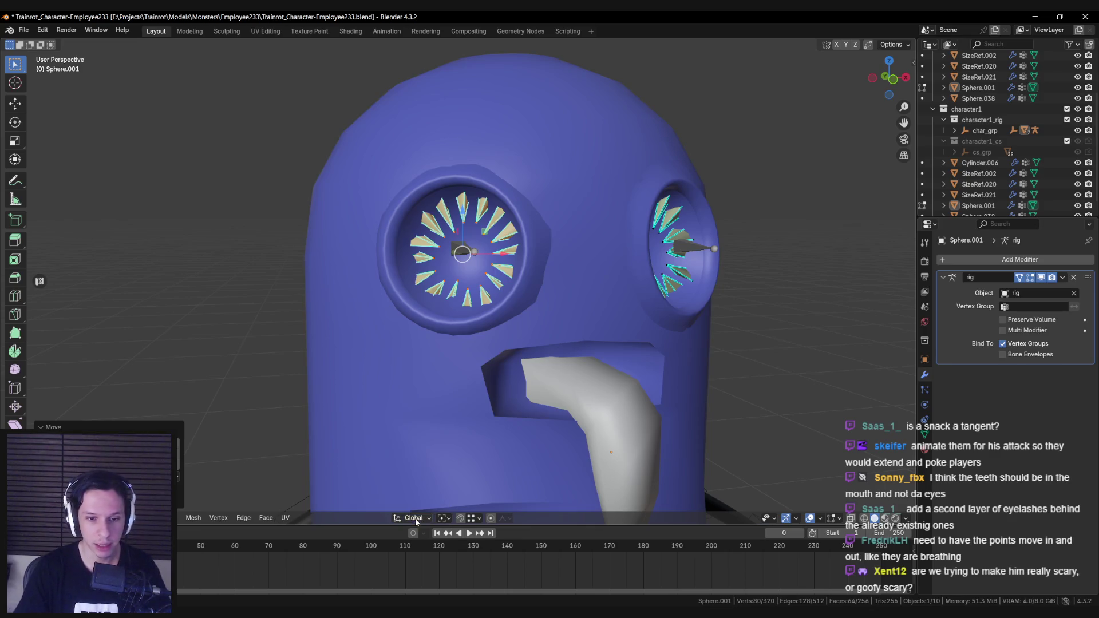
Try X-constrained moves of the selected spikes, cancel them, and check the pivot point.
key("g")
key("x")
key("Escape")
key("g")
key("x")
key("Escape")
left_click(444, 519)
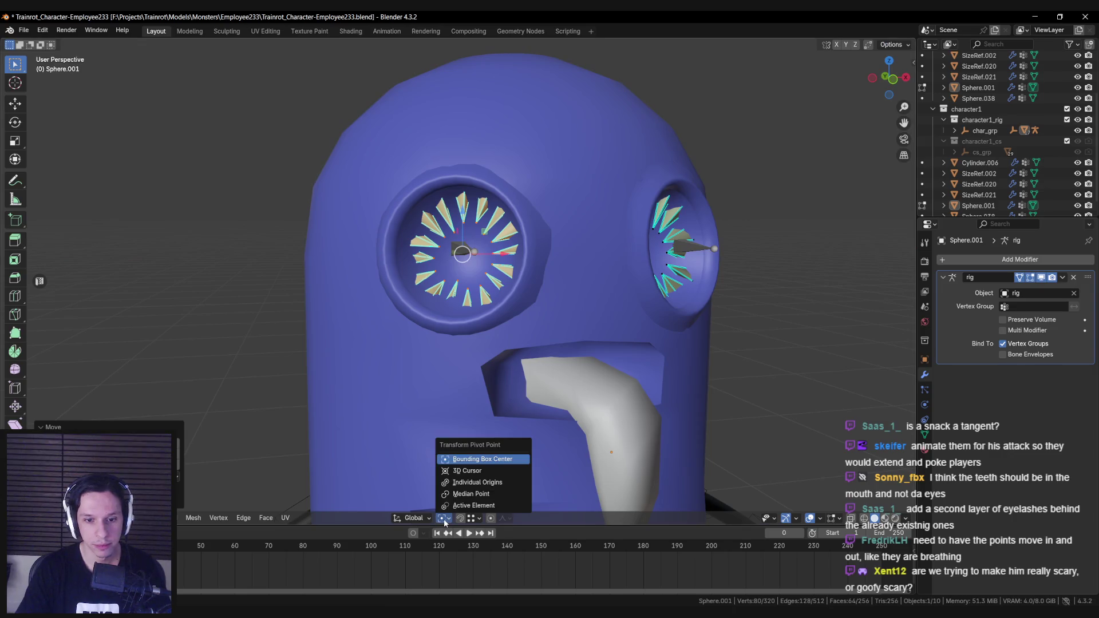
middle_click_drag(444, 458, 444, 317)
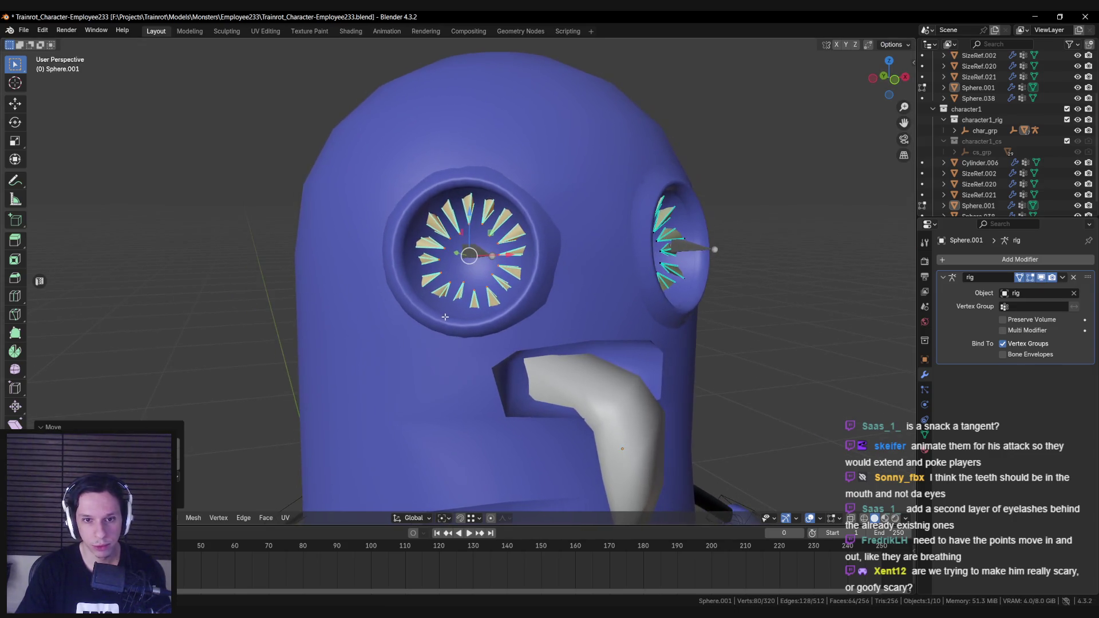
Switch transform orientation to View and rotate the selected spikes about the Z axis.
left_click(415, 518)
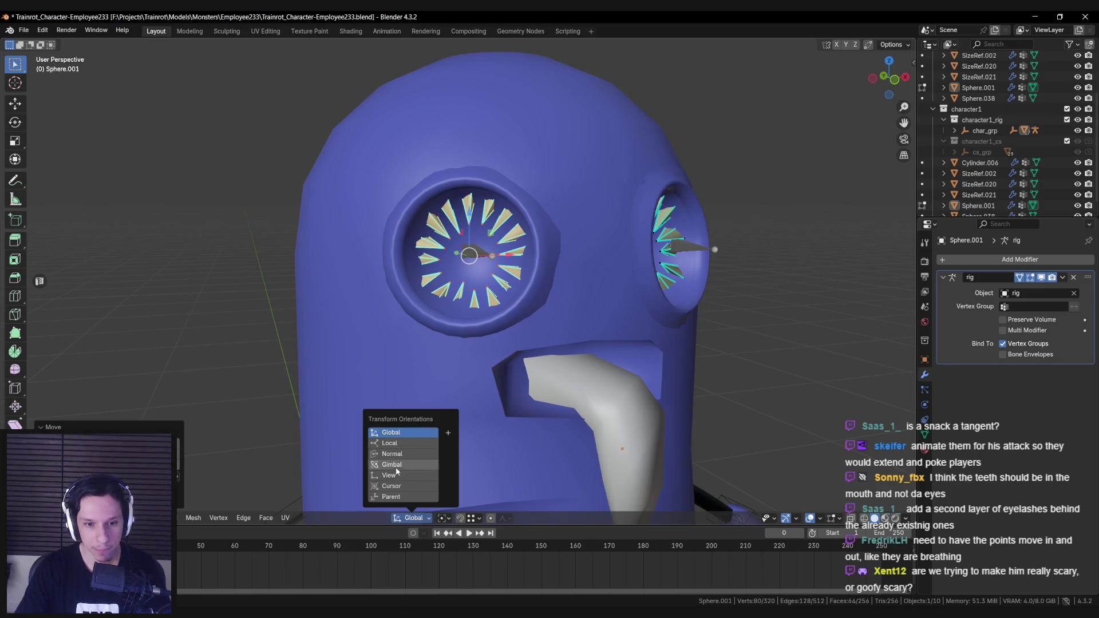
key("r")
key("x")
key("Escape")
key("r")
key("x")
key("y")
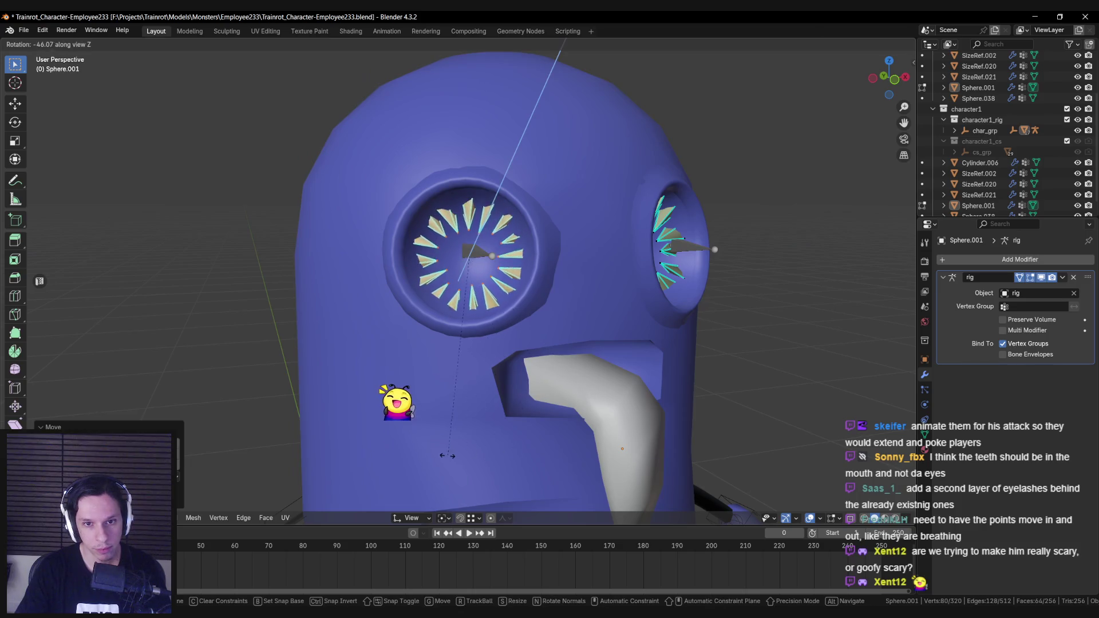
key("Escape")
key("r")
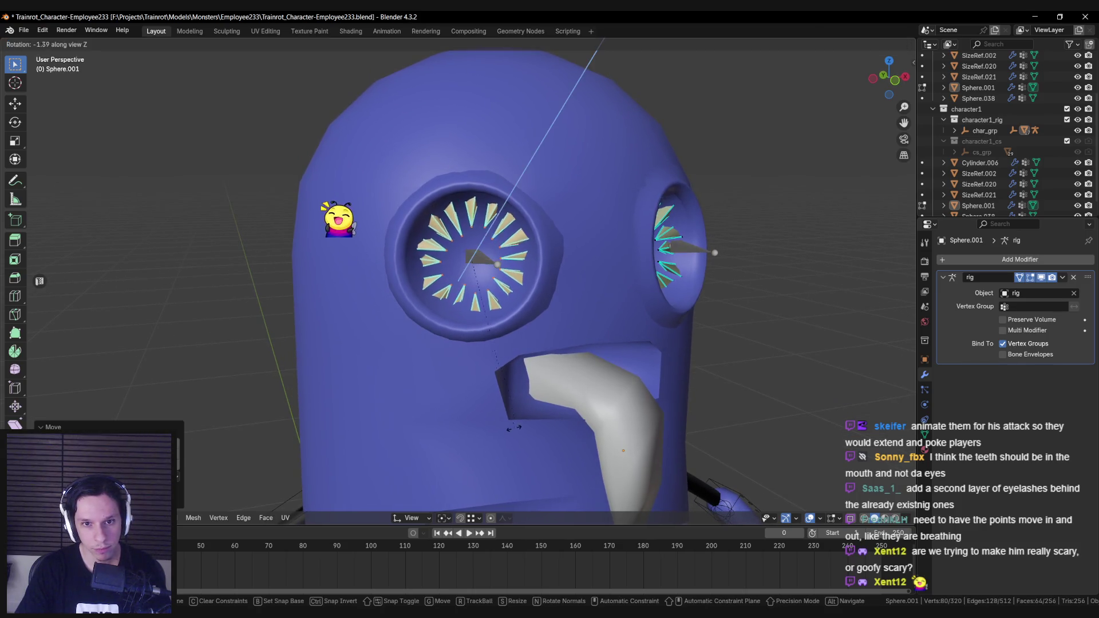
key("z")
key("z")
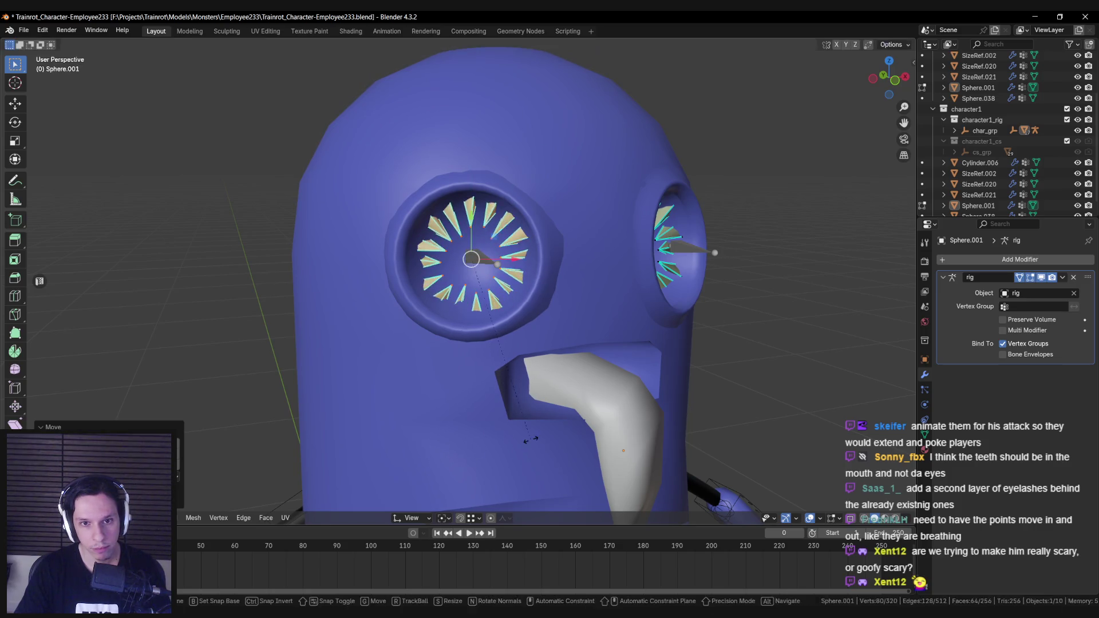
left_click(426, 467)
Box-select the new ring of teeth in wireframe and rotate it about -20°.
middle_click_drag(427, 467, 395, 320)
key("shift+z")
key("b")
left_click_drag(400, 155, 703, 430)
key("shift+z")
mouse_move(703, 431)
middle_mouse_down()
mouse_move(588, 380)
mouse_move(620, 380)
mouse_move(579, 392)
middle_mouse_up()
key("r")
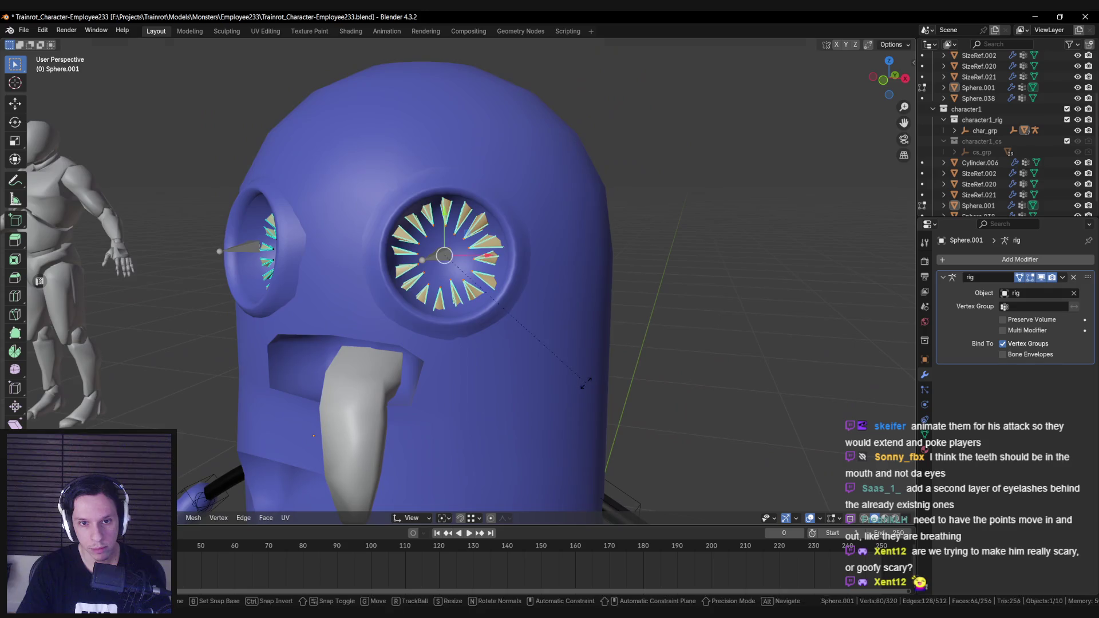
left_click(531, 429)
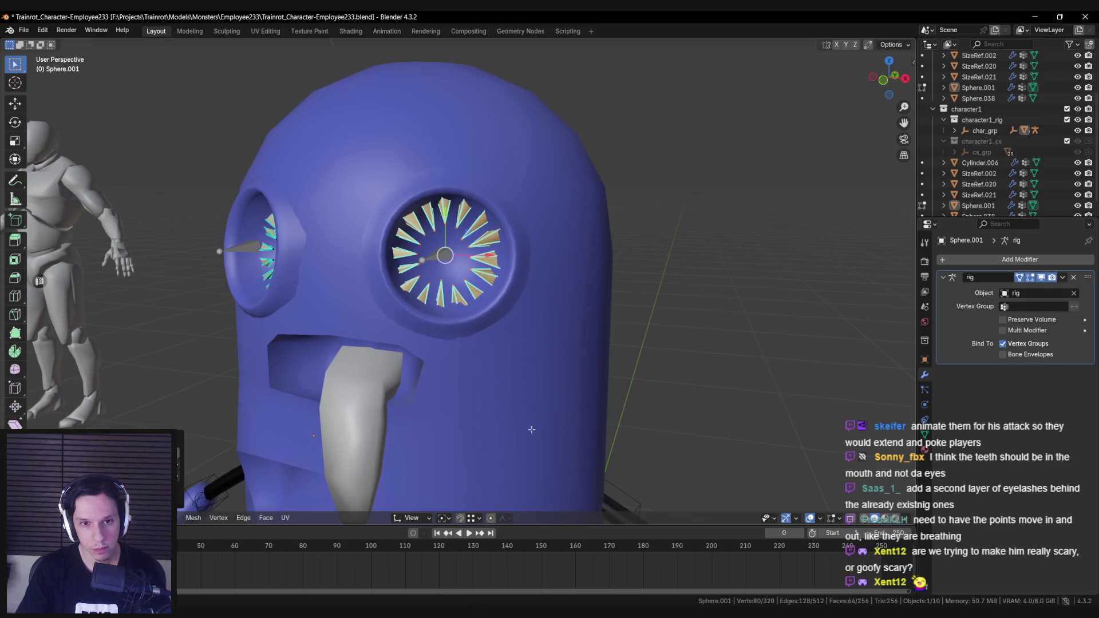
Set the transform orientation back to Global and return to Object Mode.
left_click(421, 517)
left_click(407, 435)
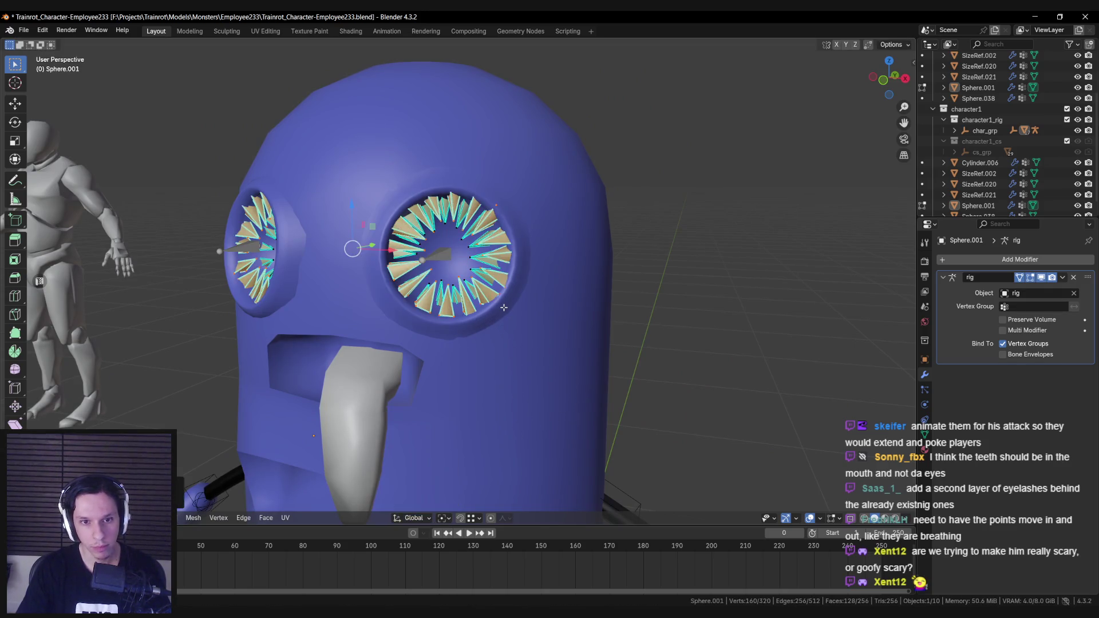
key("Tab")
middle_click_drag(480, 358, 516, 353)
scroll(507, 360, "down", 3)
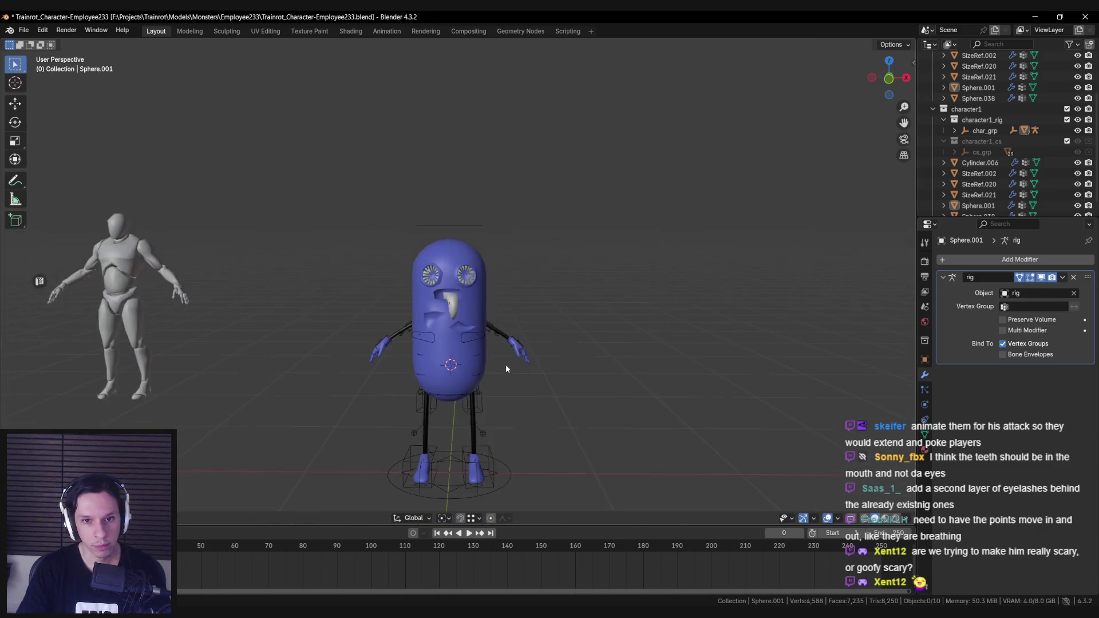
scroll(506, 362, "up", 4)
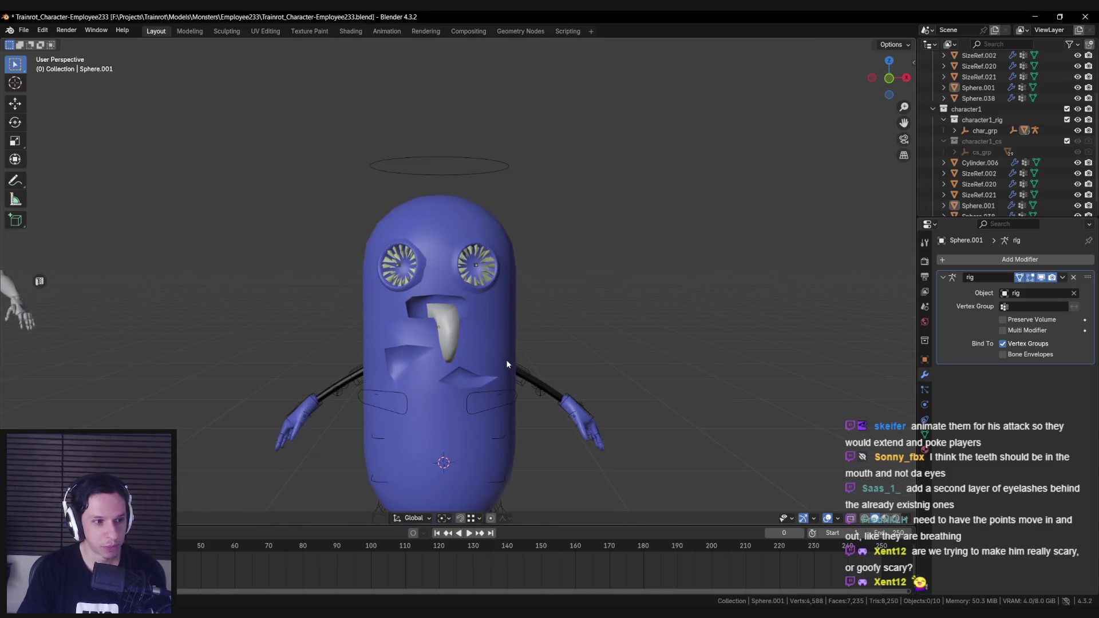
scroll(506, 359, "up", 4)
scroll(500, 361, "down", 2)
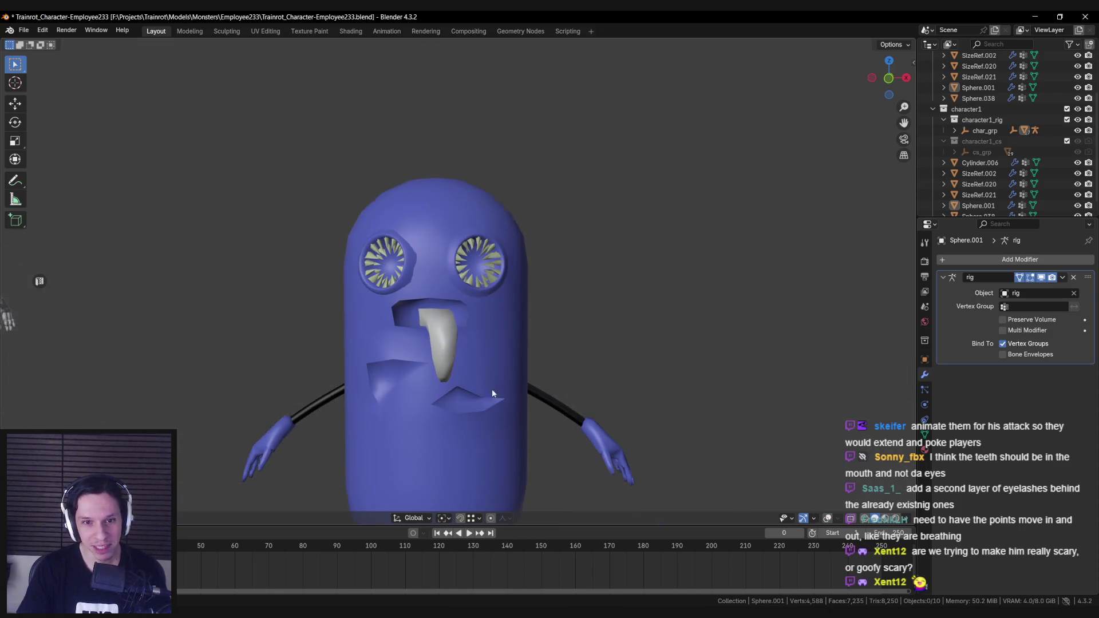
scroll(495, 386, "down", 3)
scroll(499, 383, "up", 4)
scroll(489, 381, "down", 4)
mouse_move(482, 385)
middle_mouse_down()
mouse_move(584, 393)
mouse_move(526, 387)
mouse_move(712, 380)
mouse_move(498, 376)
middle_mouse_up()
scroll(506, 383, "up", 2)
scroll(496, 383, "down", 3)
scroll(487, 382, "up", 4)
scroll(489, 383, "down", 4)
scroll(489, 383, "up", 3)
scroll(496, 377, "down", 2)
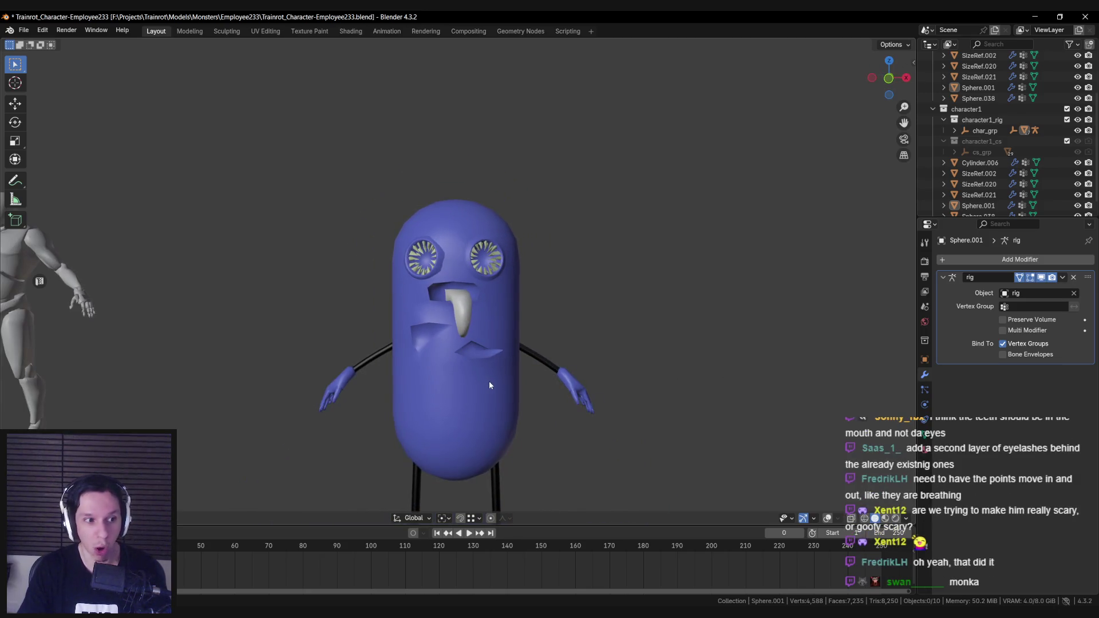
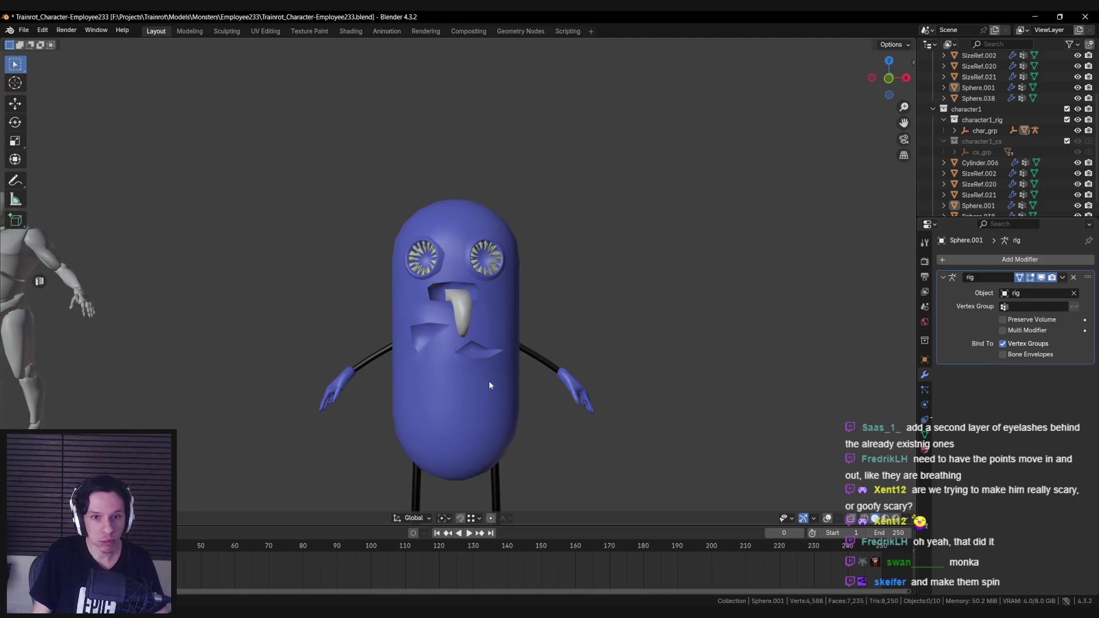
Orbit and zoom around the blue capsule character to view it from the sides and back.
mouse_move(489, 385)
middle_mouse_down()
mouse_move(365, 368)
mouse_move(466, 362)
middle_mouse_up()
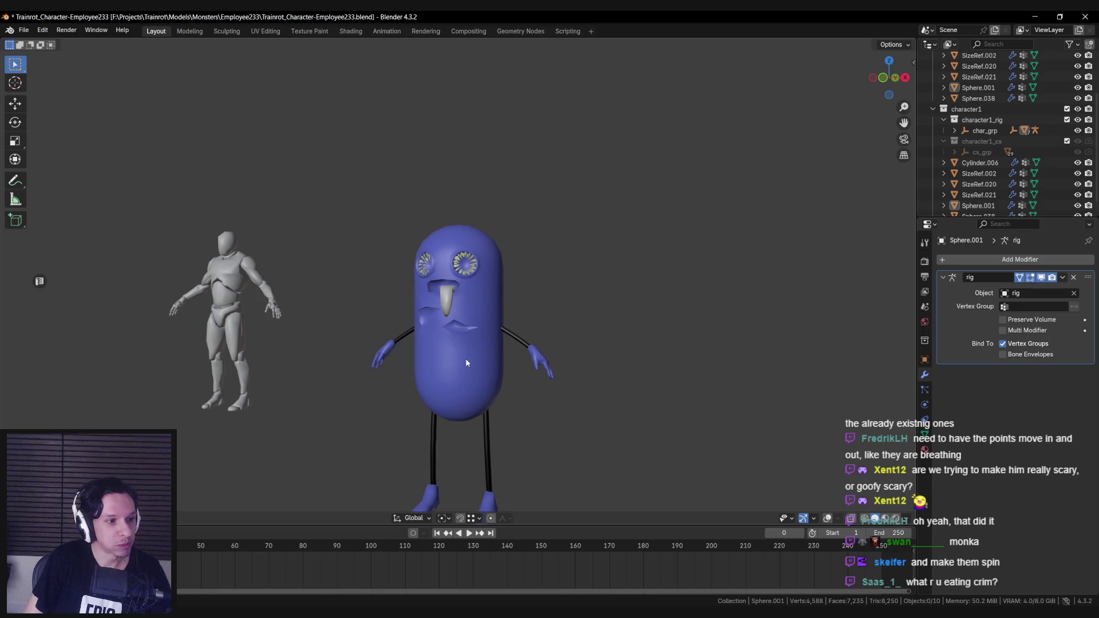
scroll(500, 372, "up", 2)
mouse_move(500, 372)
middle_mouse_down()
mouse_move(380, 363)
mouse_move(397, 343)
mouse_move(513, 349)
middle_mouse_up()
scroll(473, 370, "down", 3)
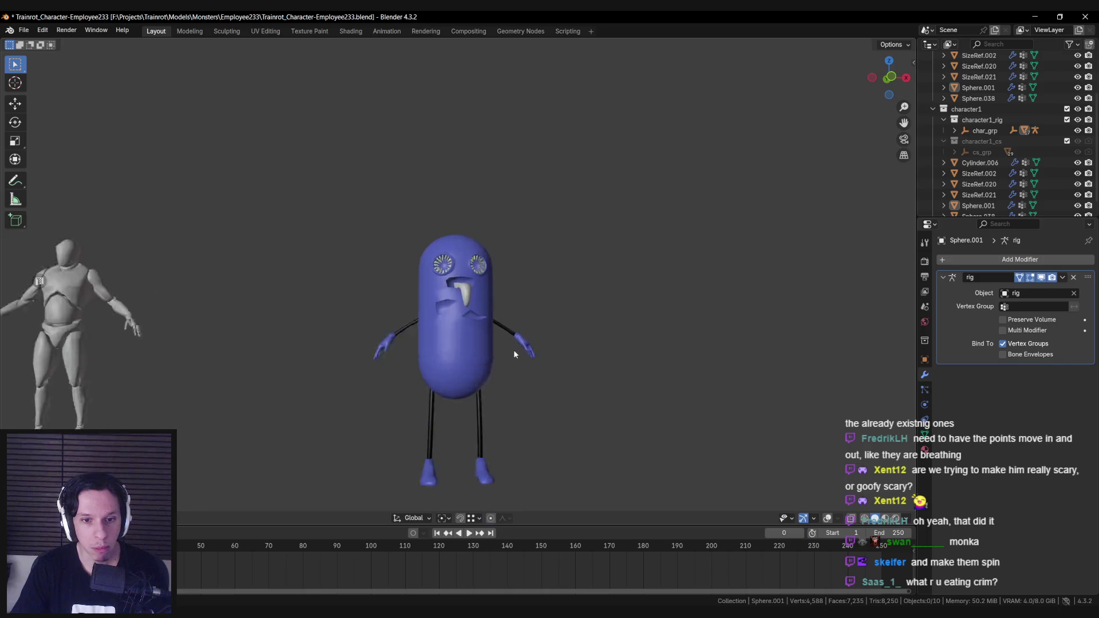
scroll(513, 349, "up", 3)
scroll(495, 348, "down", 8)
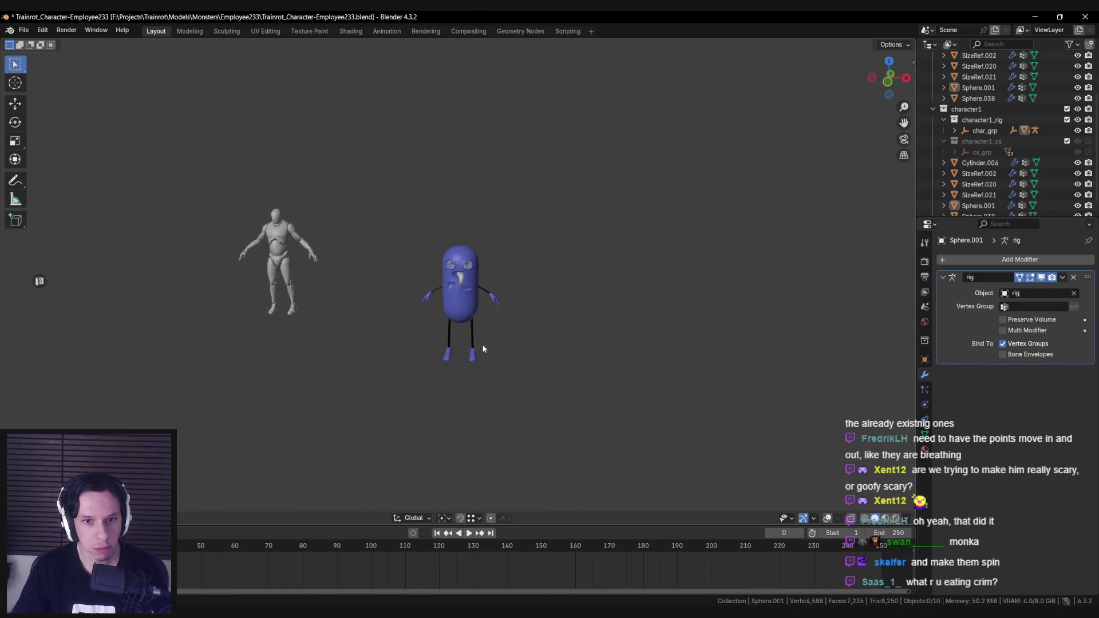
mouse_move(447, 321)
middle_mouse_down()
mouse_move(358, 316)
mouse_move(497, 312)
mouse_move(458, 343)
middle_mouse_up()
scroll(358, 316, "up", 3)
scroll(486, 306, "up", 4)
scroll(455, 374, "up", 8)
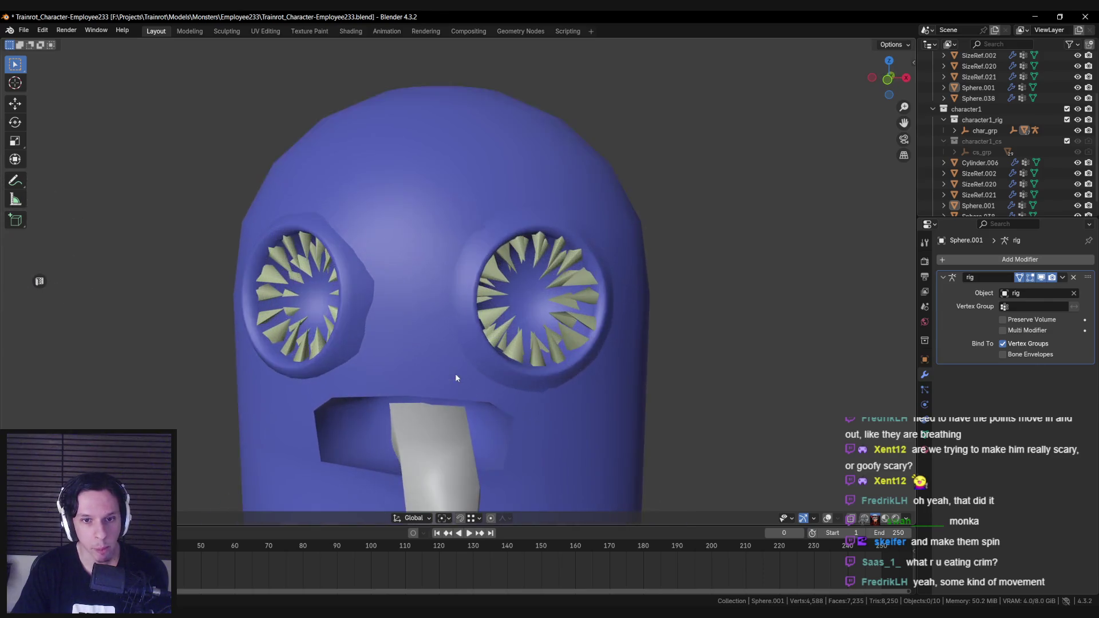
scroll(489, 326, "down", 1)
Select the eye mesh Sphere.038 and enter Edit Mode with viewport overlays shown.
left_click(491, 324)
key("Tab")
left_click(809, 518)
scroll(369, 353, "up", 6)
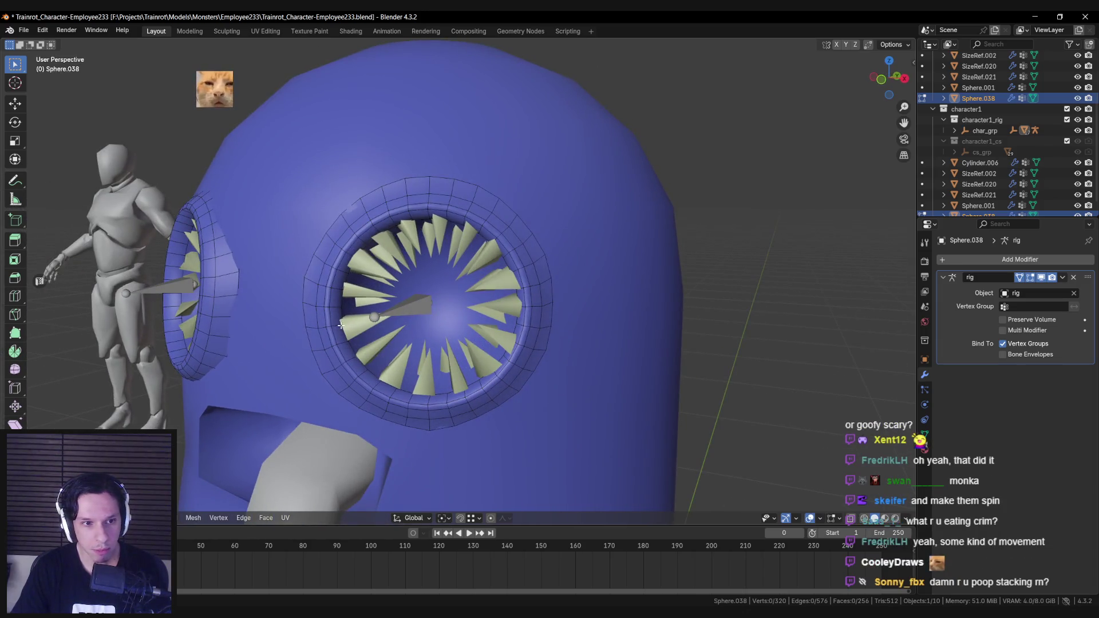
Select both eyes' inner rim rings and trial a Randomize on them, then undo it.
key("l")
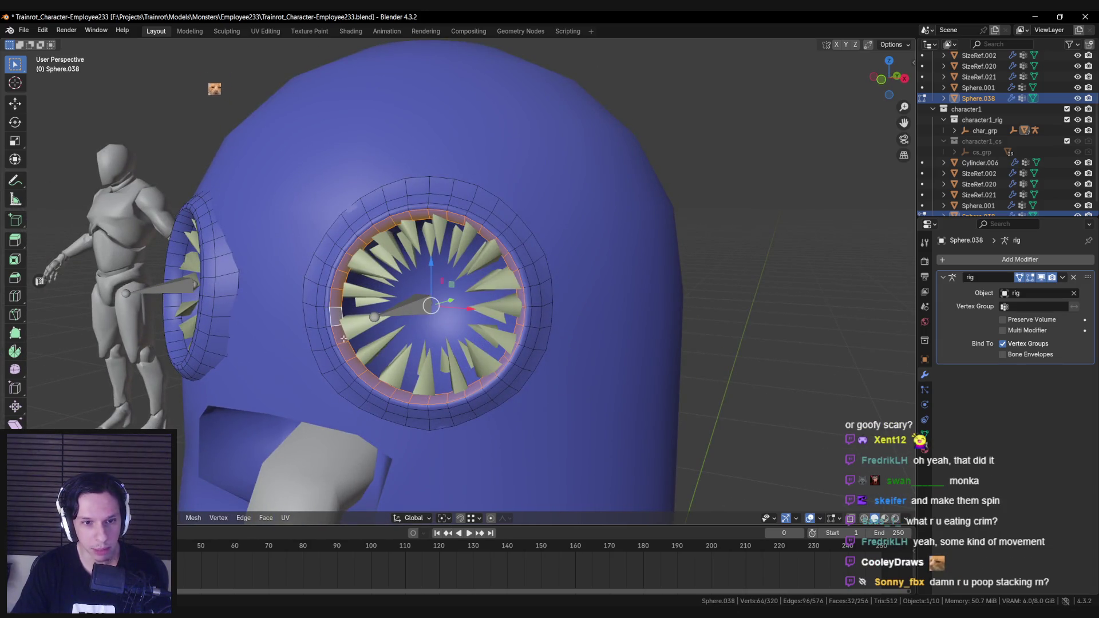
middle_click_drag(342, 323, 479, 333)
key("l")
scroll(344, 303, "down", 5)
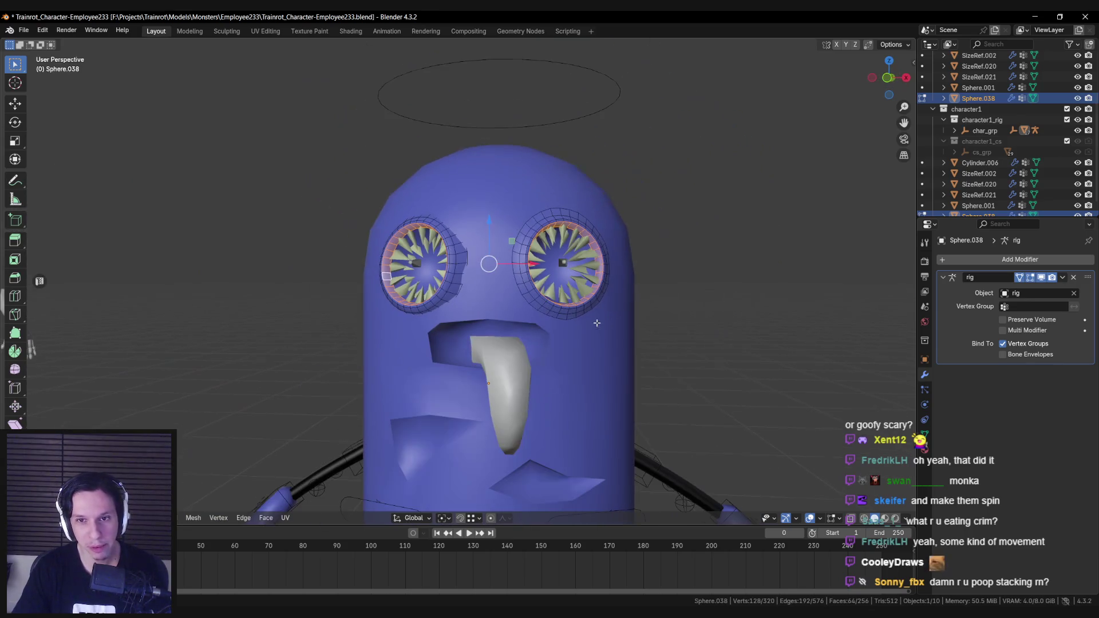
key("F3")
left_click(667, 342)
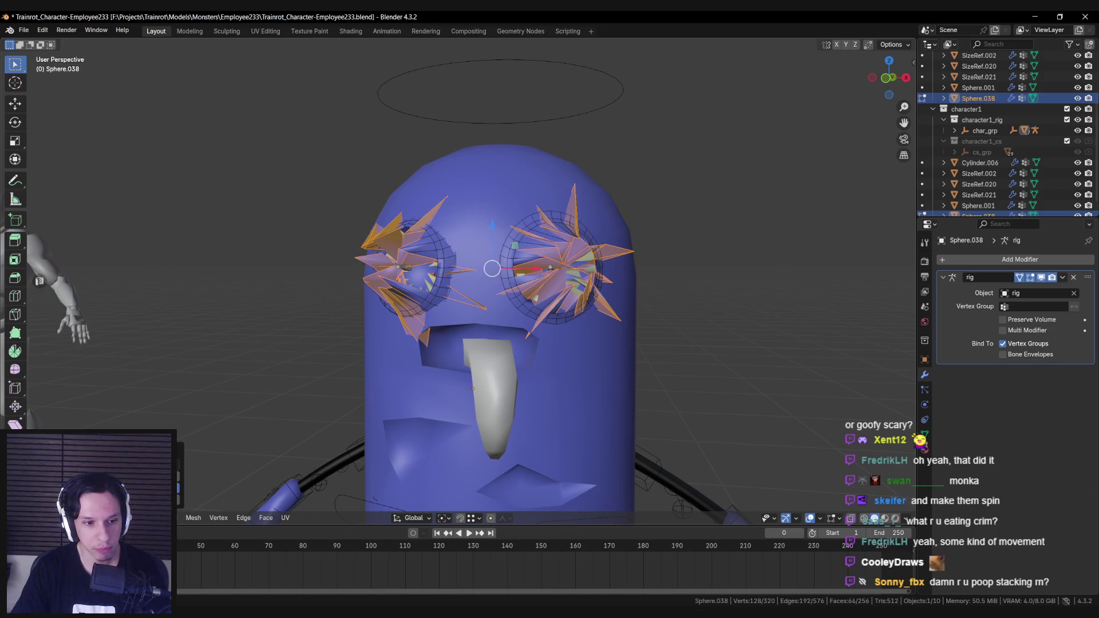
key("ctrl+z")
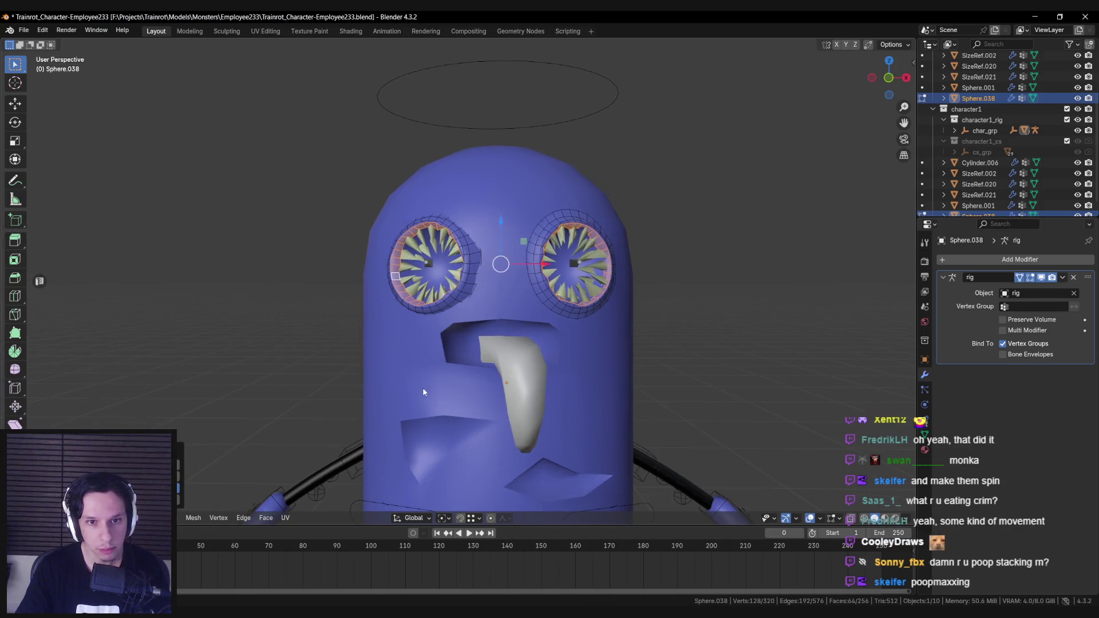
Reselect the eye object Sphere.038 and return to Edit Mode with the rims selected.
key("Tab")
scroll(423, 387, "down", 5)
key("alt+a")
scroll(444, 381, "up", 8)
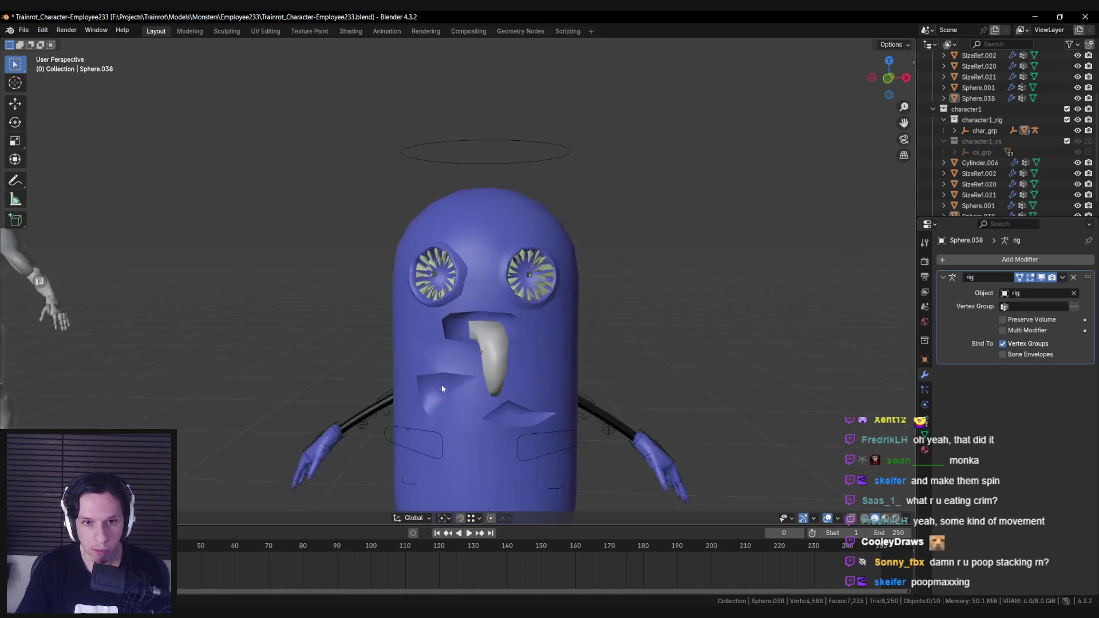
key("Tab")
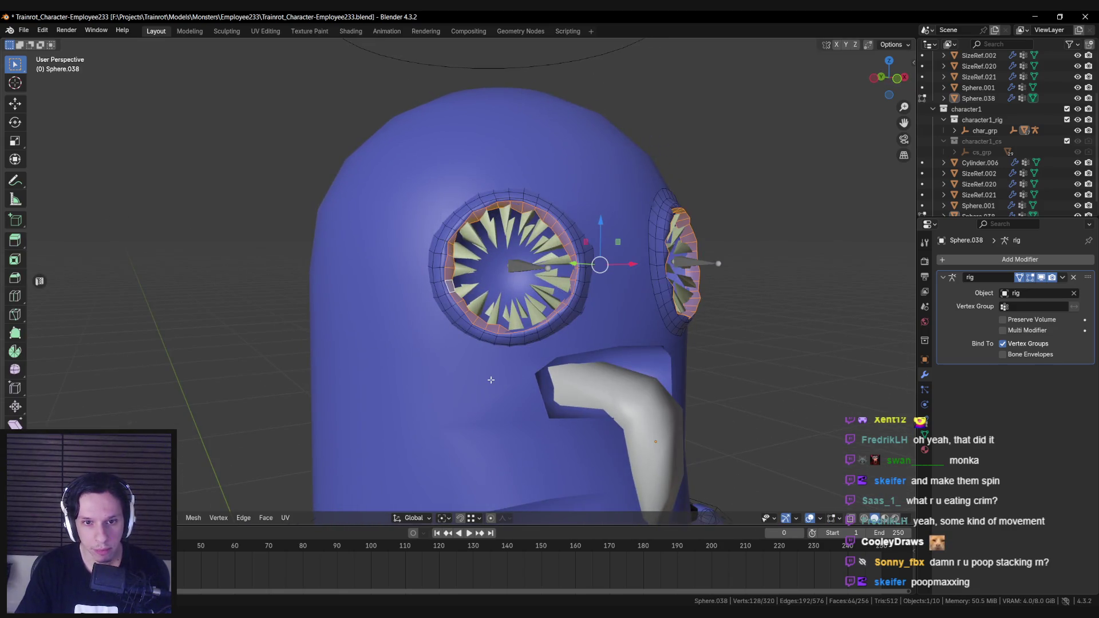
key("Tab")
key("alt+a")
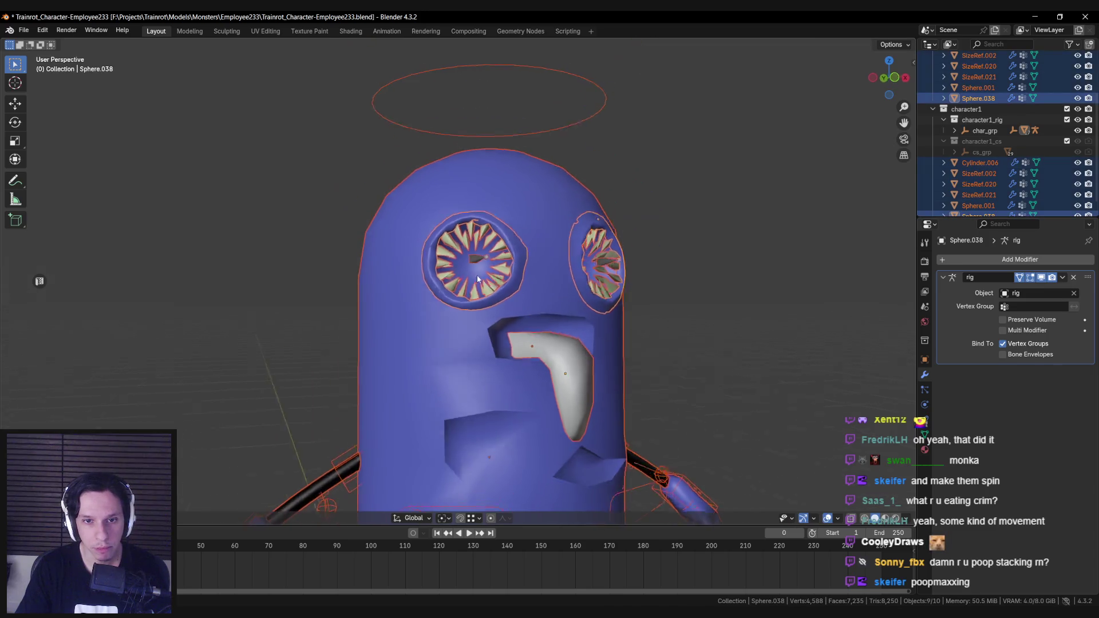
middle_click_drag(476, 274, 508, 188)
scroll(497, 267, "up", 4)
left_click(574, 223)
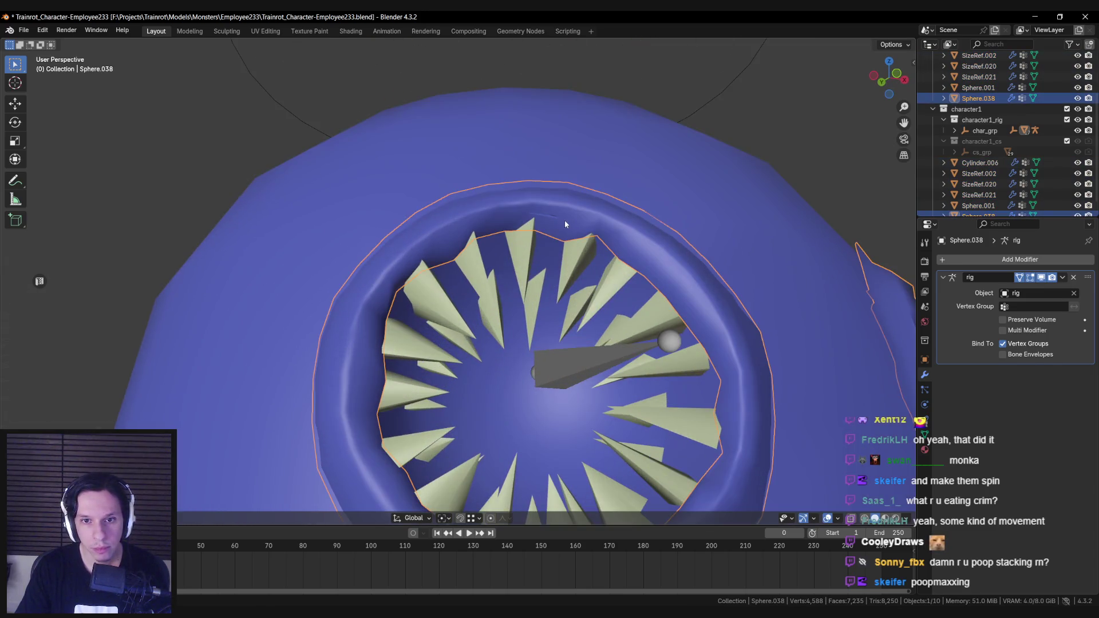
key("Tab")
scroll(564, 220, "up", 2)
scroll(582, 223, "down", 5)
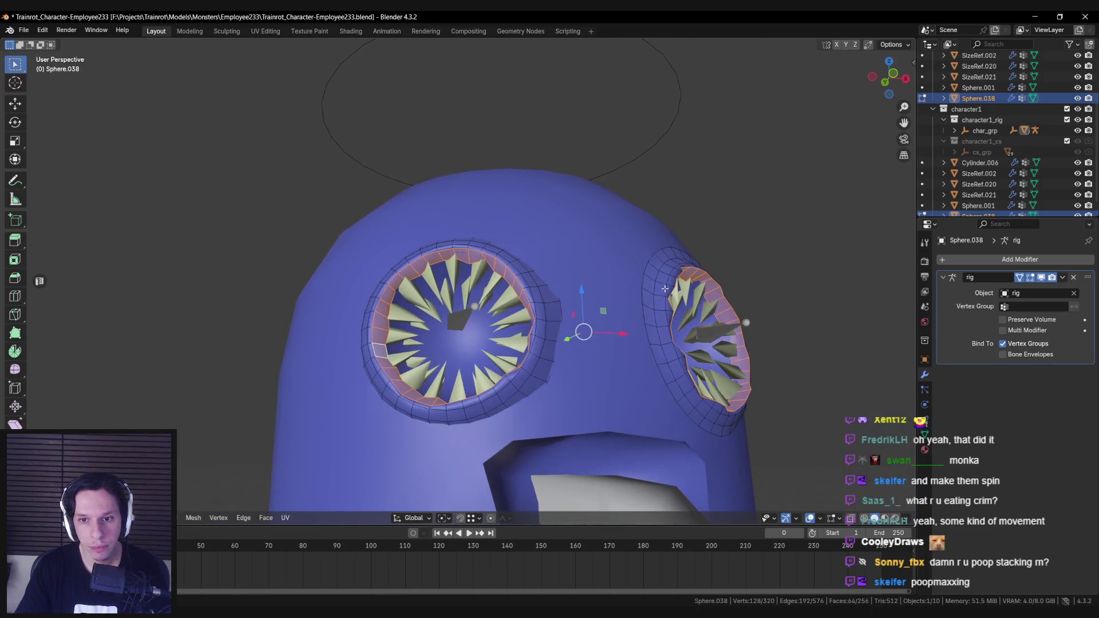
Scale the eye rims to about 0.98 around Individual Origins, then exit Edit Mode.
left_click(440, 517)
left_click(475, 482)
key("s")
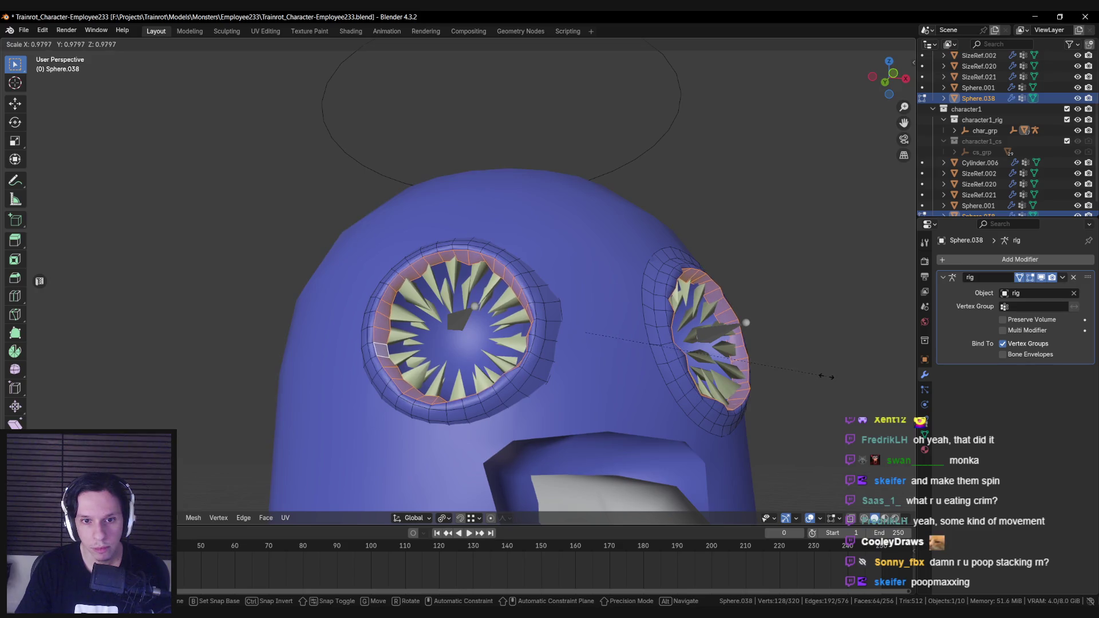
left_click(826, 376)
key("Tab")
scroll(634, 380, "down", 6)
key("alt+a")
mouse_move(537, 403)
middle_mouse_down()
mouse_move(541, 342)
mouse_move(589, 337)
mouse_move(579, 333)
middle_mouse_up()
scroll(541, 341, "down", 3)
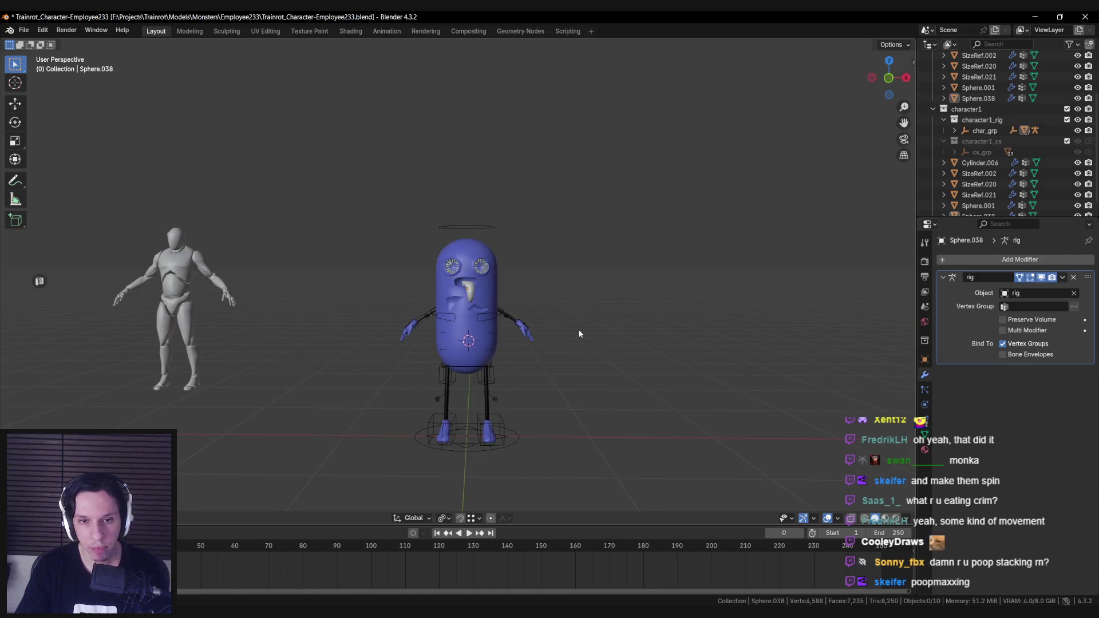
In Cylinder.006's Edit Mode, circle-select the body faces from belly up to mouth.
scroll(579, 333, "up", 2)
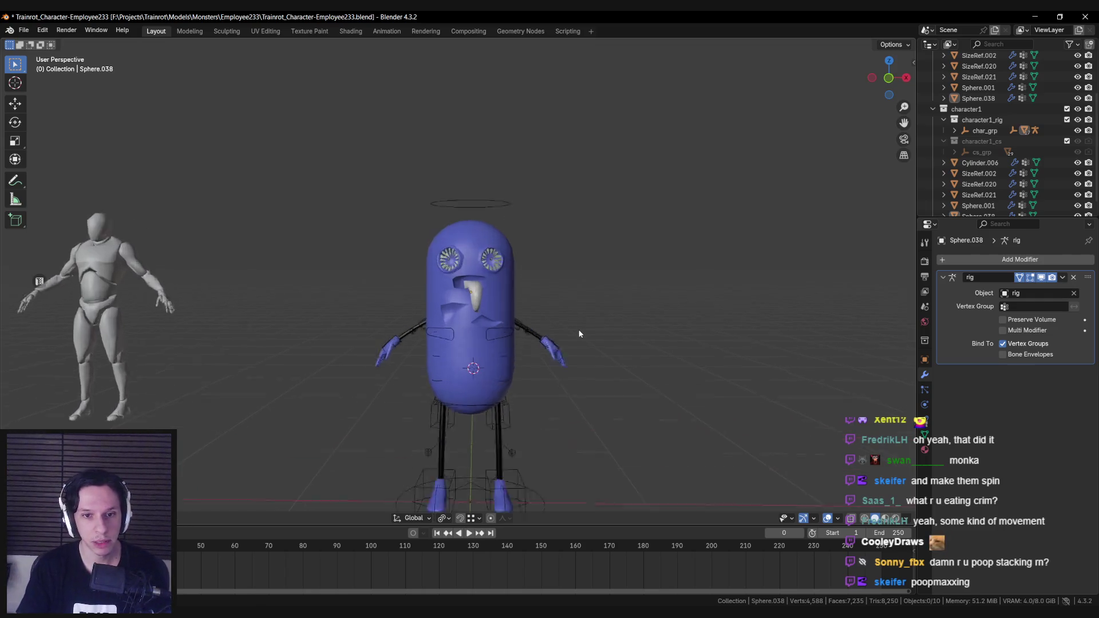
scroll(579, 334, "up", 3)
left_click(451, 398)
key("Tab")
key("a")
key("alt+a")
scroll(451, 398, "down", 3)
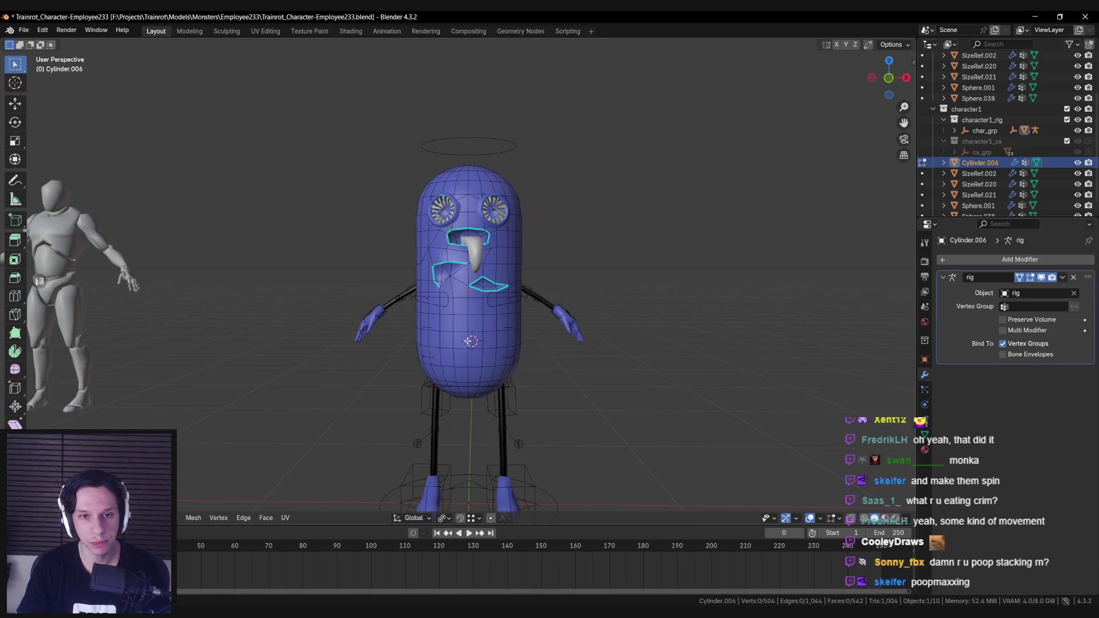
scroll(470, 341, "up", 1)
key("c")
scroll(468, 339, "up", 4)
mouse_move(468, 339)
left_mouse_down()
mouse_move(492, 286)
mouse_move(463, 253)
mouse_move(490, 328)
mouse_move(447, 260)
left_mouse_up()
Run Randomize on the selected faces, undo and redo it, then leave Edit Mode.
key("F3")
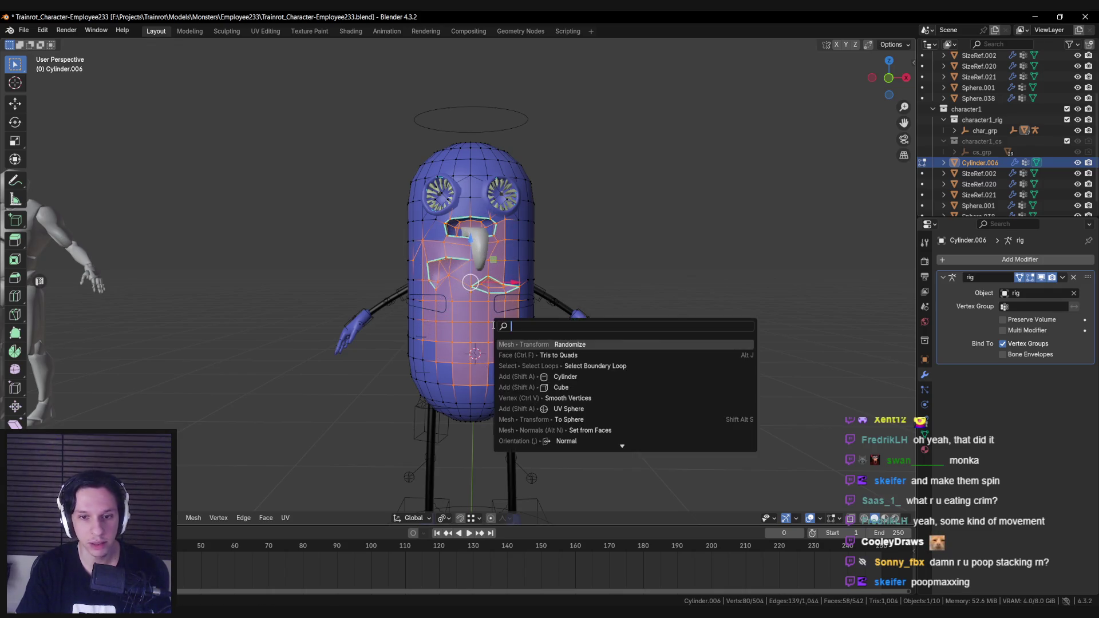
key("Return")
key("ctrl+z")
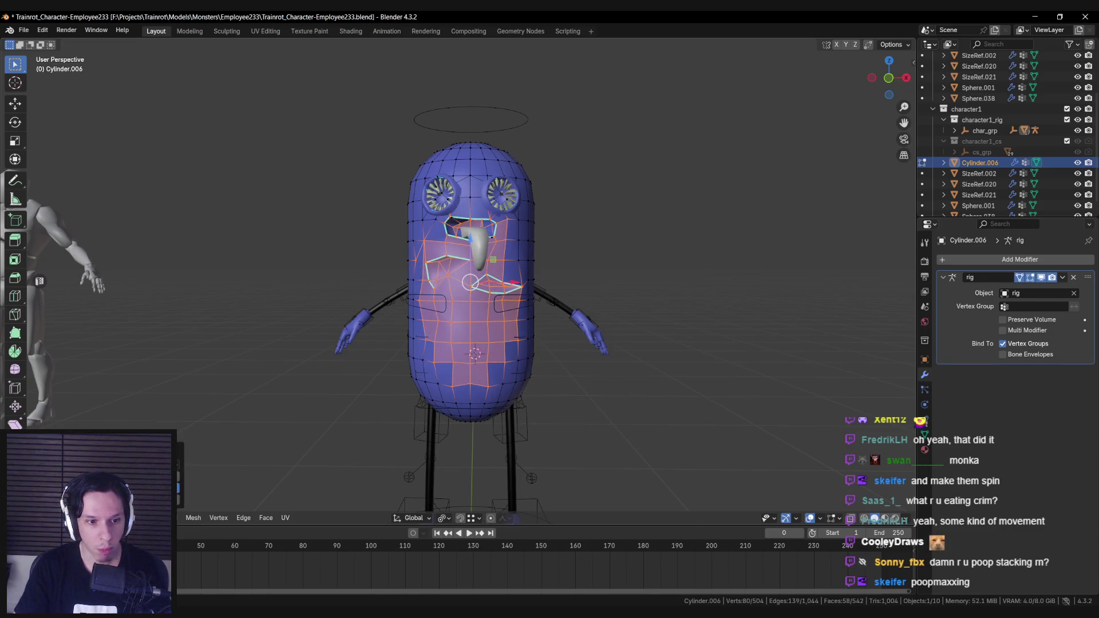
key("ctrl+shift+z")
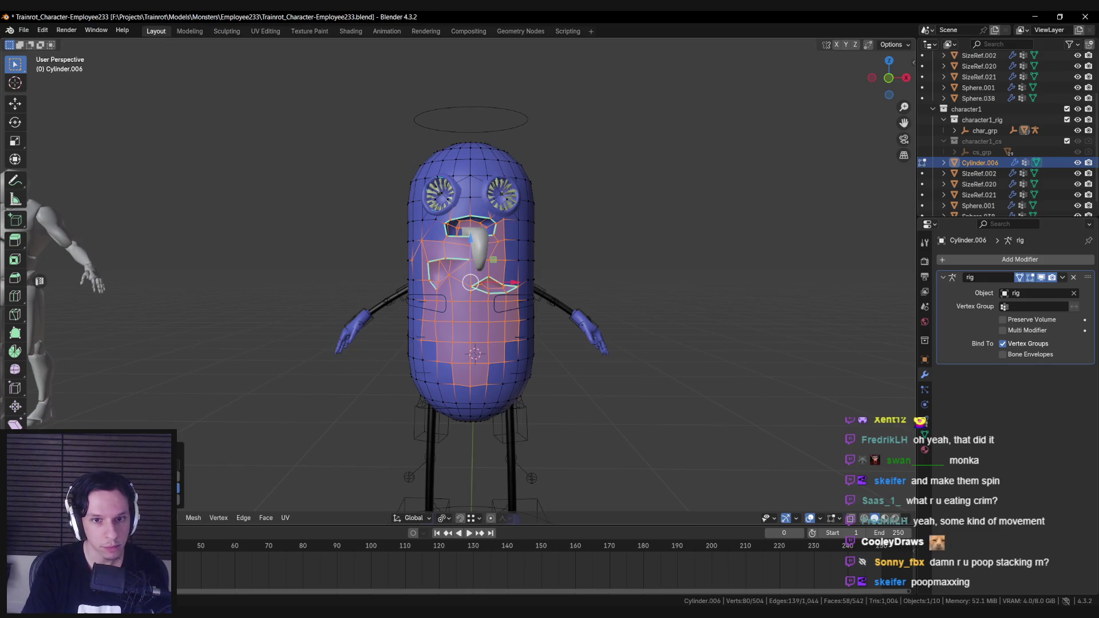
key("Tab")
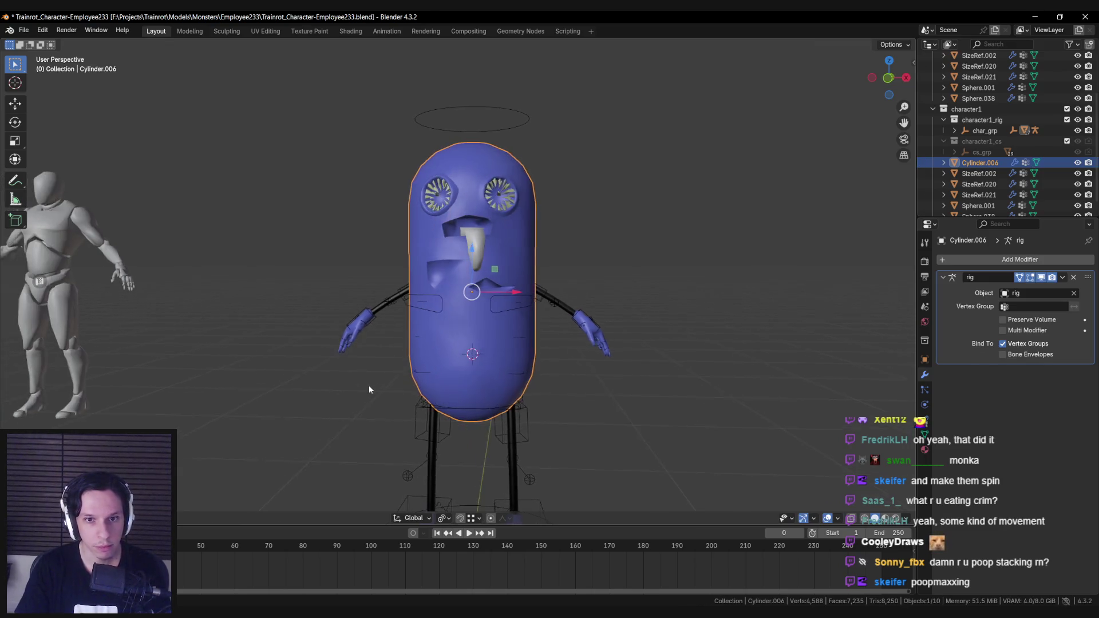
Try extruding the capsule's selected side faces as spikes, then undo it.
scroll(373, 379, "down", 4)
scroll(380, 376, "up", 6)
middle_click_drag(388, 379, 496, 379)
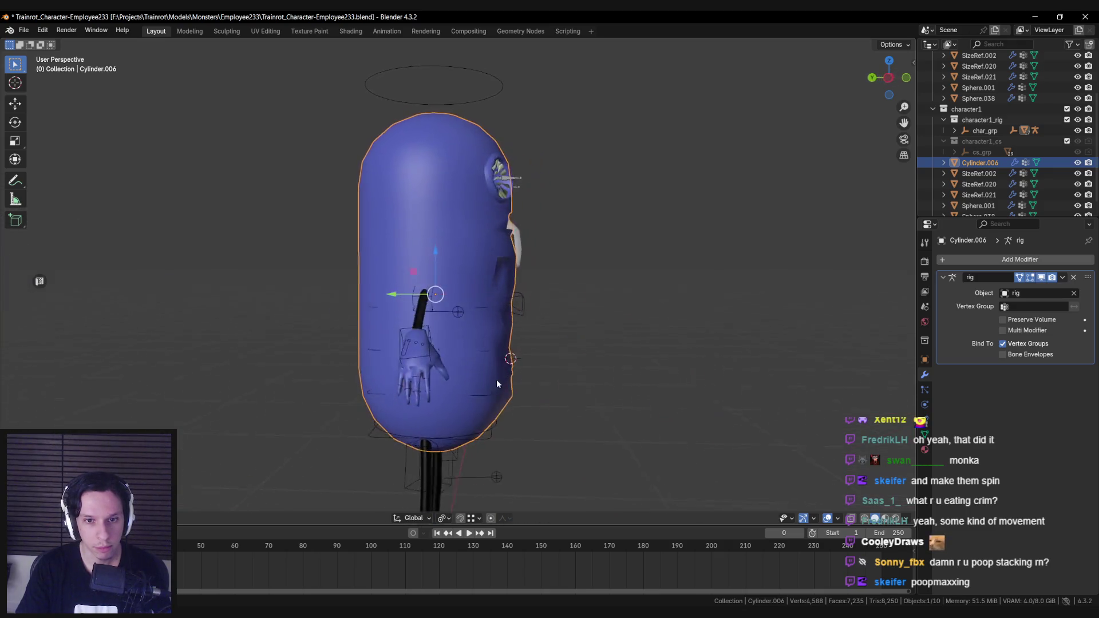
key("Tab")
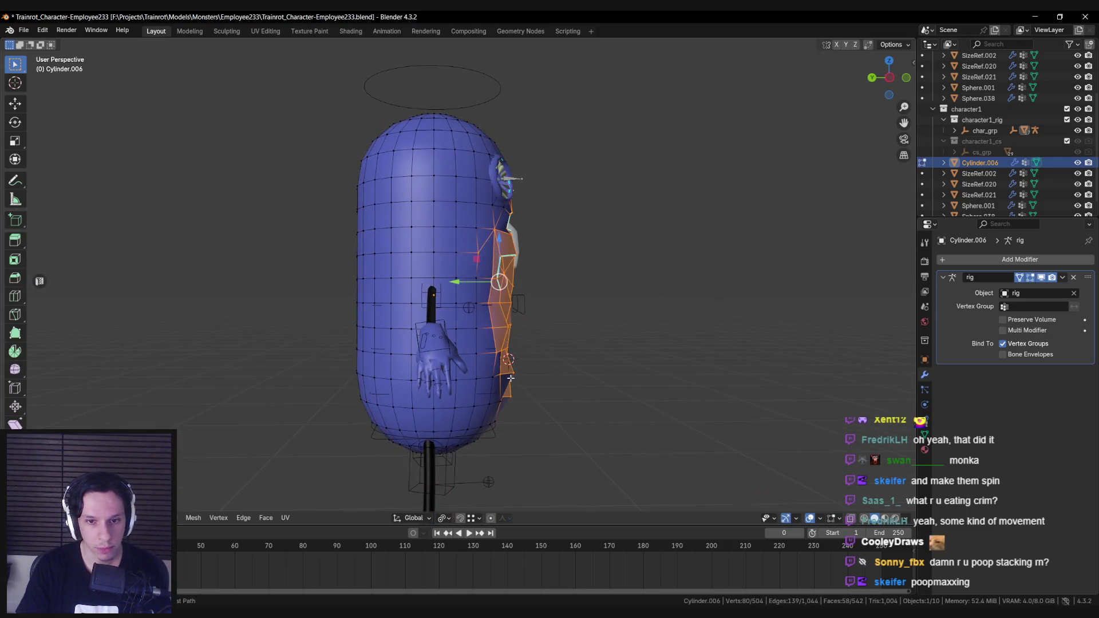
key("F3")
key("Return")
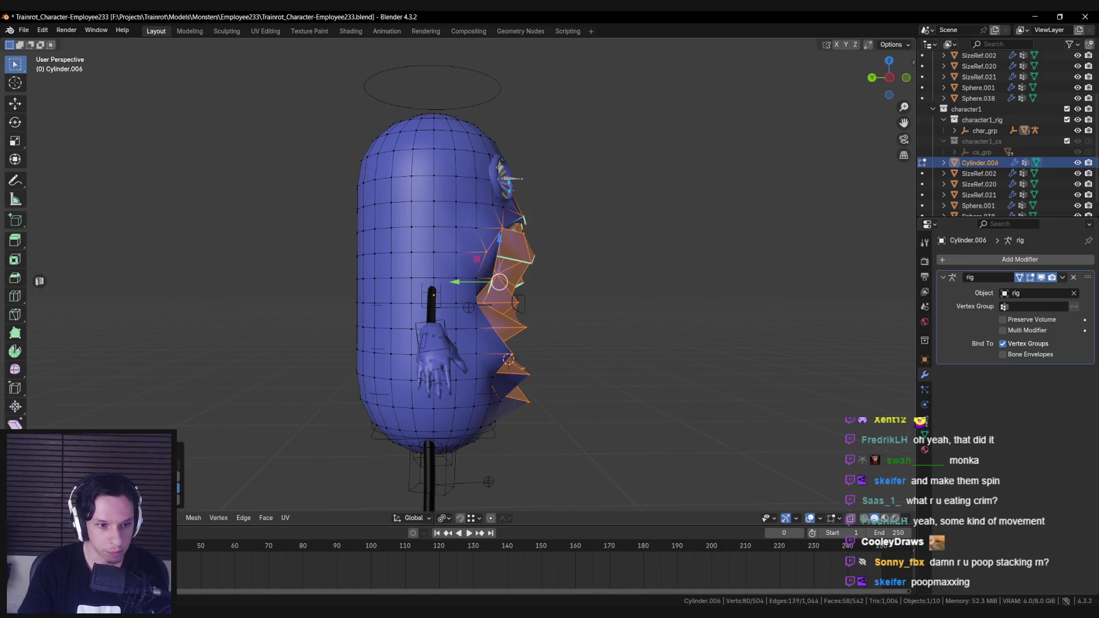
key("ctrl+z")
Select several vertices at the mouth opening, resize them slightly, and exit Edit Mode.
mouse_move(400, 309)
middle_mouse_down()
mouse_move(452, 312)
mouse_move(518, 364)
mouse_move(440, 344)
middle_mouse_up()
scroll(452, 312, "up", 3)
left_click(518, 364)
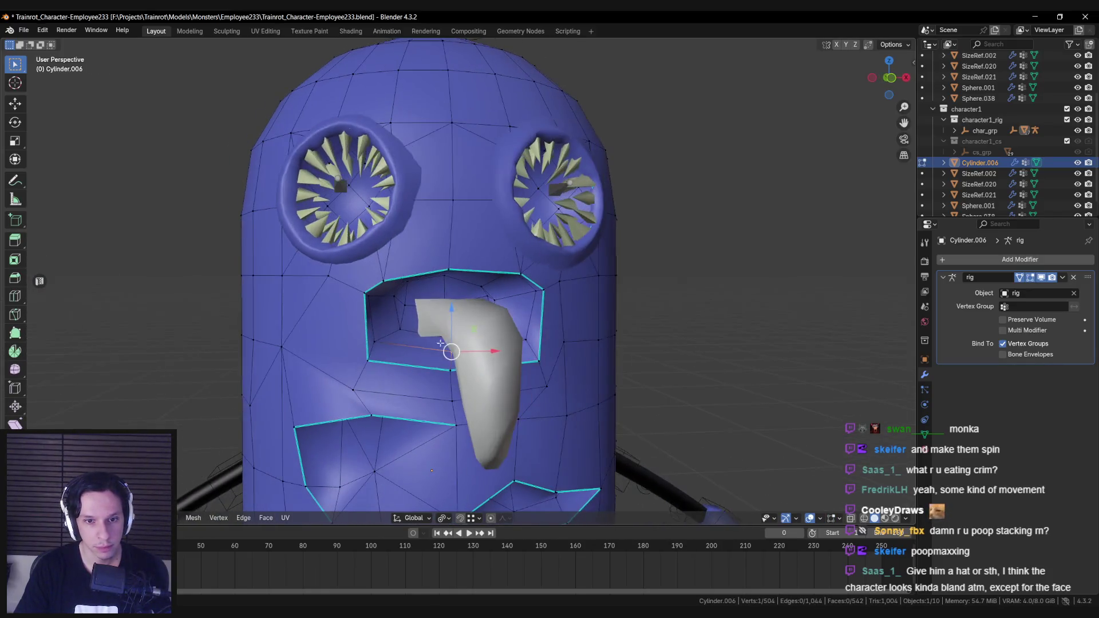
left_click(491, 346, "shift")
key("s")
key("x")
left_click(581, 336)
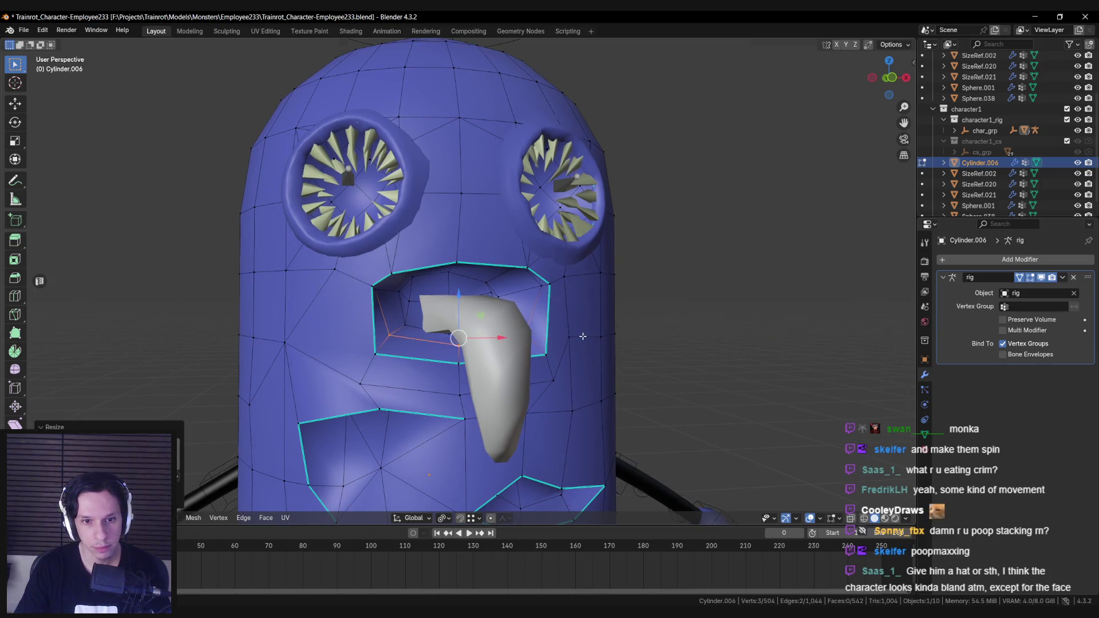
middle_click_drag(580, 336, 493, 300)
key("Tab")
scroll(499, 298, "down", 6)
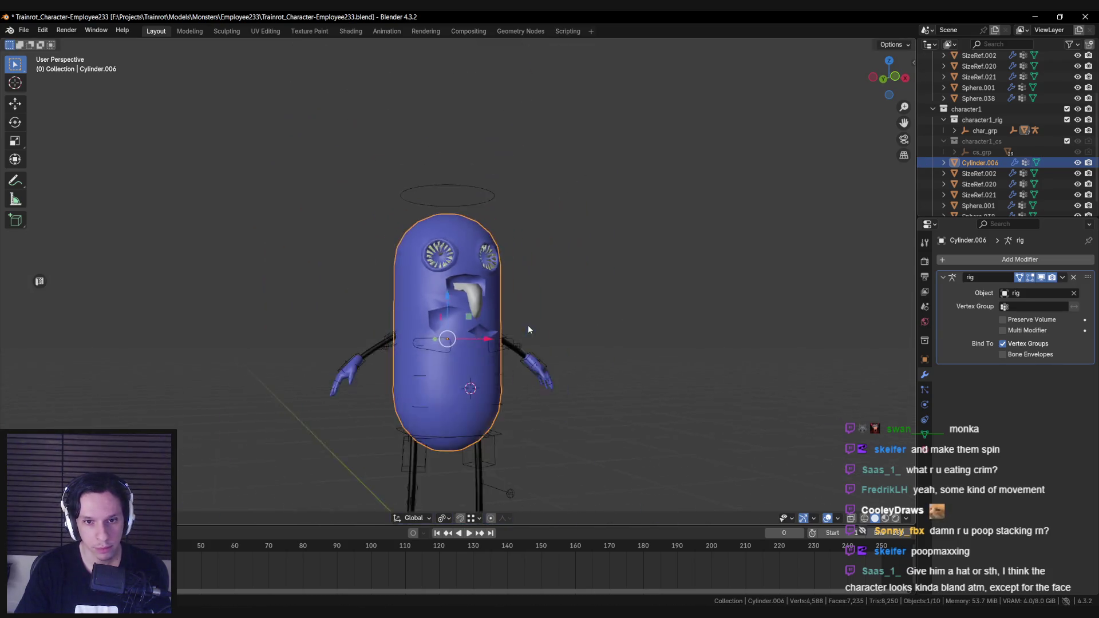
Open the body mesh context menu in Edit Mode, then exit and orbit the character.
key("Tab")
scroll(435, 329, "up", 6)
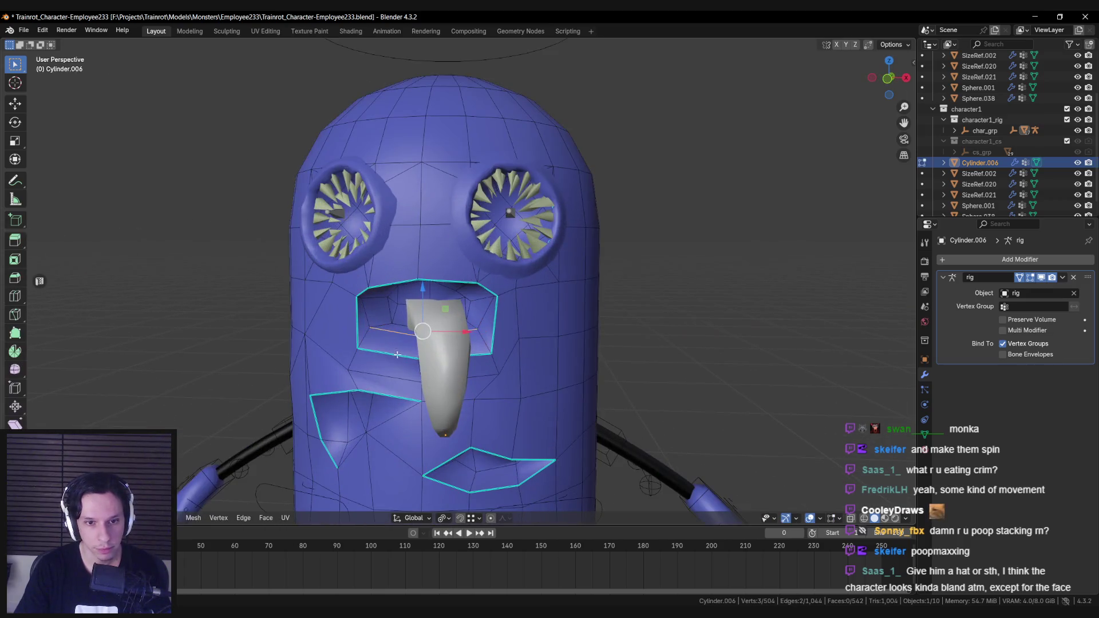
right_click(468, 361)
key("Tab")
scroll(452, 349, "down", 6)
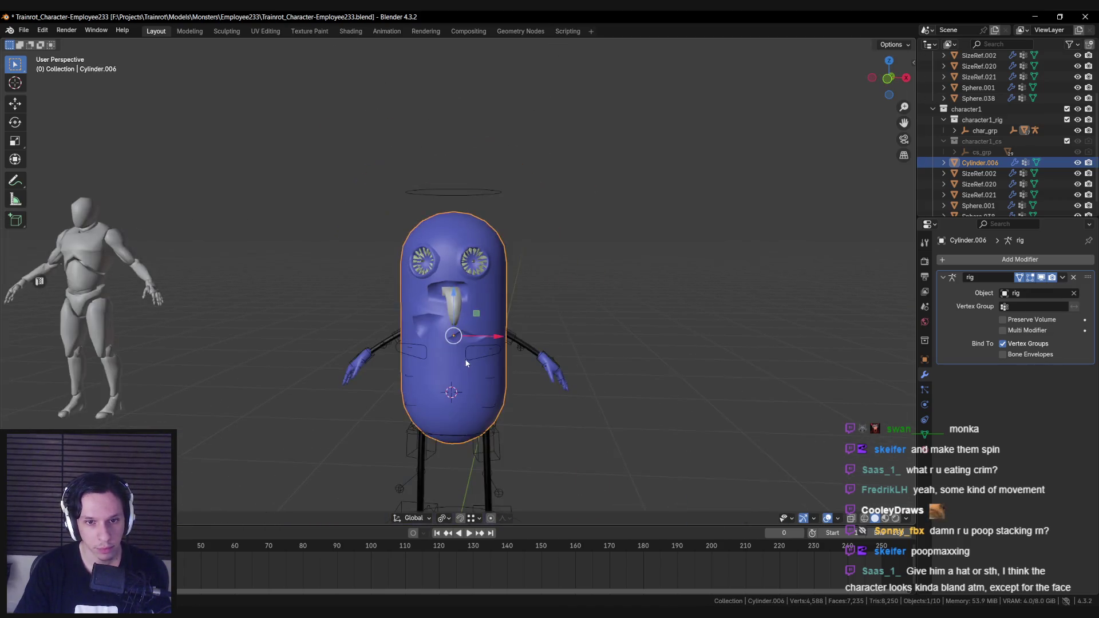
scroll(434, 347, "down", 5)
mouse_move(434, 347)
middle_mouse_down()
mouse_move(345, 355)
mouse_move(482, 344)
mouse_move(621, 355)
mouse_move(487, 332)
middle_mouse_up()
scroll(474, 320, "up", 6)
Slide a vertex beside the mouth along its edge and join two vertices with an edge.
key("Tab")
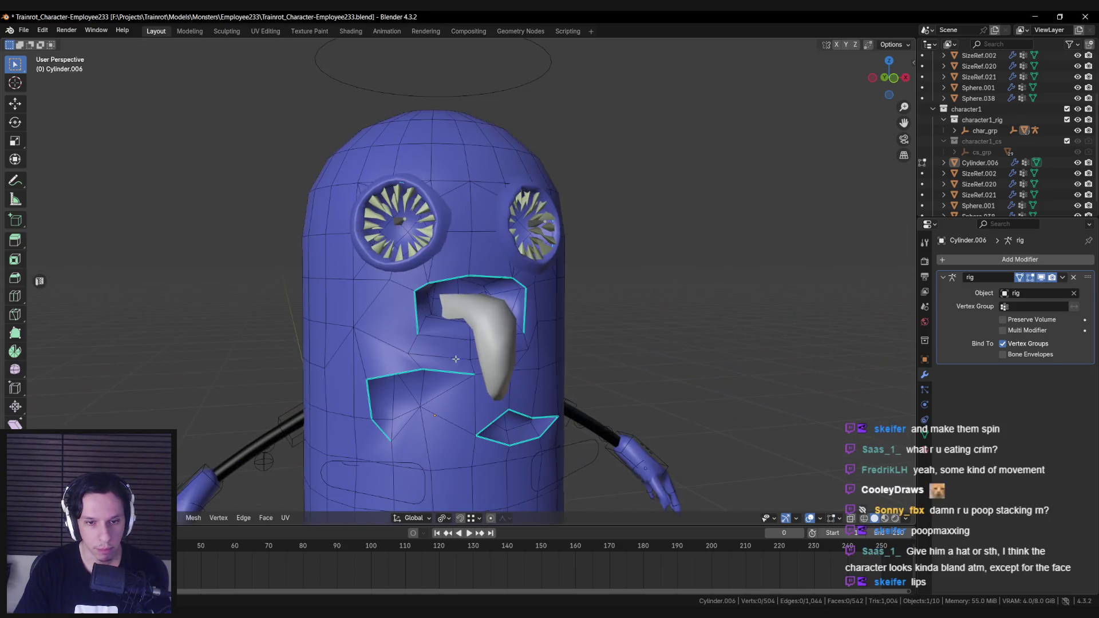
scroll(464, 302, "up", 1)
left_click(438, 279)
key("shift+v")
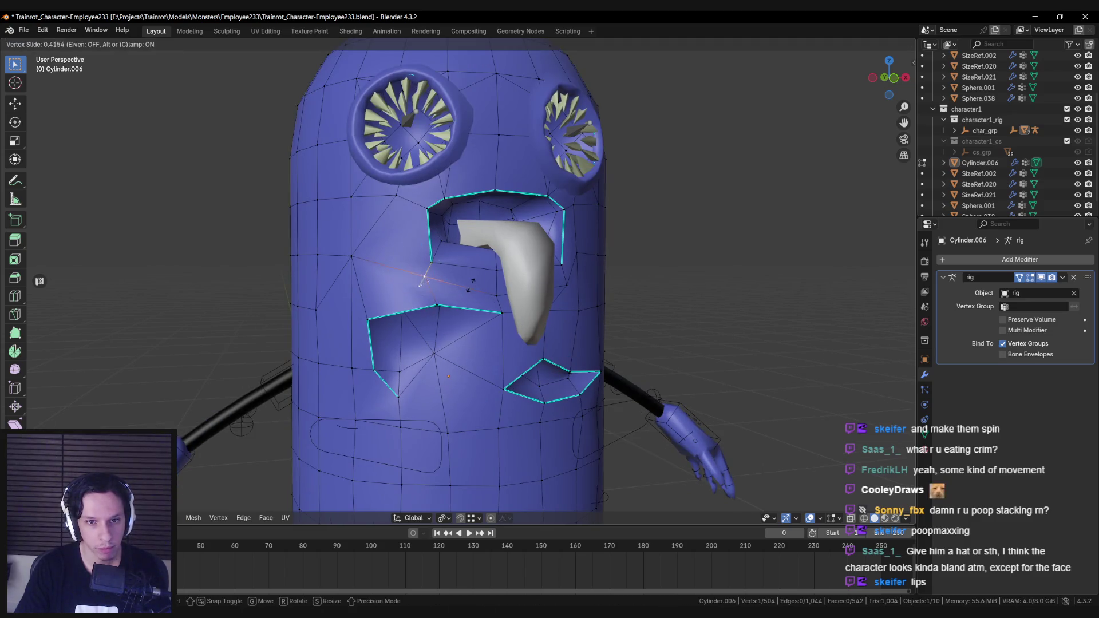
left_click(429, 278)
mouse_move(429, 277)
middle_mouse_down()
mouse_move(527, 299)
mouse_move(465, 294)
middle_mouse_up()
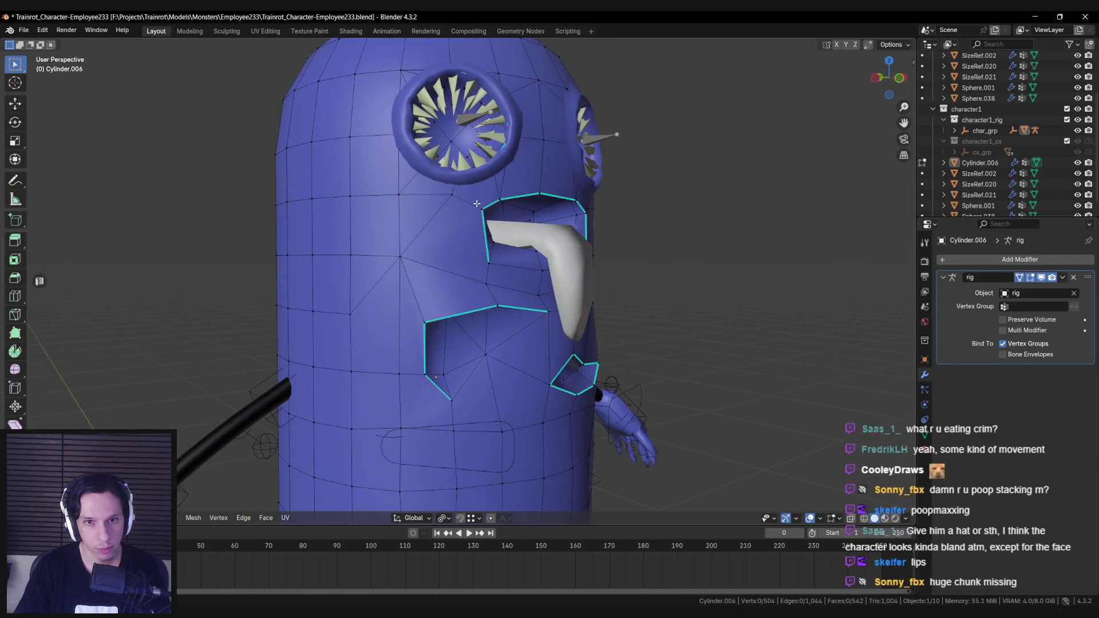
key("j")
key("alt+a")
Merge two pairs of stray vertices on the face into single vertices with M.
middle_click_drag(419, 278, 477, 270)
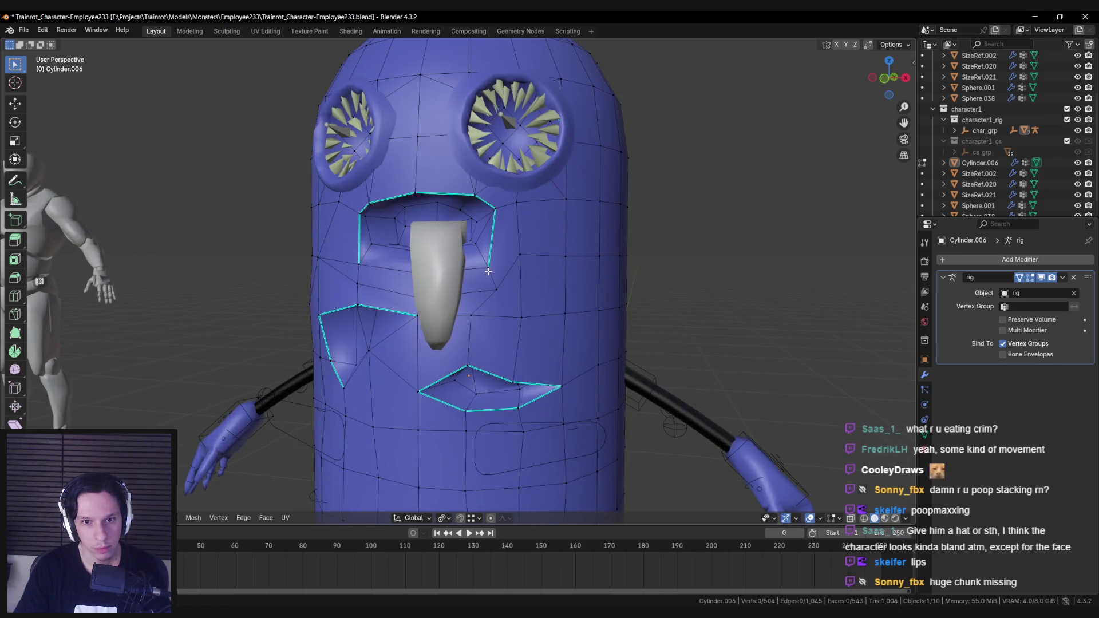
scroll(514, 293, "down", 5)
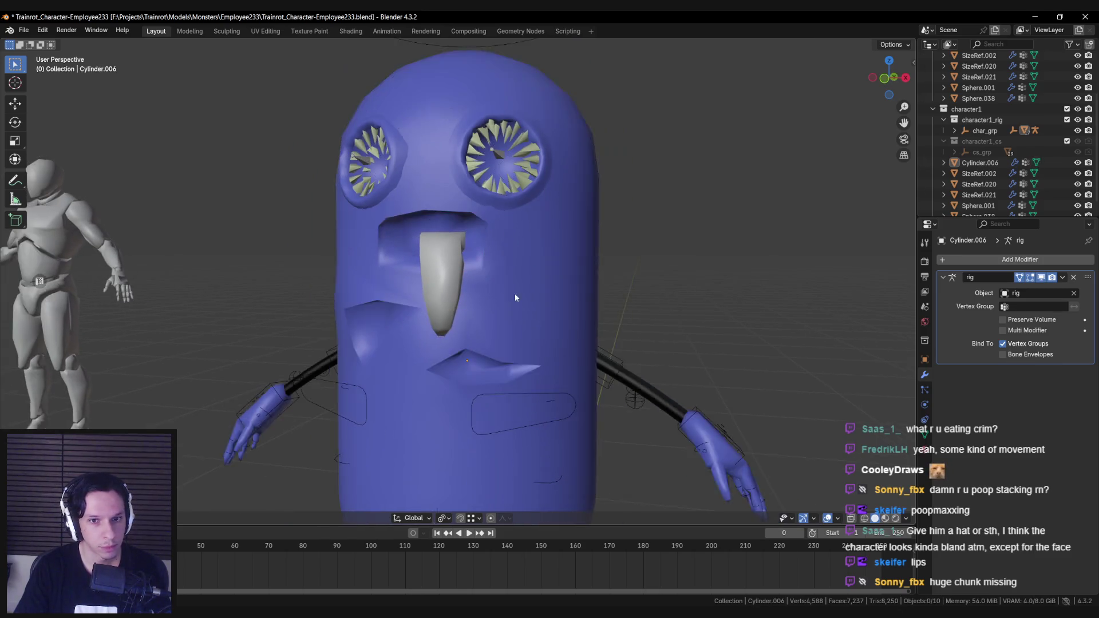
scroll(483, 275, "up", 6)
left_click(482, 276)
left_click(475, 253, "shift")
key("m")
left_click(478, 258)
mouse_move(478, 258)
middle_mouse_down()
mouse_move(435, 261)
mouse_move(569, 269)
mouse_move(605, 312)
mouse_move(437, 316)
mouse_move(500, 338)
mouse_move(458, 312)
mouse_move(461, 288)
mouse_move(493, 342)
middle_mouse_up()
left_click(429, 262, "shift")
key("m")
left_click(486, 284)
Join another vertex pair with an edge and toggle Edit Mode to check the body shape.
key("Tab")
key("Tab")
key("j")
key("alt+a")
scroll(461, 329, "down", 6)
key("Tab")
key("a")
key("alt+a")
left_click(493, 342)
key("Tab")
Circle-select a patch of faces on the monster's lower belly.
scroll(445, 295, "up", 2)
scroll(437, 340, "up", 2)
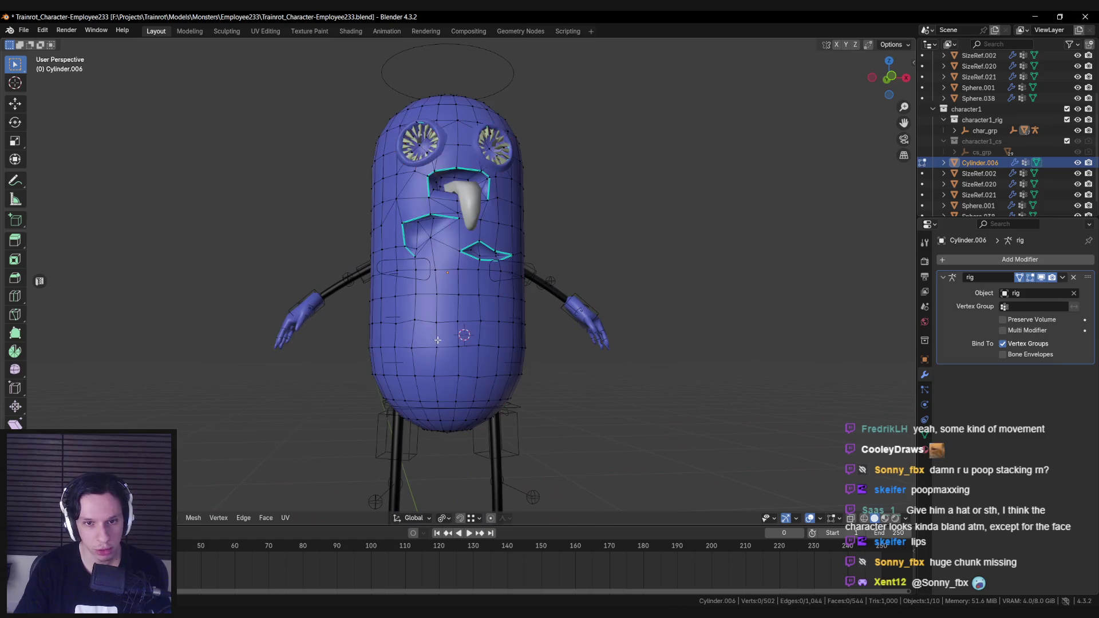
scroll(452, 336, "down", 1)
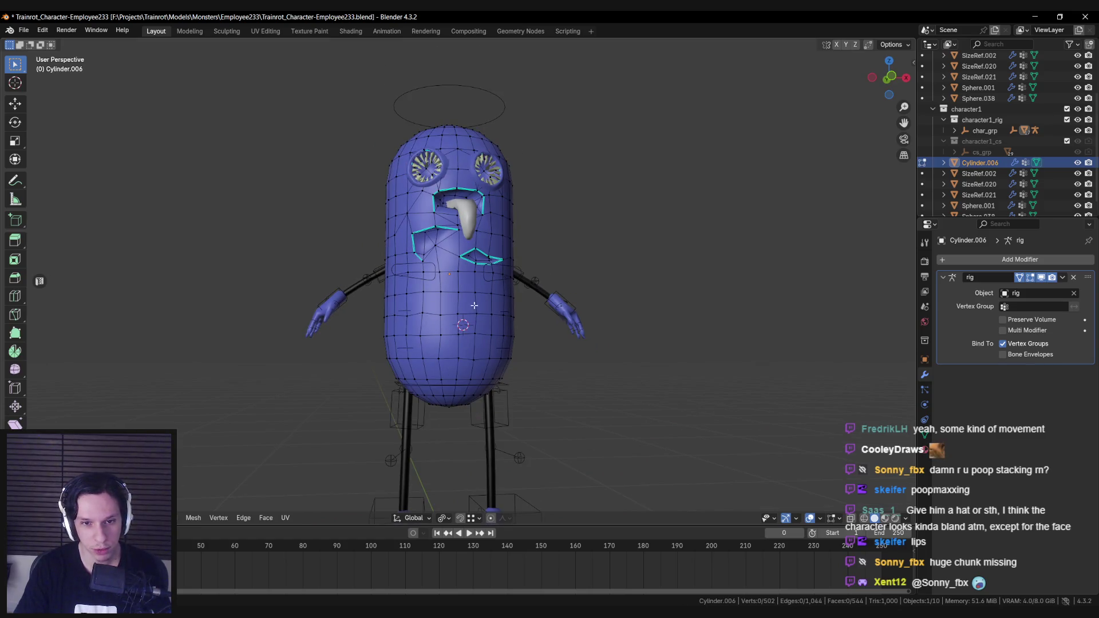
scroll(474, 305, "down", 2)
scroll(452, 332, "up", 4)
key("c")
left_click_drag(438, 321, 441, 347)
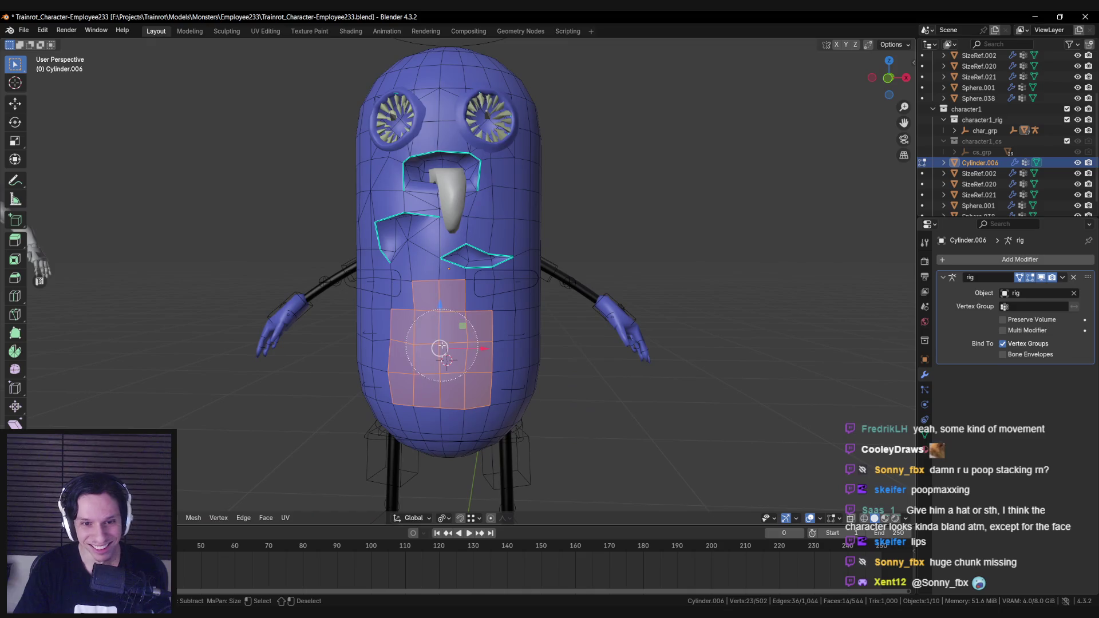
middle_click_drag(362, 335, 412, 335)
key("Escape")
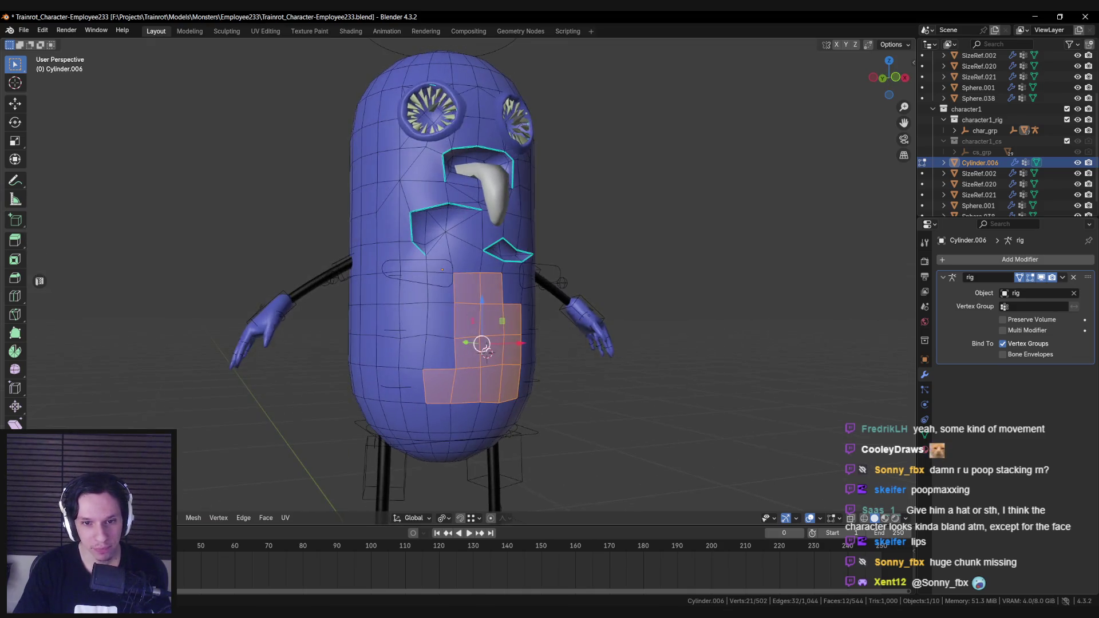
Inset the selected belly faces and push them into the body.
key("i")
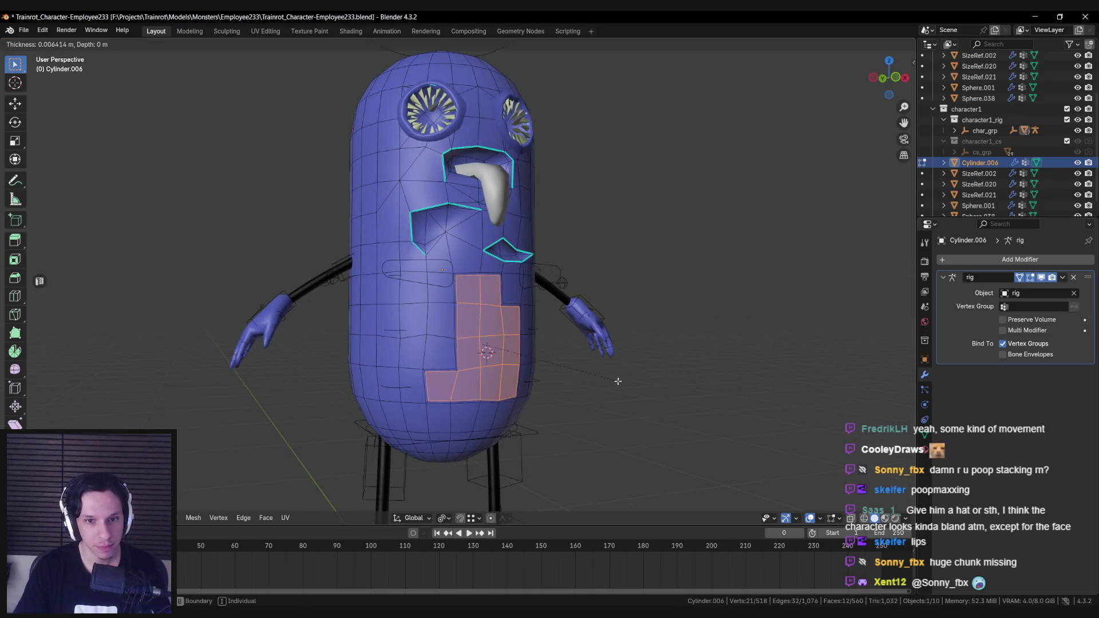
left_click(610, 380)
mouse_move(610, 379)
middle_mouse_down()
mouse_move(504, 343)
mouse_move(528, 338)
mouse_move(435, 343)
mouse_move(373, 368)
mouse_move(571, 363)
middle_mouse_up()
key("g")
left_click(525, 342)
key("Tab")
scroll(422, 358, "down", 3)
key("Tab")
scroll(433, 361, "up", 5)
middle_click_drag(434, 361, 507, 372)
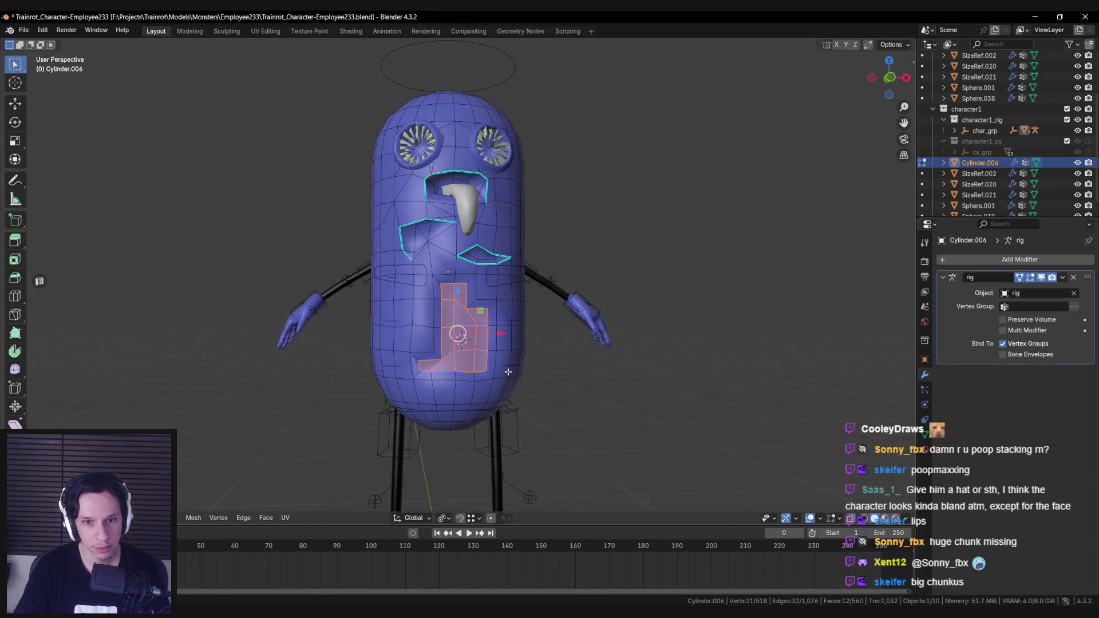
scroll(494, 378, "up", 4)
Apply Randomize Transform to the inset belly vertices to make the patch jagged.
key("F3")
key("Return")
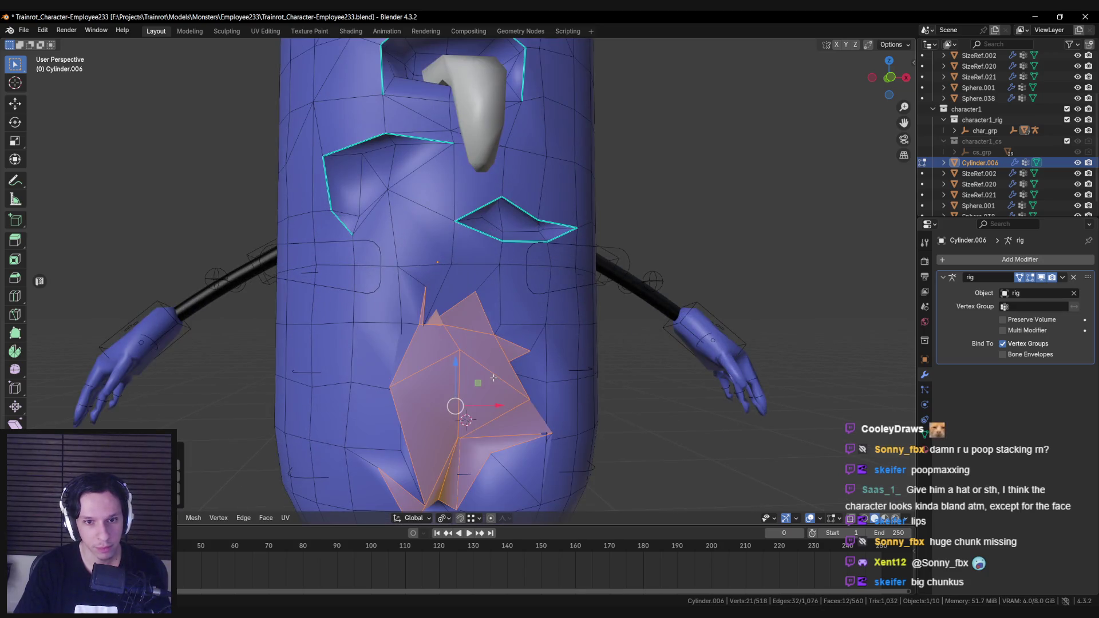
key("ctrl+z")
key("ctrl+shift+z")
key("ctrl+z")
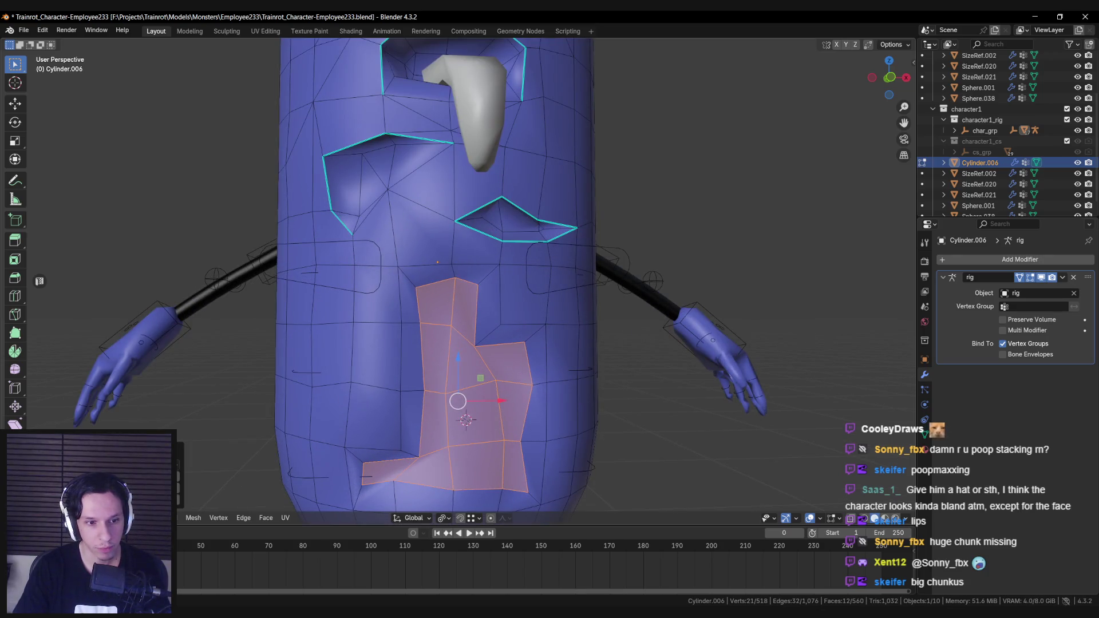
key("ctrl+shift+z")
key("shift+r")
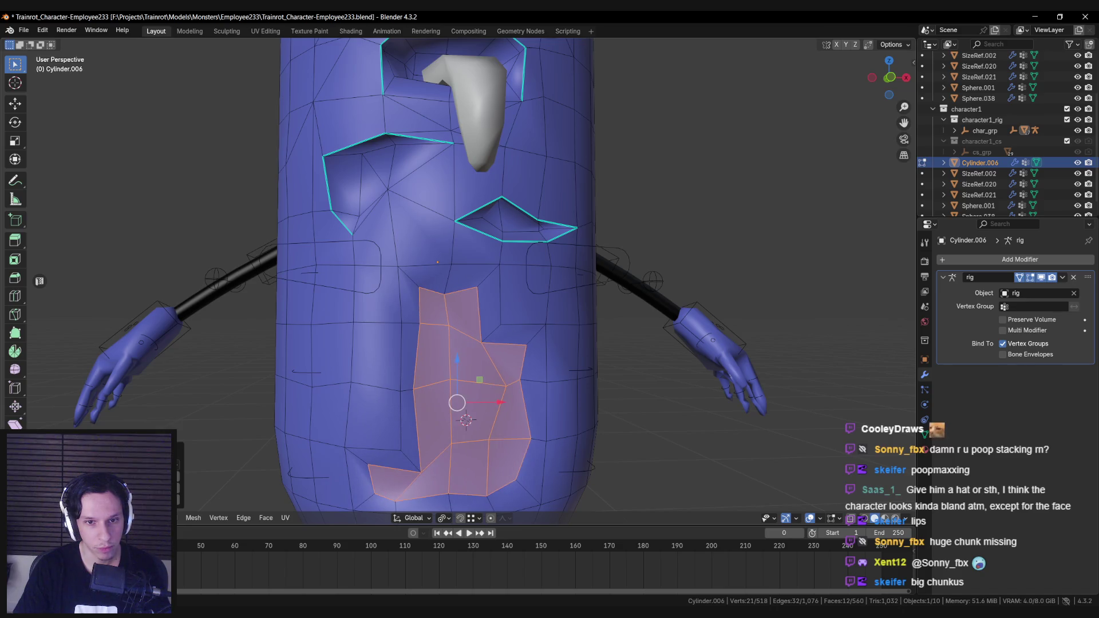
key("ctrl+z")
key("ctrl+shift+z")
key("Tab")
Review the lumpy belly from a lower side angle, then clear the selection.
mouse_move(435, 343)
middle_mouse_down()
mouse_move(422, 373)
mouse_move(397, 352)
middle_mouse_up()
scroll(397, 351, "up", 4)
key("Tab")
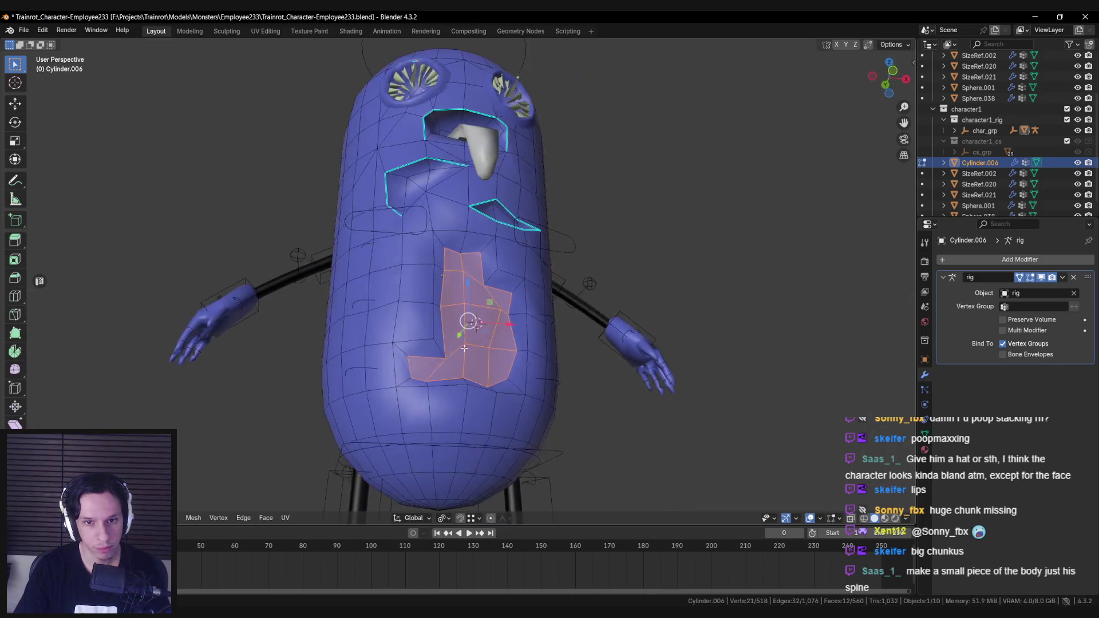
mouse_move(502, 333)
middle_mouse_down()
mouse_move(512, 343)
mouse_move(370, 348)
mouse_move(457, 309)
mouse_move(432, 269)
mouse_move(456, 281)
mouse_move(426, 233)
mouse_move(424, 297)
mouse_move(405, 336)
mouse_move(455, 342)
middle_mouse_up()
left_click(512, 343)
key("alt+a")
scroll(483, 292, "up", 3)
Nudge a couple of vertices around the belly wound.
key("g")
left_click(424, 343)
key("shift+z")
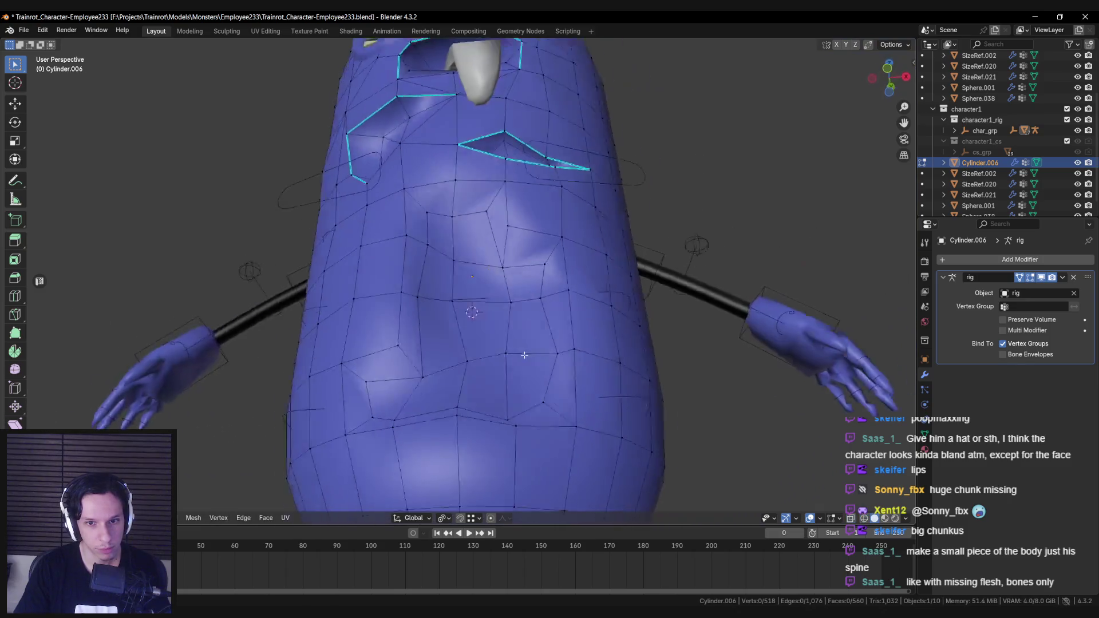
key("shift+z")
key("shift+z")
left_click(569, 371)
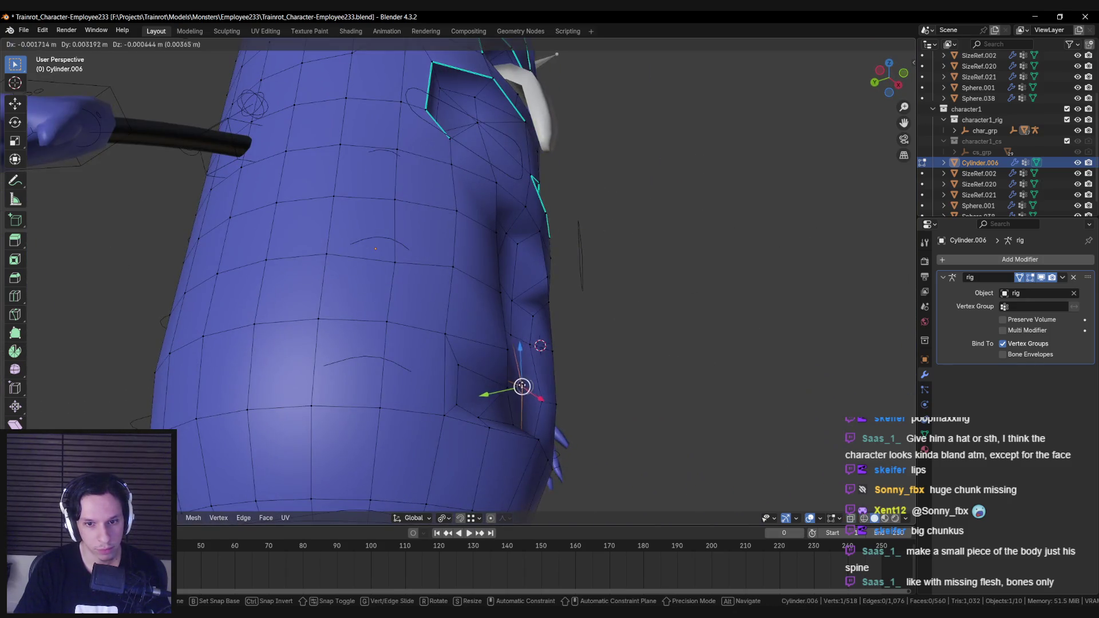
key("Tab")
mouse_move(569, 370)
middle_mouse_down()
mouse_move(377, 410)
mouse_move(378, 332)
middle_mouse_up()
key("Tab")
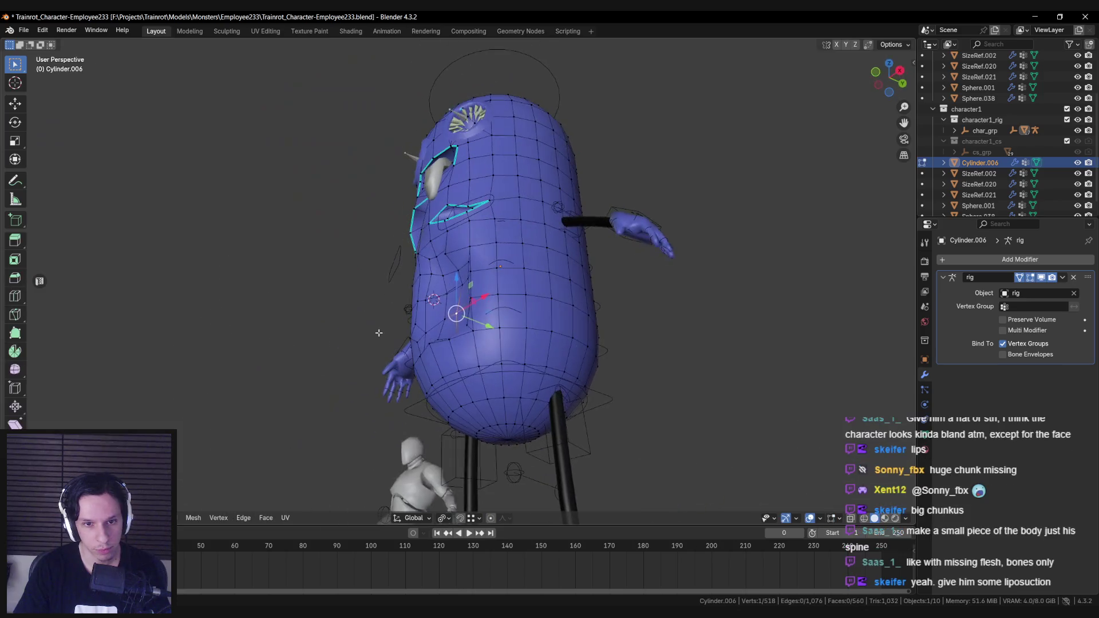
scroll(429, 333, "up", 5)
key("g")
key("Escape")
Reshape vertices on the body's side, pulling one near the crease upward.
mouse_move(449, 297)
middle_mouse_down()
mouse_move(412, 245)
mouse_move(570, 211)
mouse_move(492, 275)
middle_mouse_up()
left_click(491, 275)
scroll(490, 274, "up", 2)
key("g")
key("Escape")
key("g")
key("Escape")
scroll(522, 225, "down", 2)
mouse_move(523, 226)
middle_mouse_down()
mouse_move(490, 228)
mouse_move(490, 248)
middle_mouse_up()
left_click(491, 228)
mouse_move(491, 247)
left_mouse_down()
mouse_move(502, 247)
mouse_move(504, 209)
mouse_move(488, 176)
mouse_move(501, 172)
mouse_move(477, 145)
left_mouse_up()
key("alt+a")
Nudge another body vertex slightly upward after reviewing the whole body.
left_click(483, 140)
mouse_move(490, 140)
middle_mouse_down()
mouse_move(436, 115)
mouse_move(371, 188)
mouse_move(412, 251)
mouse_move(431, 325)
mouse_move(372, 355)
mouse_move(434, 338)
middle_mouse_up()
key("Tab")
scroll(401, 347, "down", 3)
scroll(452, 331, "up", 5)
key("Tab")
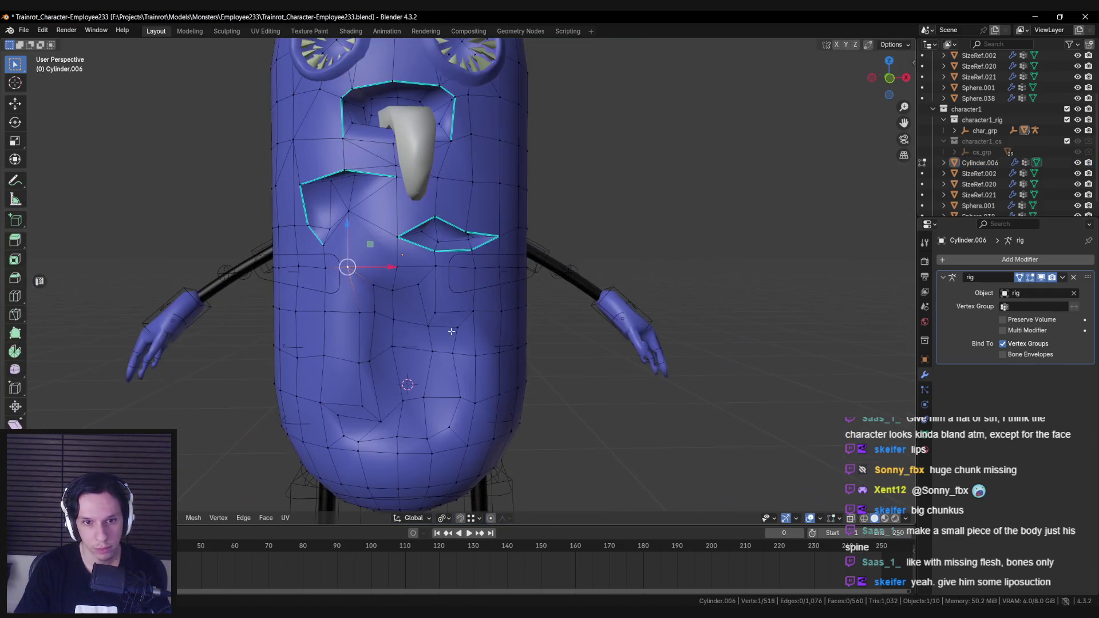
middle_click_drag(396, 306, 354, 298)
middle_click_drag(423, 287, 457, 254)
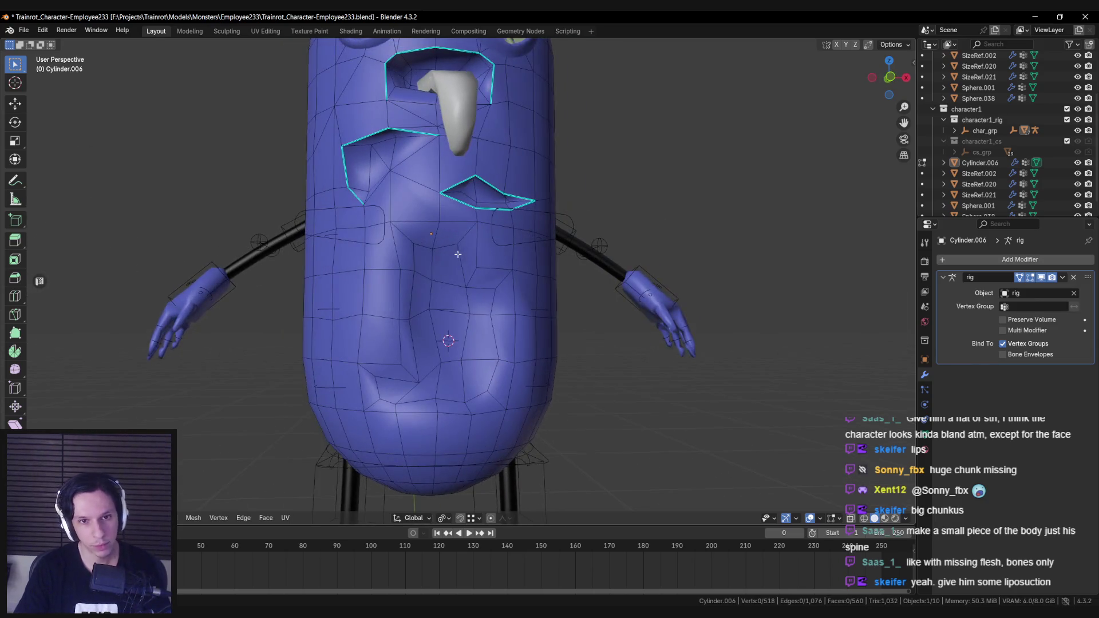
mouse_move(464, 292)
middle_mouse_down()
mouse_move(535, 326)
mouse_move(527, 385)
mouse_move(448, 385)
mouse_move(330, 426)
middle_mouse_up()
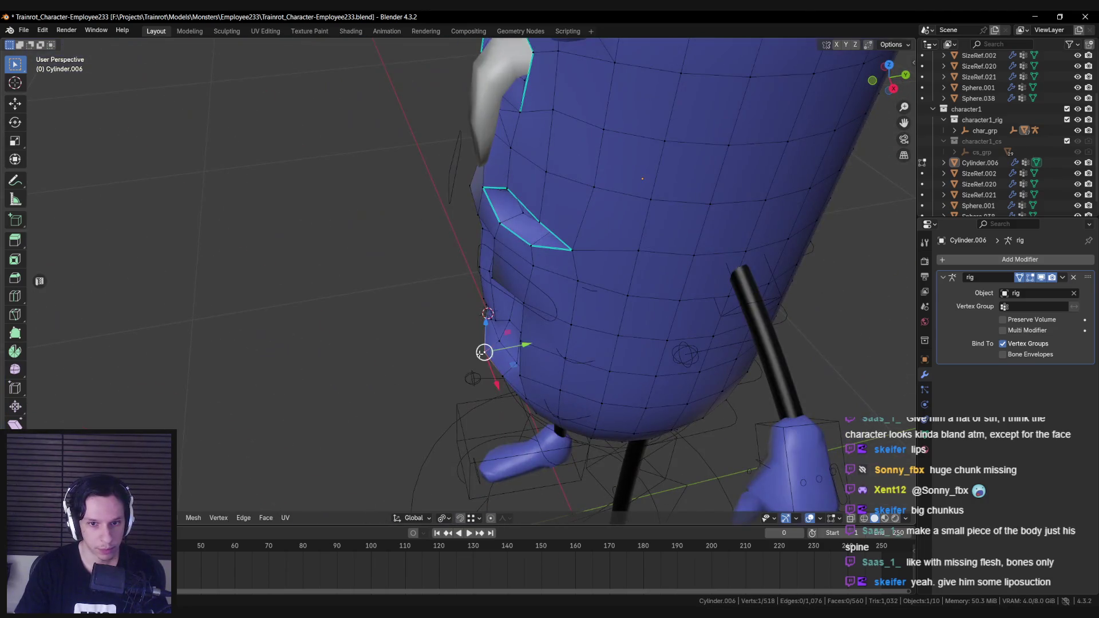
middle_click_drag(492, 380, 472, 327)
key("g")
left_click(473, 311)
key("alt+a")
Select the hole's border edges, fill it, and return to Object Mode.
middle_click_drag(463, 312, 393, 408)
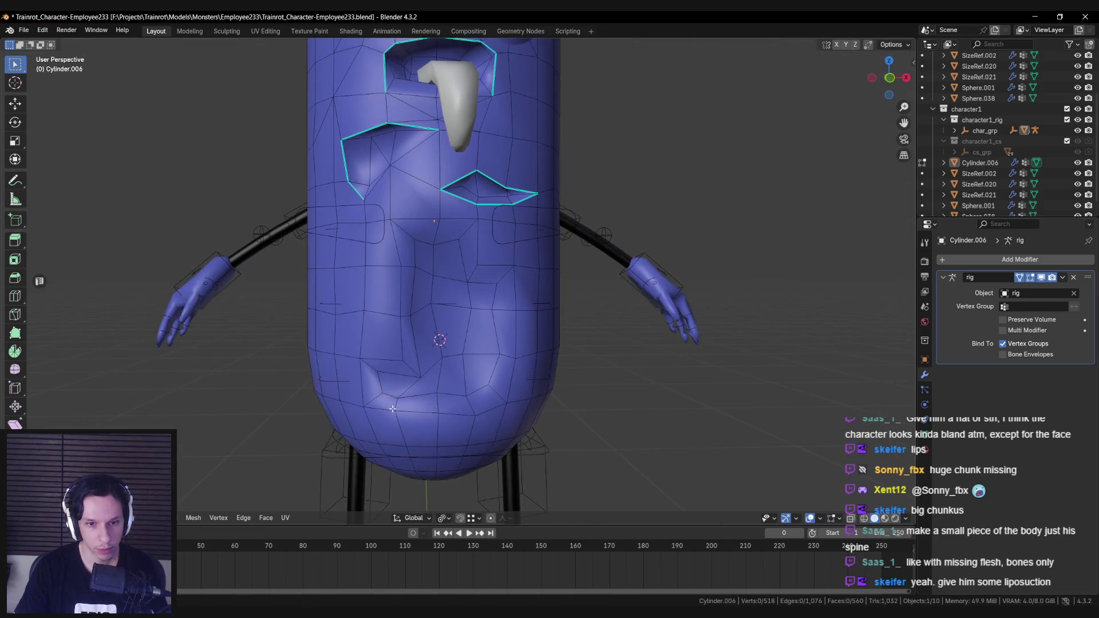
middle_click_drag(499, 338, 507, 346)
left_click(508, 346, "alt+shift")
right_click(472, 332)
left_click(449, 322)
key("Tab")
key("KP_Divide")
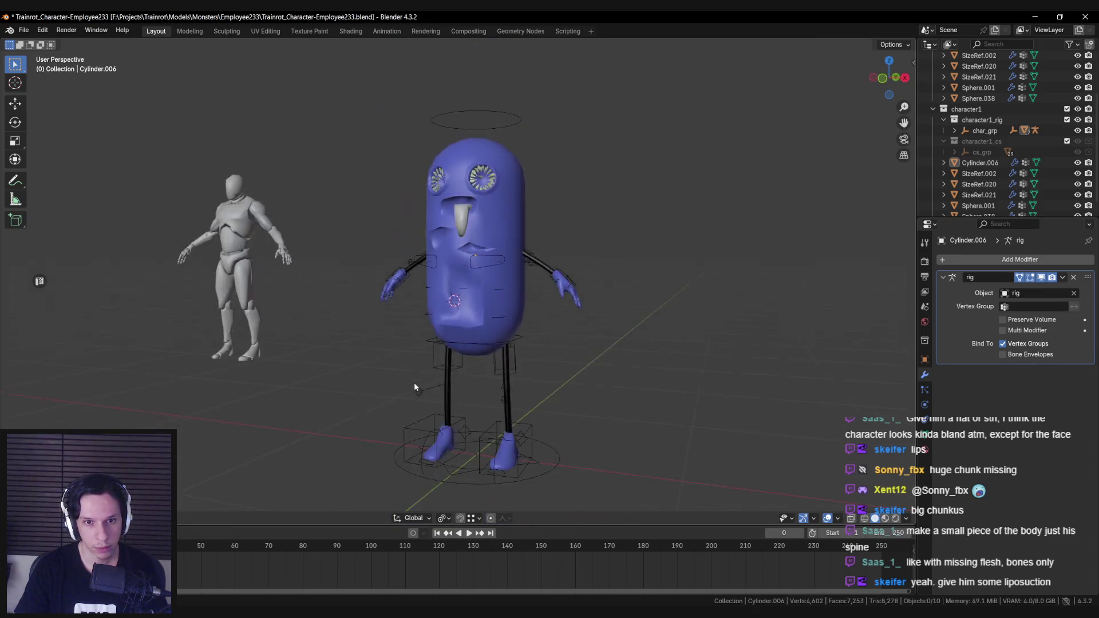
Inspect the dented body from the side beside the mannequin.
key("Tab")
scroll(414, 387, "up", 4)
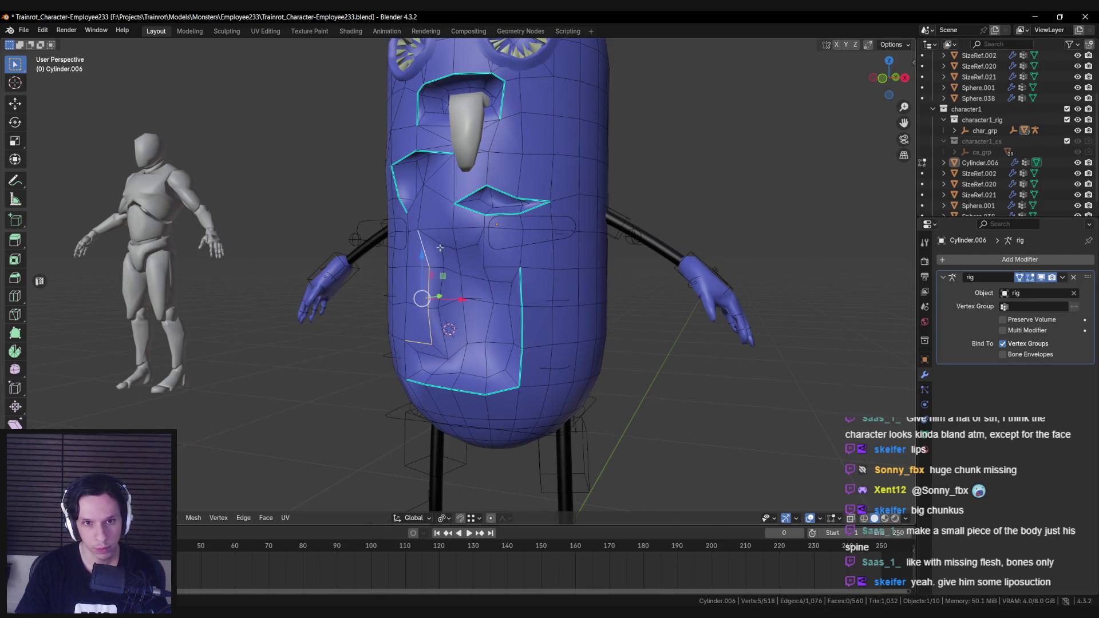
key("Tab")
scroll(462, 329, "down", 5)
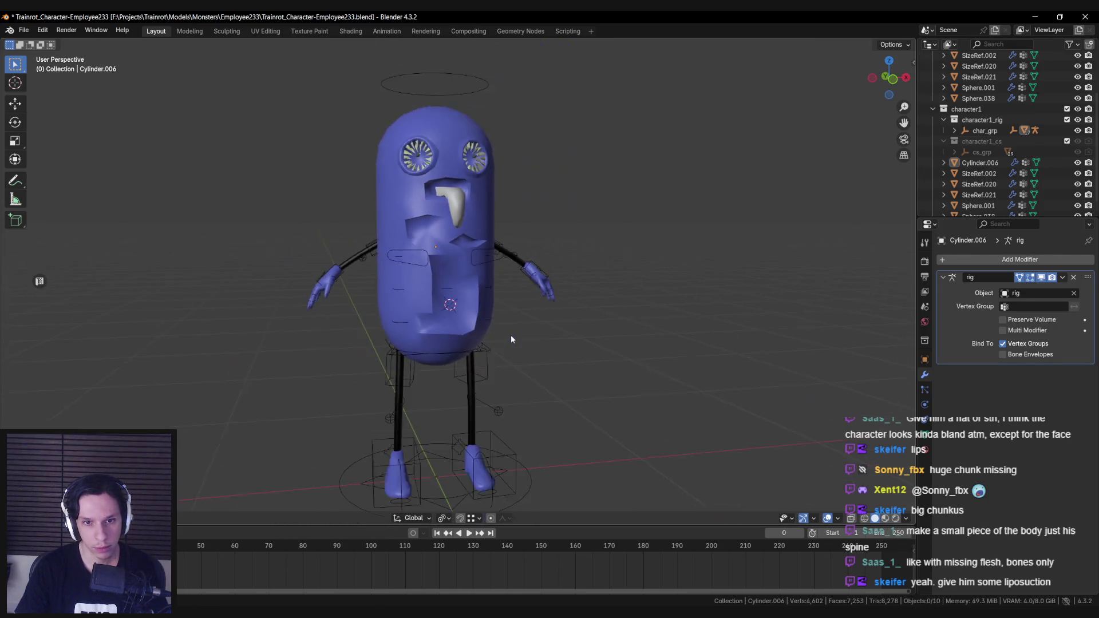
scroll(489, 337, "down", 3)
mouse_move(488, 338)
middle_mouse_down()
mouse_move(422, 360)
mouse_move(424, 346)
mouse_move(358, 327)
mouse_move(496, 320)
middle_mouse_up()
scroll(496, 321, "up", 4)
scroll(482, 314, "down", 1)
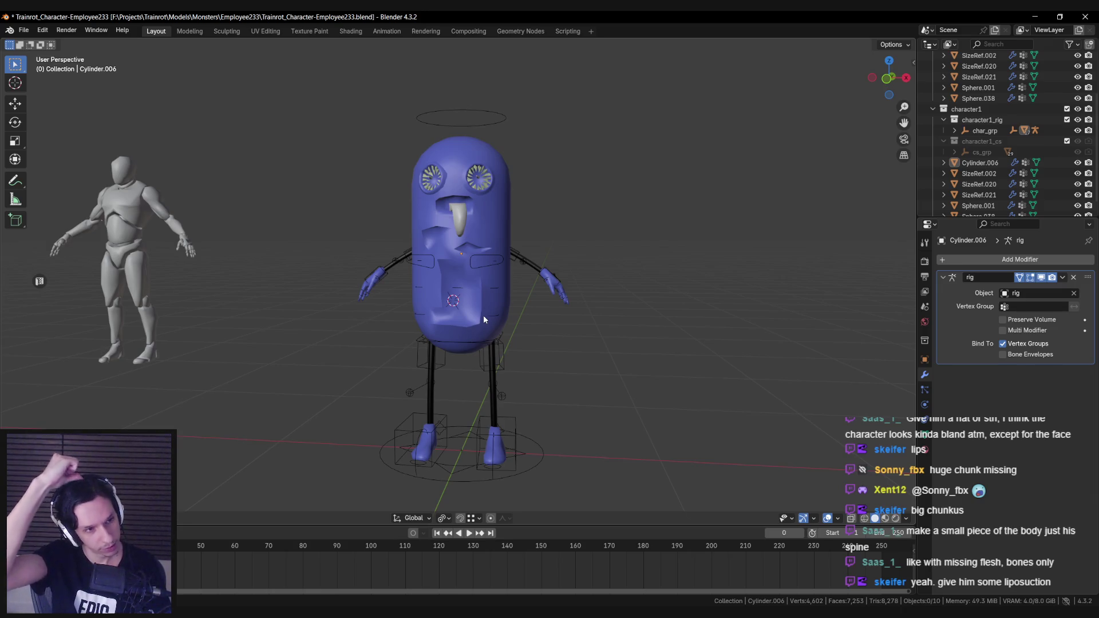
Place the 3D cursor on the monster's belly surface.
key("Tab")
key("Tab")
scroll(483, 314, "up", 3)
mouse_move(482, 314)
middle_mouse_down()
mouse_move(477, 277)
mouse_move(458, 407)
mouse_move(451, 353)
middle_mouse_up()
right_click(458, 324, "shift")
scroll(438, 339, "down", 4)
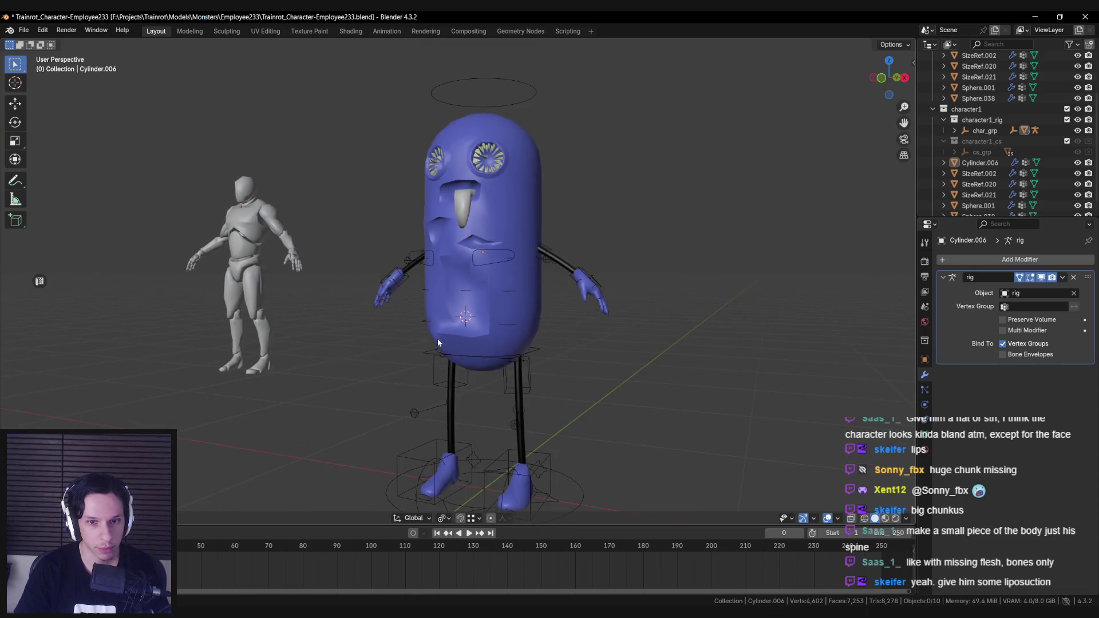
key("F3")
Replace the added cube with a duplicate of the nose piece moved down near the belly.
type("cub")
key("Return")
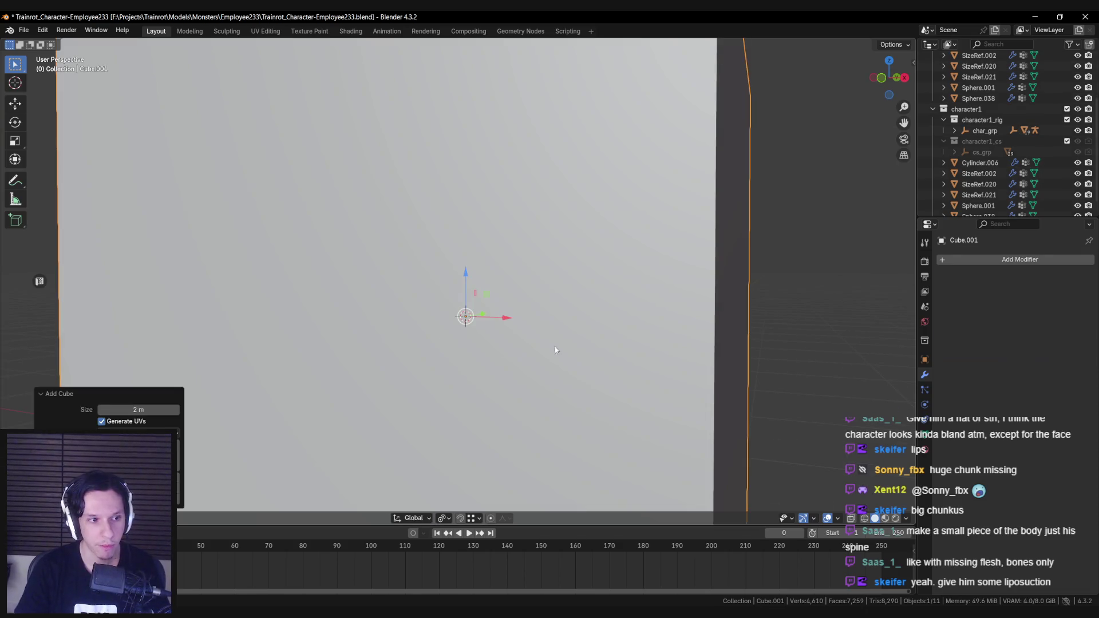
key("Delete")
left_click(466, 203)
middle_click_drag(465, 203, 494, 210)
key("shift+d")
left_click(484, 354)
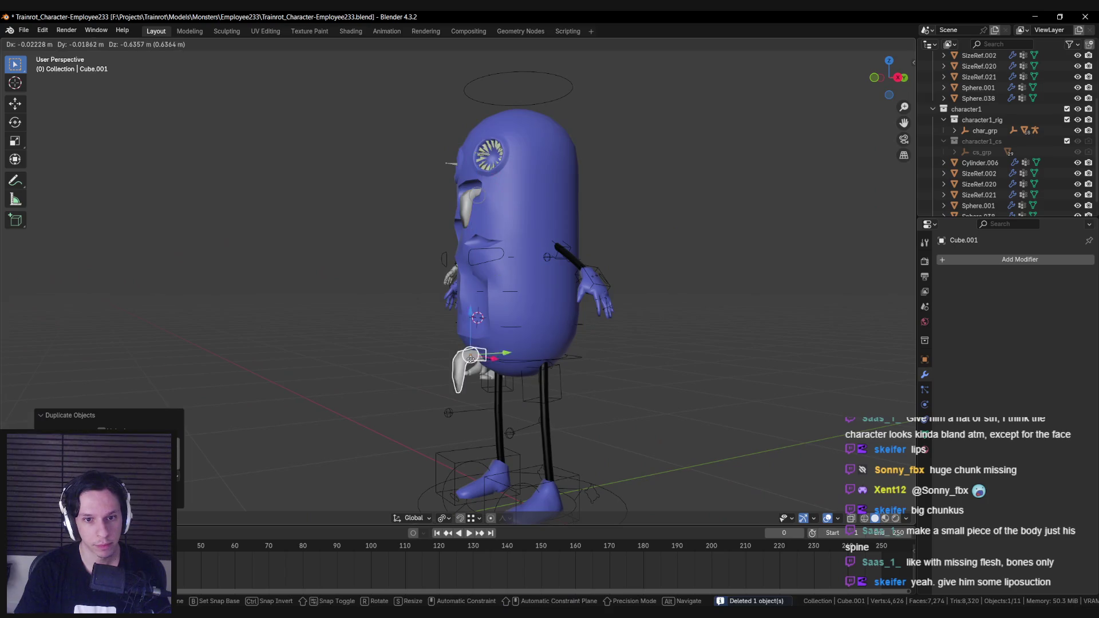
scroll(483, 328, "up", 3)
mouse_move(483, 328)
middle_mouse_down()
mouse_move(522, 302)
mouse_move(573, 307)
middle_mouse_up()
Make the copy narrower by scaling its geometry along the X axis.
key("Tab")
scroll(573, 306, "up", 2)
key("a")
key("s")
key("x")
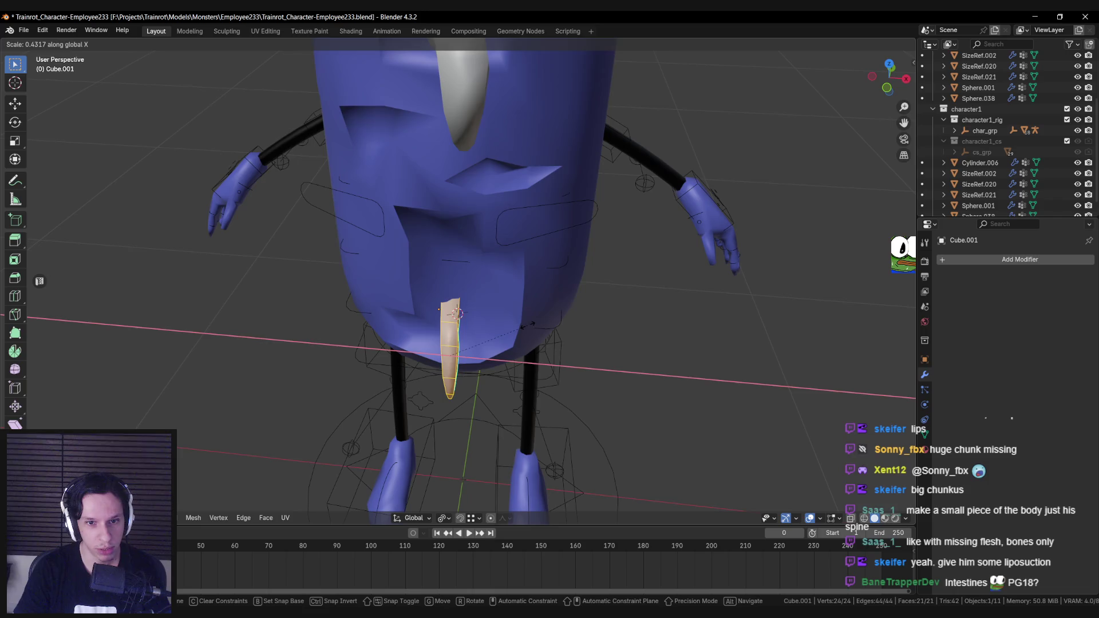
left_click(529, 325)
key("Tab")
mouse_move(530, 325)
middle_mouse_down()
mouse_move(547, 296)
mouse_move(447, 305)
mouse_move(591, 326)
middle_mouse_up()
Scale the copy's geometry along the Y axis, checking it in wireframe.
key("Tab")
key("s")
key("y")
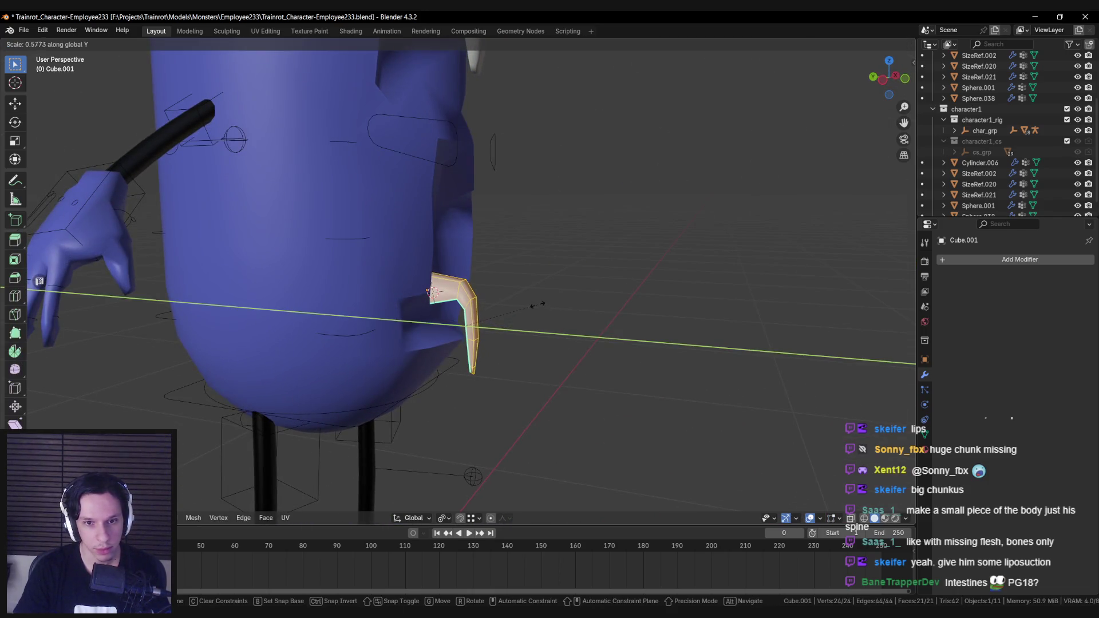
left_click(537, 305)
left_click(416, 323)
key("shift+z")
key("Tab")
key("shift+z")
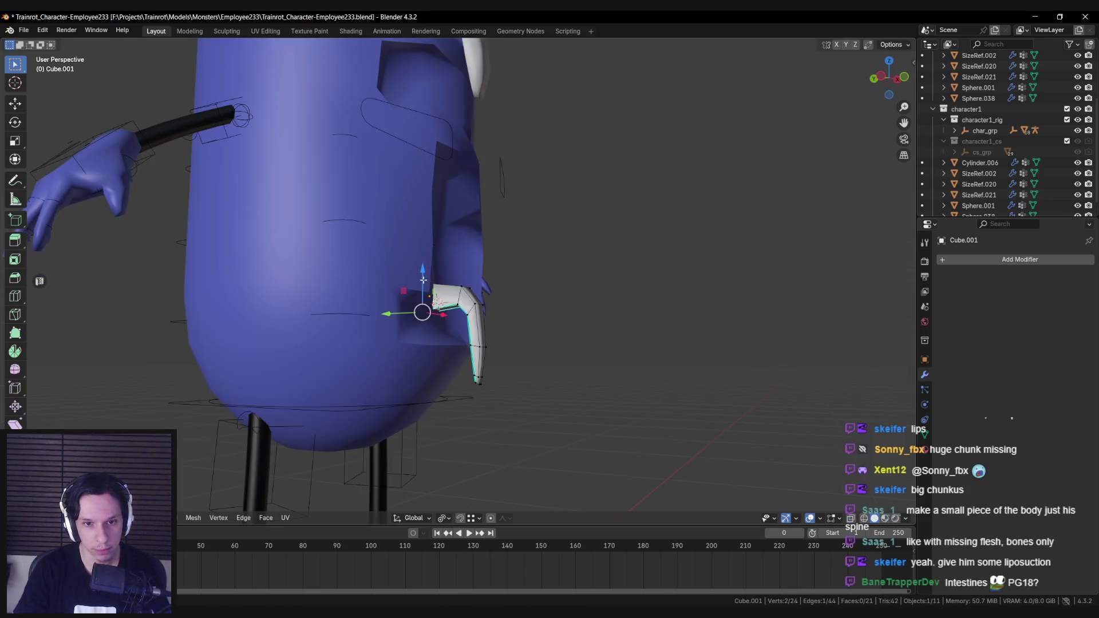
Move the lower spike into the belly wound and reposition its end vertices.
mouse_move(424, 309)
middle_mouse_down()
mouse_move(505, 324)
mouse_move(458, 326)
mouse_move(419, 309)
mouse_move(468, 324)
middle_mouse_up()
key("g")
left_click(504, 349)
key("Tab")
key("alt+z")
key("alt+z")
mouse_move(506, 289)
left_mouse_down("ctrl")
mouse_move(469, 331)
mouse_move(459, 396)
left_mouse_up("ctrl")
middle_click_drag(458, 395, 515, 366)
Pull a body vertex beside the spike base toward it, then reselect the spike.
key("alt+q")
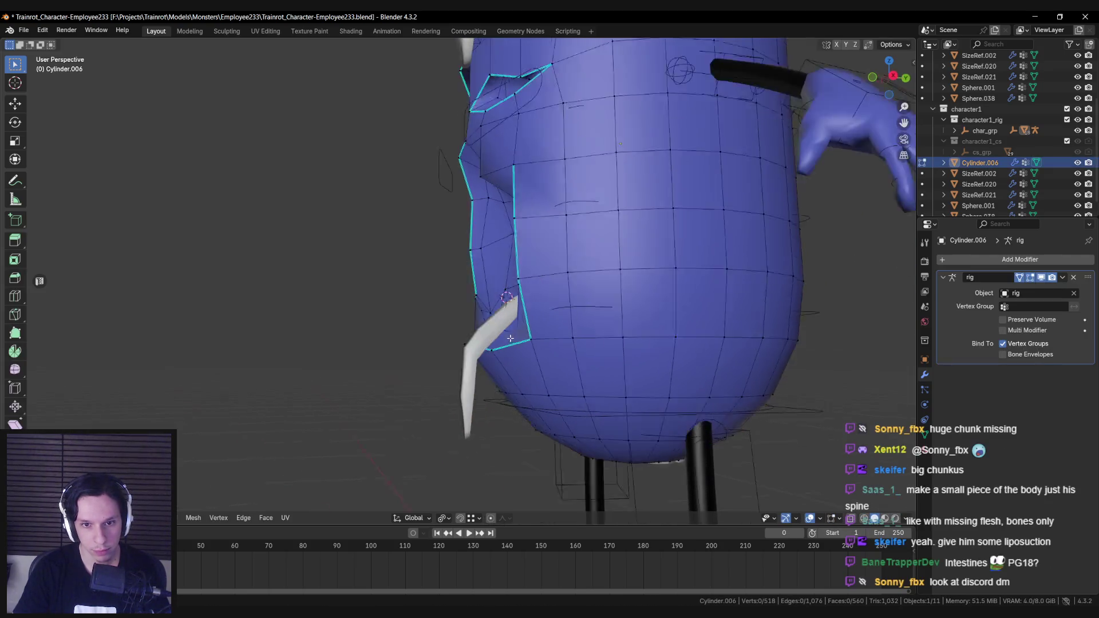
scroll(546, 359, "up", 3)
left_click(548, 360)
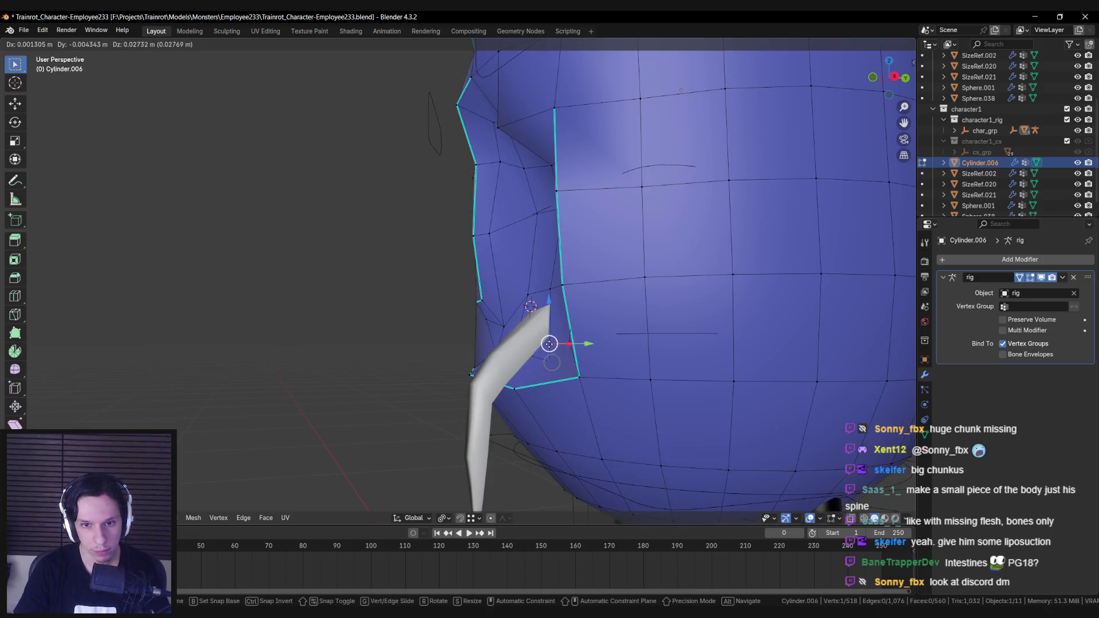
scroll(567, 363, "down", 3)
scroll(551, 362, "up", 3)
left_click_drag(557, 355, 555, 338)
mouse_move(555, 338)
middle_mouse_down()
mouse_move(475, 333)
mouse_move(527, 314)
middle_mouse_up()
scroll(475, 333, "down", 4)
key("Tab")
scroll(480, 381, "up", 2)
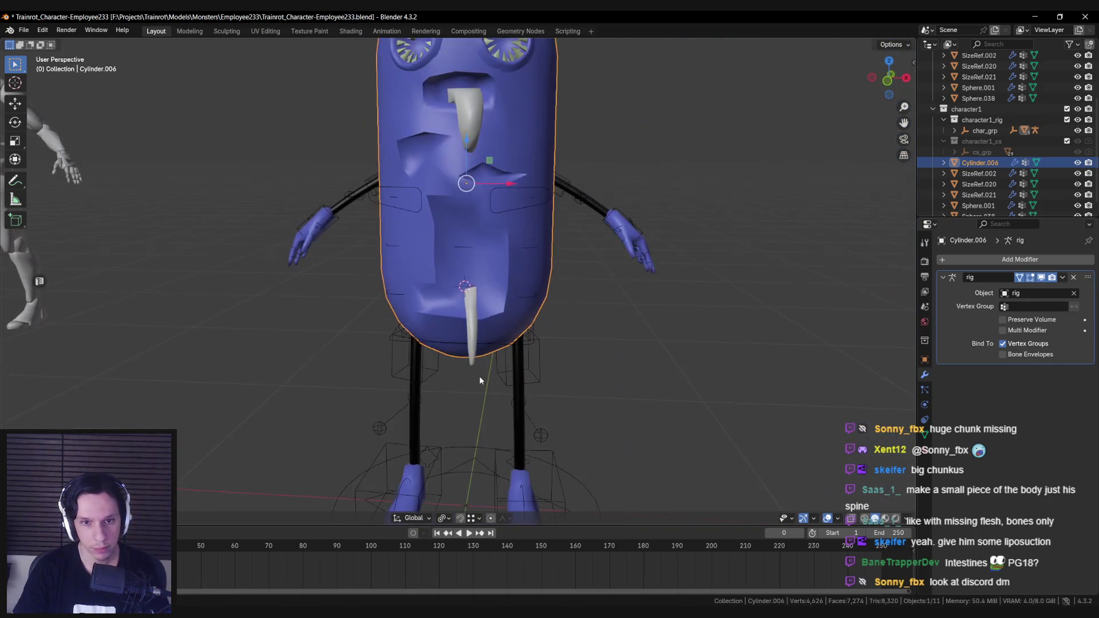
left_click(479, 326)
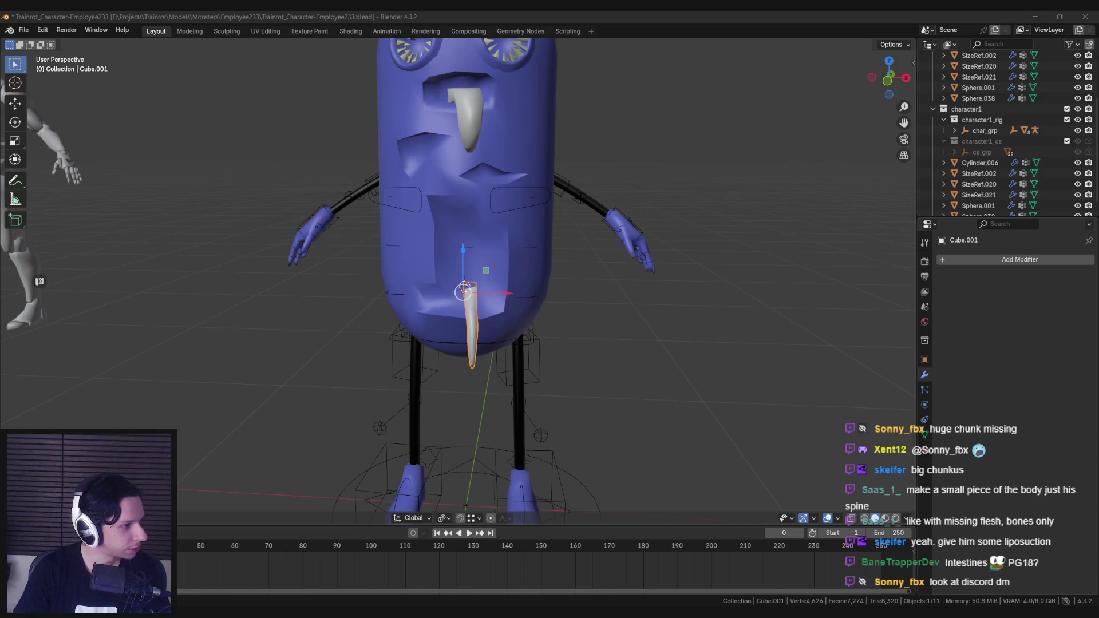
Orbit and zoom around the character to view the lower spike from the back and side.
scroll(515, 344, "down", 3)
mouse_move(435, 354)
middle_mouse_down()
mouse_move(674, 366)
mouse_move(490, 345)
middle_mouse_up()
scroll(490, 344, "down", 3)
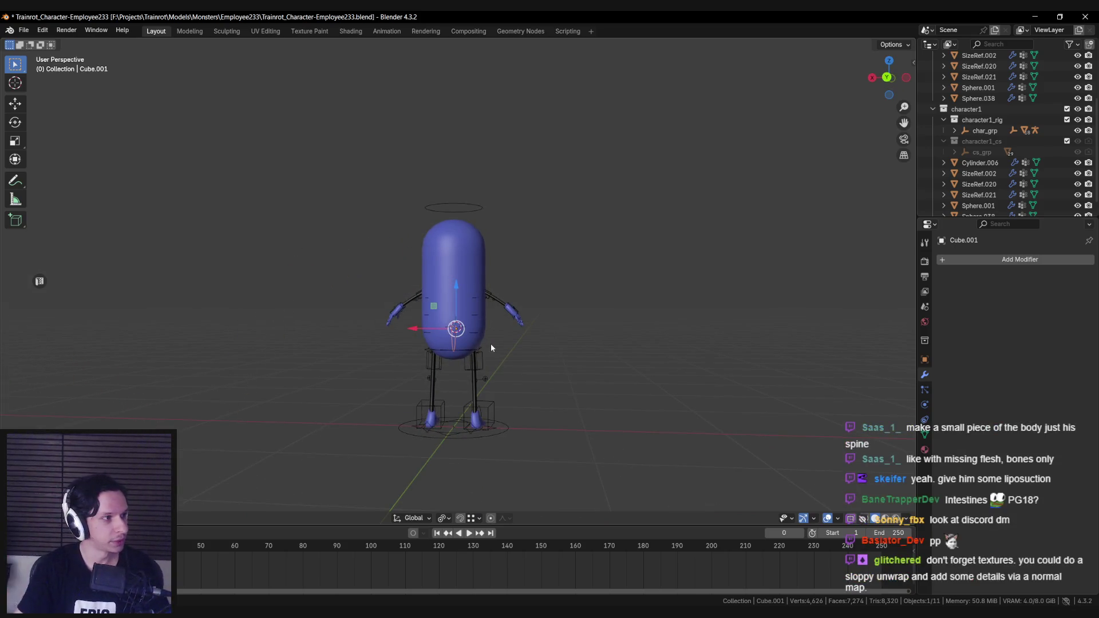
mouse_move(524, 336)
middle_mouse_down()
mouse_move(278, 325)
mouse_move(417, 345)
mouse_move(446, 320)
mouse_move(545, 325)
middle_mouse_up()
scroll(447, 320, "up", 2)
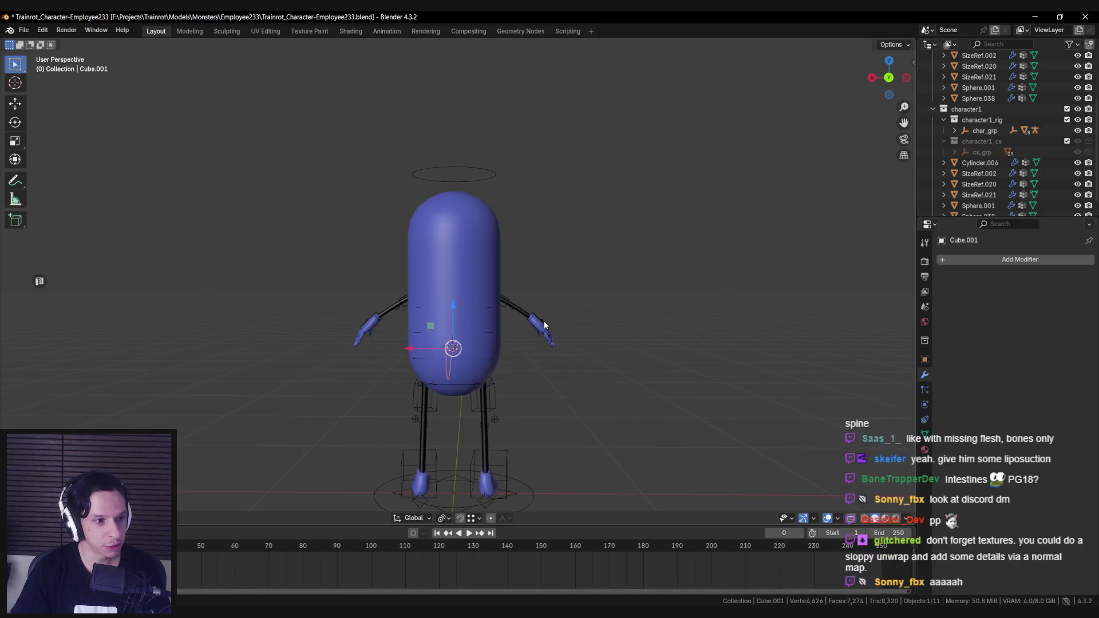
scroll(544, 324, "up", 1)
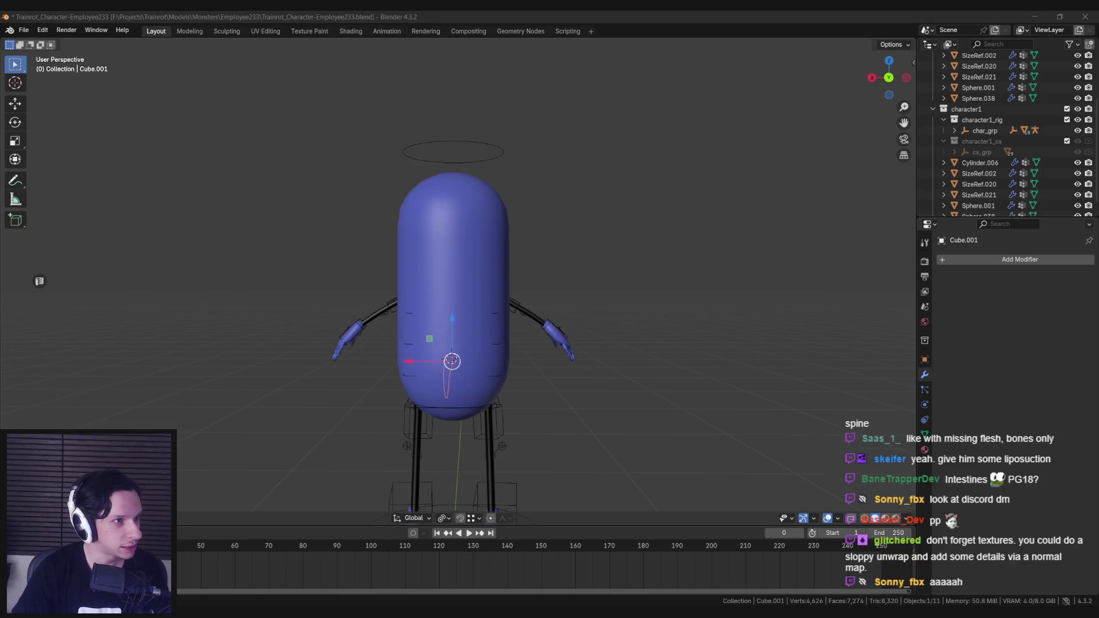
middle_click_drag(498, 272, 481, 182)
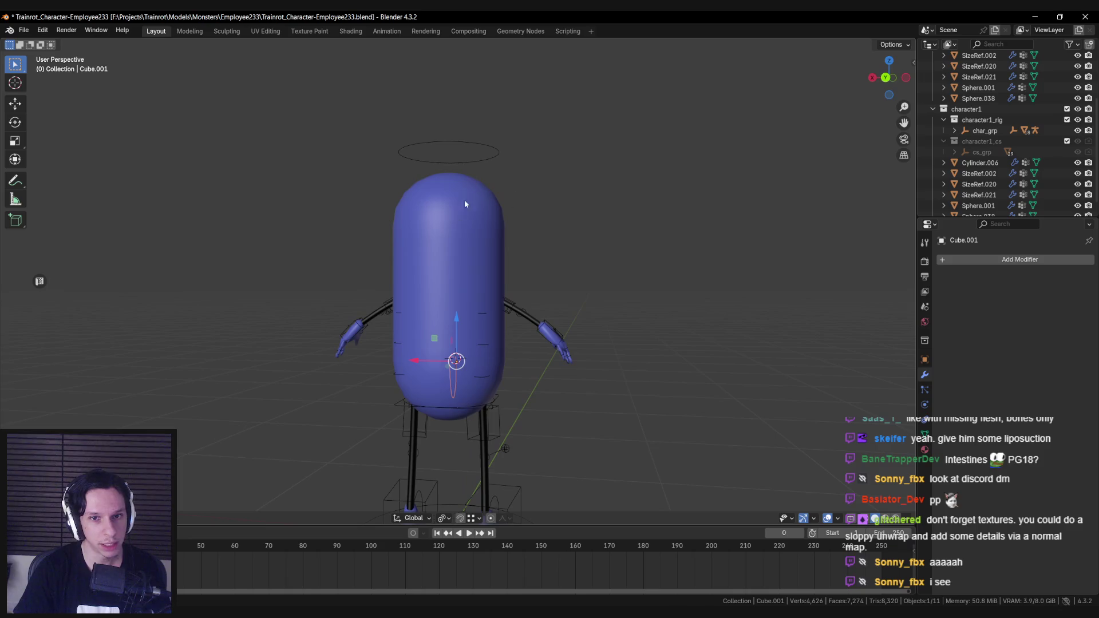
Undo the last change, then move the spike's selected faces lower toward the belly opening.
key("ctrl+z")
key("ctrl+z")
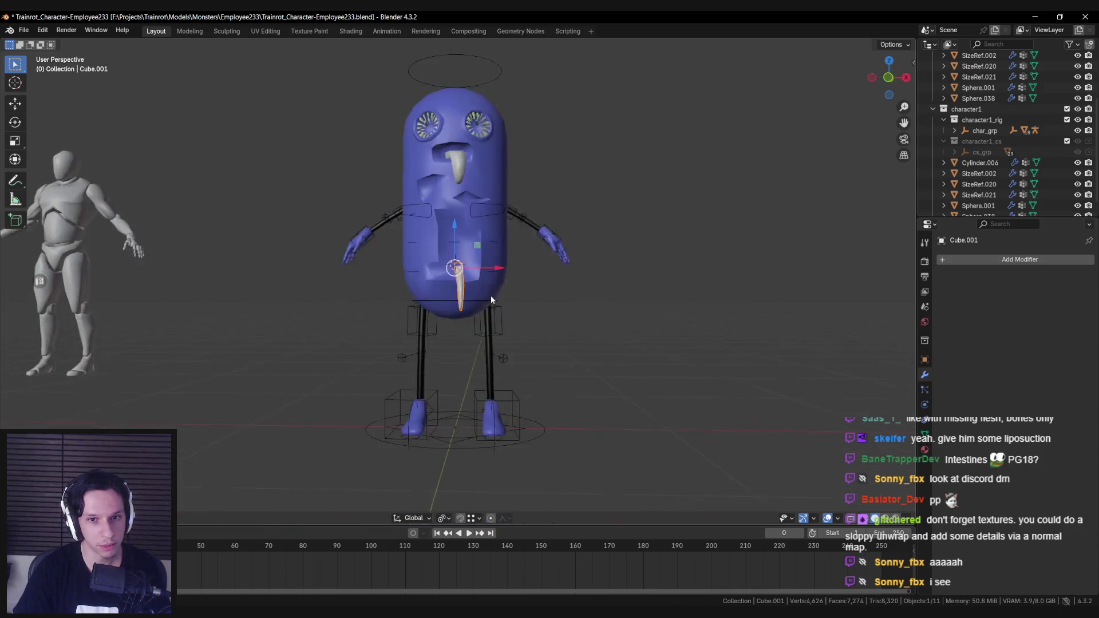
scroll(490, 295, "up", 3)
scroll(489, 308, "up", 2)
scroll(490, 309, "up", 1)
key("g")
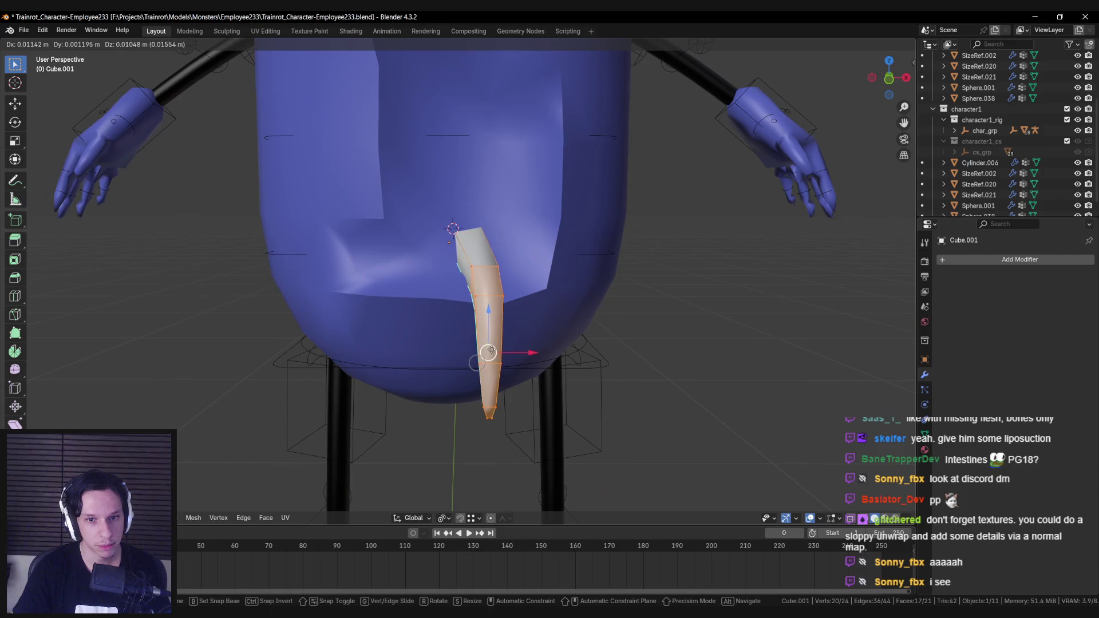
left_click(494, 353)
Check the reshaped spike in wireframe and solid shading, then return to Object Mode.
left_click(429, 319)
mouse_move(429, 318)
middle_mouse_down()
mouse_move(502, 314)
mouse_move(454, 319)
middle_mouse_up()
key("alt+z")
key("shift+z")
scroll(420, 337, "down", 3)
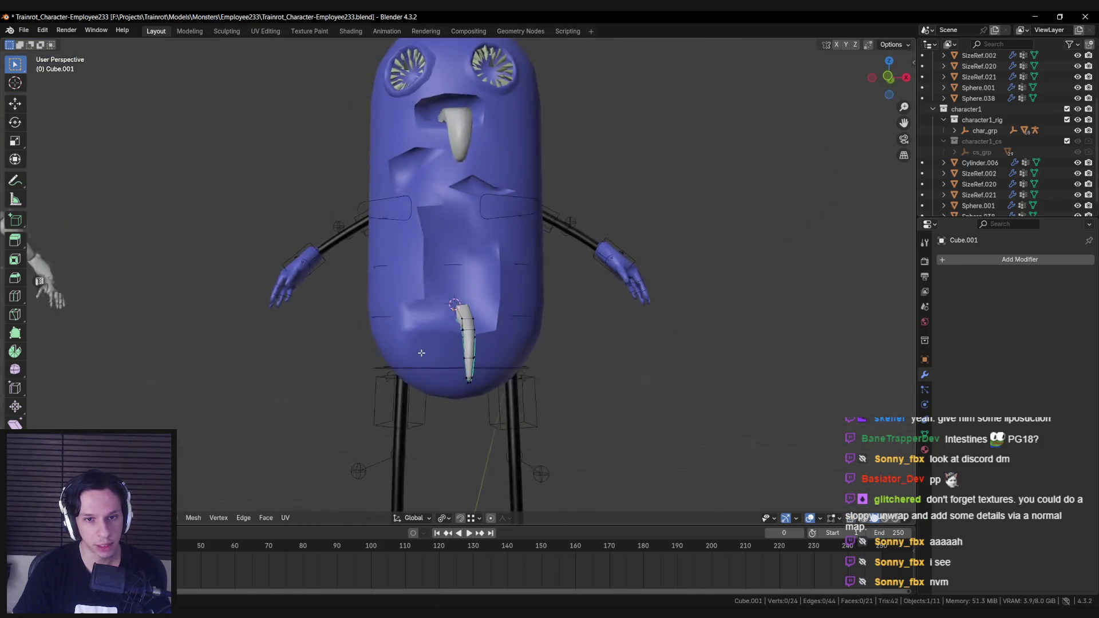
key("shift+z")
key("Tab")
key("shift+z")
scroll(436, 396, "down", 4)
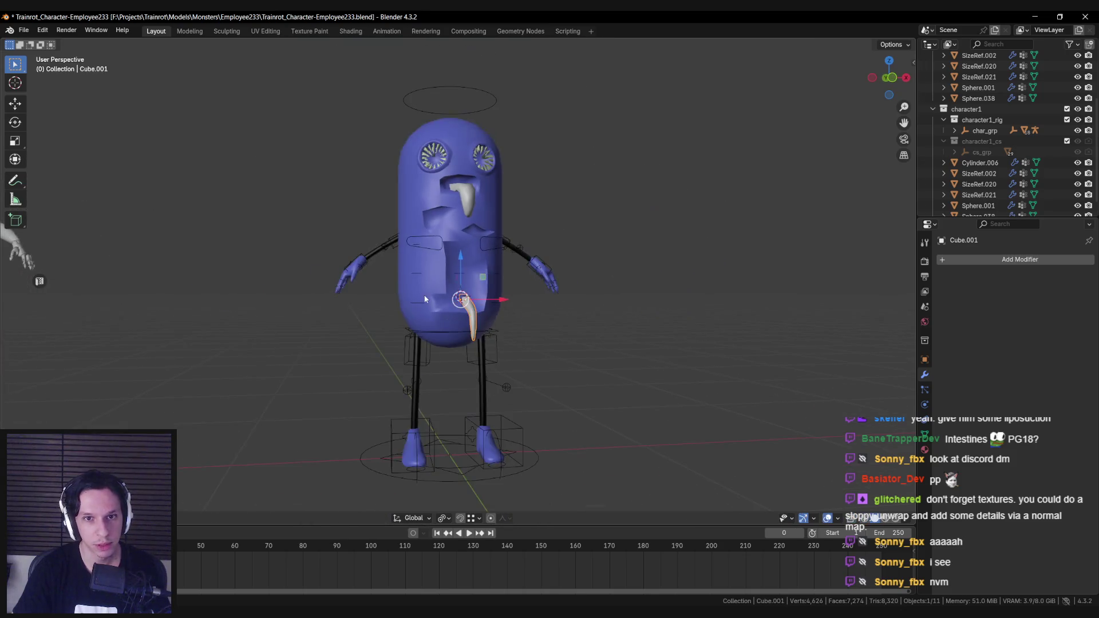
scroll(448, 188, "up", 4)
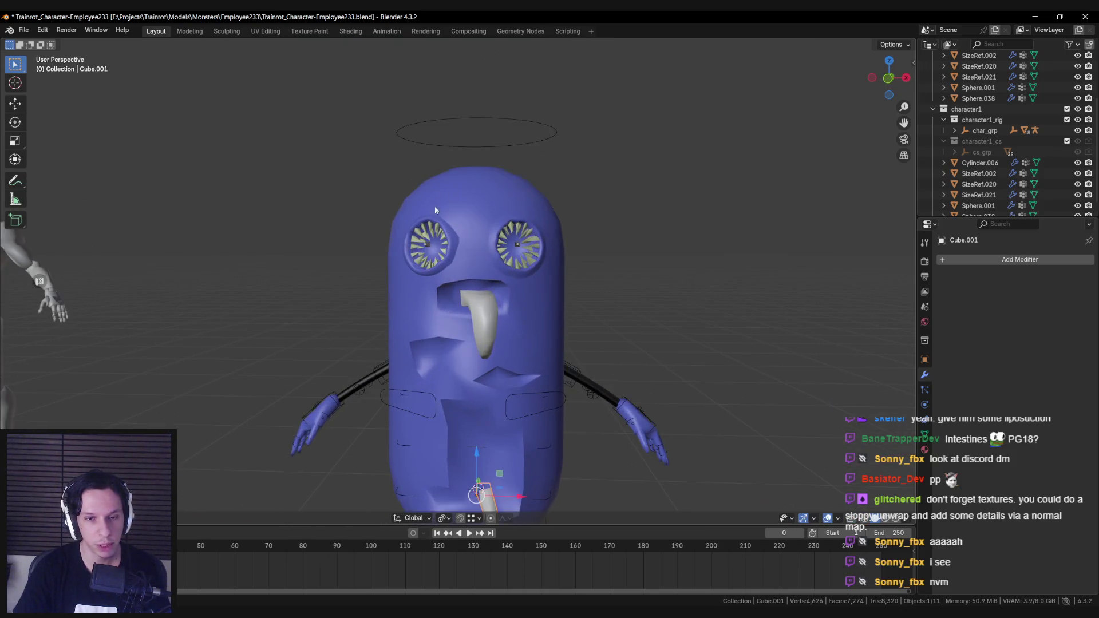
middle_click_drag(435, 210, 440, 199)
Edit the eye mesh Sphere.038 and delete the faces at the top of the left eye rim.
left_click(443, 230)
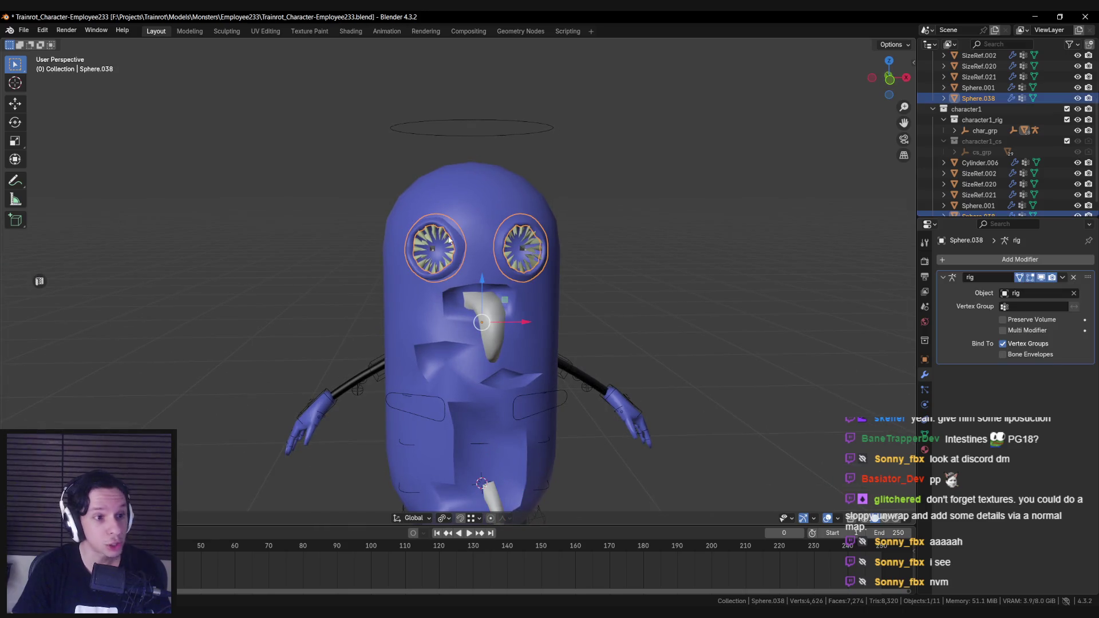
key("Tab")
key("KP_Decimal")
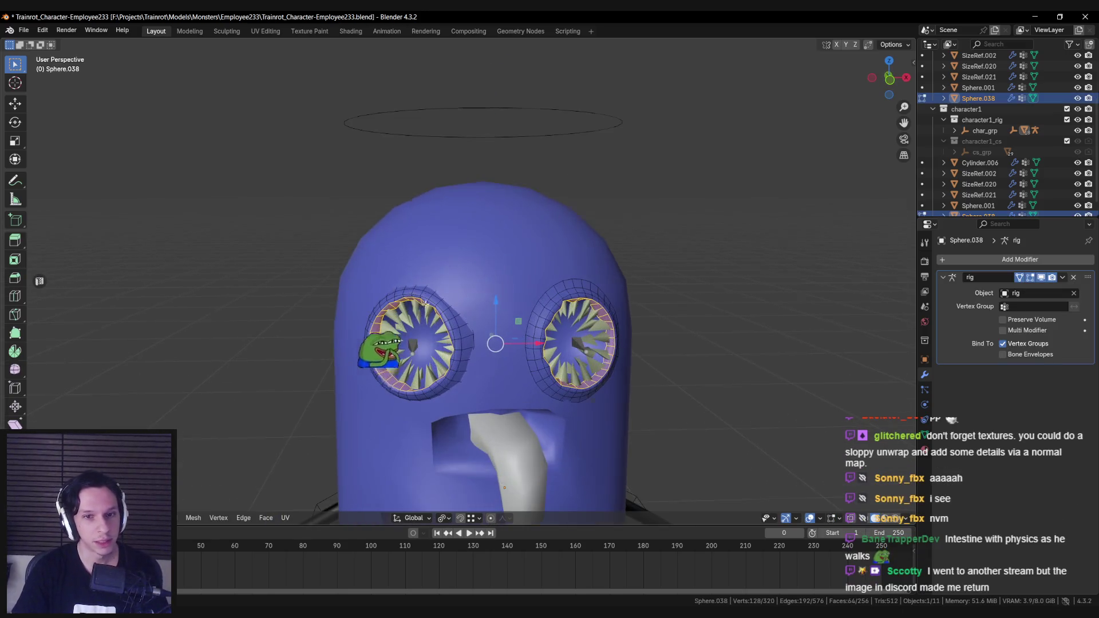
scroll(436, 256, "up", 3)
left_click(420, 192)
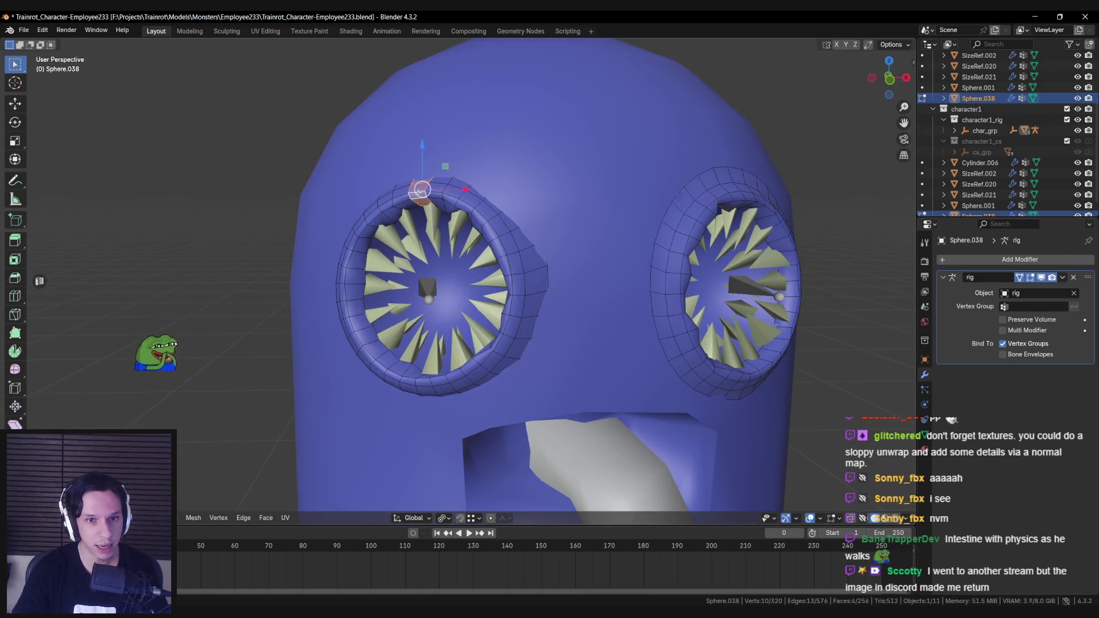
left_click(439, 194, "ctrl")
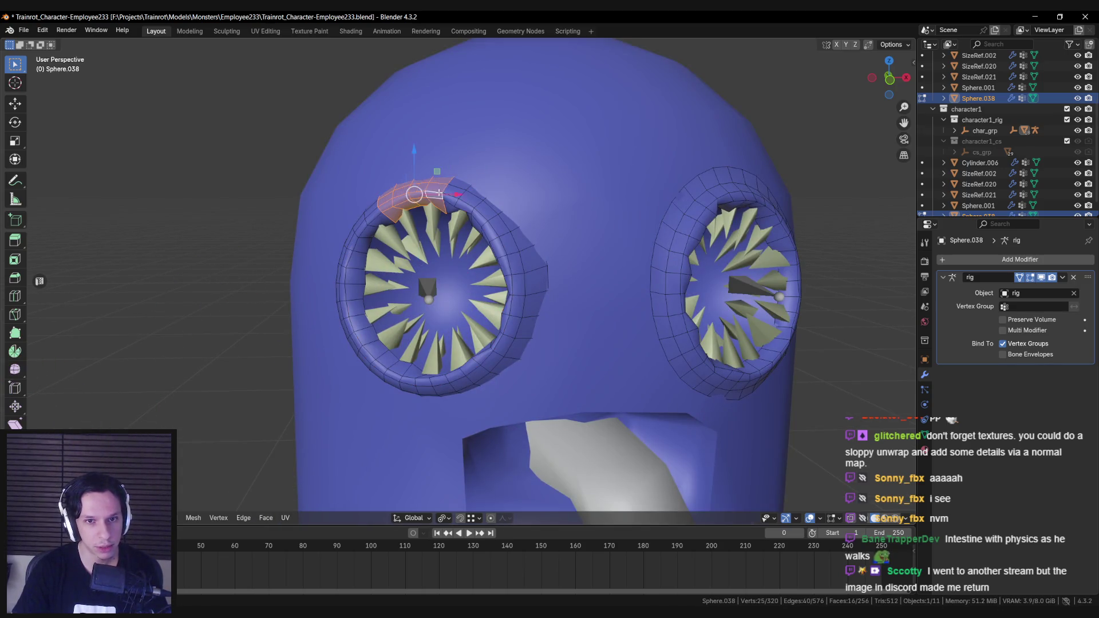
key("x")
left_click(479, 234)
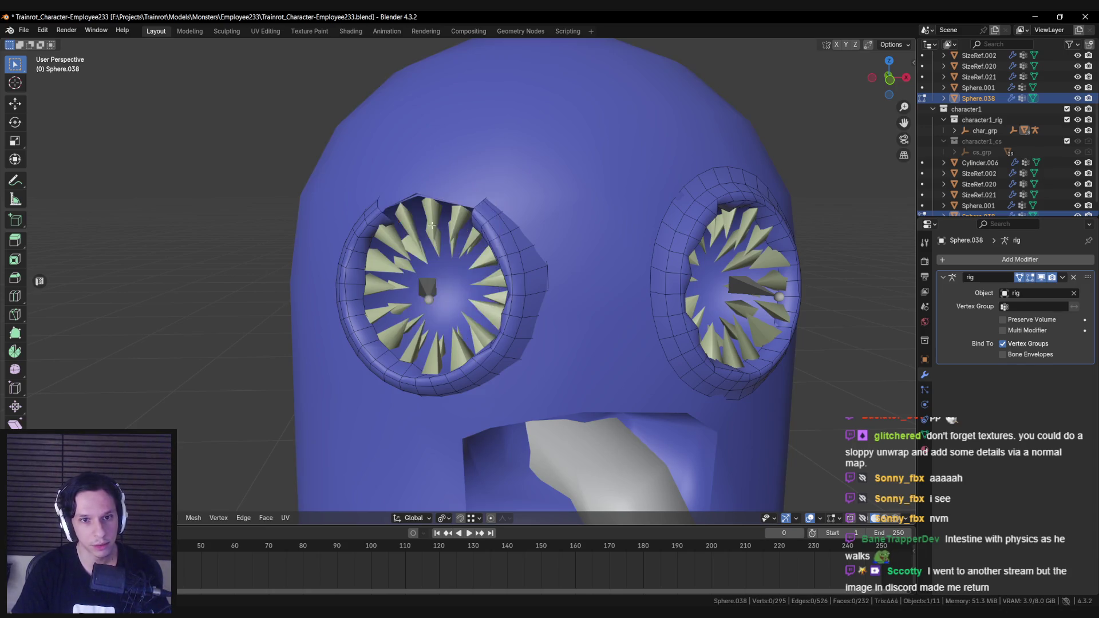
Extrude and scale the rim's open edge, merging overlapping vertices by distance.
middle_click_drag(480, 240, 662, 254)
key("e")
key("s")
left_click(484, 243)
key("m")
left_click(488, 244)
key("e")
key("m")
left_click(629, 277)
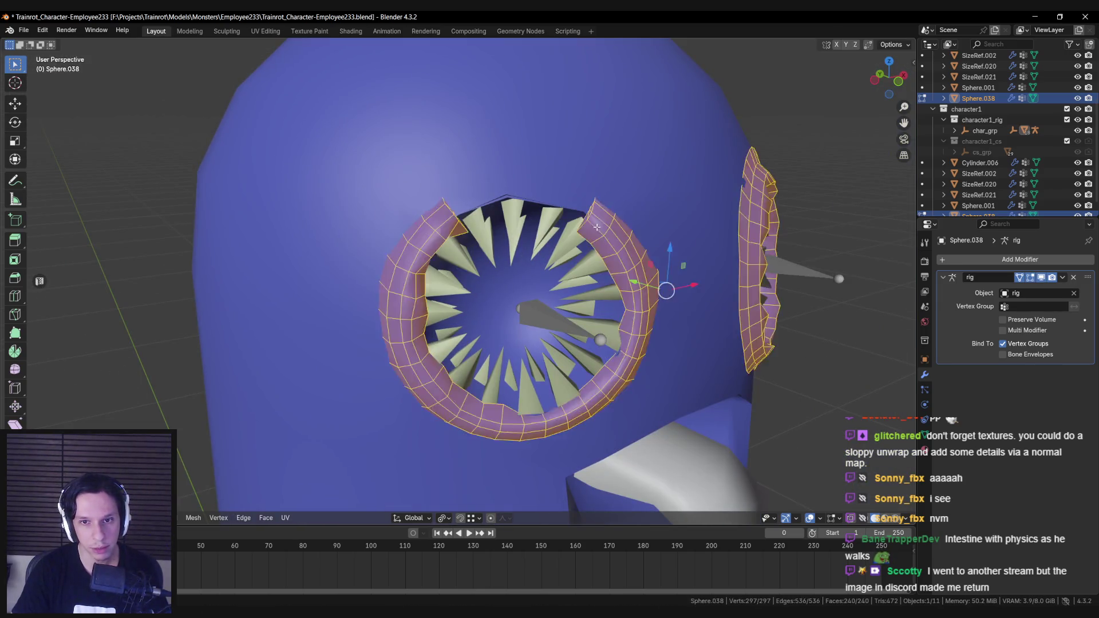
key("s")
left_click(625, 236)
key("alt+a")
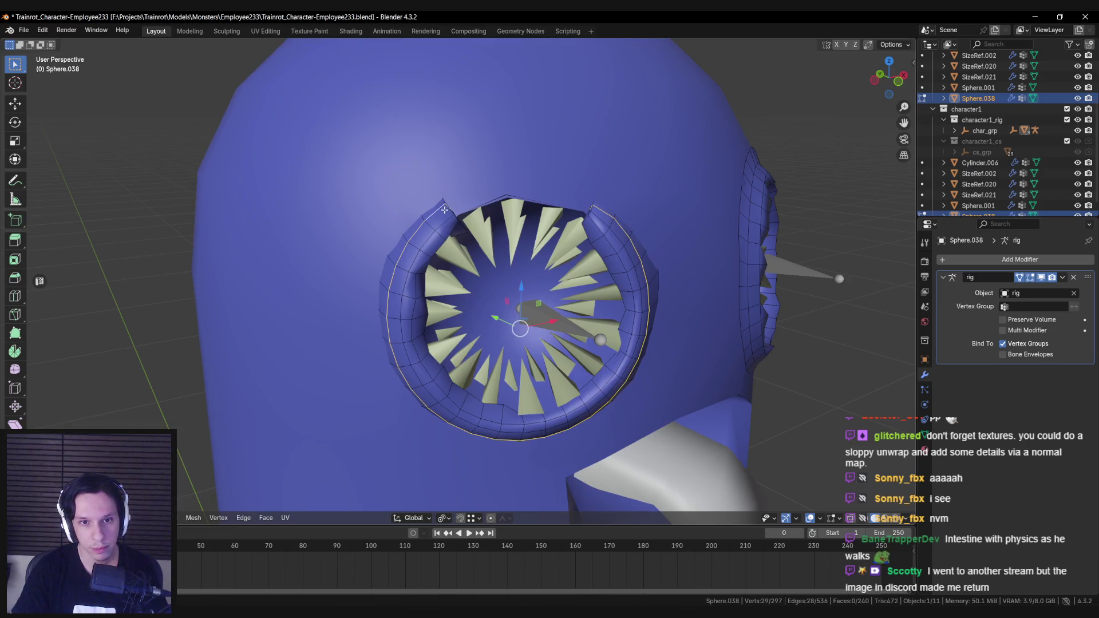
Edit the body mesh Cylinder.006 and merge two vertices above the left eye At First.
key("Tab")
mouse_move(448, 212)
middle_mouse_down()
mouse_move(531, 211)
mouse_move(496, 146)
middle_mouse_up()
left_click(495, 146)
key("Tab")
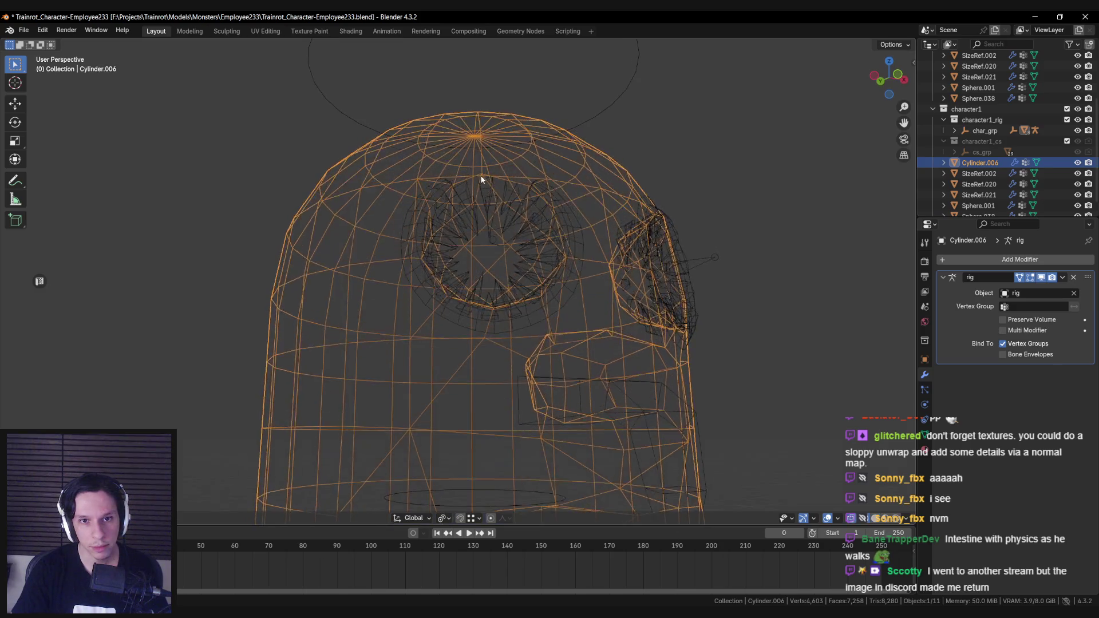
scroll(484, 177, "up", 2)
scroll(484, 177, "up", 3)
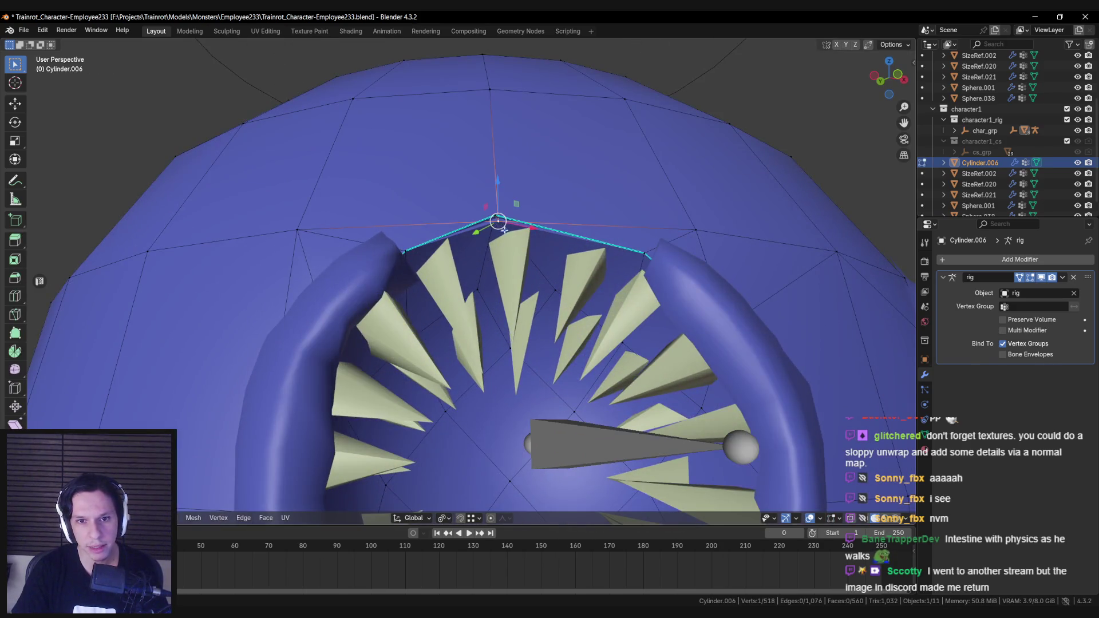
left_click(505, 229, "shift")
key("m")
key("m")
left_click(492, 267)
Knife-cut new edges into the head above the left eye and confirm the cut.
scroll(492, 267, "down", 3)
key("Tab")
scroll(480, 263, "down", 5)
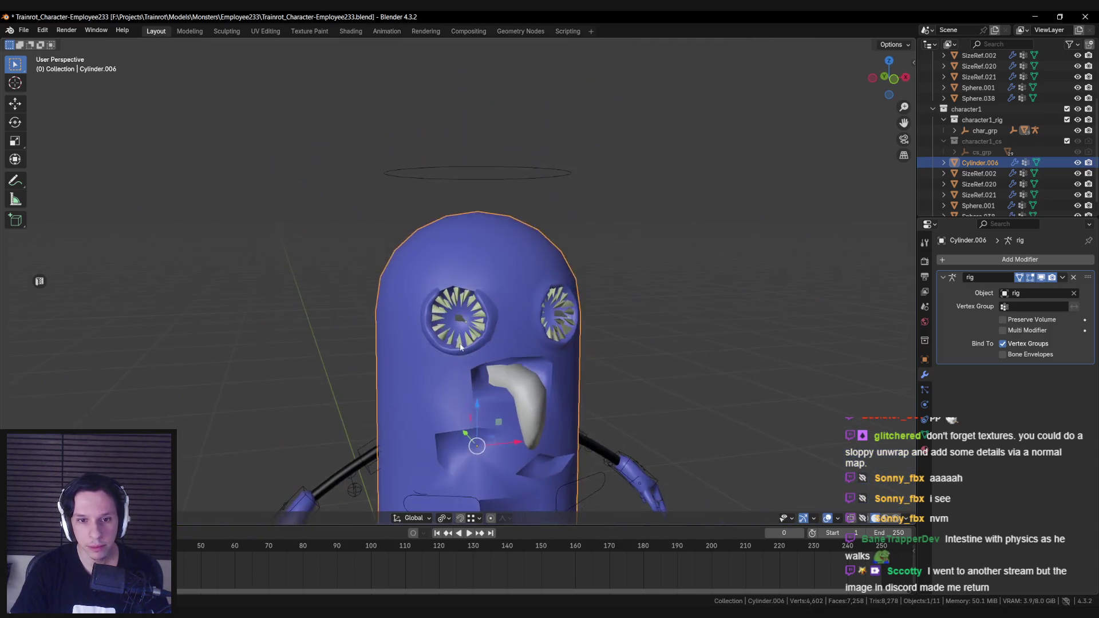
scroll(455, 320, "up", 5)
key("Tab")
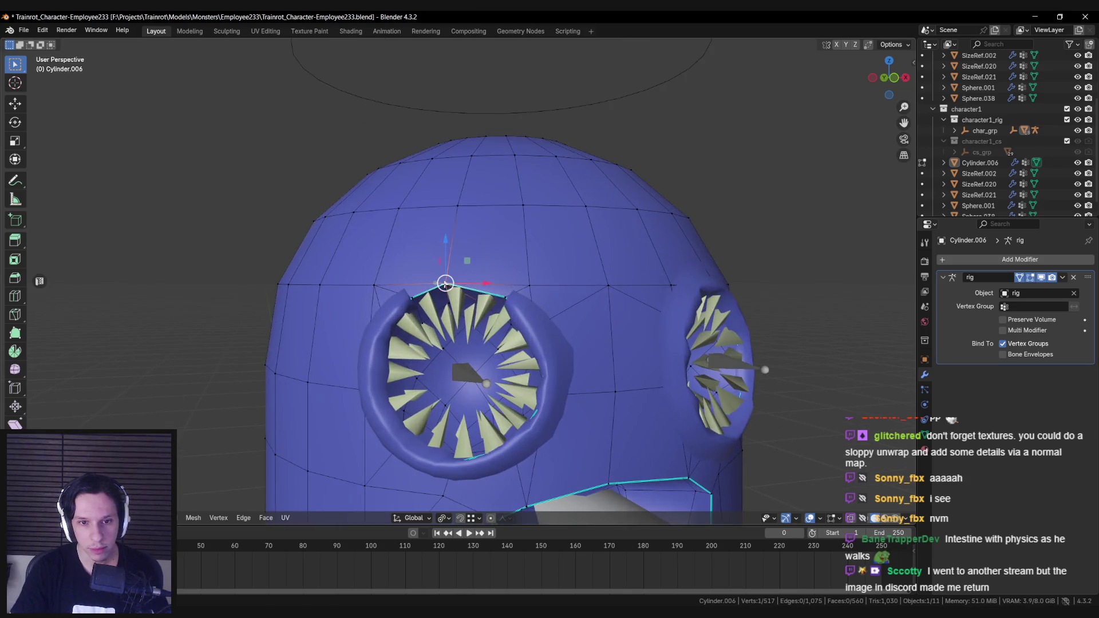
scroll(454, 202, "up", 3)
scroll(429, 196, "down", 3)
scroll(453, 250, "up", 2)
key("alt+a")
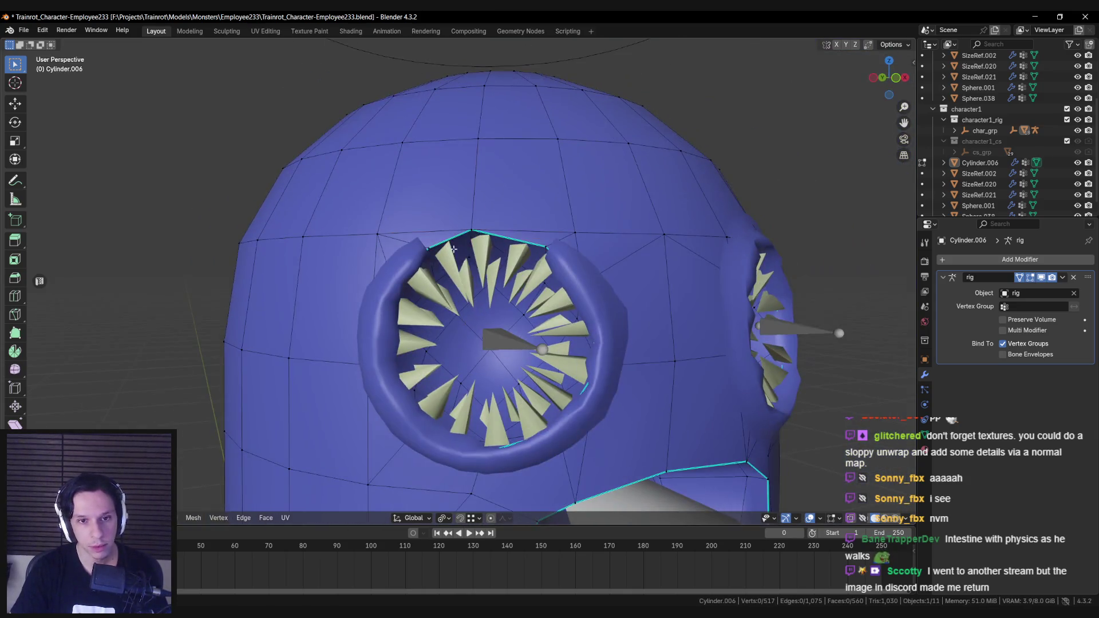
key("k")
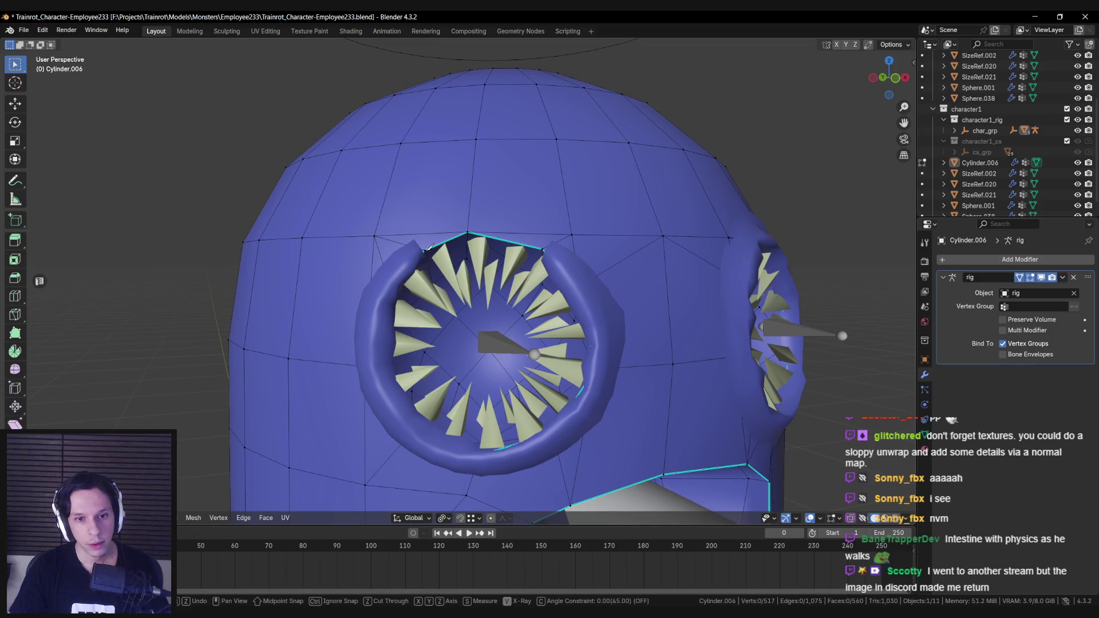
key("Escape")
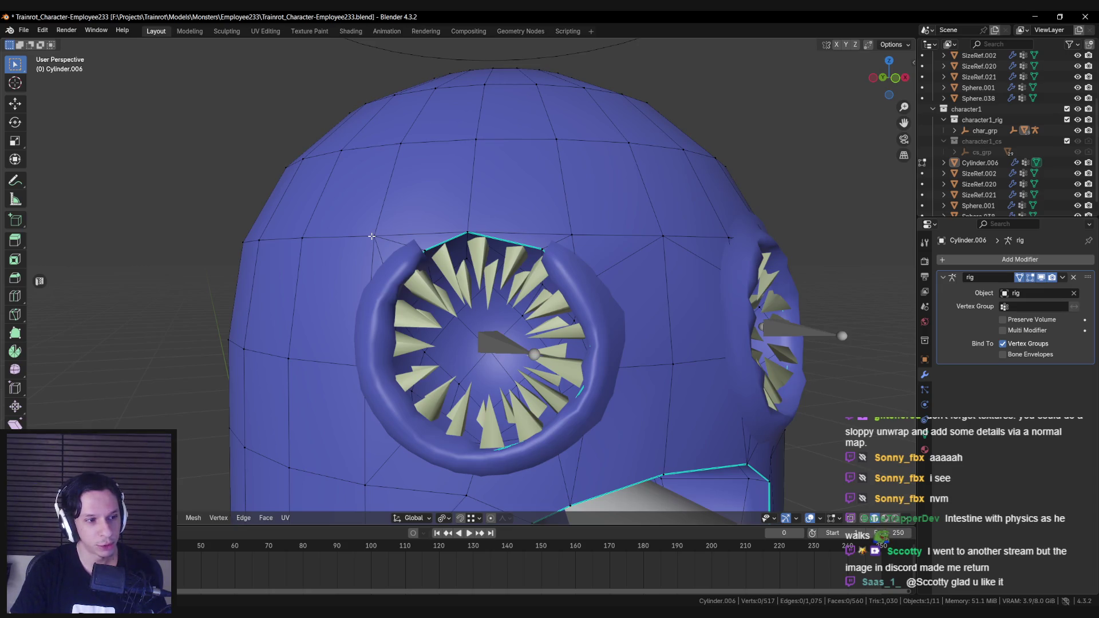
key("k")
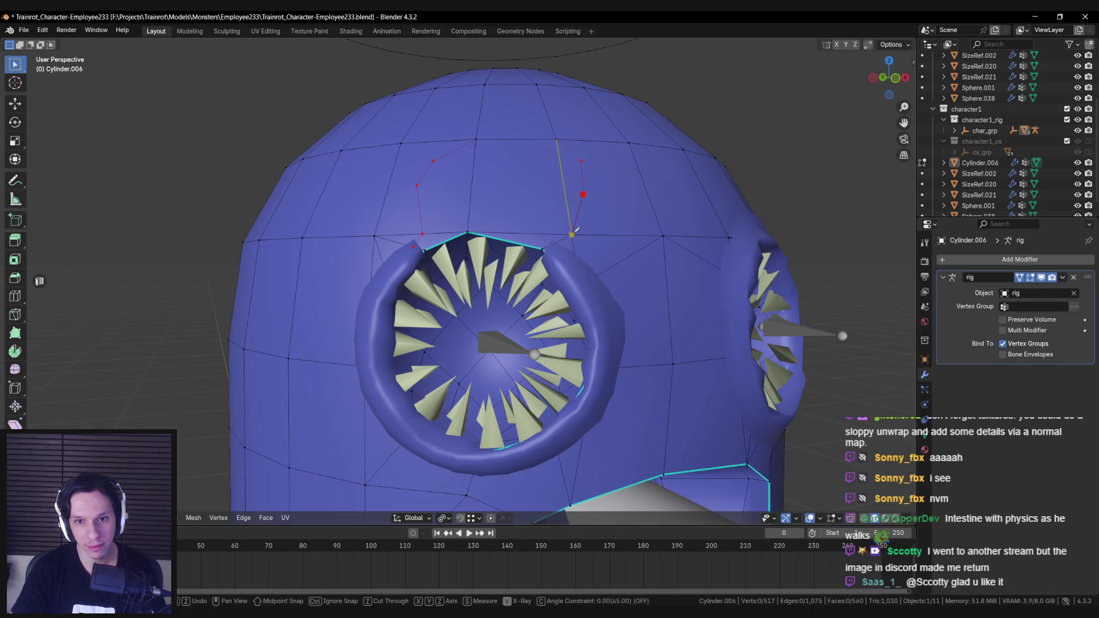
key("Return")
Inspect the new cut around the torn eye rim and return to Object Mode.
middle_click_drag(490, 184, 448, 216)
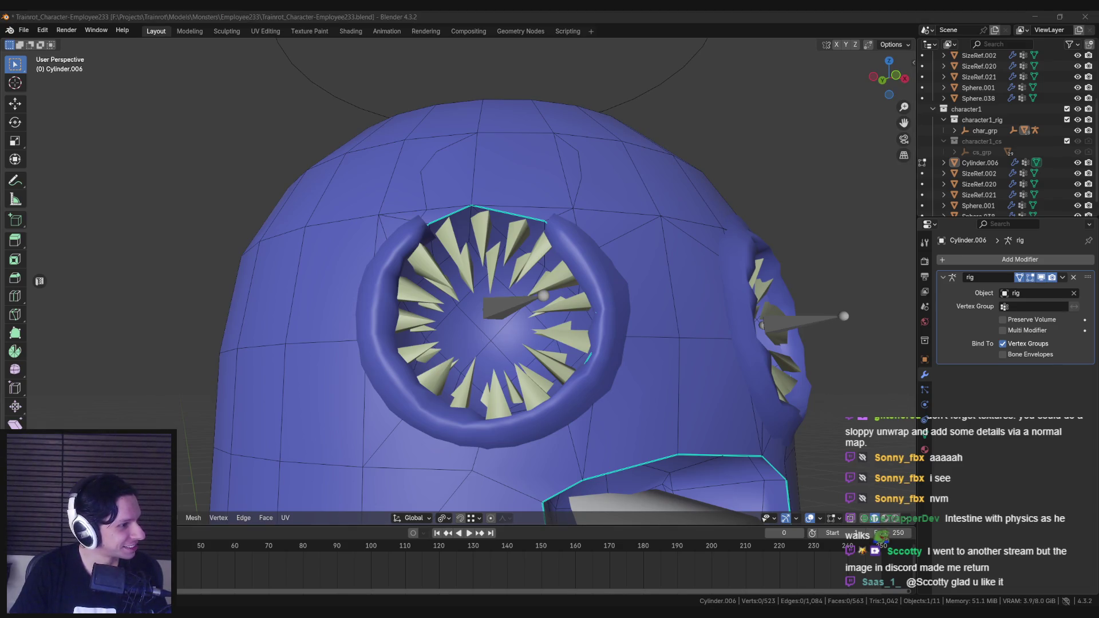
left_click_drag(0, 158, 393, 150)
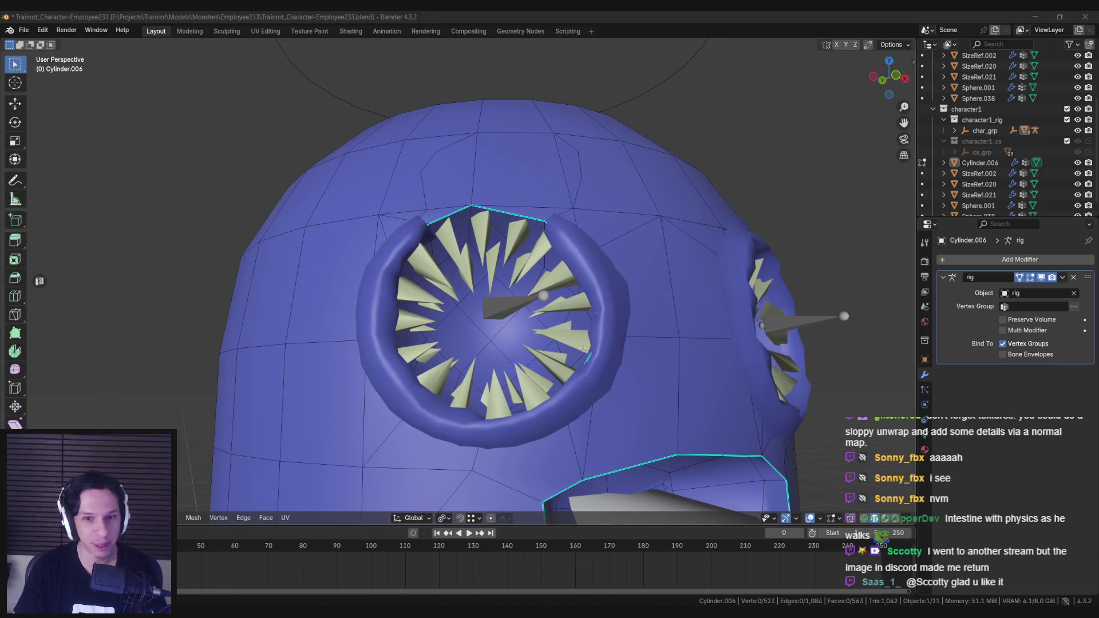
scroll(583, 348, "down", 8)
key("Tab")
Edit the lower tongue Cube.001 in wireframe and select its top ring of vertices.
key("a")
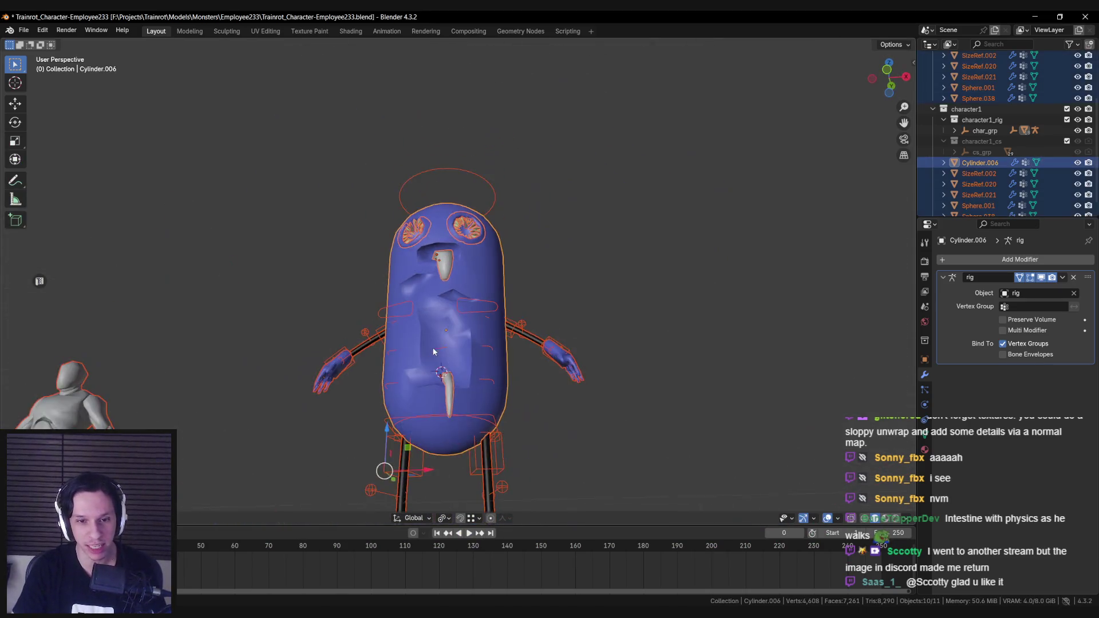
scroll(433, 352, "down", 3)
left_click(448, 312)
mouse_move(448, 312)
middle_mouse_down()
mouse_move(432, 365)
mouse_move(466, 370)
middle_mouse_up()
scroll(465, 371, "up", 8)
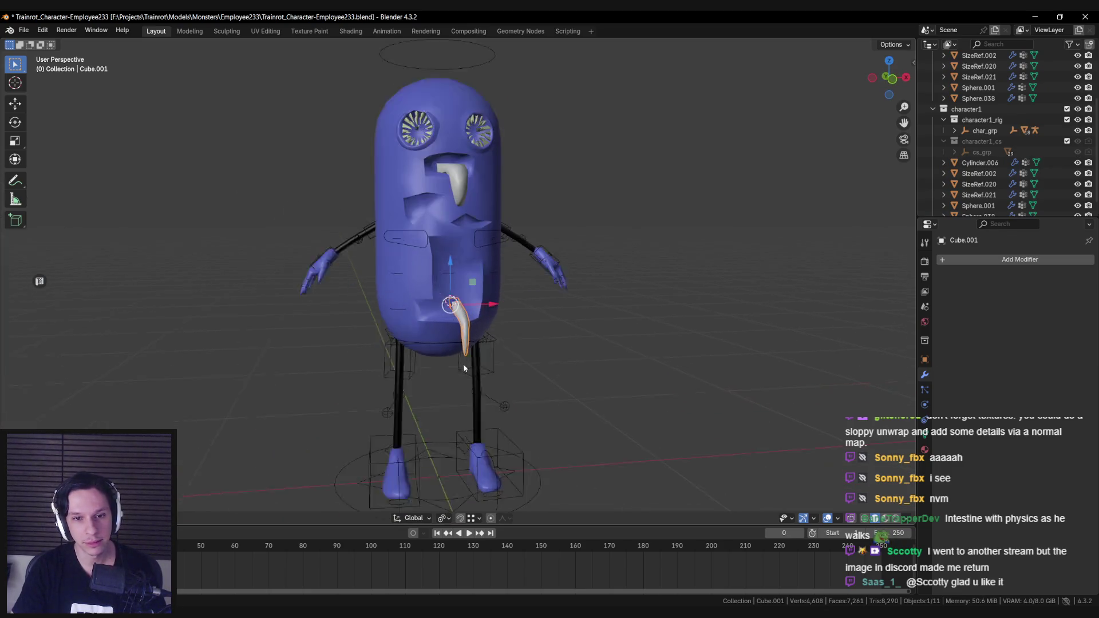
key("Tab")
key("shift+z")
key("shift+z")
middle_click_drag(433, 337, 466, 333)
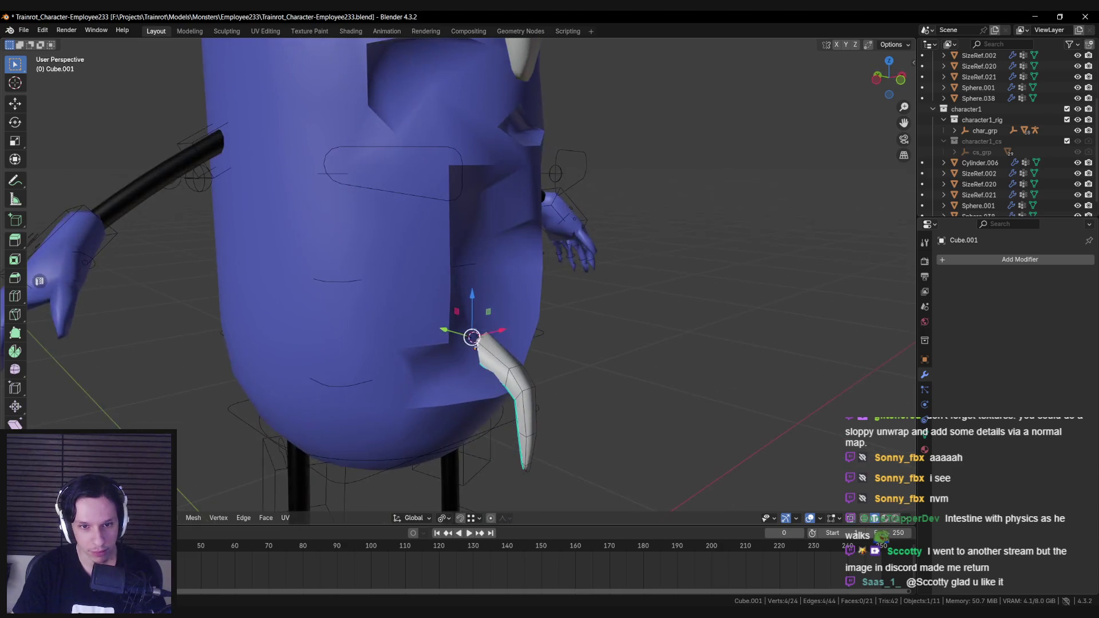
left_click_drag(475, 338, 483, 342)
Extrude the top ring into a new tongue segment and move it along Z.
middle_click_drag(486, 342, 463, 368, "alt")
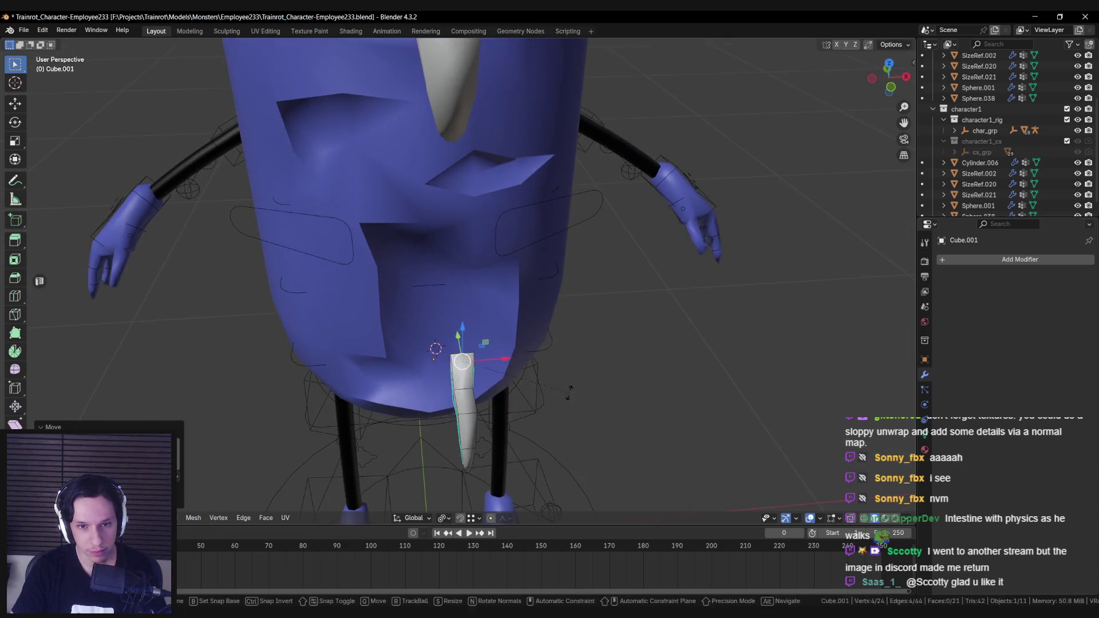
key("e")
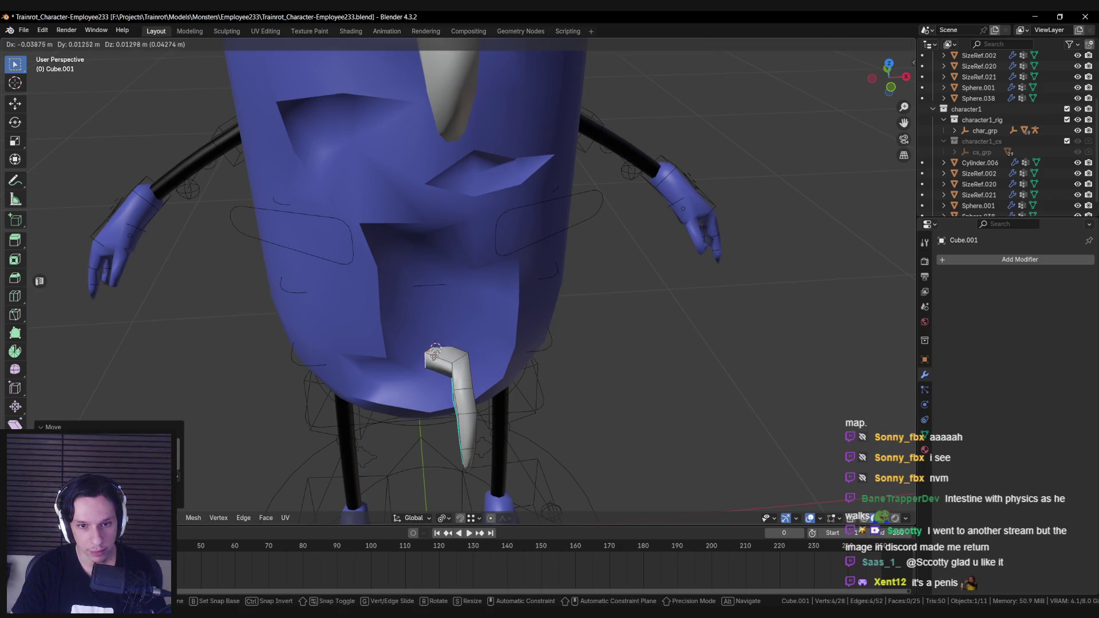
left_click(441, 357)
key("g")
key("z")
left_click(440, 358)
Extrude the tip leftward, rotate it around Z and move it across the lower mouth.
mouse_move(441, 357)
middle_mouse_down()
mouse_move(428, 364)
mouse_move(428, 312)
mouse_move(399, 361)
middle_mouse_up()
key("e")
left_click(423, 344)
key("r")
key("z")
left_click(467, 330)
key("g")
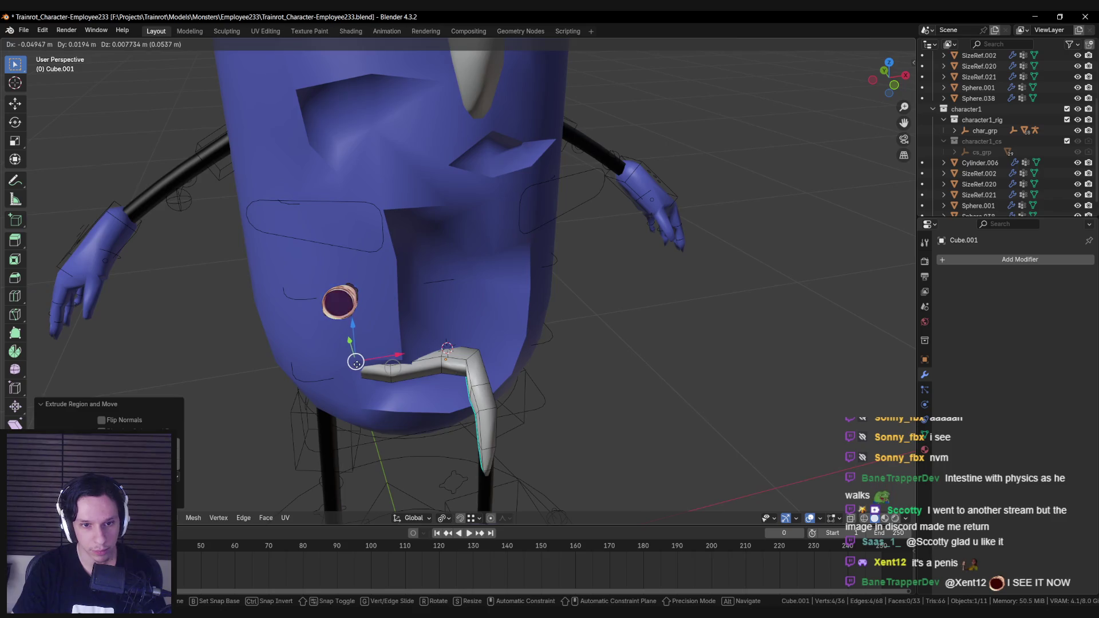
left_click(356, 362)
Return to Object Mode and view the bent tongue from the side.
key("Tab")
scroll(419, 368, "down", 5)
mouse_move(484, 314)
middle_mouse_down()
mouse_move(424, 345)
mouse_move(447, 369)
mouse_move(548, 337)
mouse_move(422, 346)
middle_mouse_up()
scroll(422, 346, "up", 6)
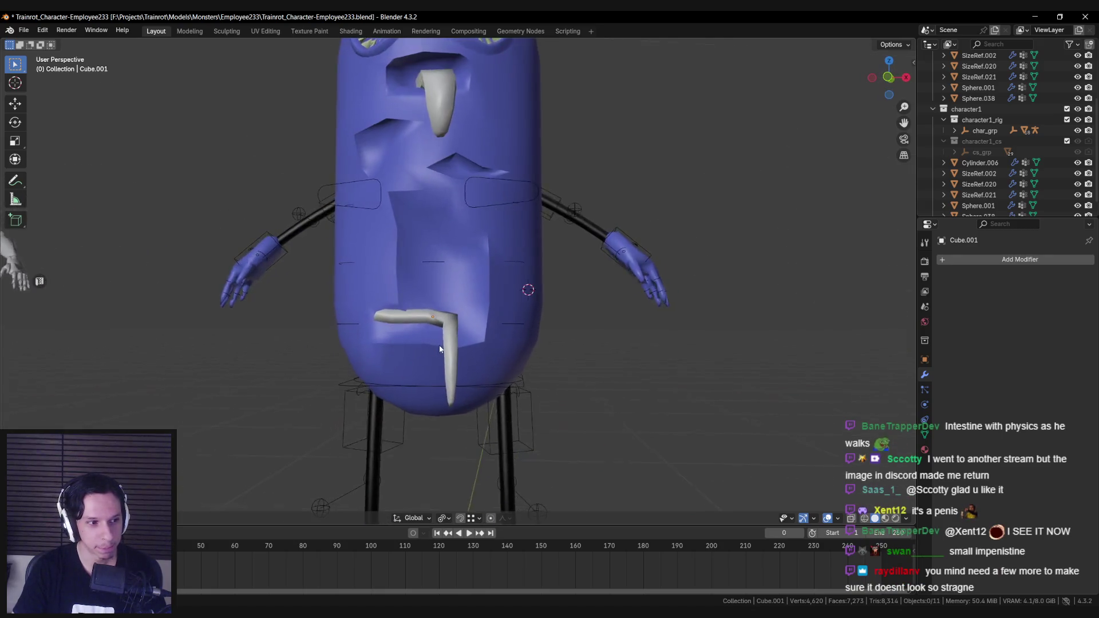
scroll(448, 354, "down", 4)
scroll(451, 358, "up", 3)
Box-select the tongue's hanging part in wireframe and move it downward.
left_click(454, 352)
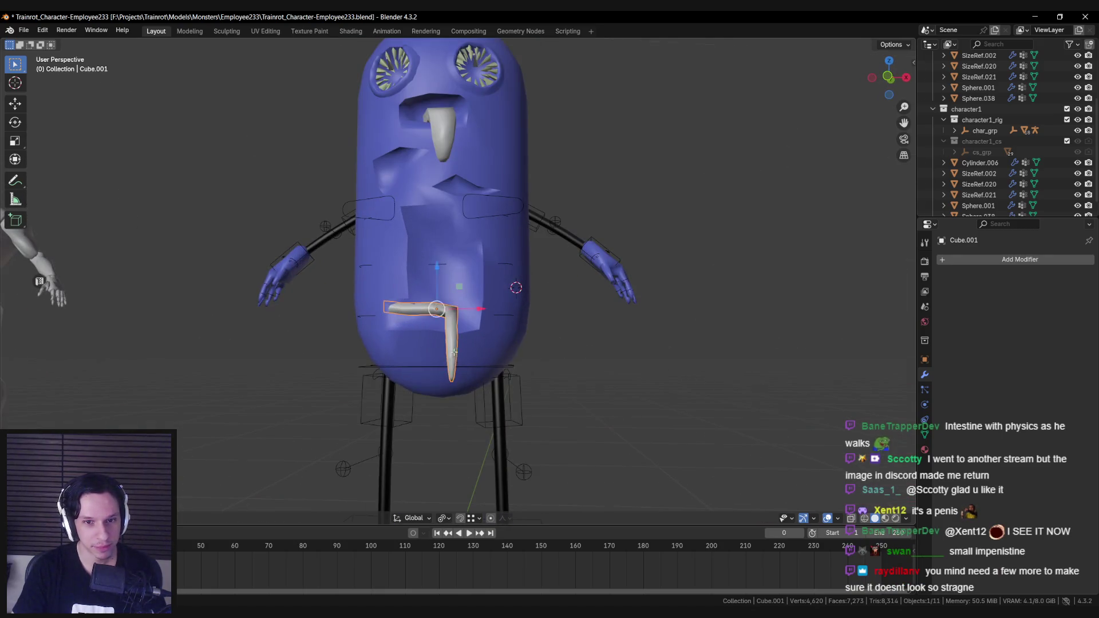
key("Tab")
key("shift+z")
key("b")
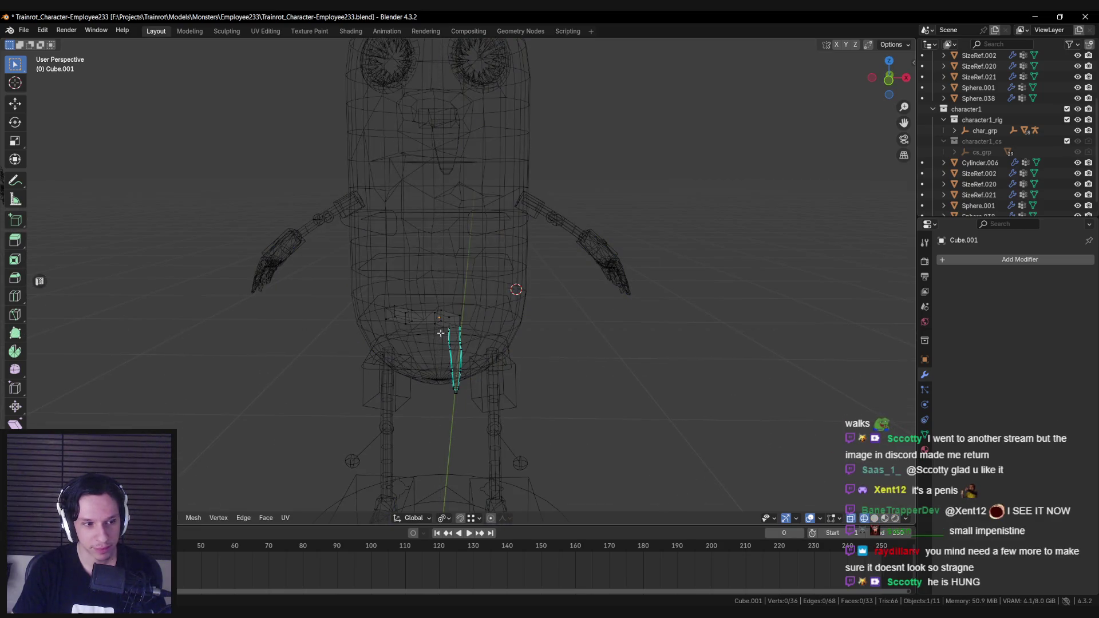
middle_click_drag(440, 333, 438, 369)
left_click_drag(437, 344, 535, 417)
key("shift+z")
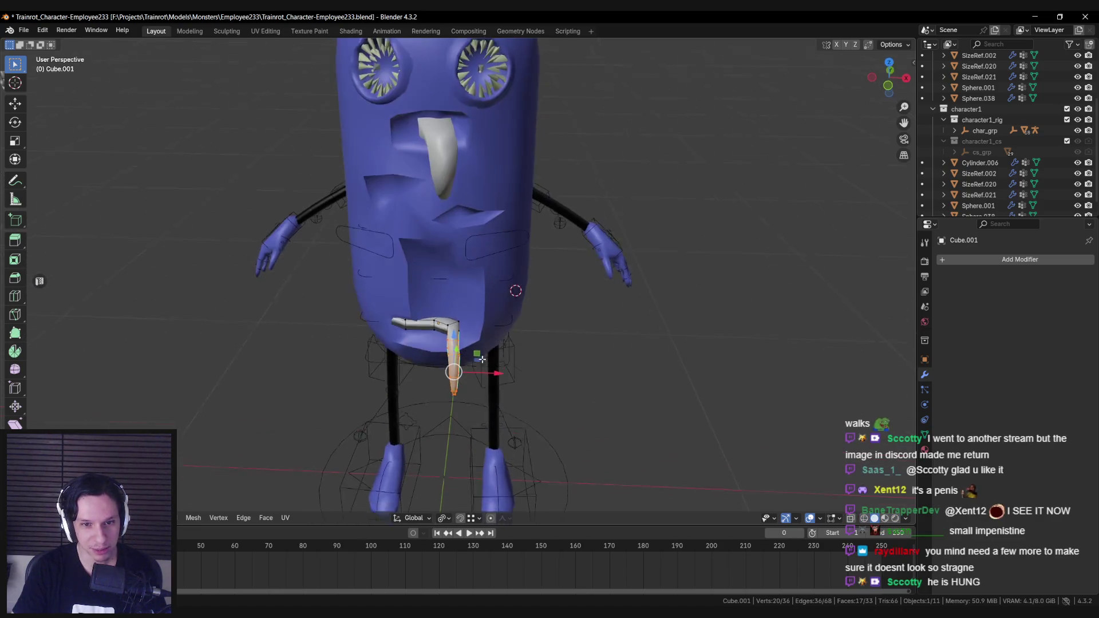
key("g")
left_click(463, 370)
Move the hanging vertices once more to finish the droop, then re-enter Edit Mode.
mouse_move(463, 370)
middle_mouse_down()
mouse_move(451, 357)
mouse_move(458, 395)
mouse_move(321, 403)
mouse_move(462, 342)
mouse_move(413, 363)
mouse_move(456, 320)
mouse_move(521, 328)
mouse_move(389, 345)
mouse_move(444, 326)
middle_mouse_up()
key("g")
left_click(452, 357)
key("Tab")
scroll(328, 403, "up", 4)
key("Tab")
key("Tab")
scroll(454, 327, "down", 5)
scroll(395, 345, "down", 2)
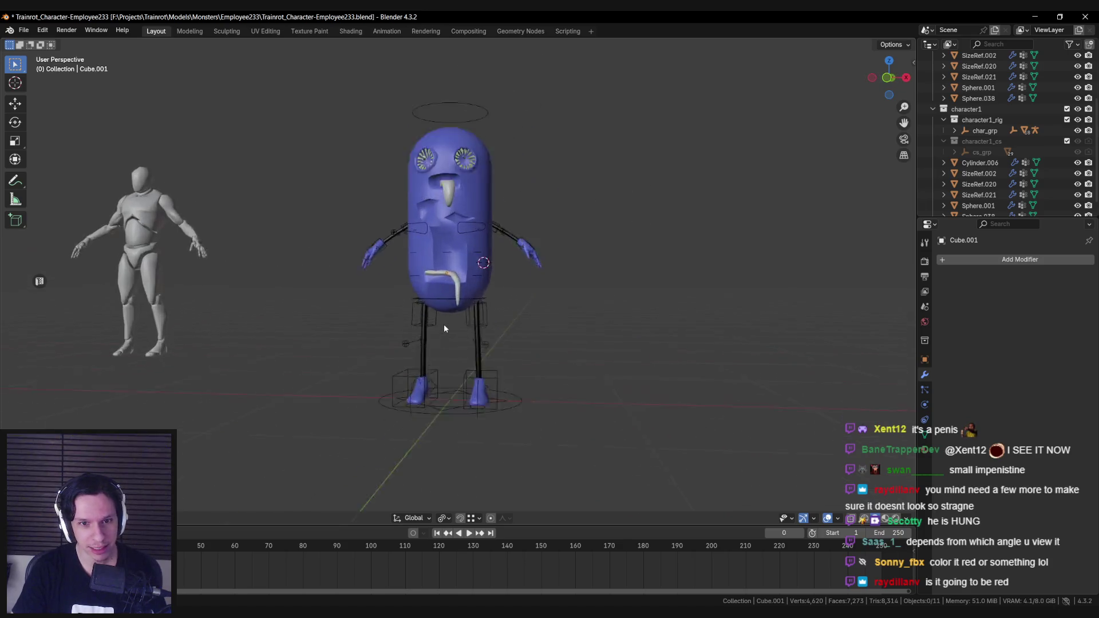
Give the bent lower tongue a red viewport display colour in Object Properties.
scroll(452, 329, "up", 2)
left_click(460, 327)
left_click(924, 435)
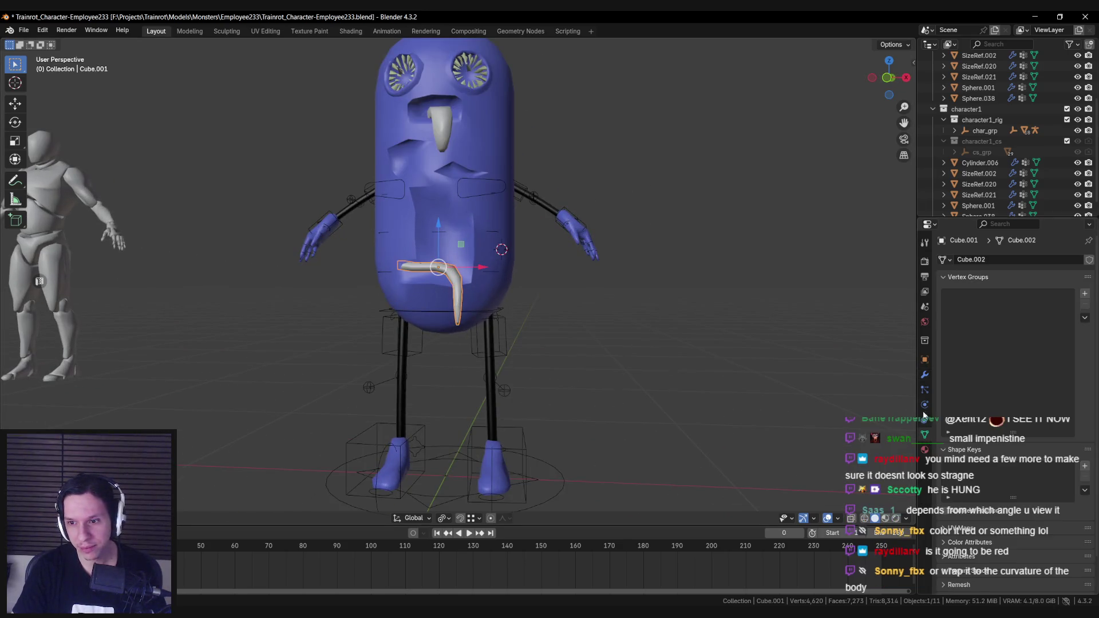
left_click(925, 359)
scroll(973, 343, "down", 3)
left_click(1021, 515)
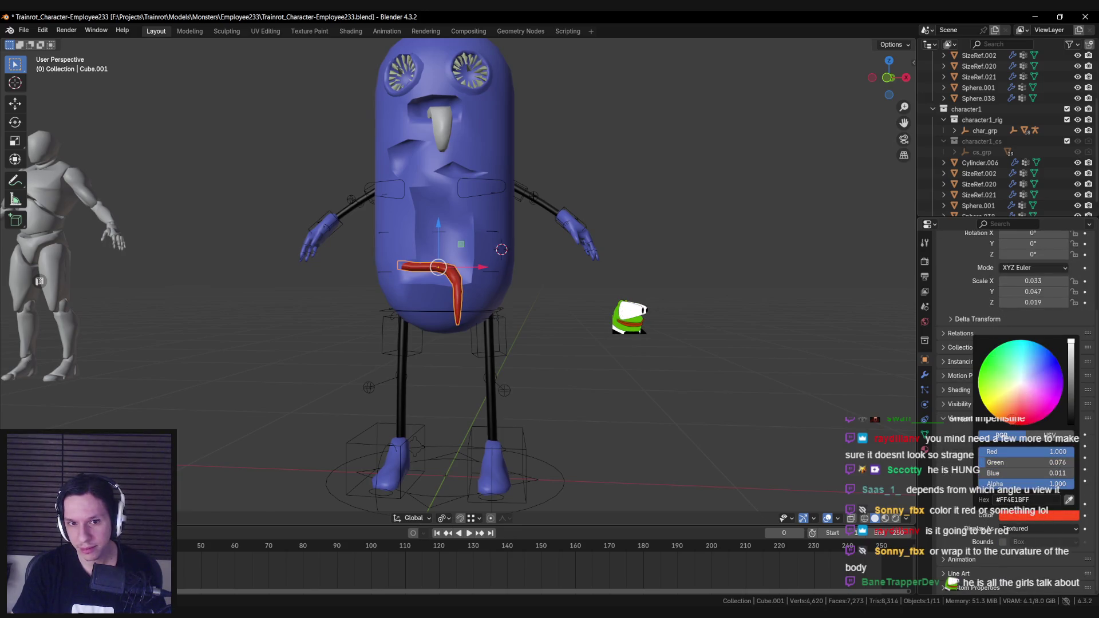
left_click(660, 388)
Give the upper tongue the same red viewport display colour.
scroll(572, 355, "down", 3)
scroll(503, 323, "up", 6)
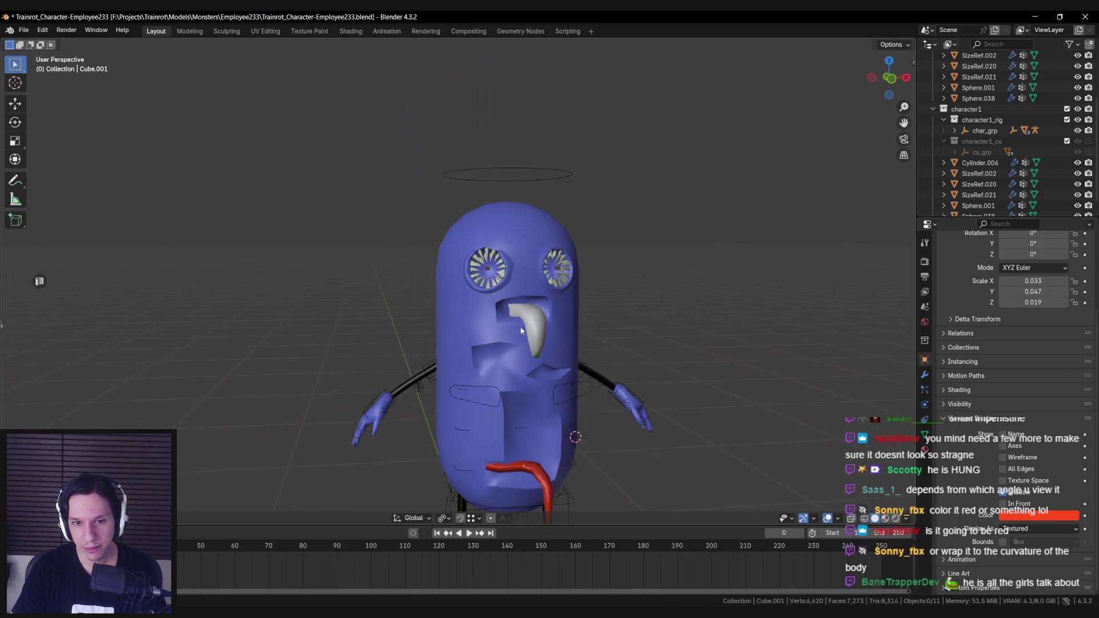
left_click(522, 331)
scroll(545, 341, "down", 2)
left_click(1020, 515)
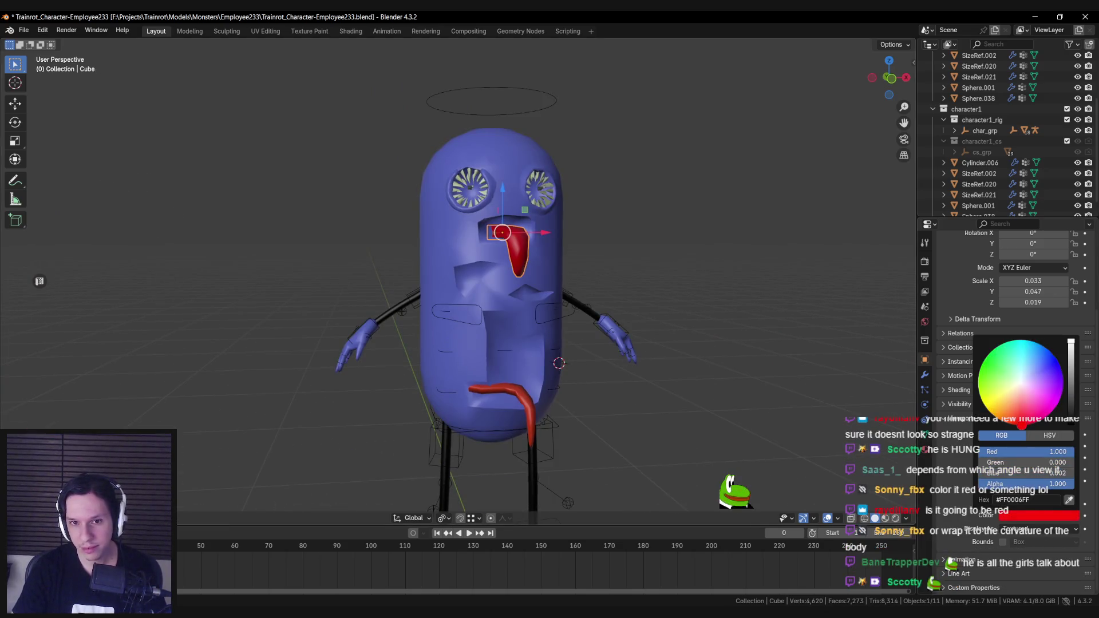
left_click(662, 417)
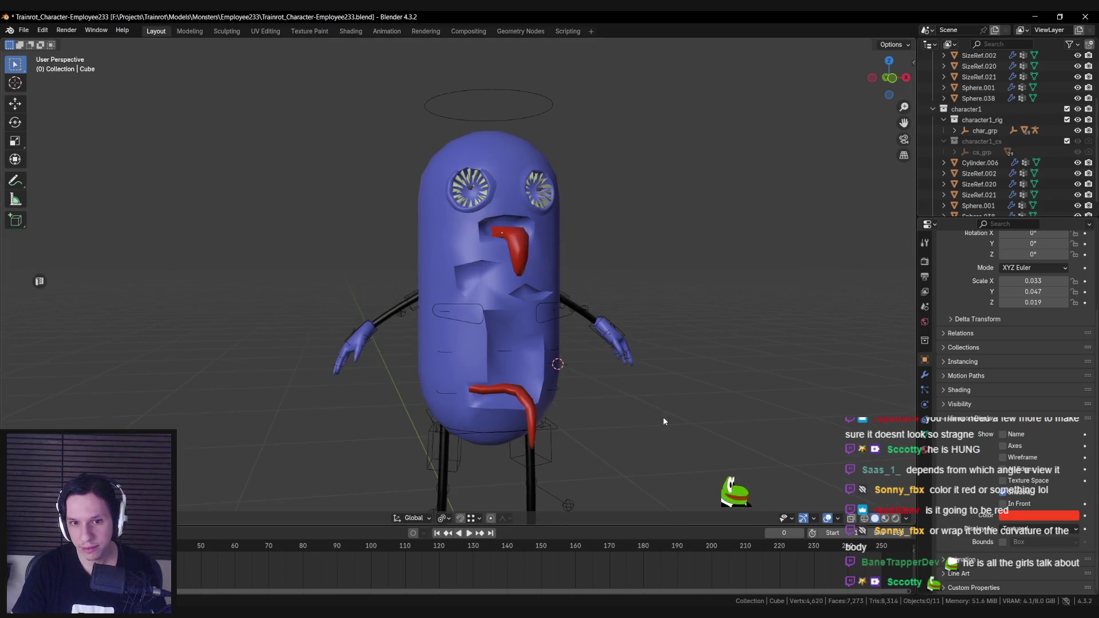
Deepen the lower tongue's red to roughly (1.0, 0.1, 0.039) and compare both tongues.
scroll(633, 409, "down", 4)
mouse_move(687, 457)
middle_mouse_down()
mouse_move(586, 428)
mouse_move(657, 425)
mouse_move(614, 441)
mouse_move(500, 422)
mouse_move(612, 424)
mouse_move(637, 412)
mouse_move(596, 434)
mouse_move(595, 397)
mouse_move(698, 392)
mouse_move(458, 382)
mouse_move(423, 396)
mouse_move(533, 395)
middle_mouse_up()
scroll(644, 431, "up", 4)
scroll(684, 427, "down", 3)
scroll(614, 441, "up", 3)
scroll(514, 417, "up", 2)
scroll(612, 424, "down", 2)
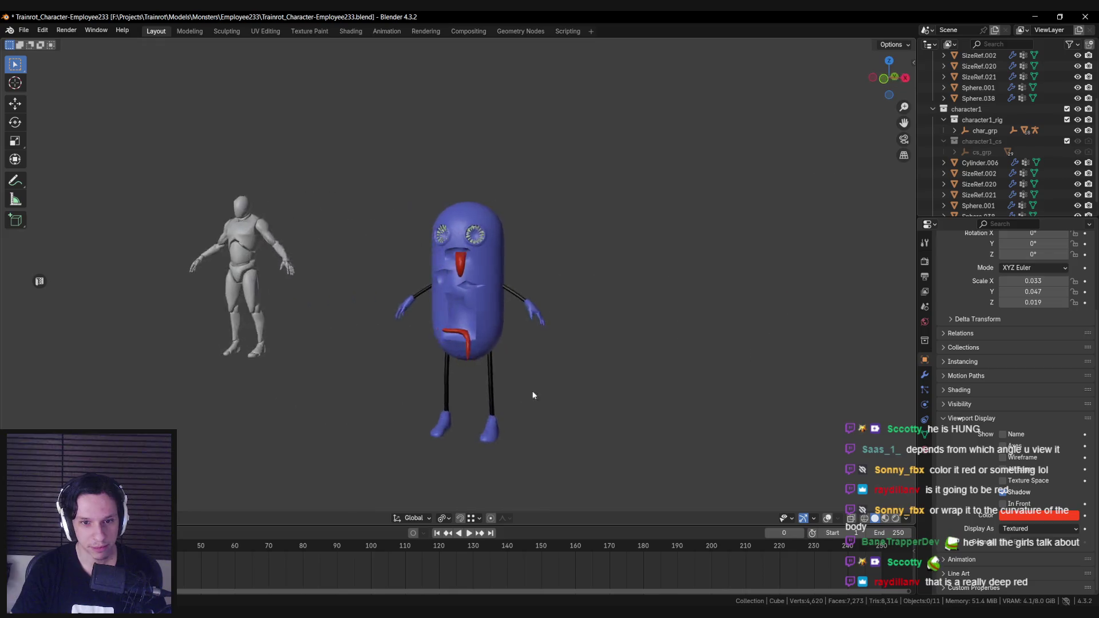
scroll(533, 395, "up", 3)
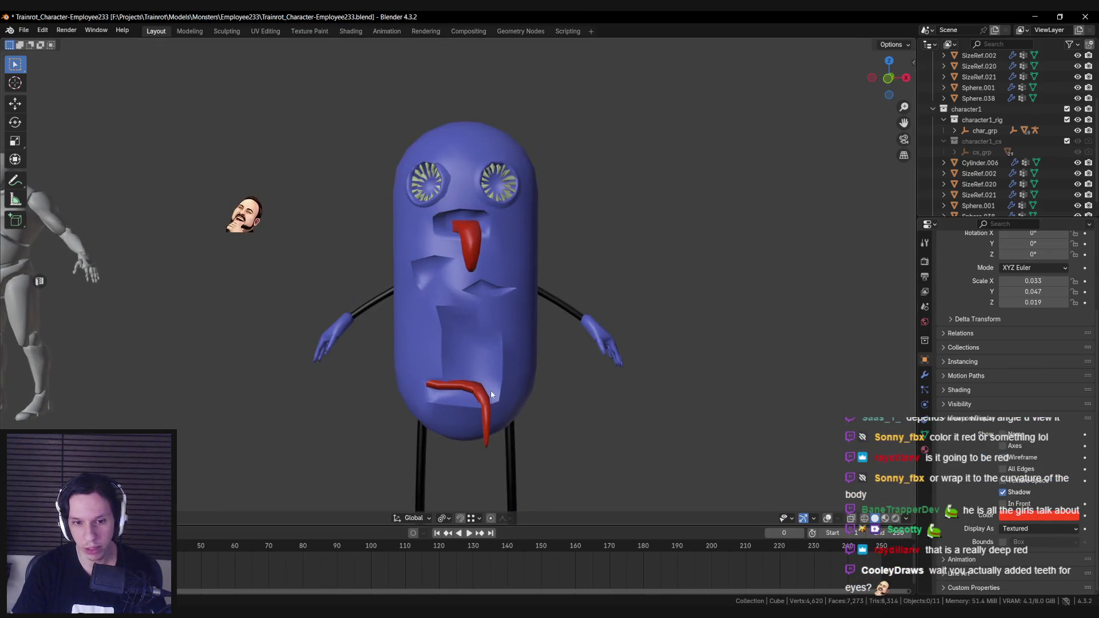
left_click(1037, 515)
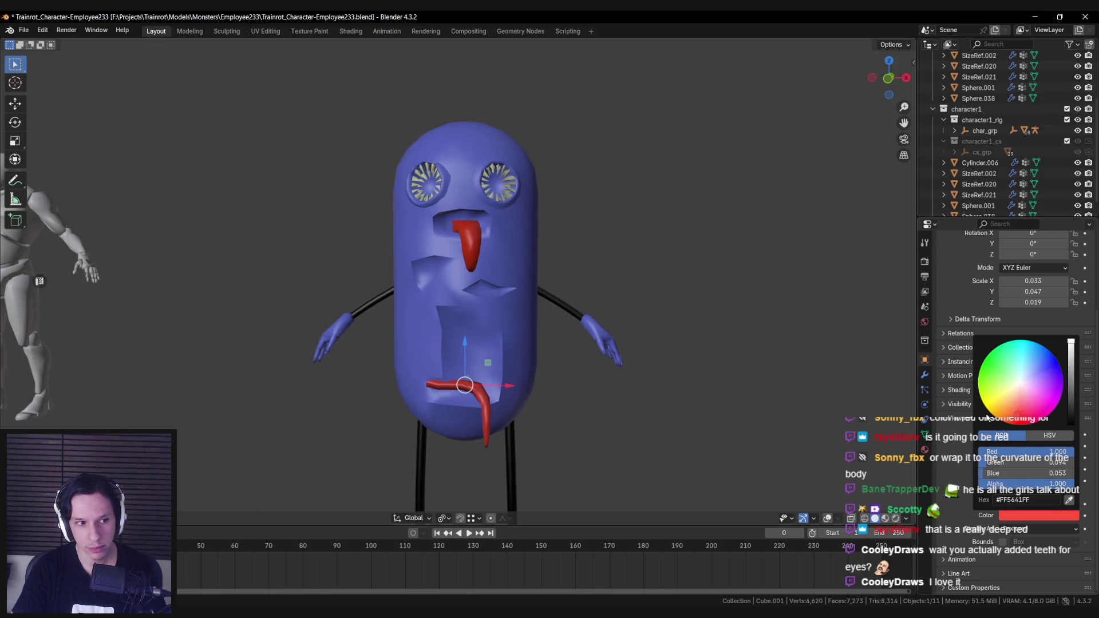
left_click(1018, 516)
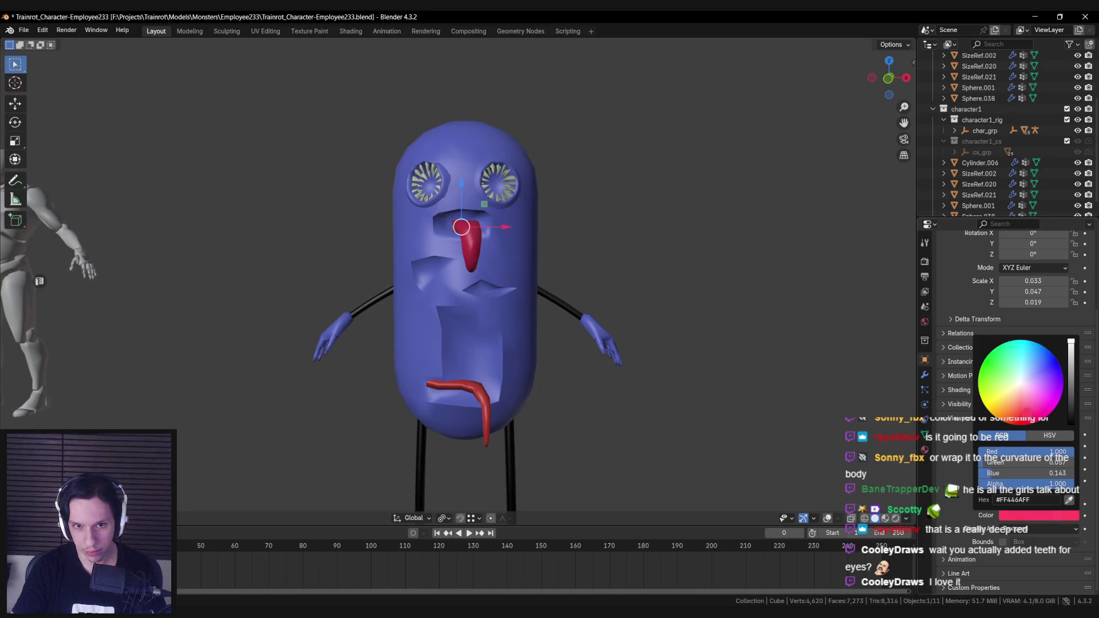
left_click(605, 393)
Check the tongues from another angle and refine the red display colour further.
scroll(606, 385, "down", 5)
middle_click_drag(607, 385, 506, 394)
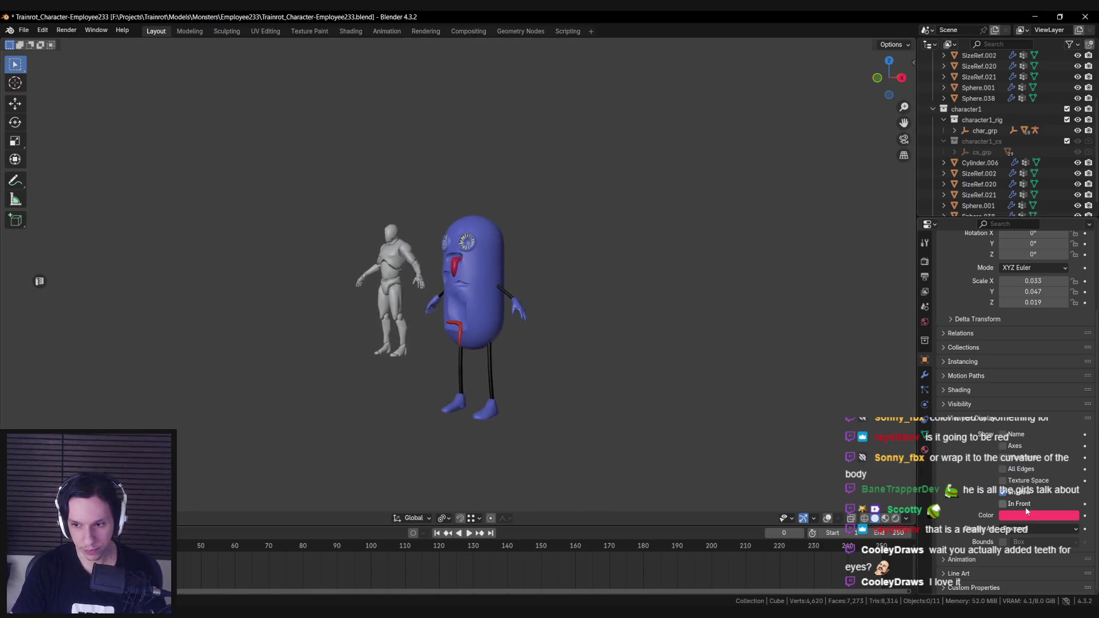
left_click(1018, 514)
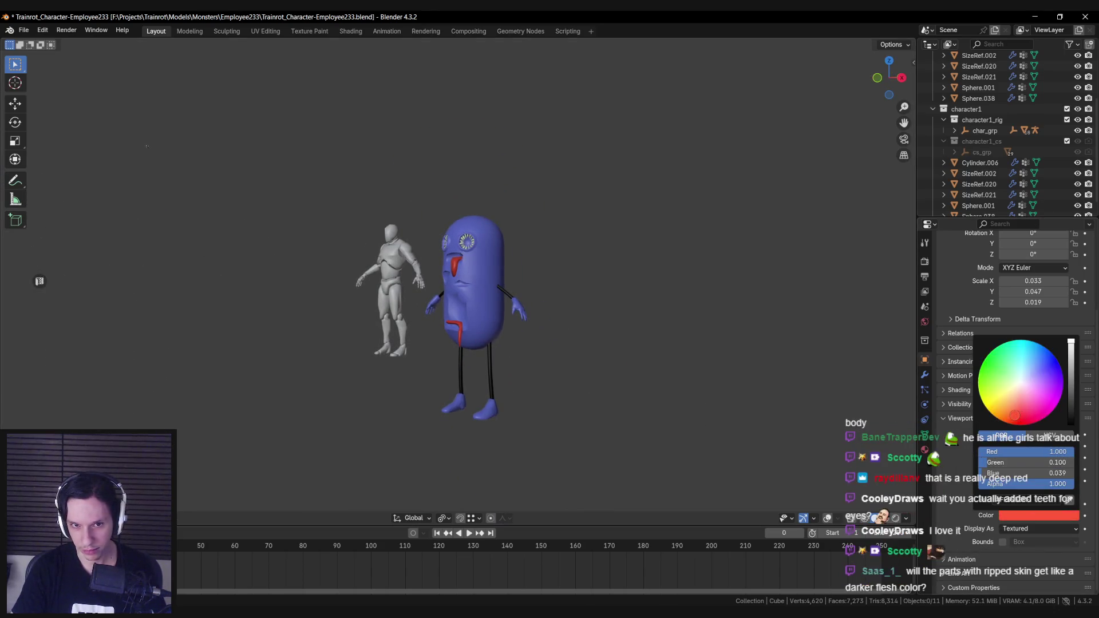
scroll(565, 393, "up", 3)
mouse_move(565, 393)
middle_mouse_down()
mouse_move(495, 370)
mouse_move(517, 366)
middle_mouse_up()
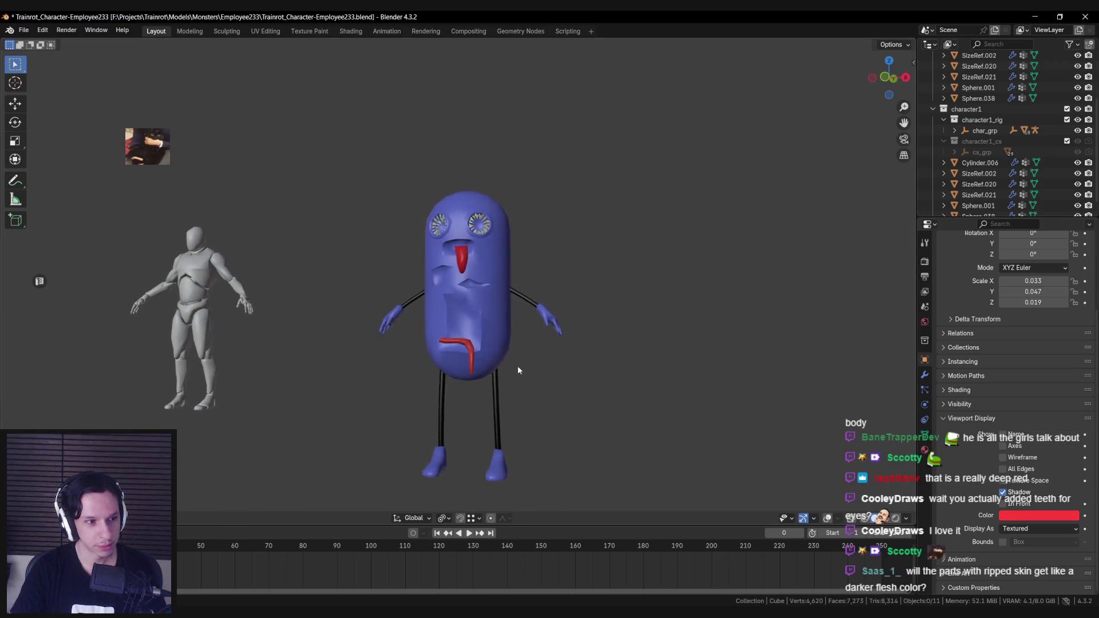
Select the blue body mesh Cylinder.006 and enter Edit Mode.
scroll(509, 364, "up", 3)
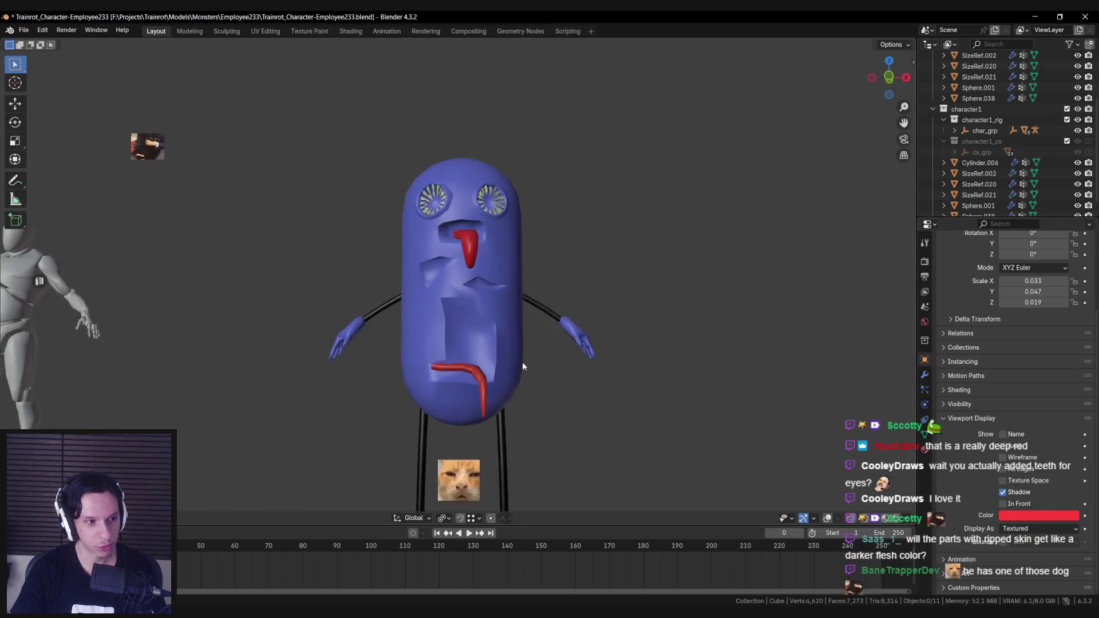
scroll(463, 381, "down", 3)
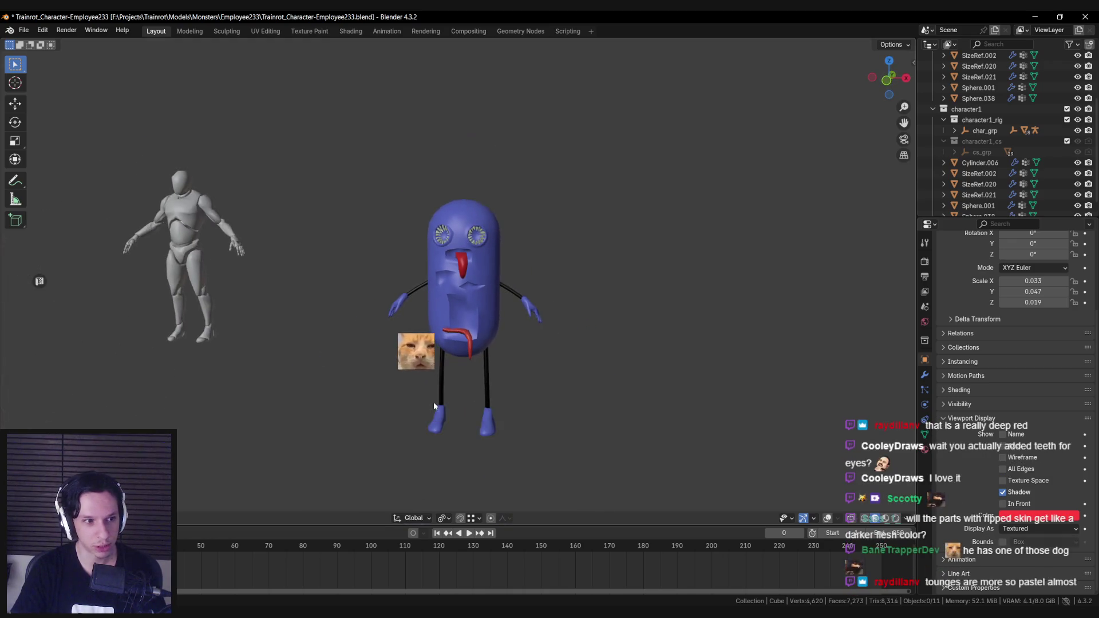
mouse_move(433, 401)
middle_mouse_down()
mouse_move(504, 366)
mouse_move(444, 310)
middle_mouse_up()
scroll(444, 311, "up", 2)
left_click(489, 318)
key("Tab")
scroll(489, 317, "up", 3)
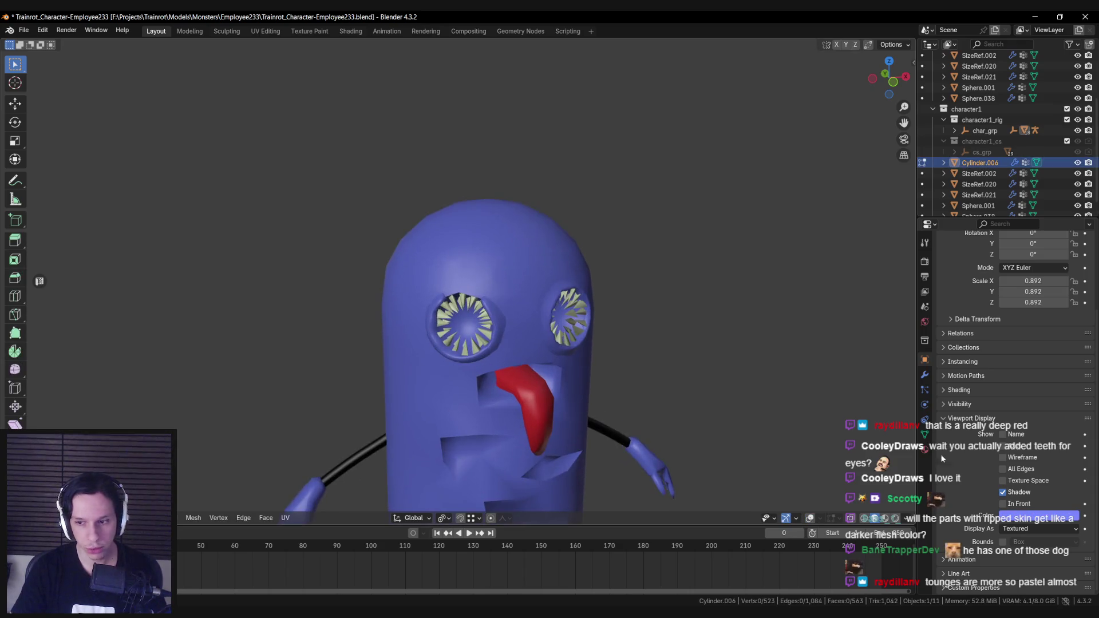
Turn the mesh overlays back on and bring the area above the eye into view.
left_click(810, 518)
scroll(435, 274, "up", 5)
middle_click_drag(435, 274, 395, 332)
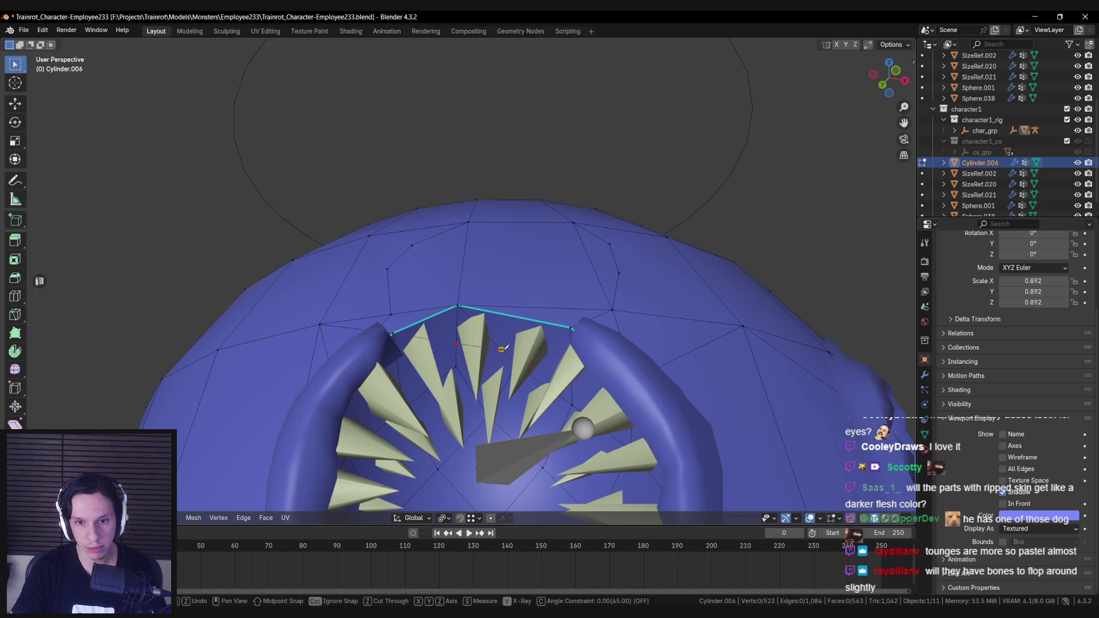
key("Escape")
middle_click_drag(484, 321, 437, 325)
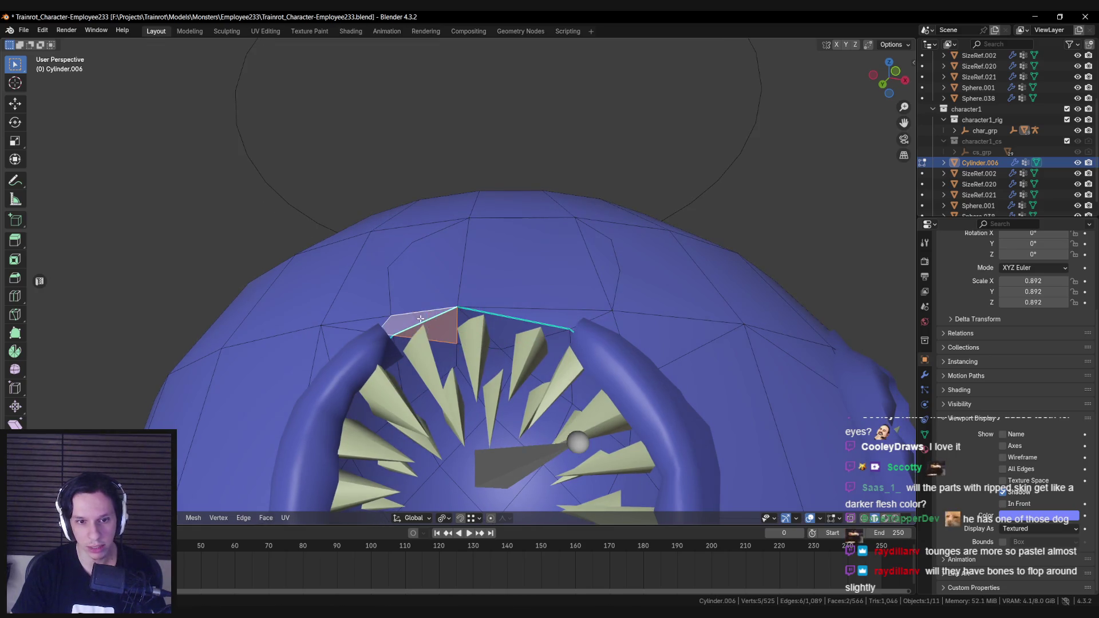
Delete the faces above the eye to open a hole in the body.
left_click(532, 269, "shift")
left_click(436, 271, "shift")
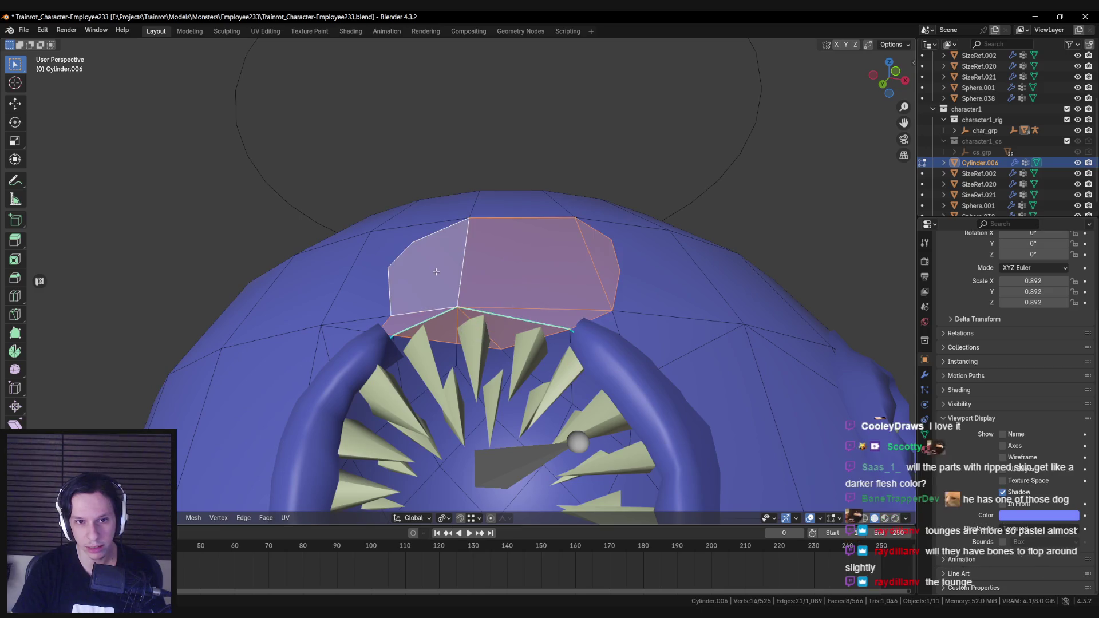
key("x")
left_click(424, 327)
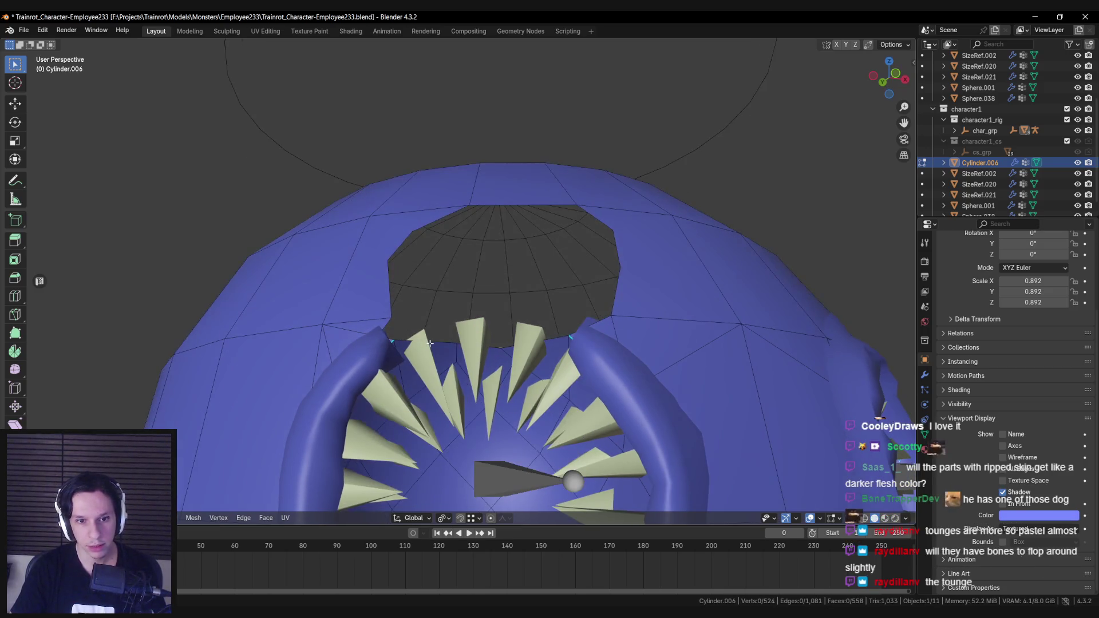
Extrude the hole's boundary edge, scale it inward and shift the new rim up and right.
left_click(429, 342, "alt")
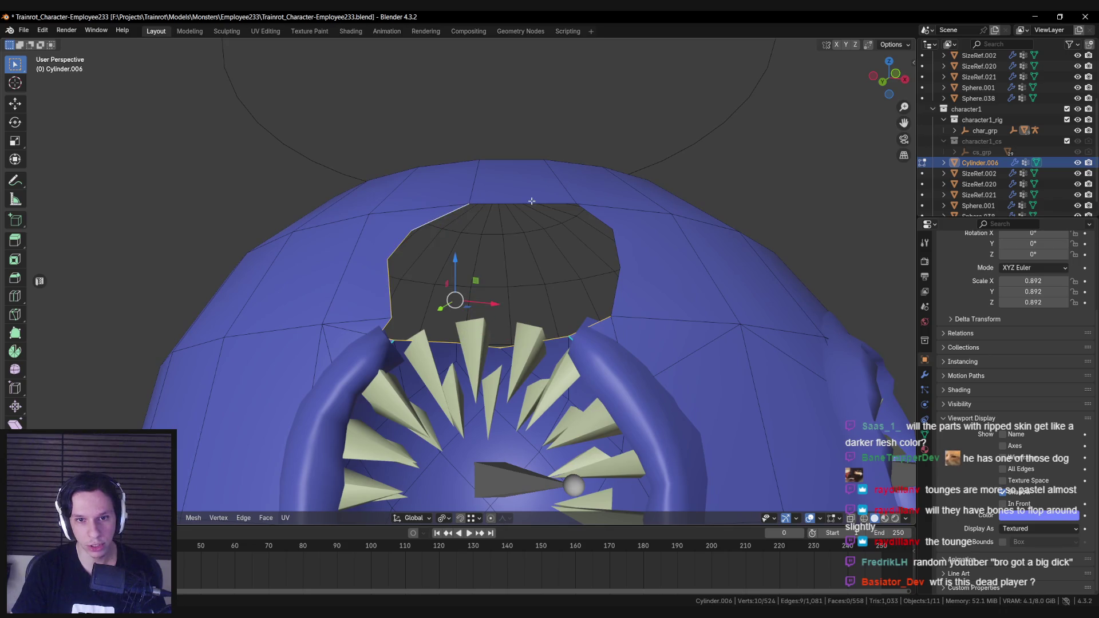
key("e")
right_click(727, 363)
key("s")
left_click(685, 340)
middle_click_drag(685, 340, 482, 304)
left_click_drag(486, 284, 509, 284)
middle_click_drag(509, 284, 554, 290)
Flatten the extruded rim by scaling it twice along Y.
right_click(701, 263)
mouse_move(701, 263)
middle_mouse_down()
mouse_move(581, 326)
mouse_move(513, 305)
mouse_move(692, 304)
middle_mouse_up()
key("s")
key("y")
left_click(561, 300)
key("s")
key("y")
left_click(584, 301)
Extrude the hole's loop deeper, shrink it, and merge it at its centre.
key("e")
right_click(513, 305)
key("s")
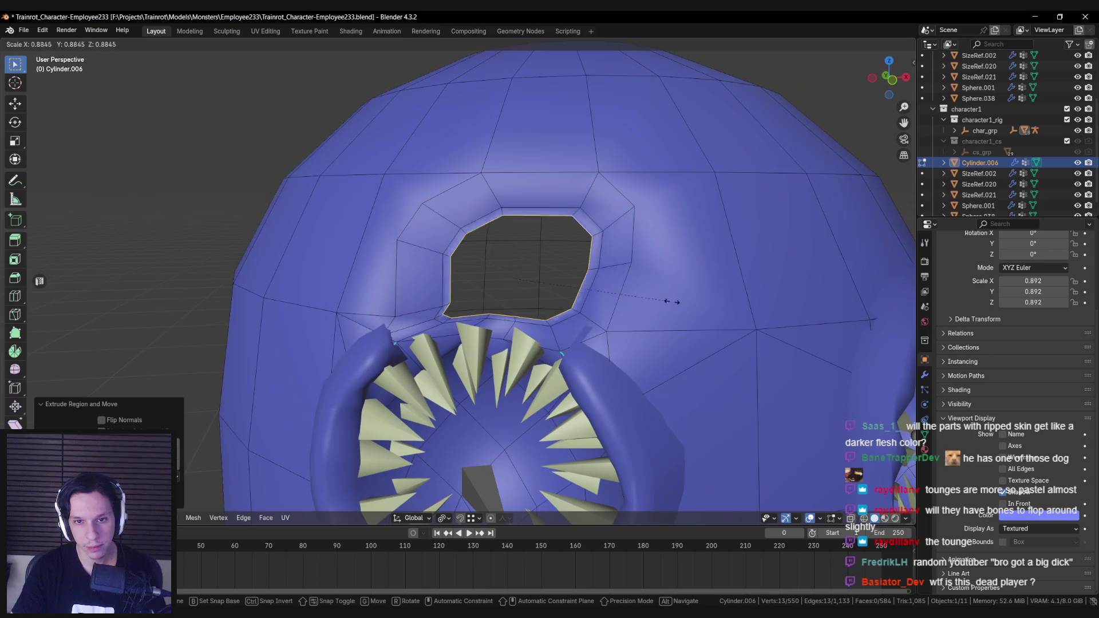
left_click(623, 292)
key("m")
left_click(606, 285)
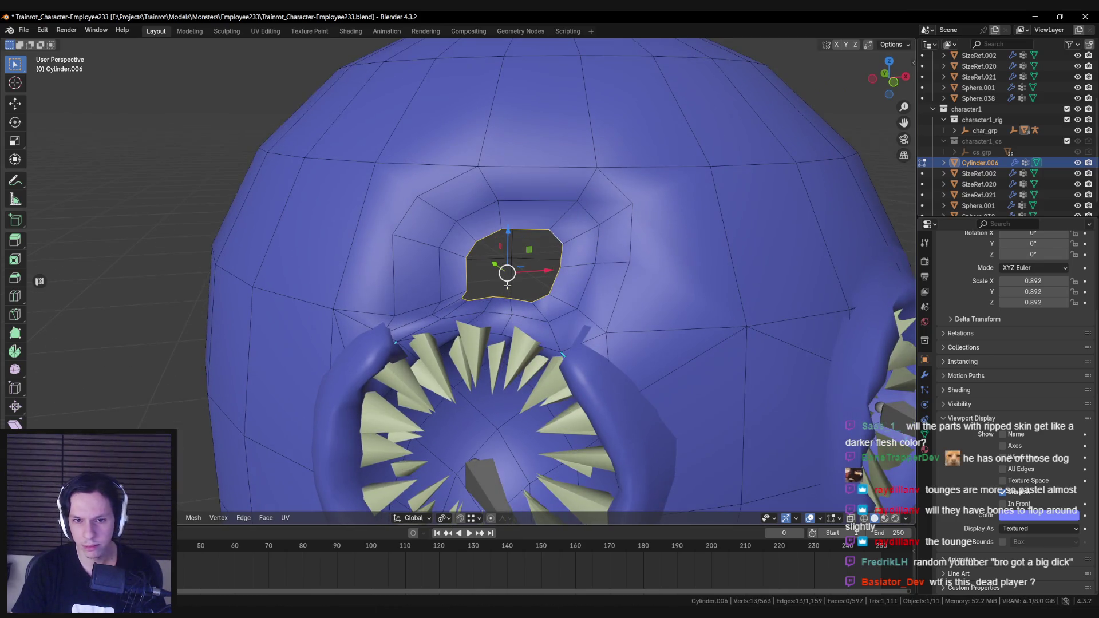
Nudge the selected hole faces slightly up and to the right.
key("s")
right_click(632, 276)
key("s")
right_click(632, 277)
mouse_move(633, 277)
middle_mouse_down()
mouse_move(532, 309)
mouse_move(529, 321)
middle_mouse_up()
left_click_drag(529, 320, 542, 325)
left_click(542, 318)
middle_click_drag(542, 318, 425, 288)
Reposition two vertices on the hole's edge to even out its border.
key("alt+a")
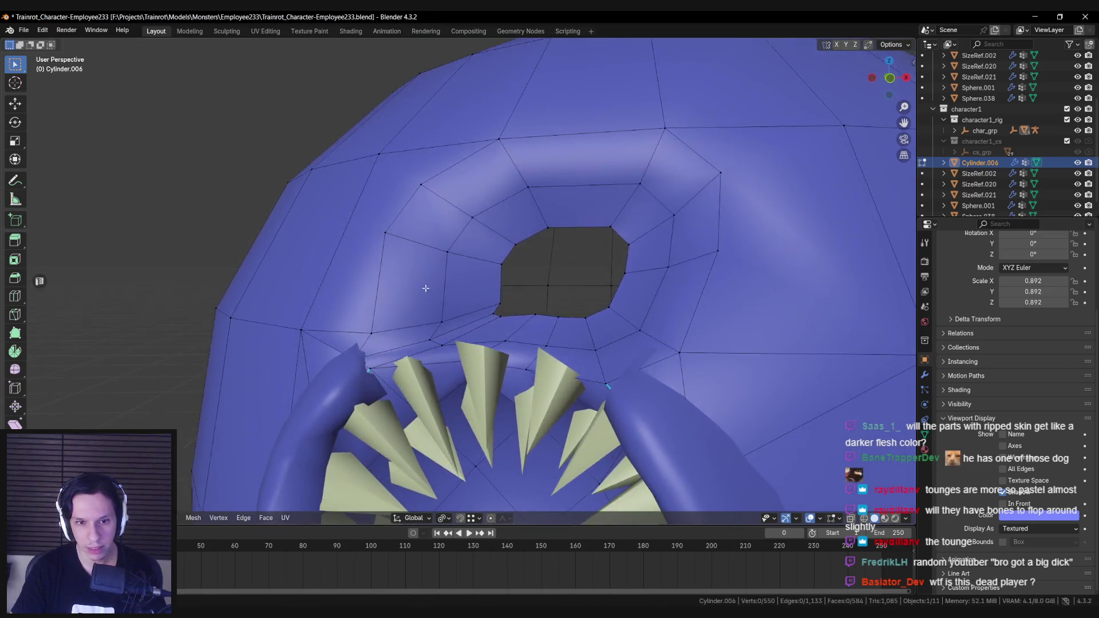
left_click(499, 284)
key("g")
key("g")
left_click(537, 292)
mouse_move(538, 292)
middle_mouse_down()
mouse_move(435, 329)
mouse_move(495, 263)
middle_mouse_up()
key("g")
key("g")
left_click(434, 329)
key("alt+a")
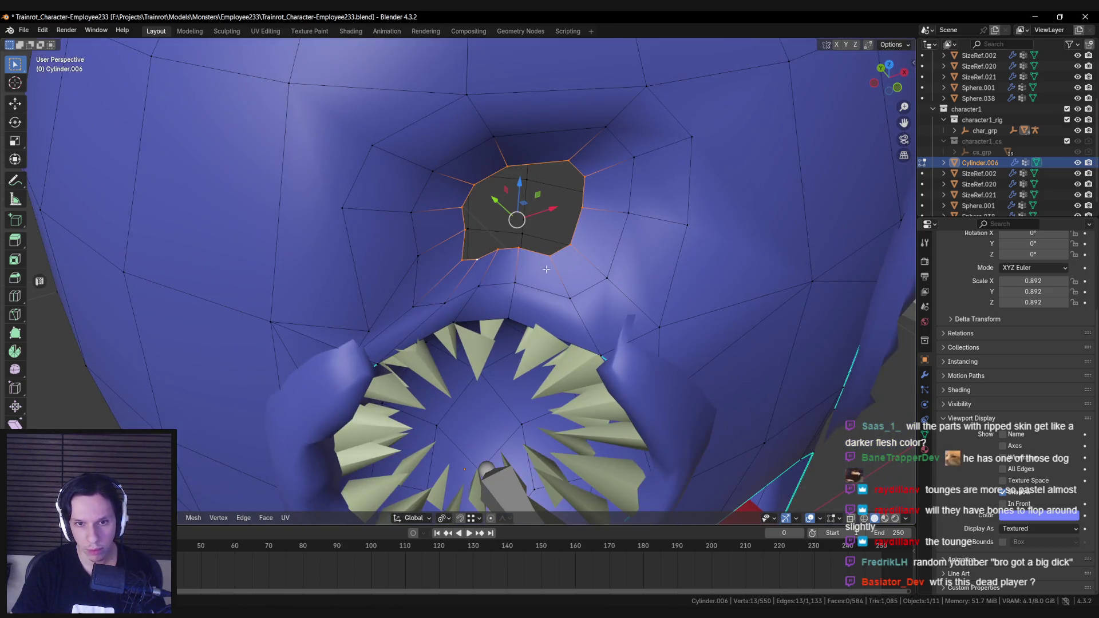
Close the hole, trying Grid Fill first, then using plain Fill with triangles.
key("F3")
type("g")
key("Down")
key("Return")
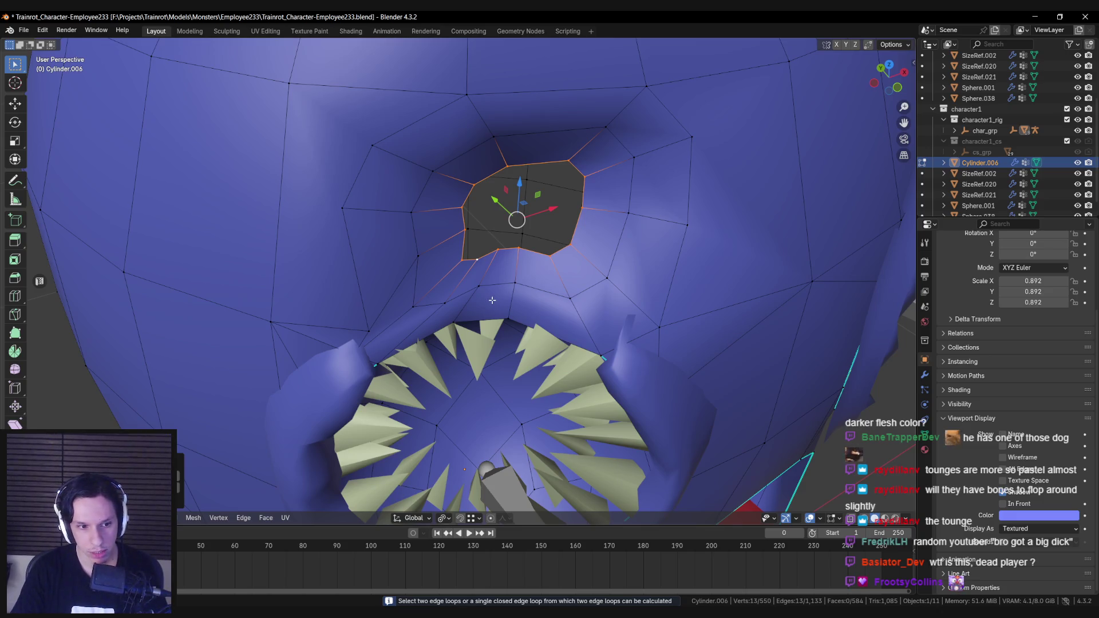
key("F3")
type("fill")
key("Down")
key("Return")
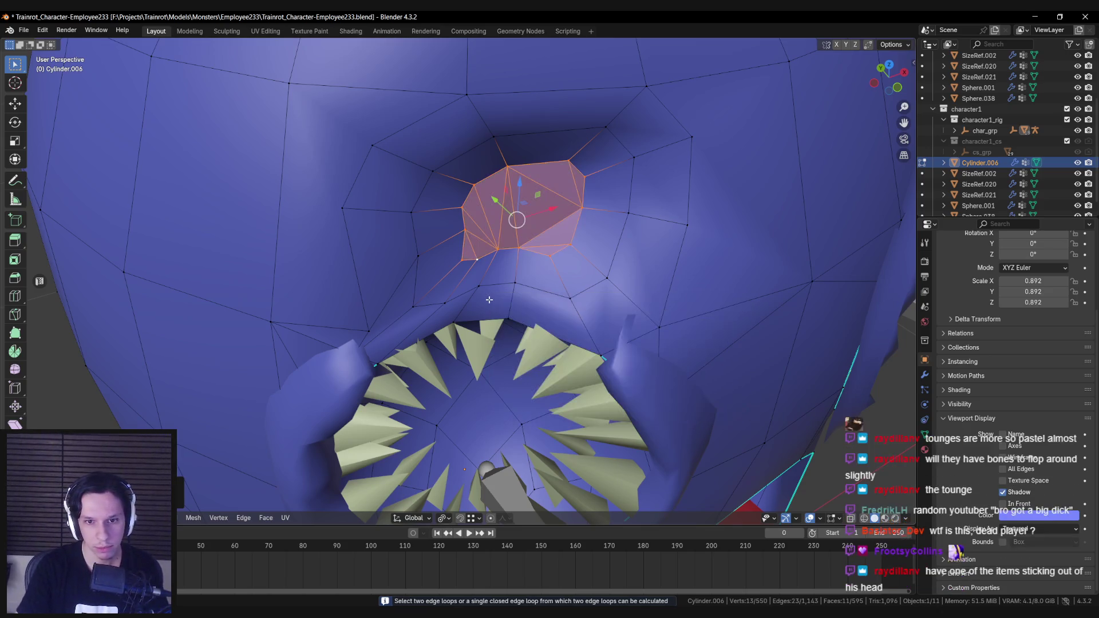
scroll(489, 299, "down", 2)
scroll(457, 321, "up", 5)
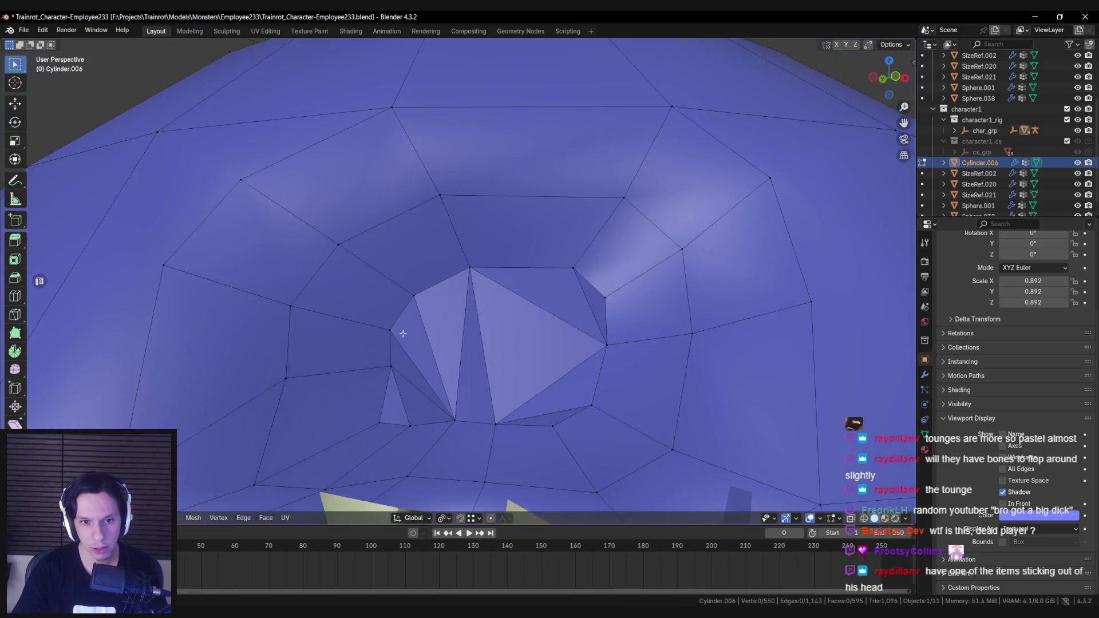
Apply Shade Smooth to the head in Object Mode, then resume editing the mesh.
key("Tab")
right_click(421, 327)
left_click(421, 327)
scroll(457, 330, "down", 4)
key("Tab")
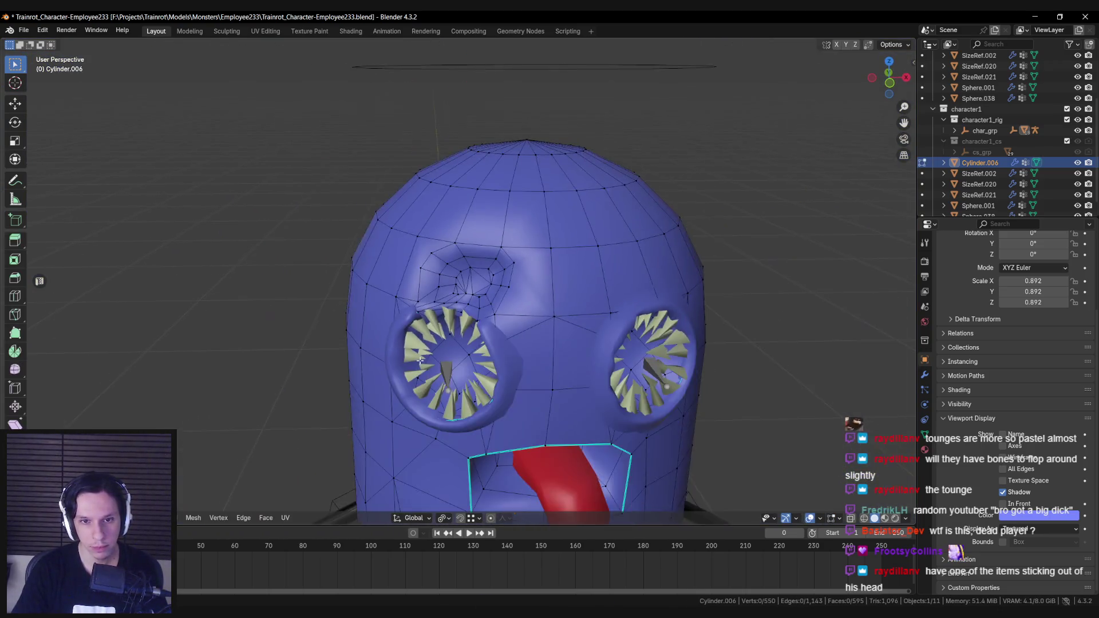
Switch editing from the head to the toothed eye mesh Sphere.001 with Alt+Q, viewing the teeth ring.
scroll(436, 355, "up", 4)
mouse_move(436, 355)
middle_mouse_down()
mouse_move(601, 367)
mouse_move(468, 359)
middle_mouse_up()
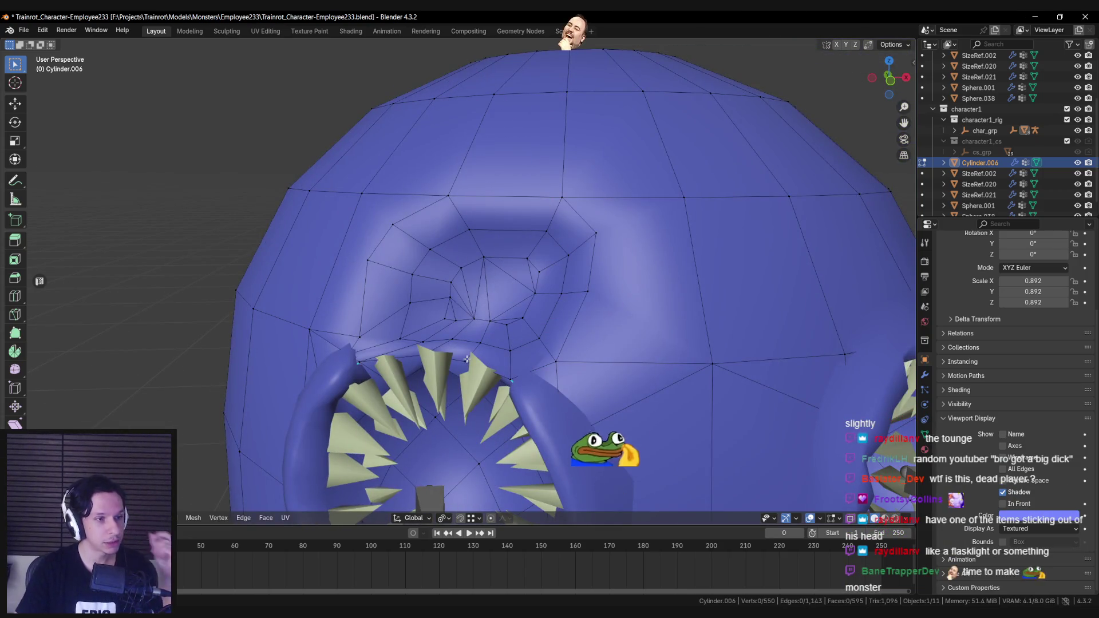
scroll(448, 354, "down", 7)
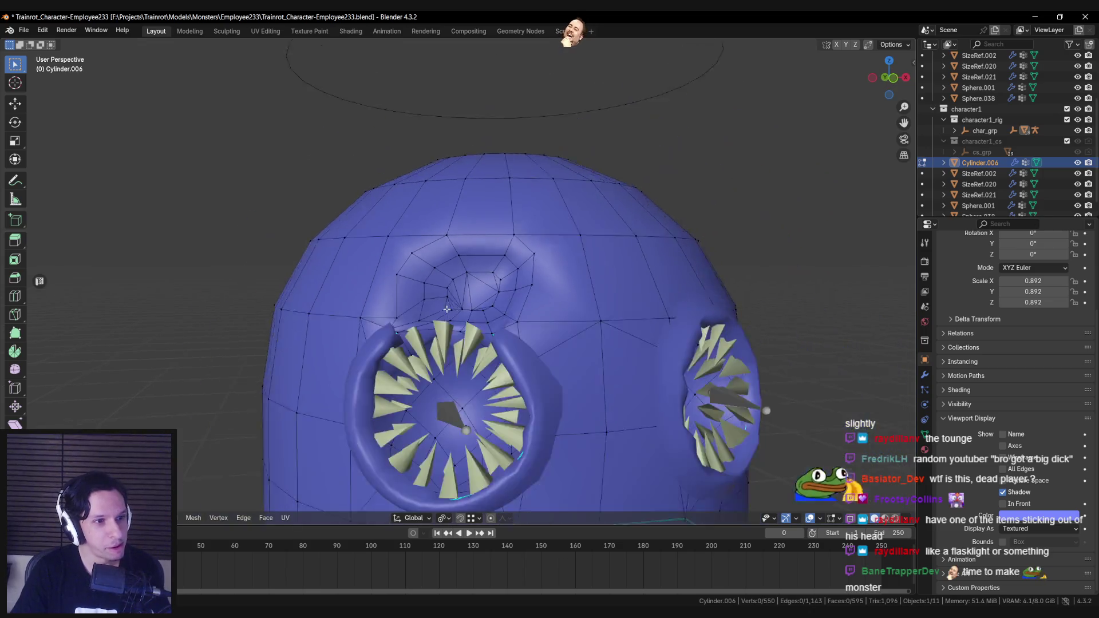
key("Tab")
mouse_move(436, 339)
middle_mouse_down()
mouse_move(559, 364)
mouse_move(495, 372)
middle_mouse_up()
scroll(496, 372, "up", 6)
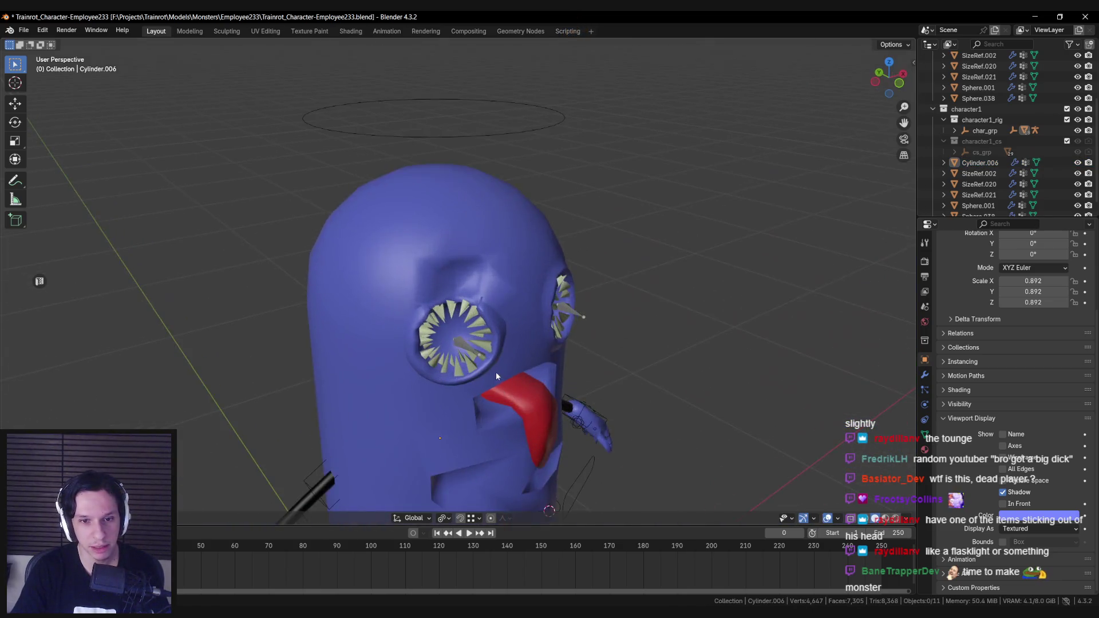
key("Tab")
key("alt+q")
mouse_move(486, 309)
middle_mouse_down()
mouse_move(362, 436)
mouse_move(466, 319)
mouse_move(439, 323)
mouse_move(516, 393)
middle_mouse_up()
mouse_move(486, 338)
middle_mouse_down()
mouse_move(412, 349)
mouse_move(478, 267)
mouse_move(481, 278)
middle_mouse_up()
Move the selected tooth tip outward from the left eye's ring.
key("g")
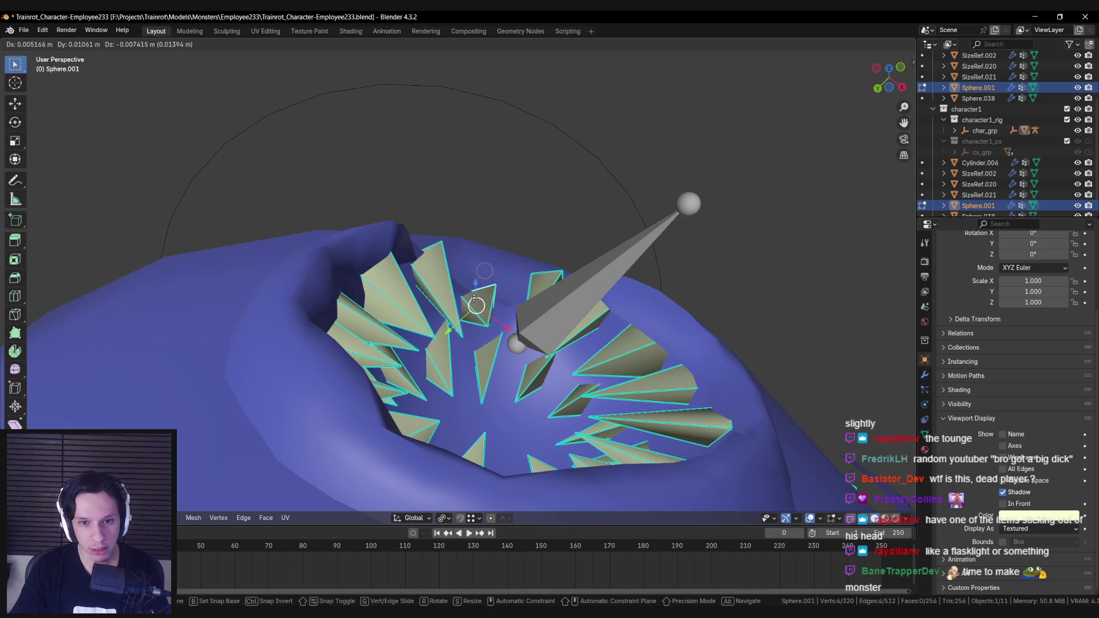
left_click(474, 295)
mouse_move(478, 303)
middle_mouse_down()
mouse_move(502, 342)
mouse_move(467, 360)
mouse_move(450, 347)
middle_mouse_up()
mouse_move(437, 352)
left_mouse_down()
mouse_move(429, 361)
mouse_move(433, 326)
mouse_move(428, 333)
left_mouse_up()
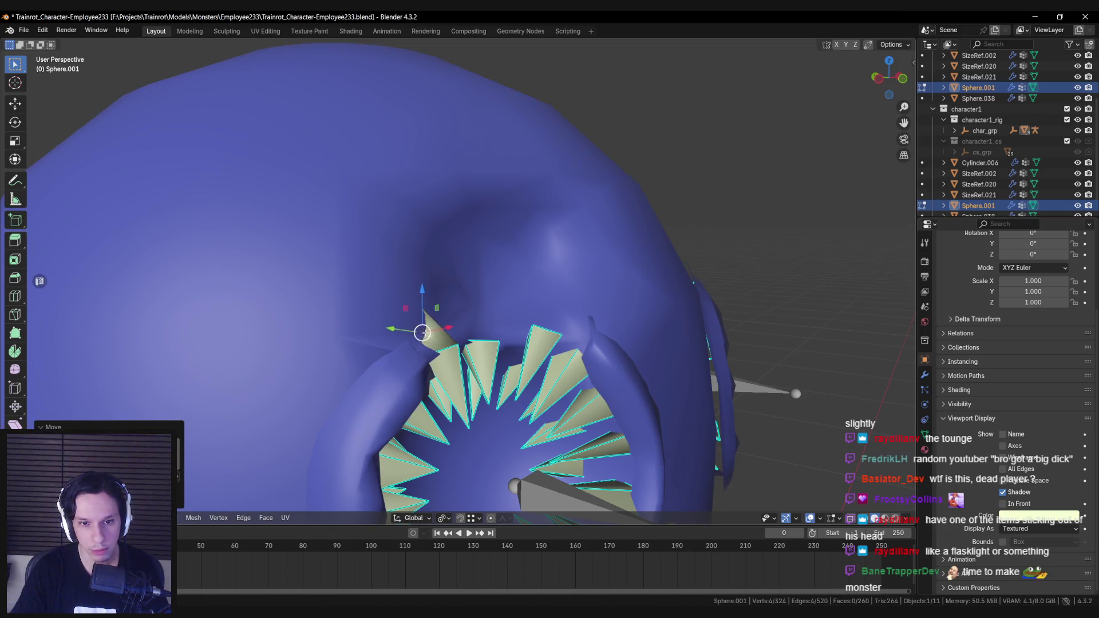
key("alt+a")
middle_click_drag(478, 342, 539, 345)
Extrude the tooth tip outward in two segments to start a fang.
key("e")
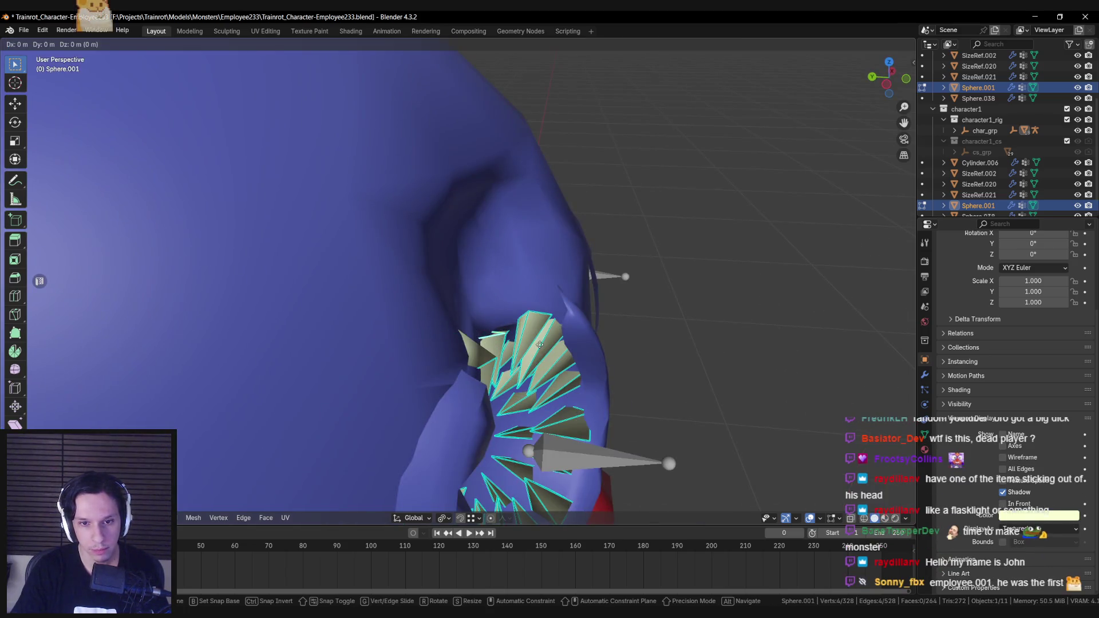
left_click(466, 314)
left_click_drag(465, 314, 466, 316)
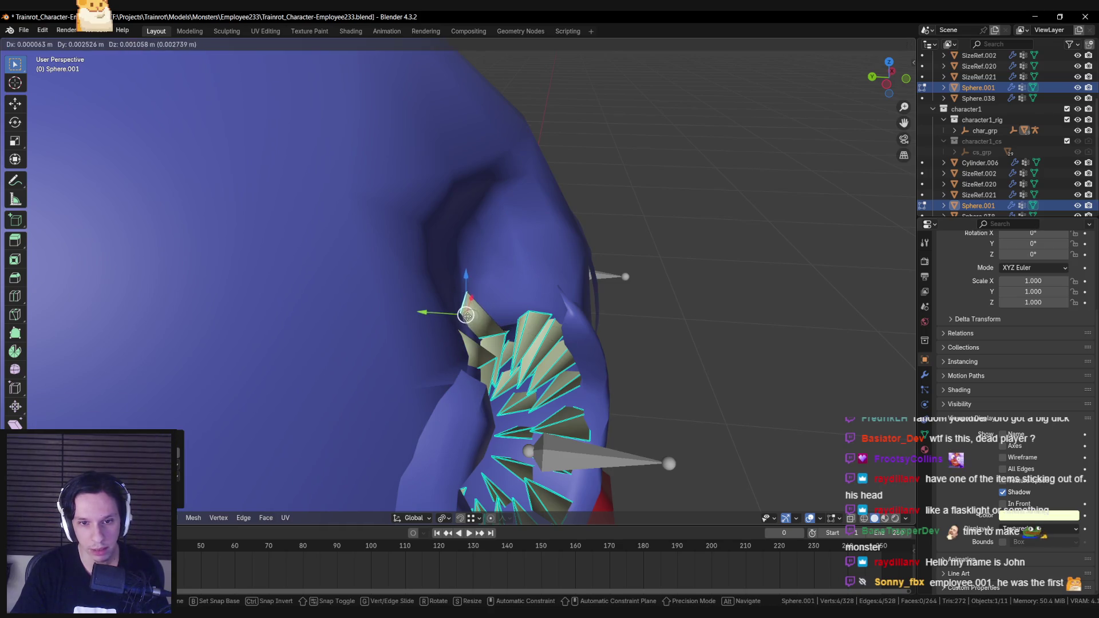
left_click(471, 313)
key("e")
key("x")
left_click(449, 301)
key("alt+a")
mouse_move(452, 300)
middle_mouse_down()
mouse_move(543, 327)
mouse_move(519, 355)
mouse_move(549, 332)
mouse_move(565, 356)
mouse_move(482, 318)
middle_mouse_up()
key("ctrl+z")
Extrude the spike further along X and rotate its tip to bend the fang.
key("e")
key("x")
left_click(576, 334)
key("g")
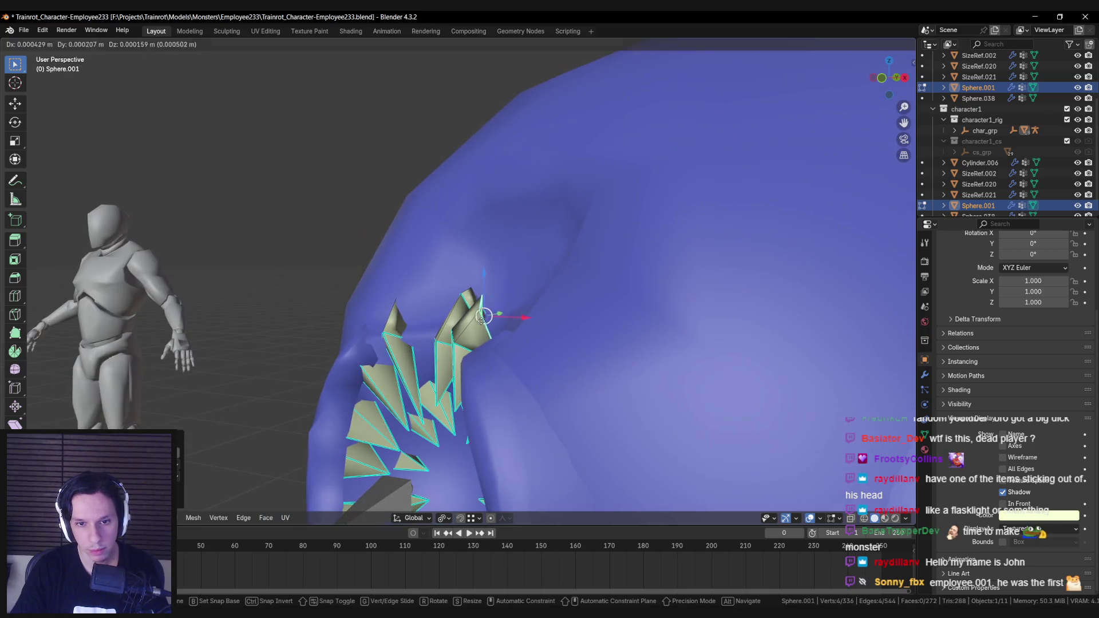
left_click(495, 312)
key("e")
left_click(564, 317)
key("r")
left_click(577, 348)
key("g")
left_click(545, 309)
Nudge the fang tip into its final upward position.
mouse_move(545, 309)
middle_mouse_down()
mouse_move(572, 314)
mouse_move(625, 398)
middle_mouse_up()
key("g")
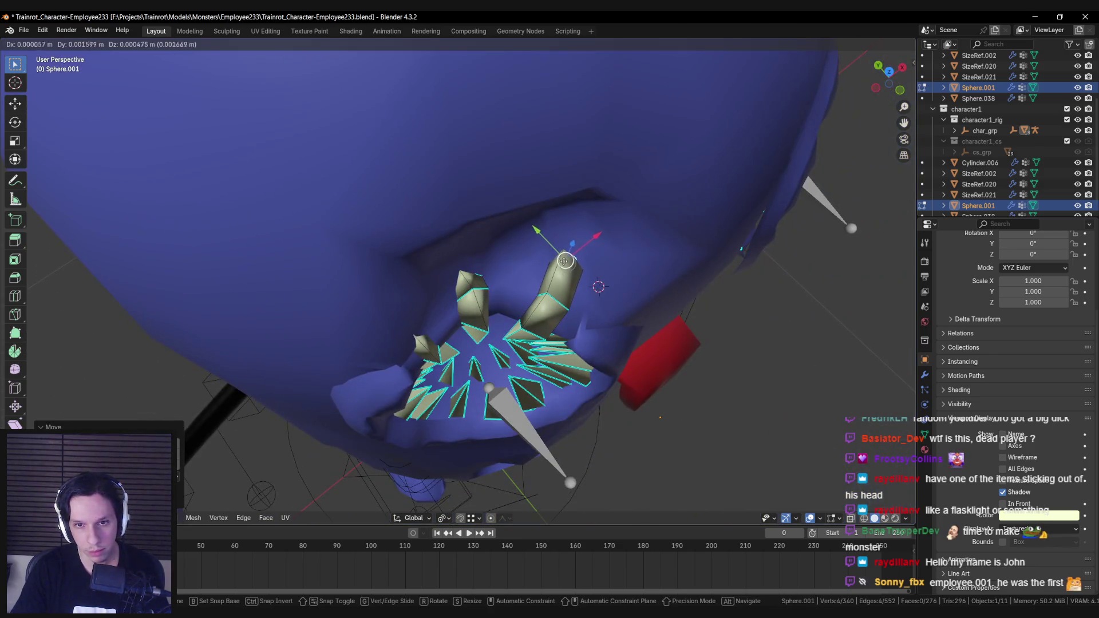
left_click(543, 298)
middle_click_drag(544, 297, 490, 281)
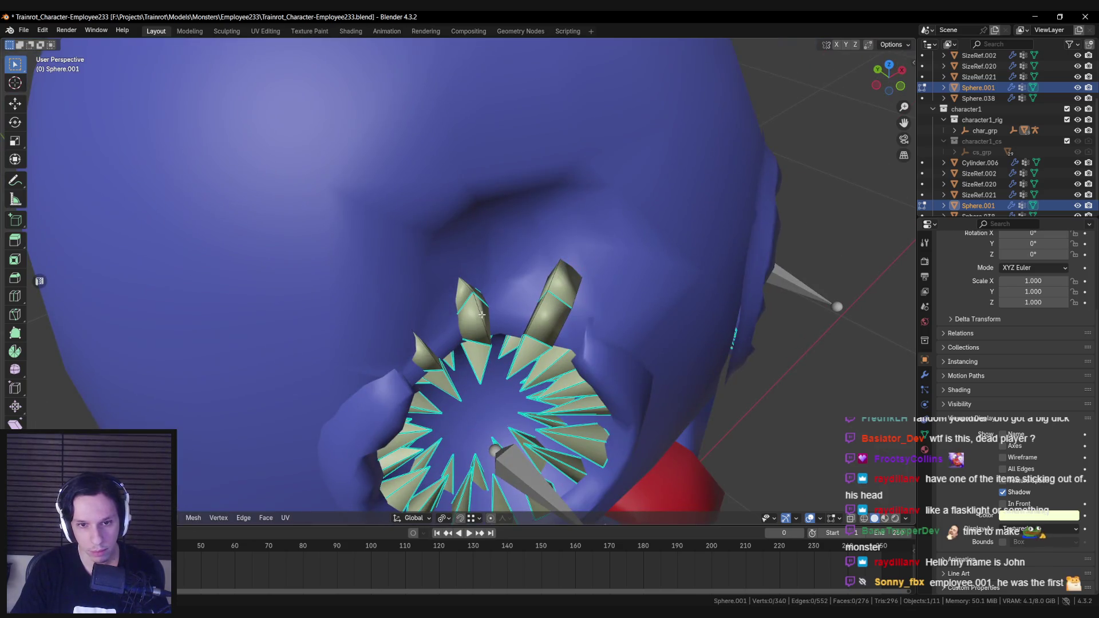
middle_click_drag(426, 374, 440, 358)
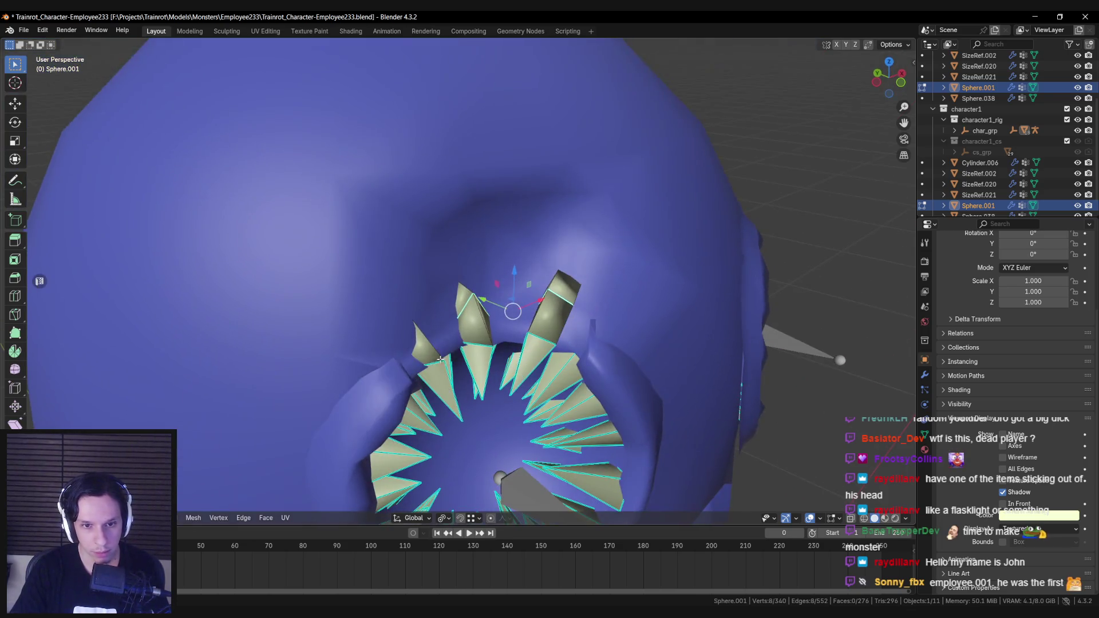
Clear the vertex selection and return the tooth ring to Object Mode.
right_click(467, 373)
left_click(459, 379)
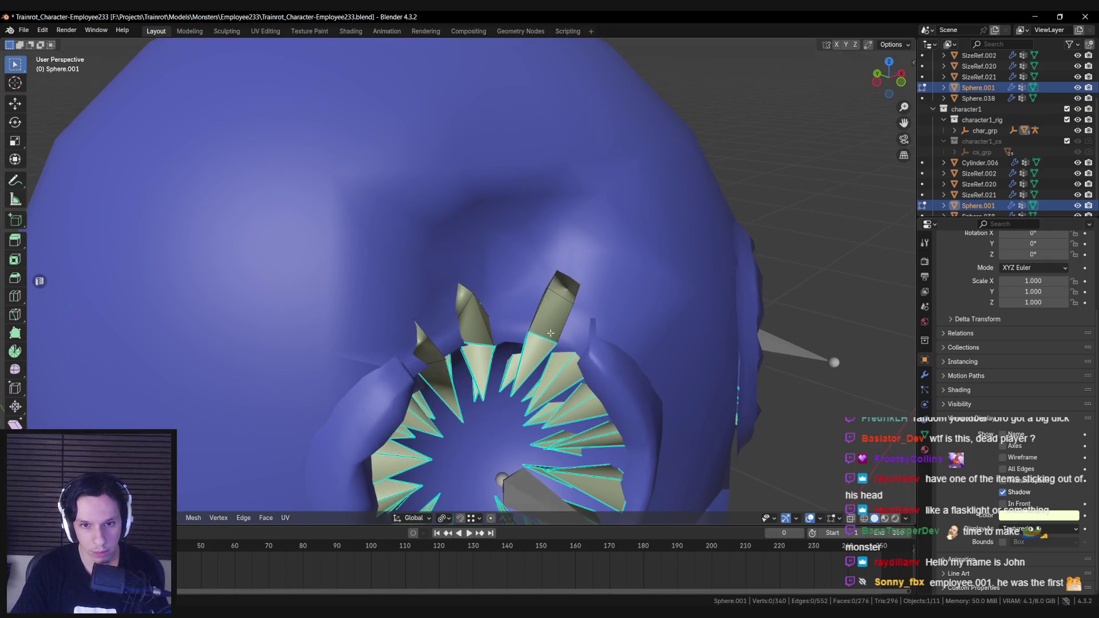
key("alt+a")
middle_click_drag(474, 343, 467, 325)
middle_click_drag(465, 320, 426, 350)
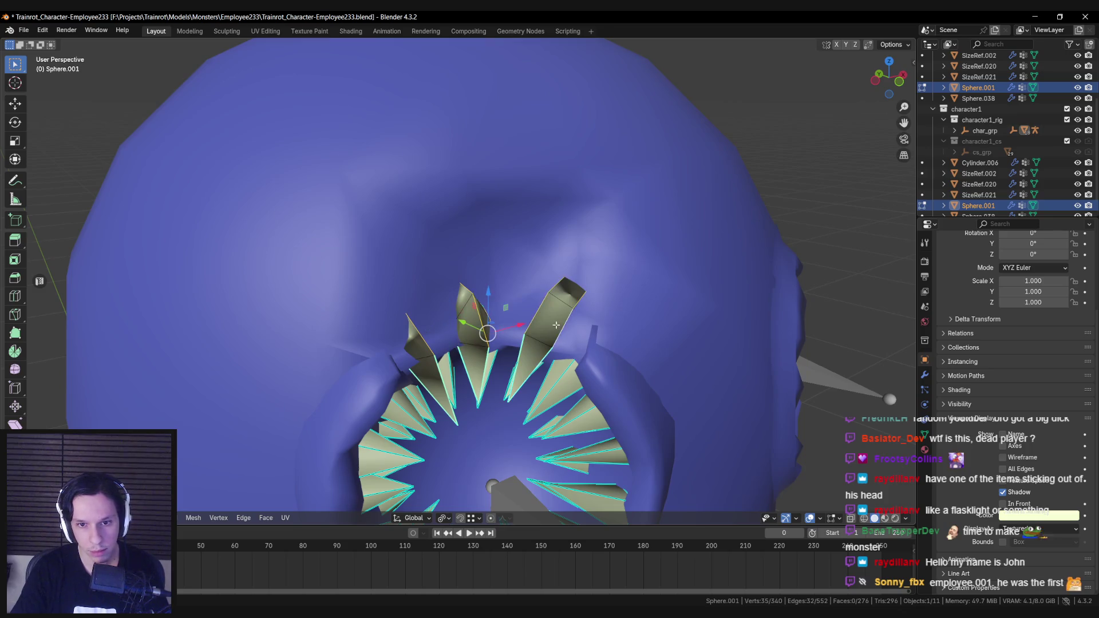
middle_click_drag(556, 324, 529, 298)
scroll(530, 297, "down", 5)
right_click(530, 298)
left_click(530, 297)
key("Tab")
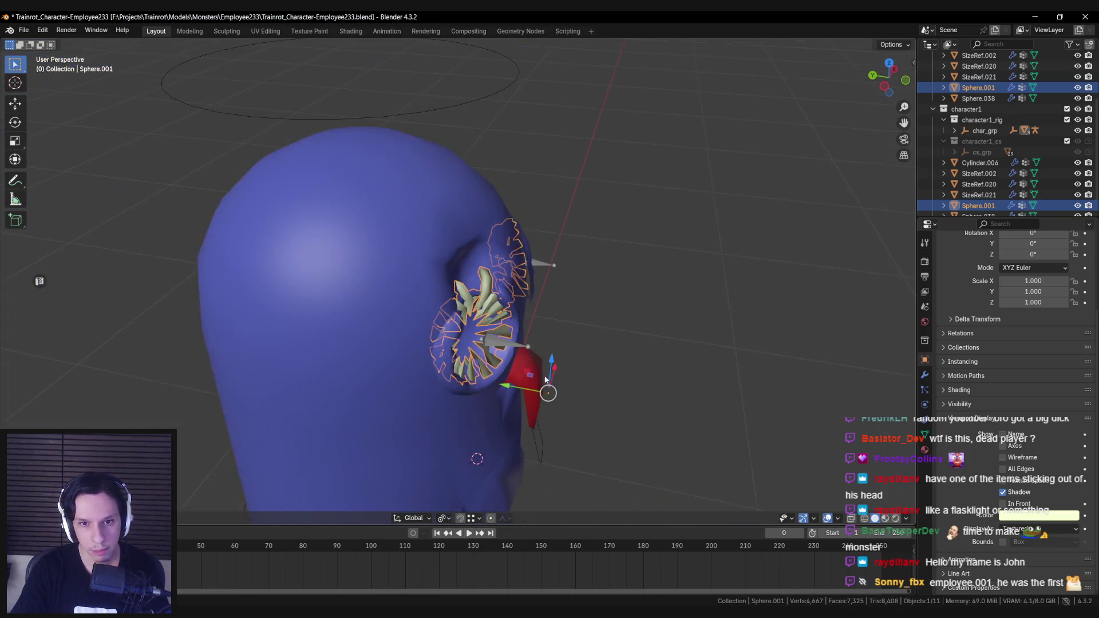
Select the rim-tube tip vertices of Sphere.038 in Edit Mode.
middle_click_drag(546, 380, 458, 321)
scroll(458, 323, "down", 5)
key("alt+a")
mouse_move(496, 368)
middle_mouse_down()
mouse_move(451, 378)
mouse_move(493, 380)
middle_mouse_up()
scroll(494, 379, "up", 6)
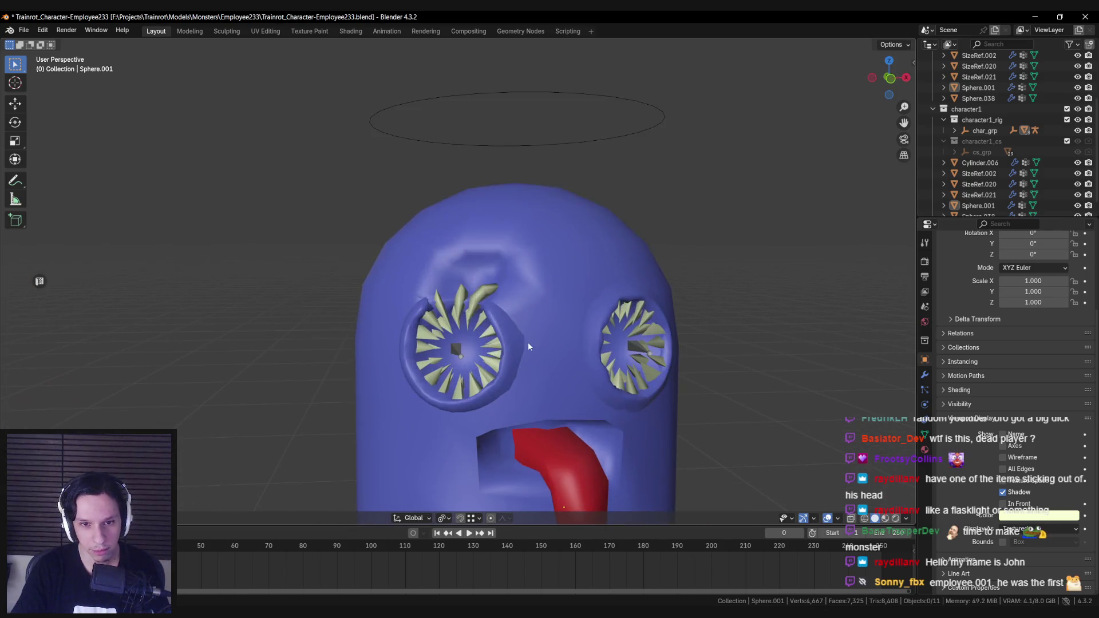
left_click(528, 345)
key("Tab")
scroll(392, 309, "up", 8)
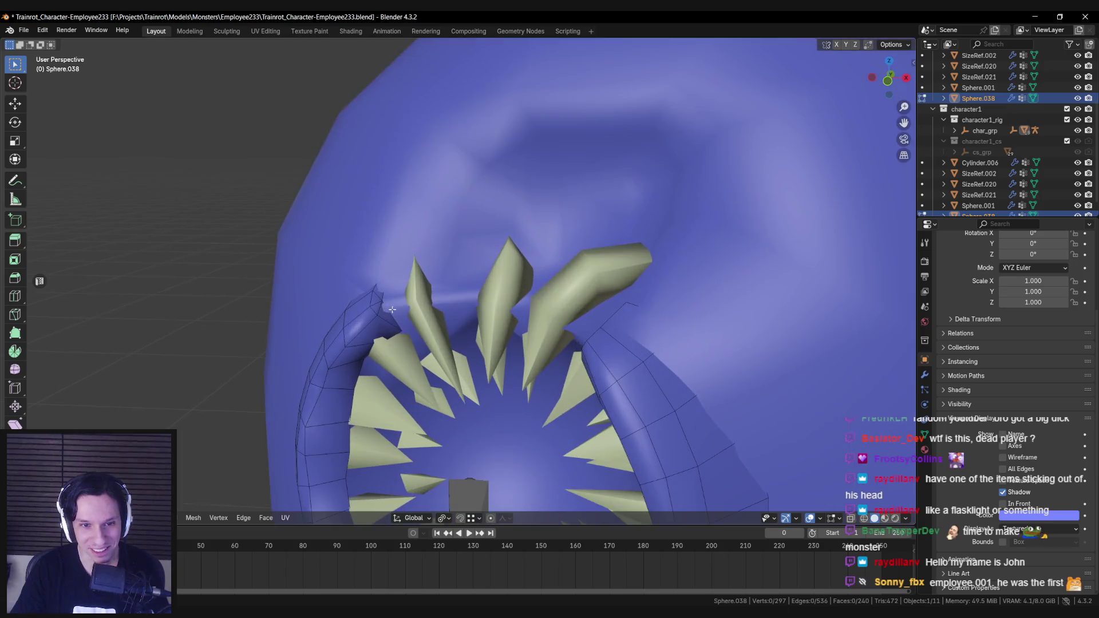
left_click(376, 314)
middle_click_drag(376, 314, 605, 290, "shift")
scroll(604, 290, "down", 2)
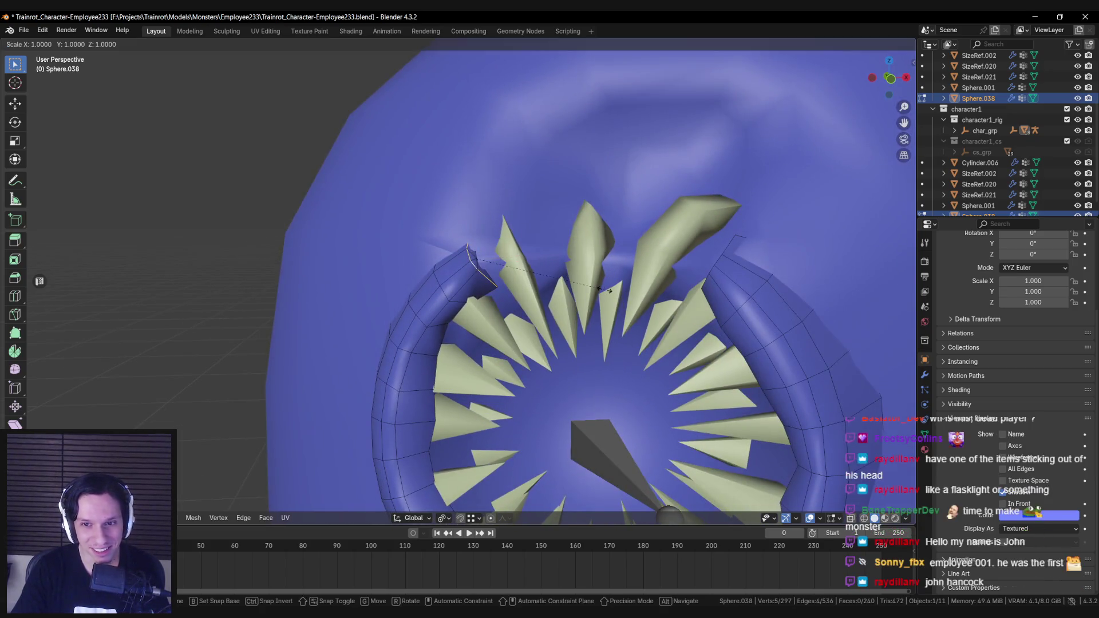
Apply Smooth Vertices twice to the tube tip and return to Object Mode.
key("F3")
type("sm")
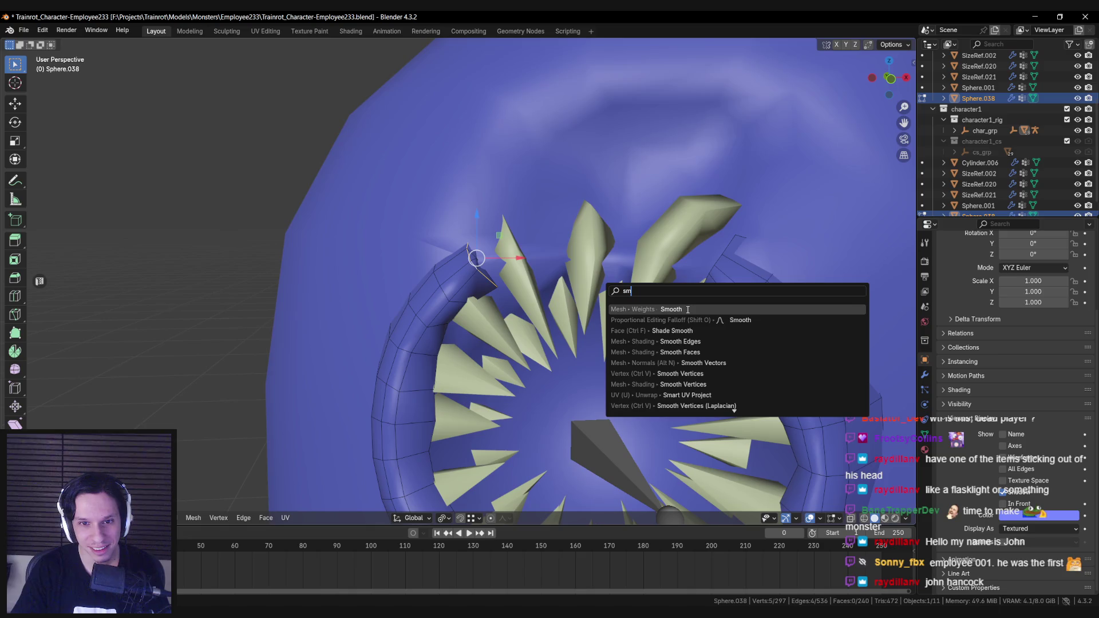
left_click(694, 373)
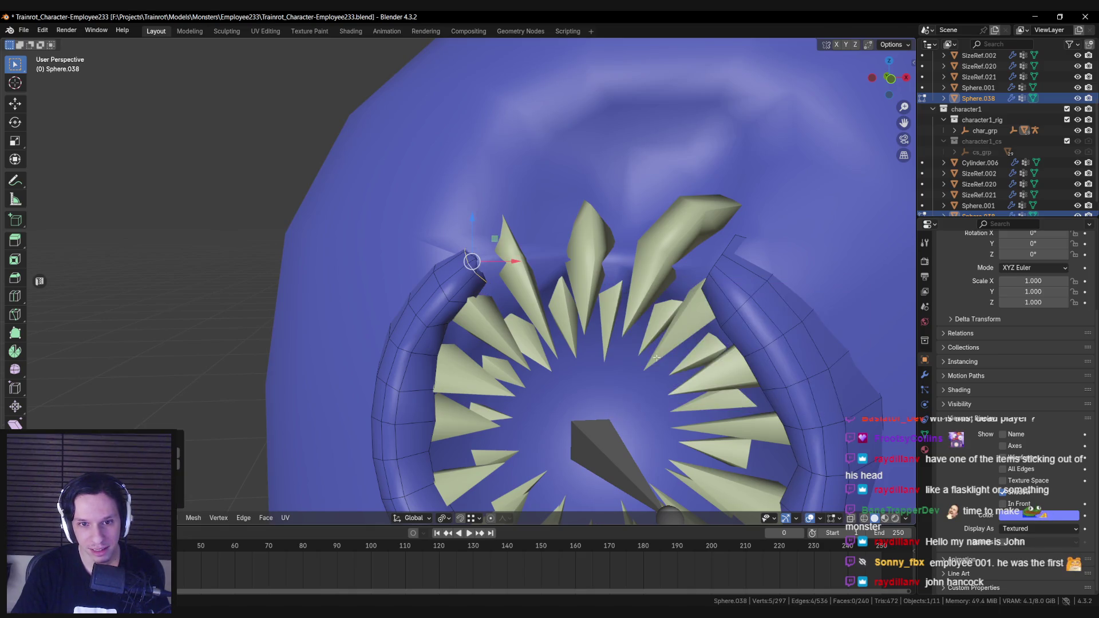
middle_click_drag(600, 349, 540, 325, "shift")
key("F3")
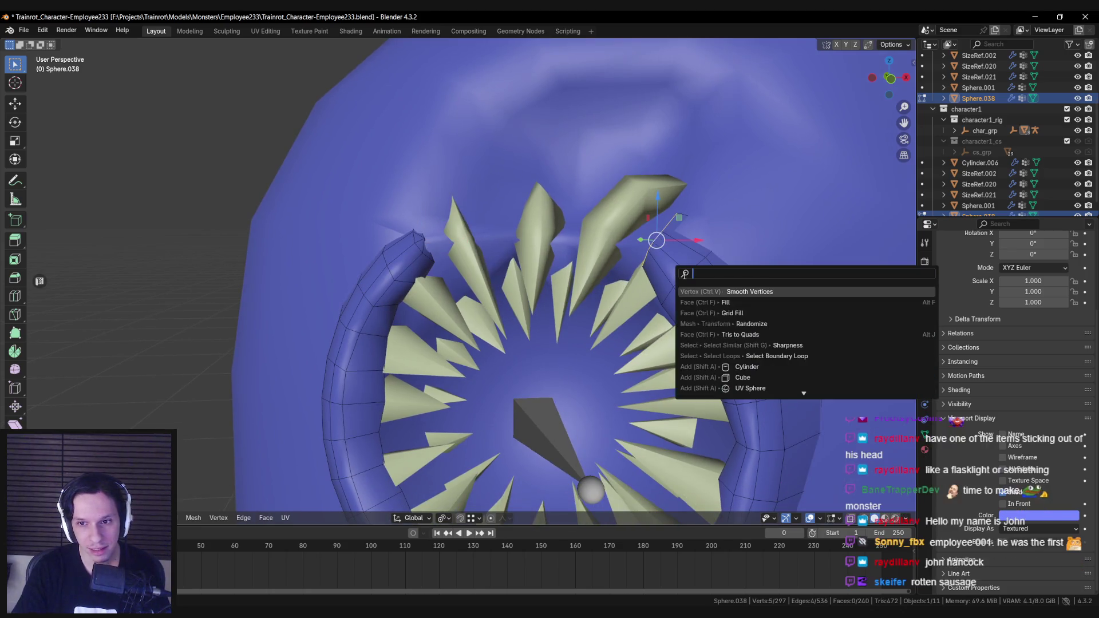
left_click(744, 291)
middle_click_drag(686, 298, 650, 312)
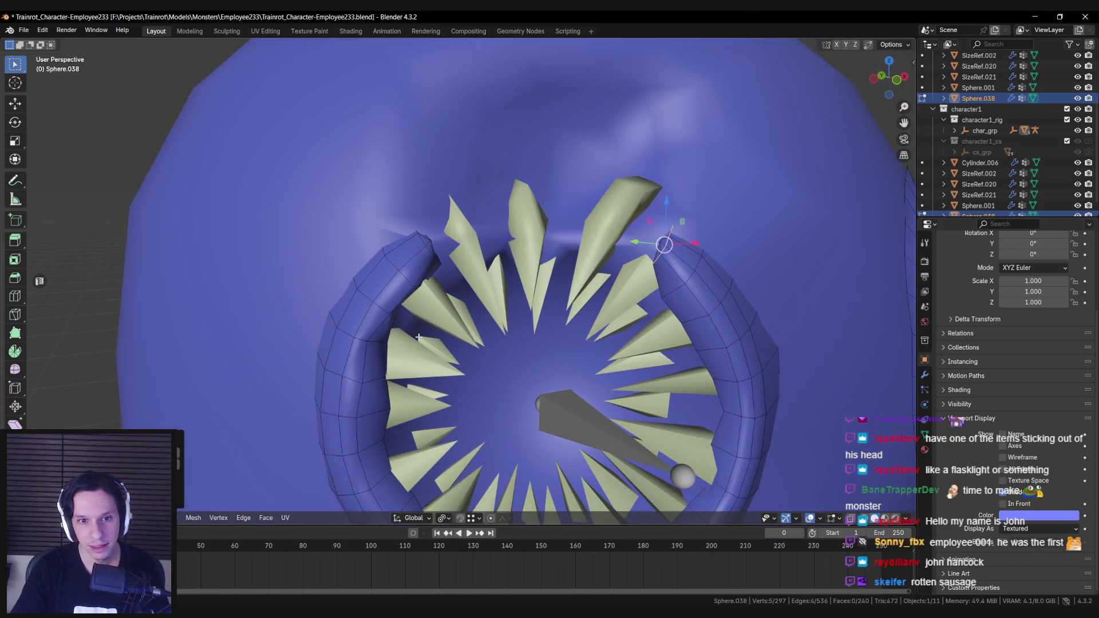
scroll(418, 338, "down", 10)
key("Tab")
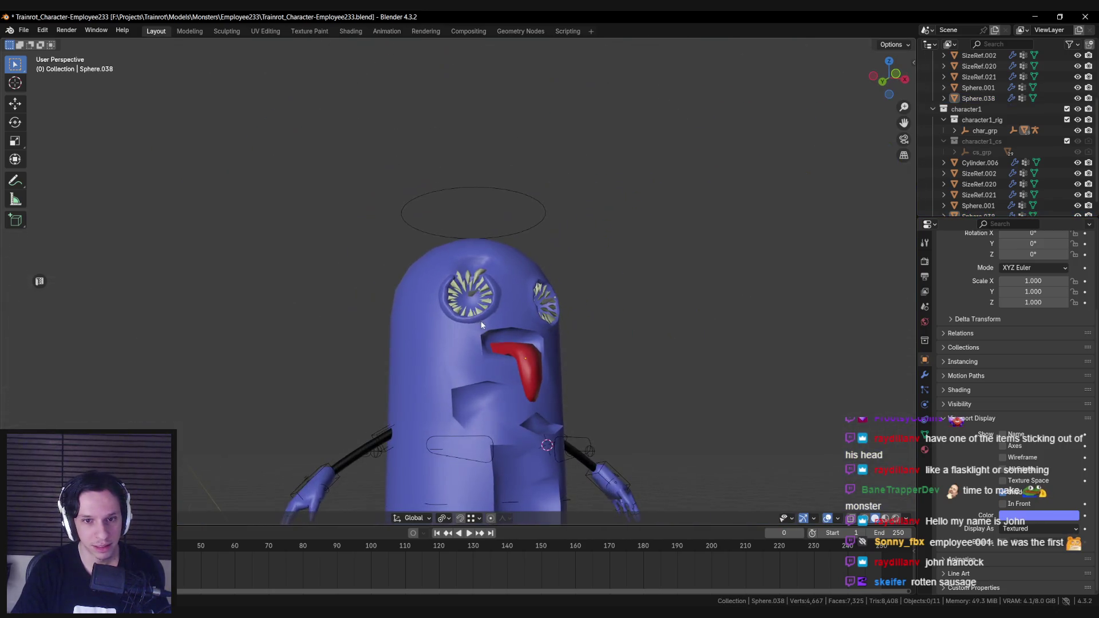
scroll(481, 325, "down", 4)
left_click(430, 363)
Mark the selected edge loop on head mesh Cylinder.006 as a seam.
scroll(499, 361, "up", 6)
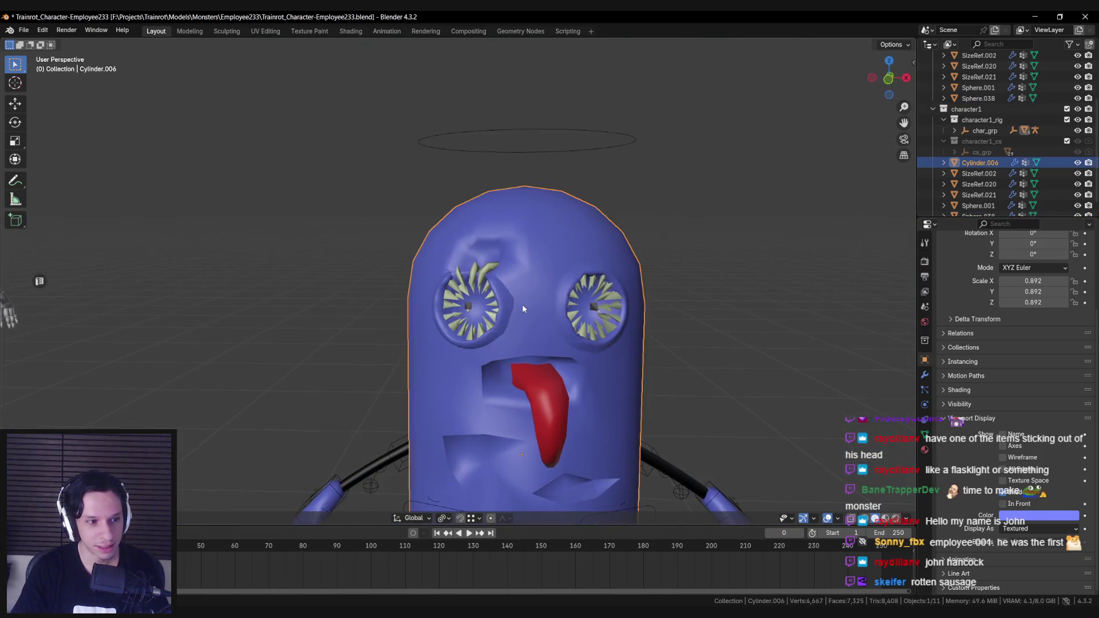
key("Tab")
scroll(523, 309, "up", 2)
middle_click_drag(526, 286, 543, 245)
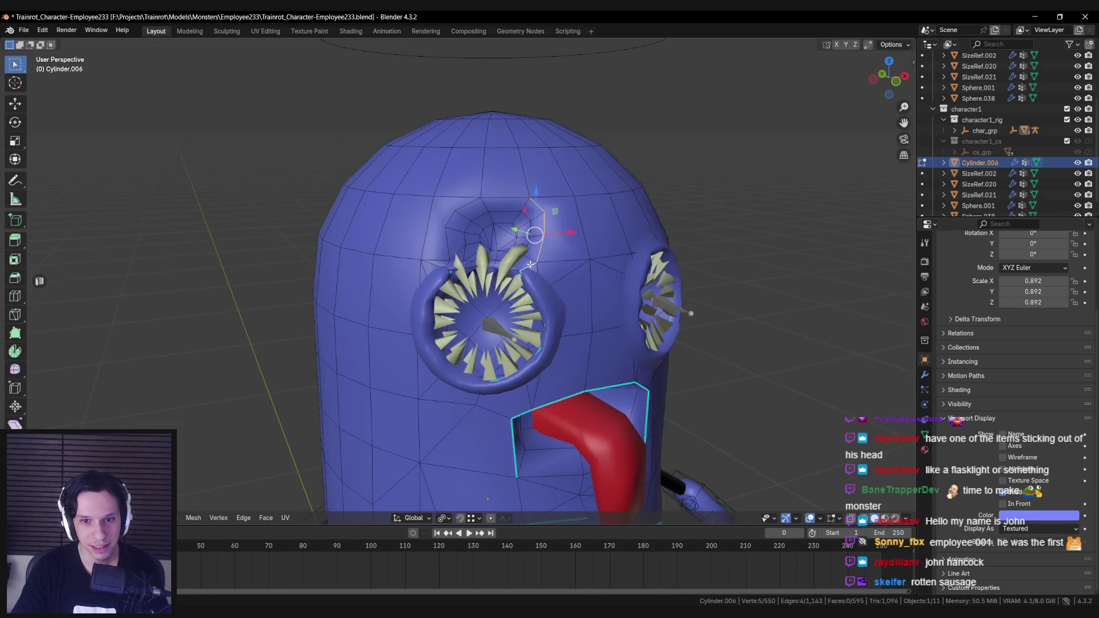
scroll(493, 256, "up", 2)
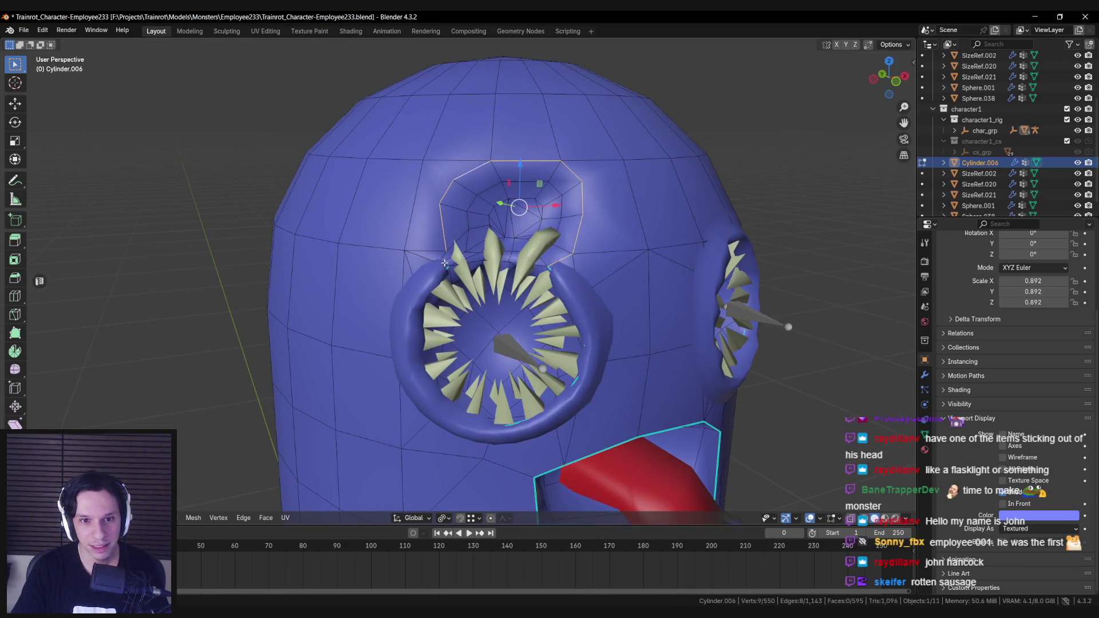
right_click(466, 273)
left_click(485, 284)
key("alt+a")
scroll(434, 284, "up", 3)
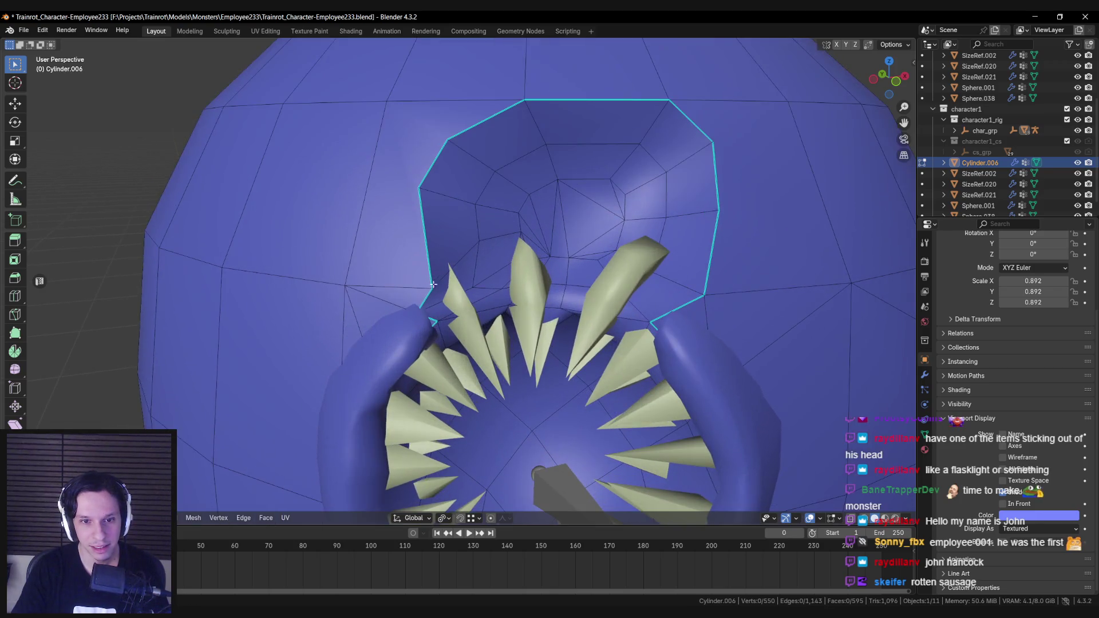
Connect the two selected vertices with an edge using J, then return to Object Mode.
key("j")
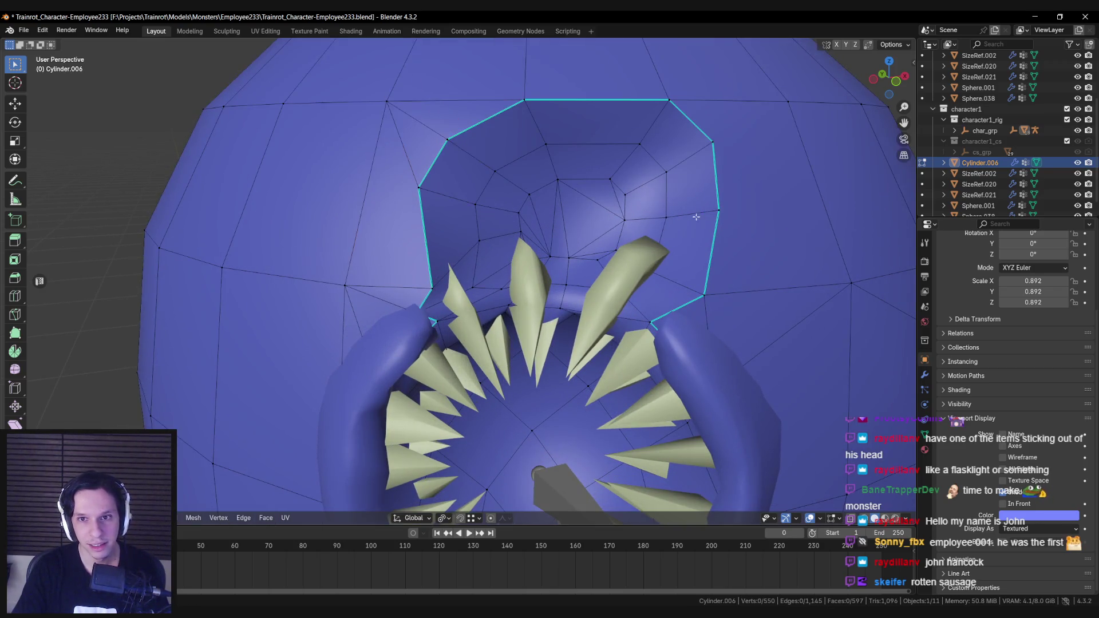
scroll(458, 143, "down", 3)
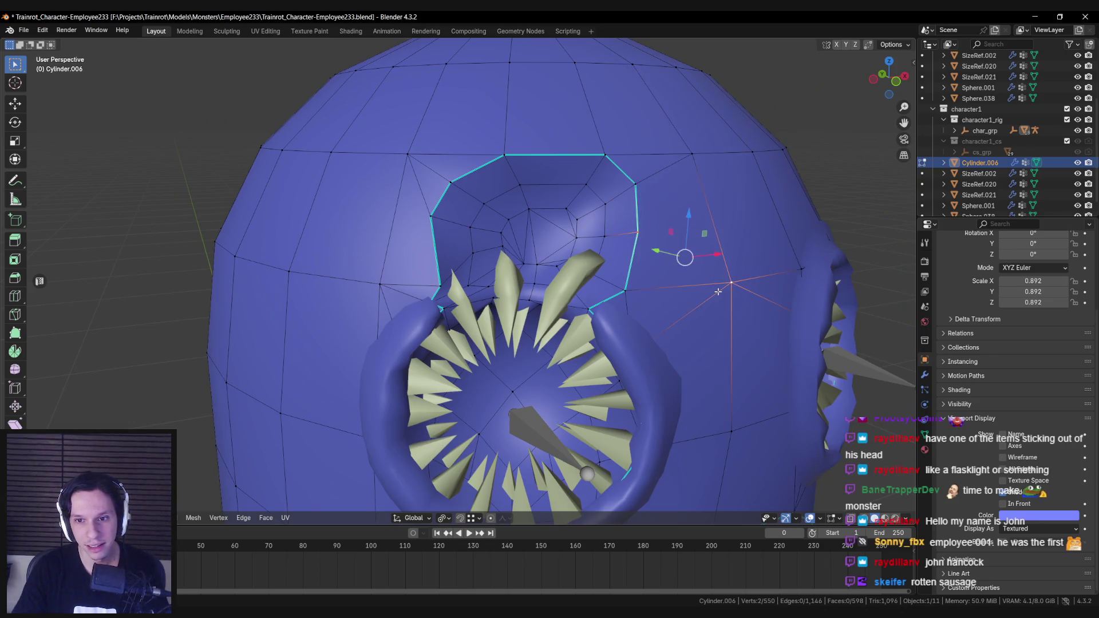
key("Tab")
scroll(717, 292, "down", 8)
key("alt+a")
mouse_move(560, 311)
middle_mouse_down()
mouse_move(465, 308)
mouse_move(565, 321)
mouse_move(535, 304)
middle_mouse_up()
scroll(566, 322, "up", 5)
Select the faces above the left eye socket and jitter them with Randomize.
key("Tab")
scroll(549, 315, "up", 3)
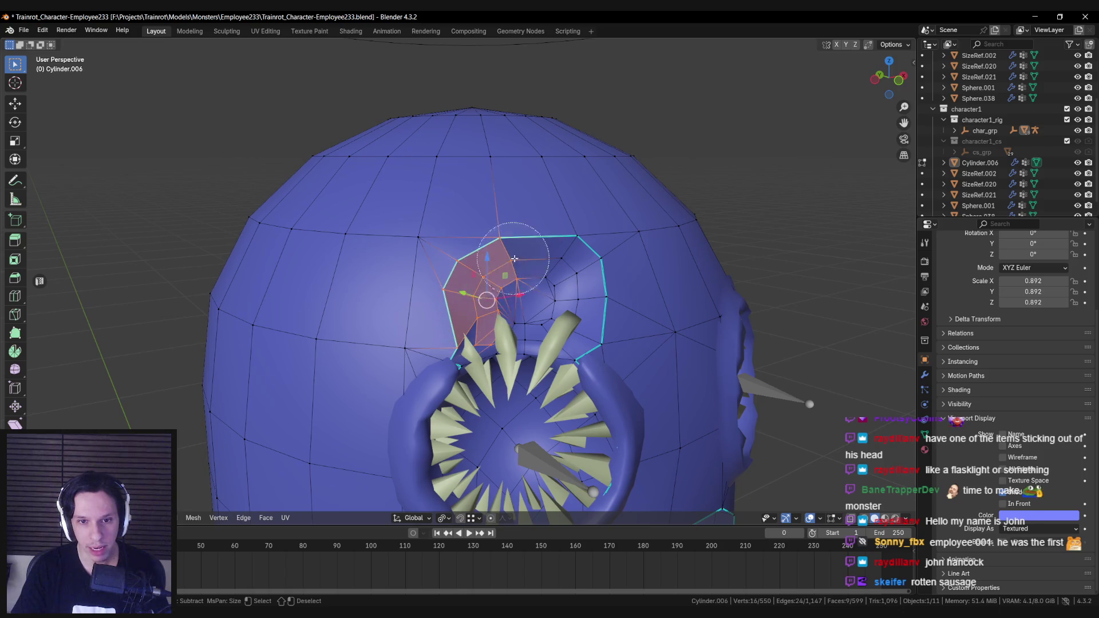
left_click_drag(515, 259, 590, 292)
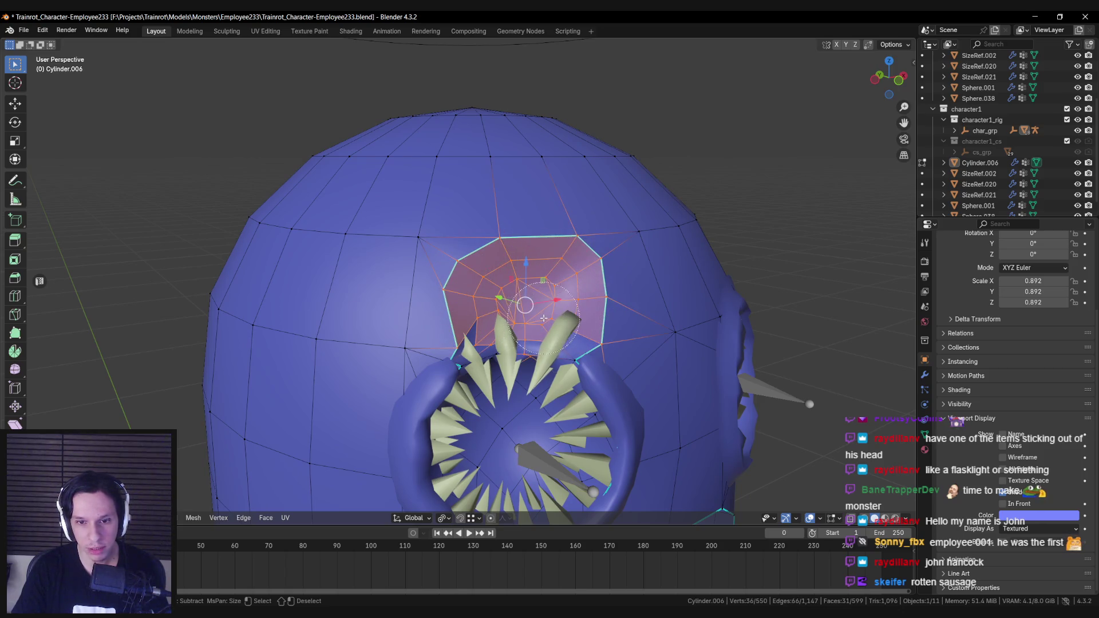
key("Escape")
key("F3")
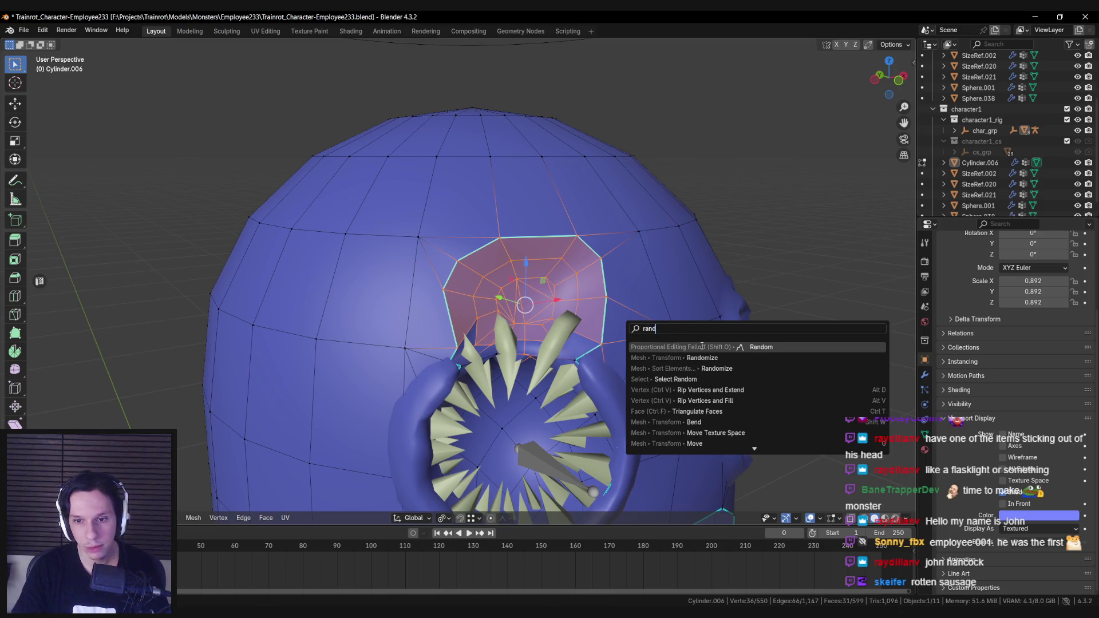
left_click(708, 357)
key("ctrl+z")
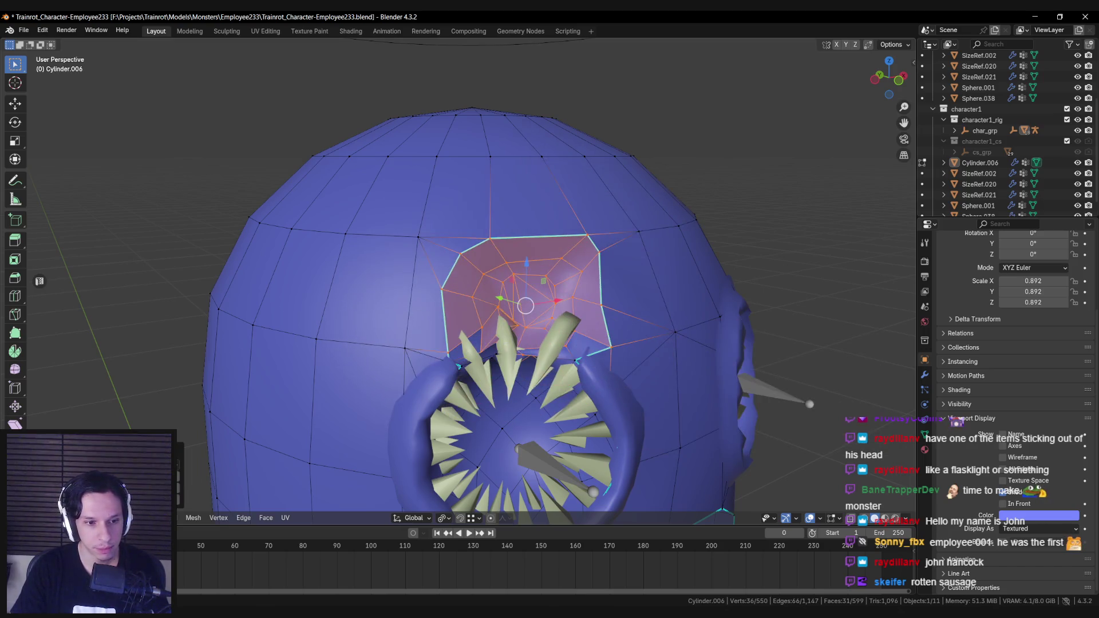
left_click(178, 469)
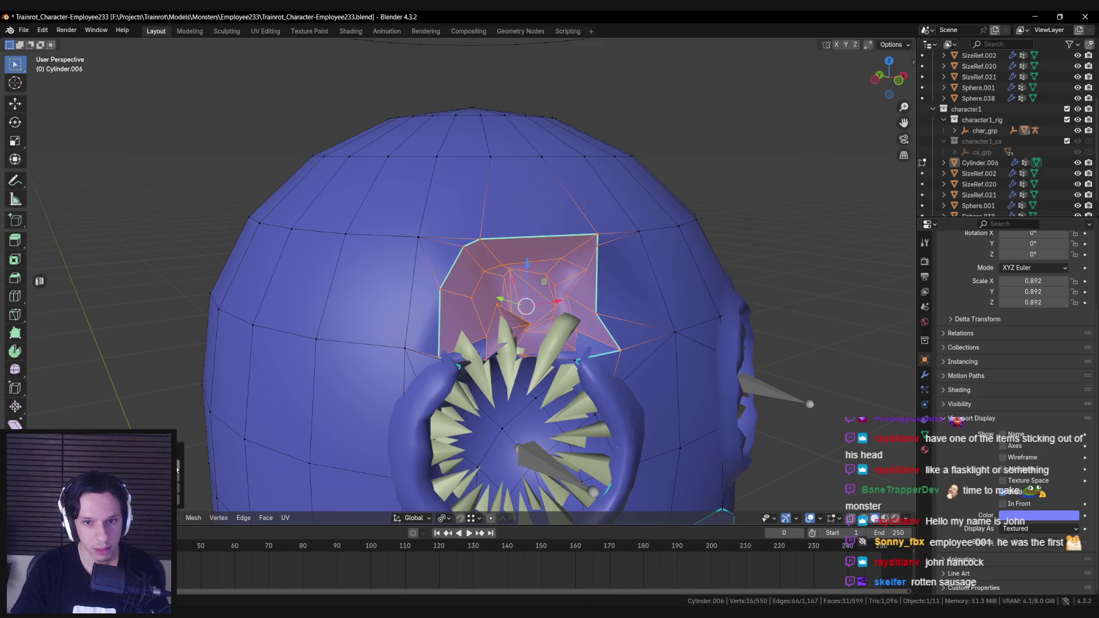
Try further Randomize variations until the patch looks jagged.
mouse_move(515, 298)
middle_mouse_down()
mouse_move(498, 274)
mouse_move(515, 287)
mouse_move(515, 275)
middle_mouse_up()
scroll(514, 288, "up", 4)
scroll(515, 287, "down", 3)
scroll(515, 274, "up", 3)
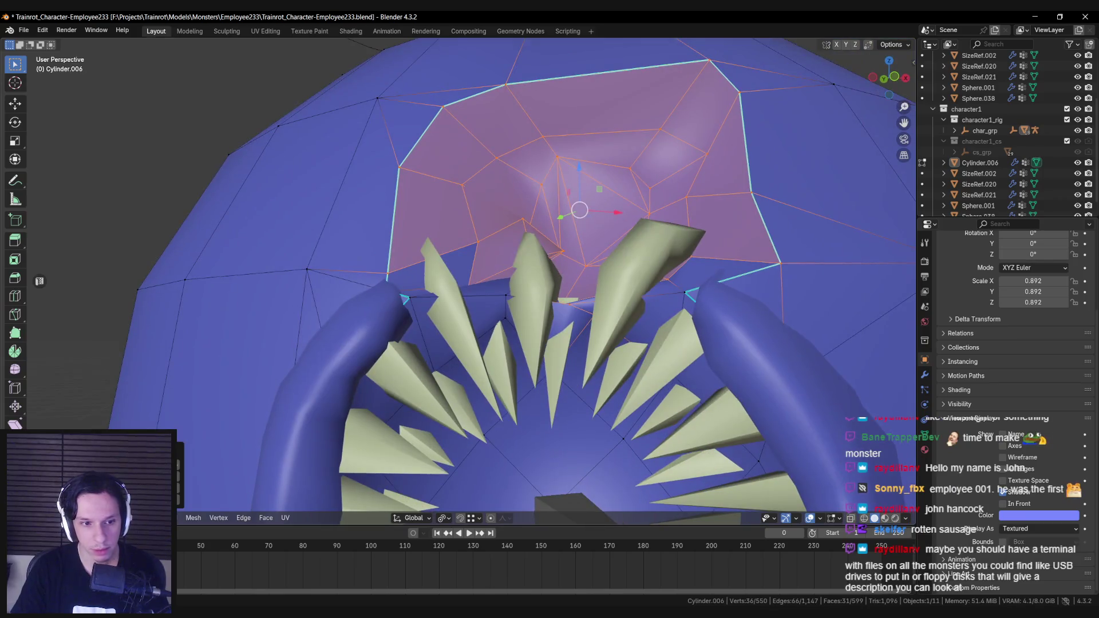
left_click(177, 470)
left_click(177, 469)
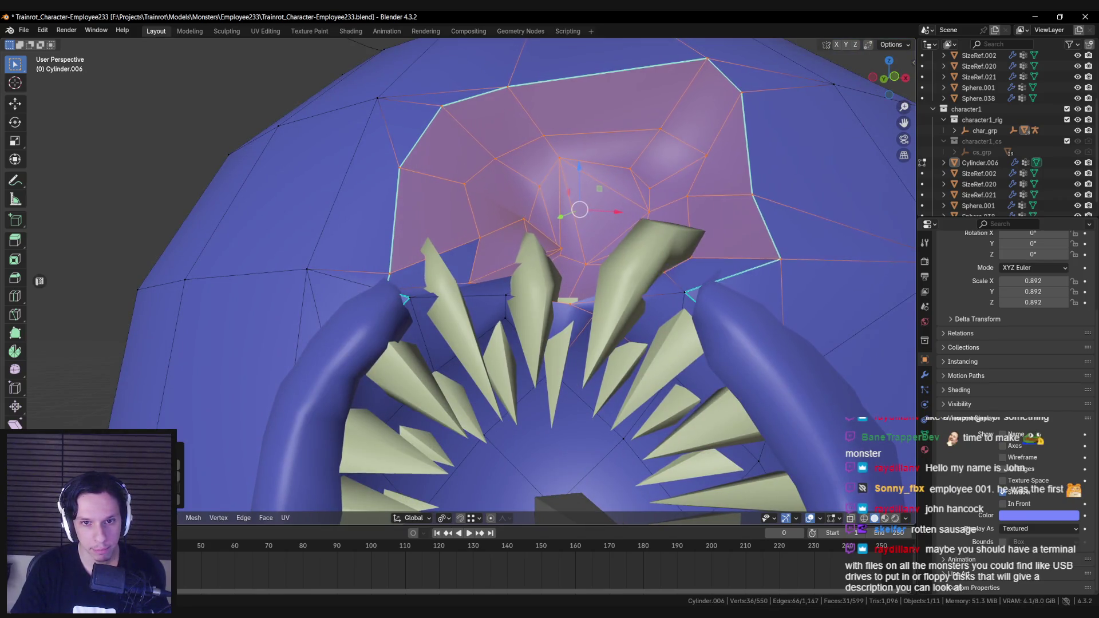
Select two stray patch vertices in X-ray view and isolate the head in local view.
key("shift+z")
key("shift+z")
key("shift+z")
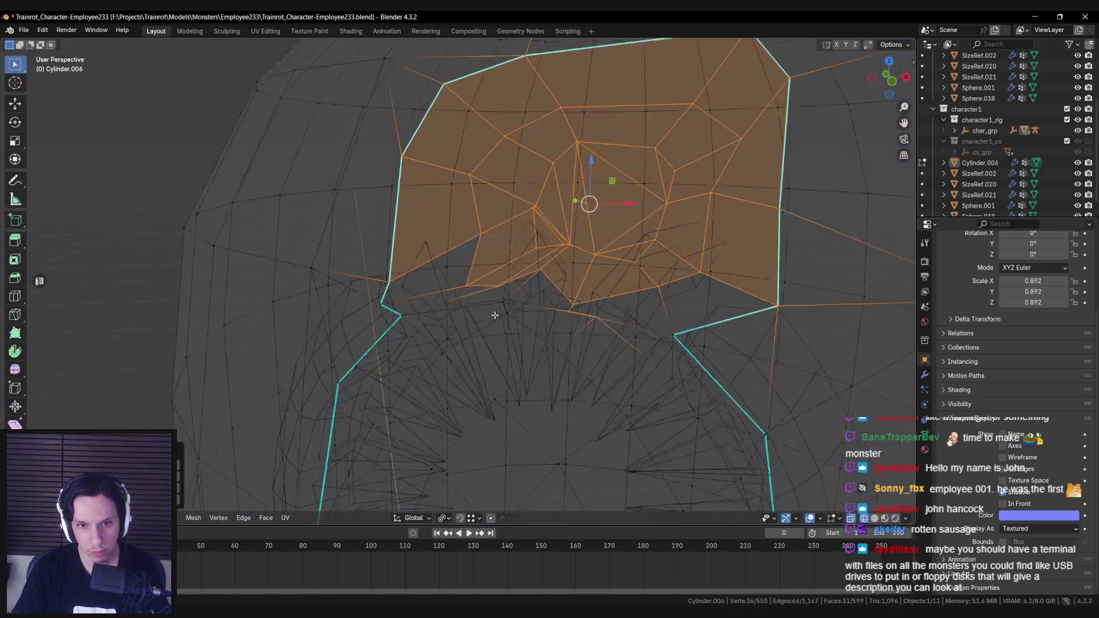
left_click(498, 300)
key("shift+z")
key("shift+z")
key("shift+z")
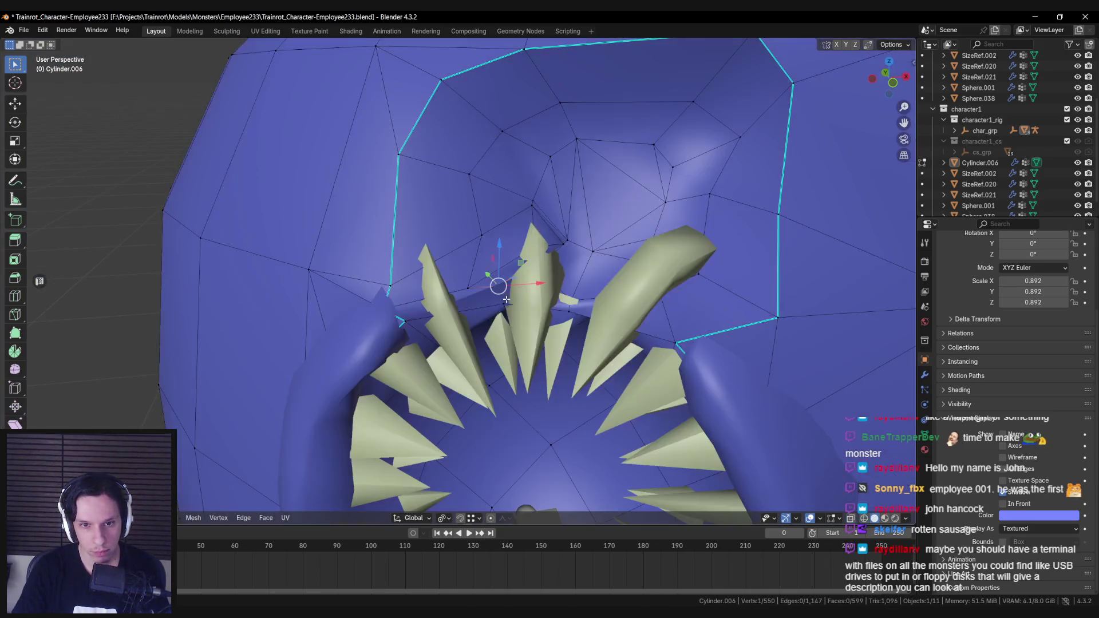
left_click(506, 303, "shift")
key("m")
scroll(492, 345, "down", 5)
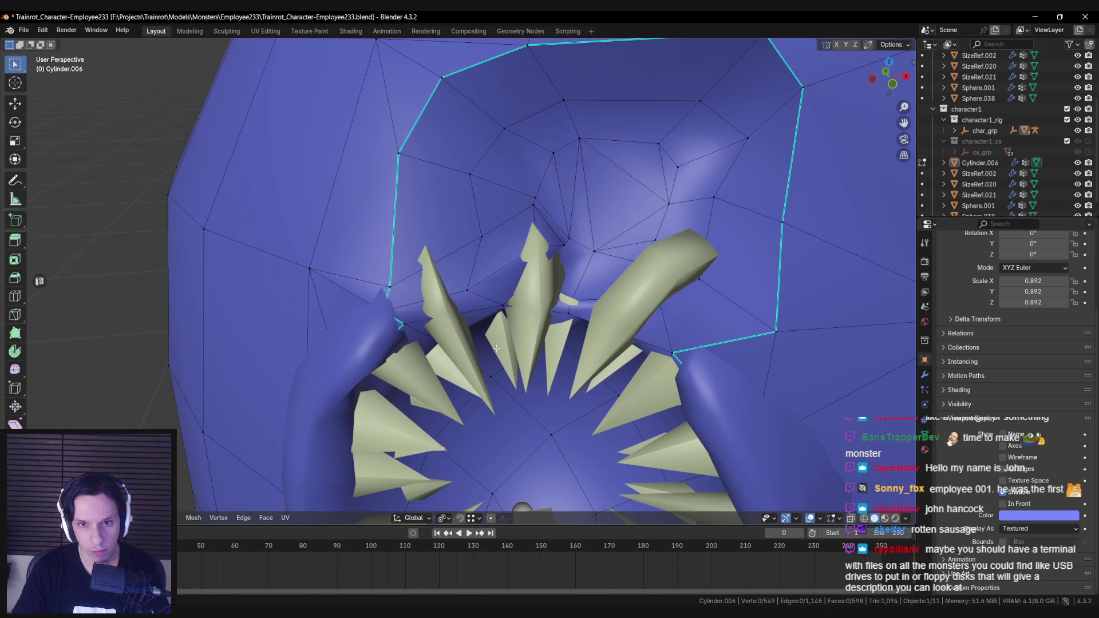
key("slash")
scroll(407, 161, "up", 8)
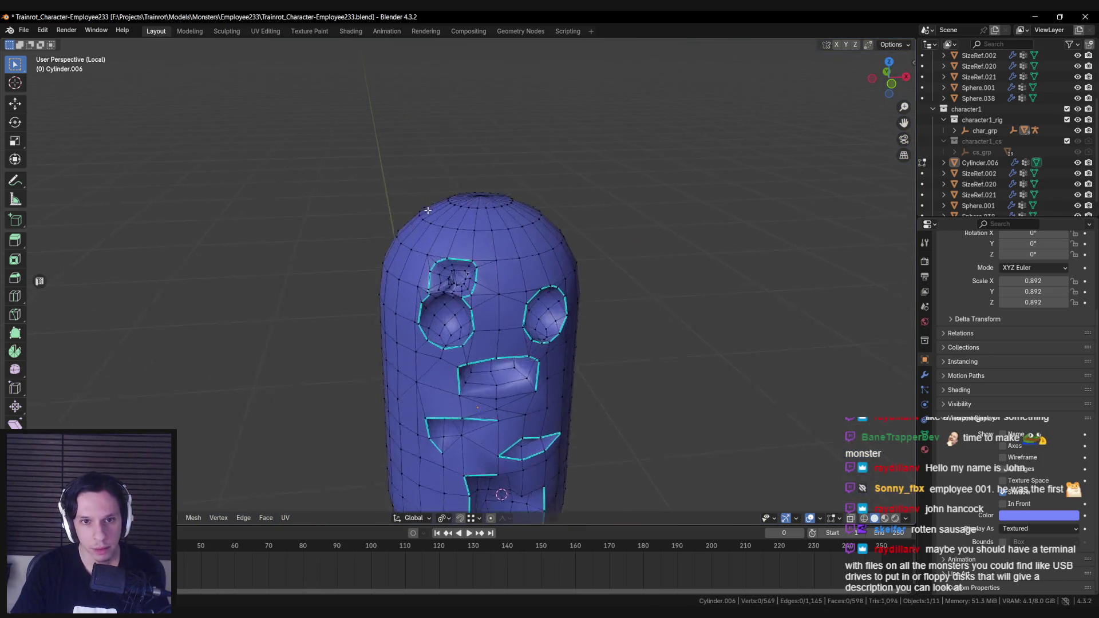
Merge the edge's two vertices into one, then exit Edit Mode and local view.
middle_click_drag(403, 314, 488, 261)
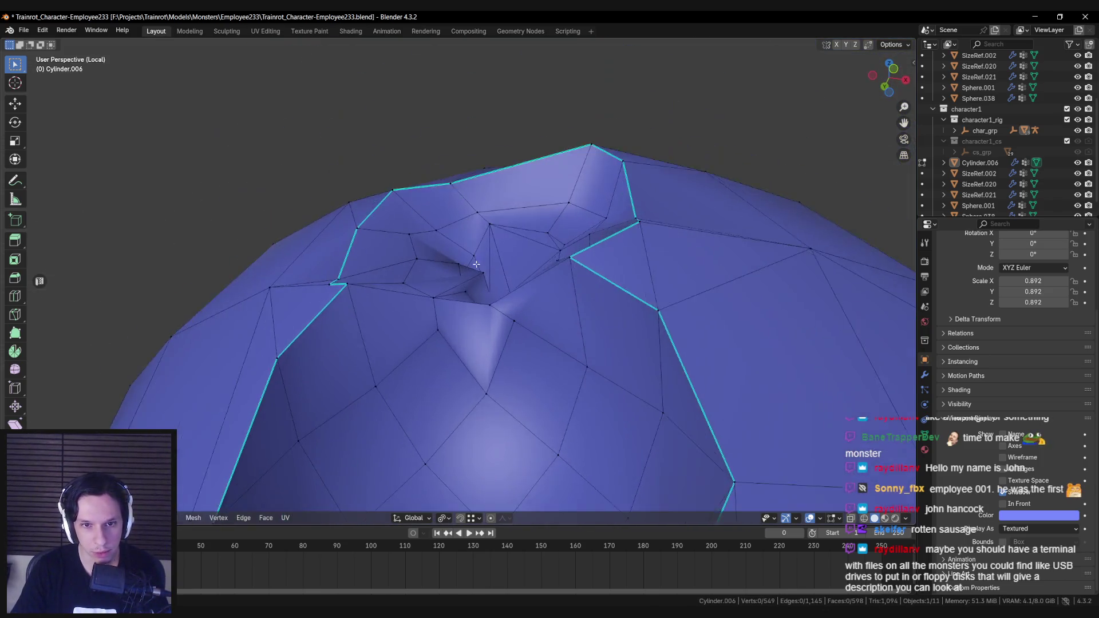
scroll(488, 261, "up", 4)
key("m")
left_click(461, 263)
scroll(452, 274, "down", 3)
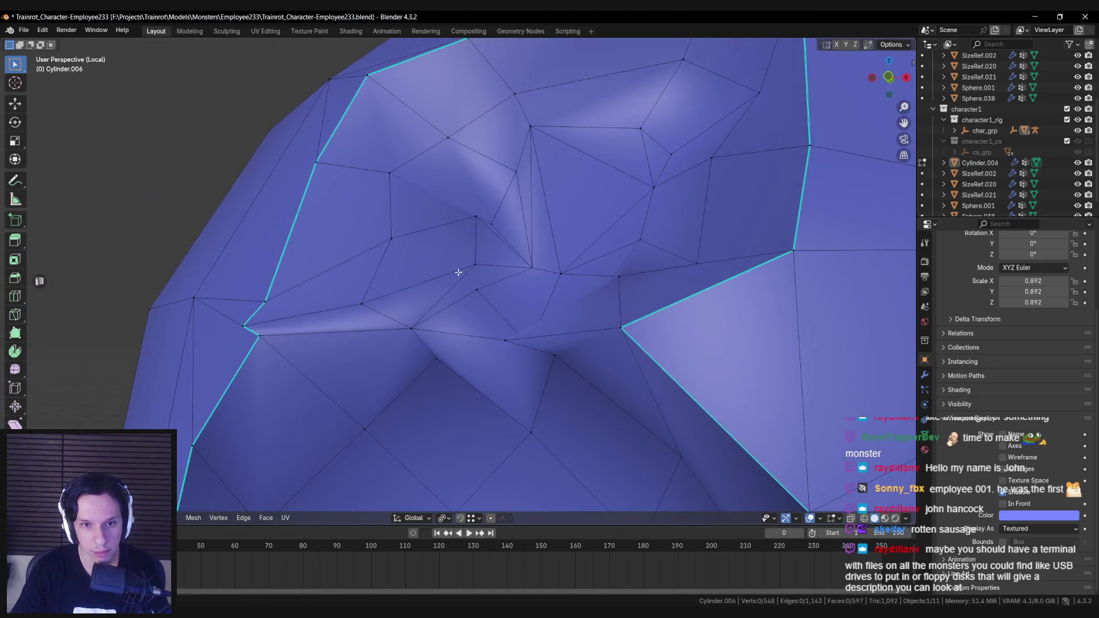
mouse_move(447, 312)
middle_mouse_down()
mouse_move(388, 360)
mouse_move(458, 326)
mouse_move(523, 319)
mouse_move(441, 221)
mouse_move(398, 263)
middle_mouse_up()
left_click(431, 230)
scroll(482, 233, "down", 3)
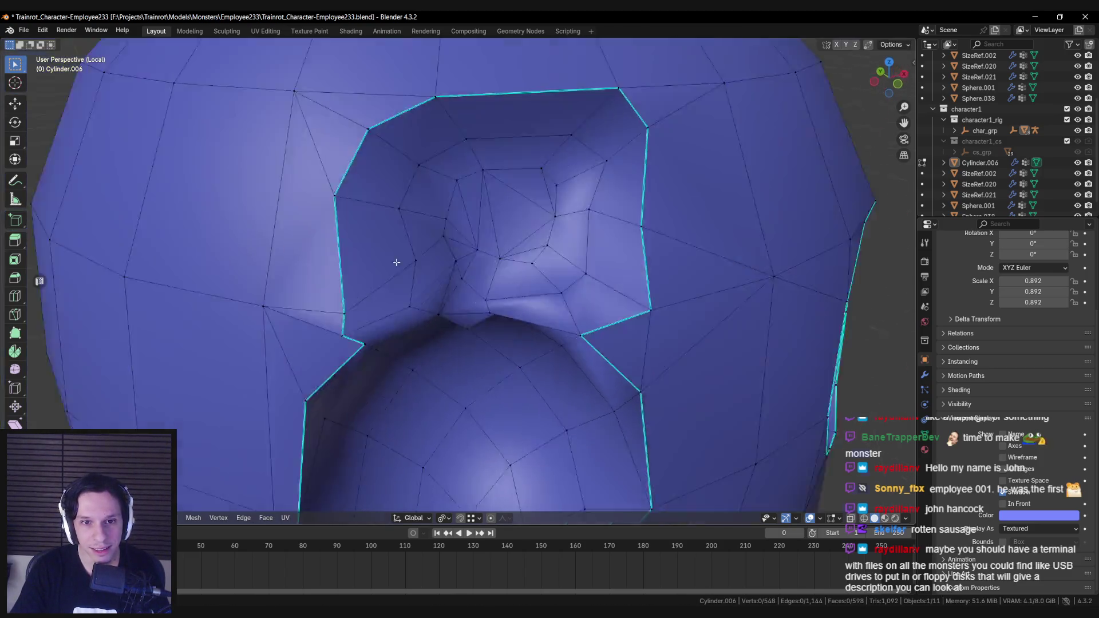
key("Tab")
scroll(498, 287, "down", 2)
key("KP_Divide")
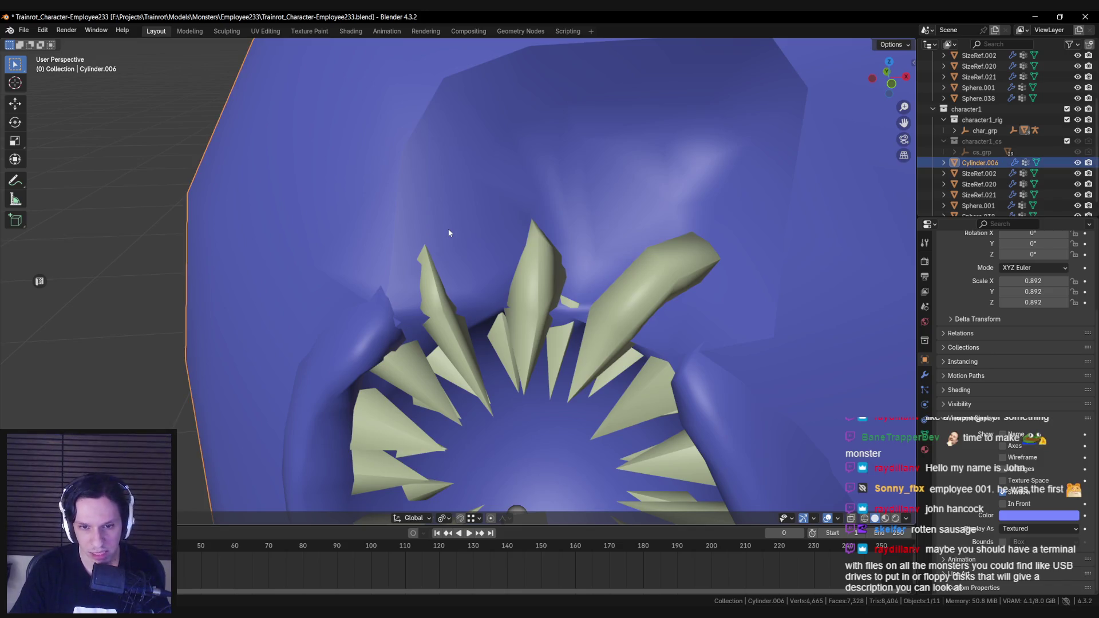
Isolate the head again and merge the leftover socket vertices At Last.
key("KP_Divide")
key("Tab")
scroll(423, 164, "up", 8)
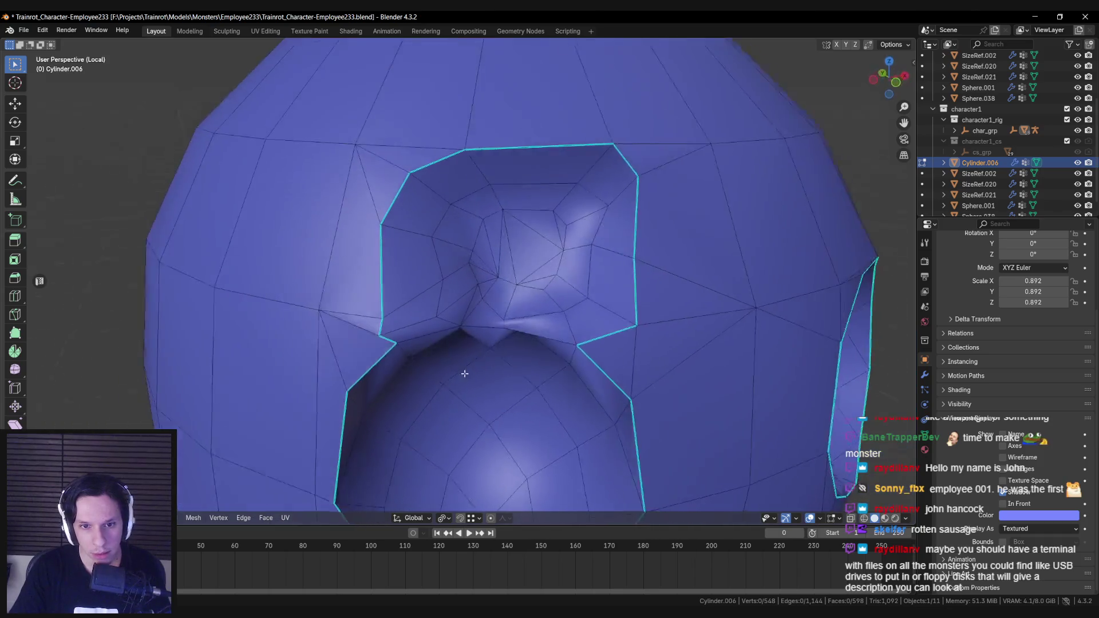
left_click(500, 321)
mouse_move(464, 373)
middle_mouse_down()
mouse_move(500, 321)
mouse_move(497, 302)
mouse_move(582, 299)
mouse_move(591, 262)
mouse_move(534, 253)
mouse_move(557, 252)
middle_mouse_up()
scroll(522, 304, "up", 3)
left_click(596, 288)
Mark the selected socket edges sharp and leave Edit Mode and local view.
middle_click_drag(504, 301, 473, 305)
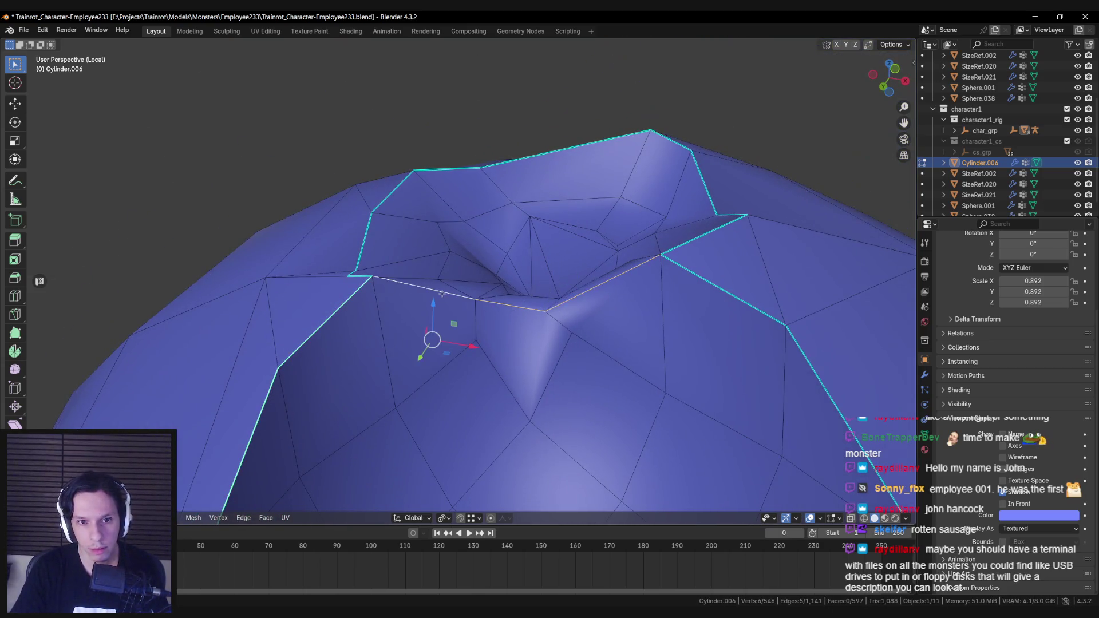
key("ctrl+e")
left_click(416, 293)
scroll(461, 332, "down", 5)
key("Tab")
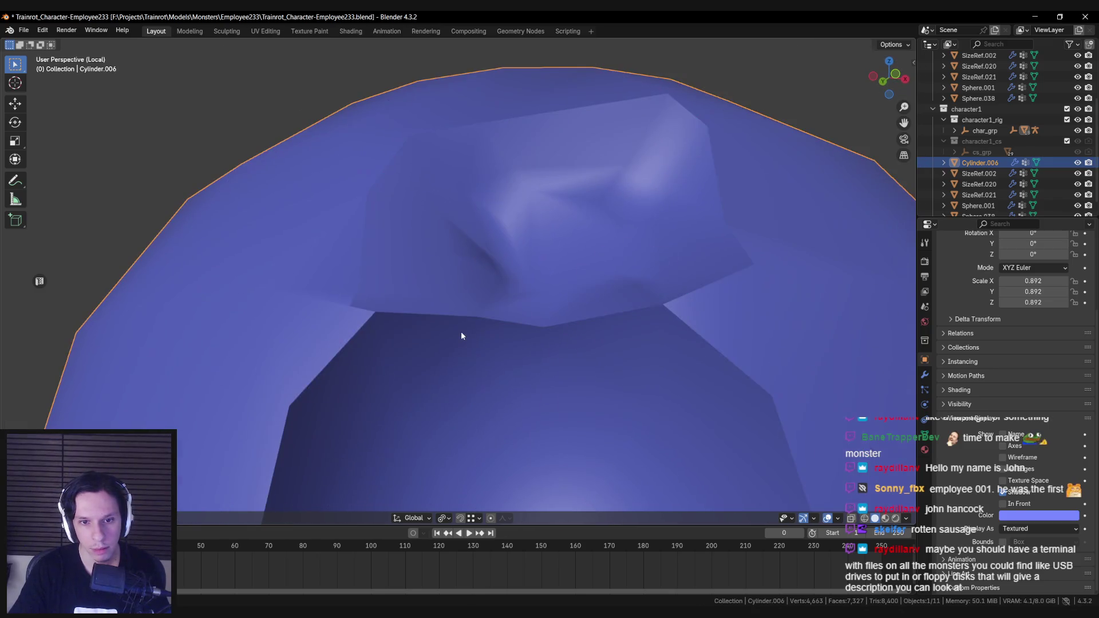
key("KP_Divide")
Deselect everything and view the whole capsule monster with its torn recess and fangs.
key("alt+a")
scroll(477, 337, "down", 8)
mouse_move(472, 311)
middle_mouse_down()
mouse_move(418, 310)
mouse_move(458, 318)
mouse_move(426, 329)
mouse_move(552, 315)
mouse_move(650, 341)
mouse_move(681, 326)
mouse_move(605, 311)
mouse_move(490, 318)
middle_mouse_up()
scroll(426, 329, "up", 3)
scroll(427, 329, "down", 5)
scroll(426, 329, "up", 5)
scroll(677, 316, "up", 4)
scroll(677, 315, "down", 5)
scroll(510, 311, "up", 4)
scroll(479, 319, "down", 5)
scroll(490, 318, "up", 2)
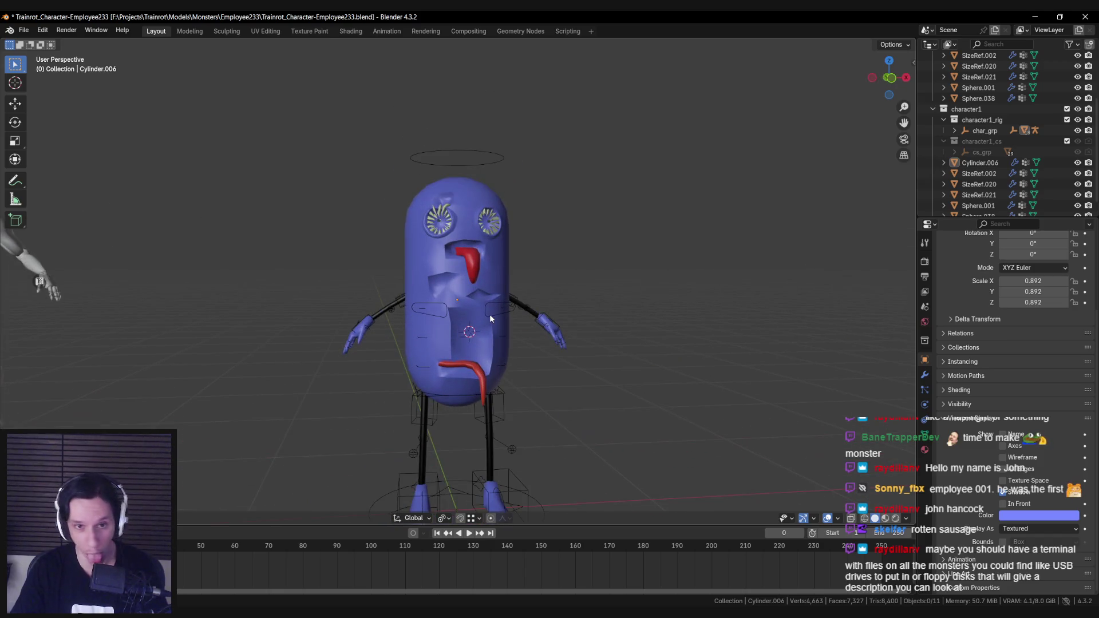
Select the red tongue and orbit around the monster to inspect it.
left_click(467, 273)
scroll(475, 282, "up", 4)
scroll(453, 313, "down", 4)
mouse_move(461, 283)
middle_mouse_down()
mouse_move(647, 284)
mouse_move(463, 296)
mouse_move(519, 251)
mouse_move(474, 243)
mouse_move(359, 267)
middle_mouse_up()
scroll(463, 296, "up", 2)
scroll(462, 296, "up", 4)
scroll(495, 295, "down", 3)
mouse_move(496, 295)
middle_mouse_down()
mouse_move(458, 289)
mouse_move(395, 252)
middle_mouse_up()
scroll(454, 288, "up", 2)
scroll(454, 288, "up", 3)
scroll(451, 300, "down", 3)
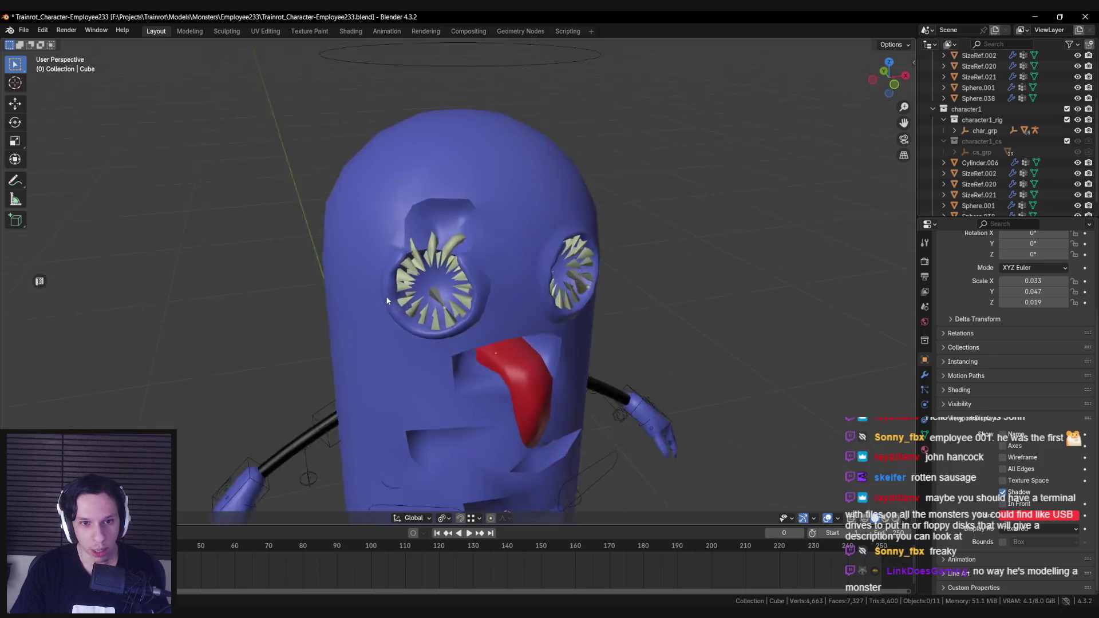
scroll(358, 210, "up", 4)
scroll(382, 252, "down", 2)
In the head mesh's Edit Mode, pick a vertex beside the eye socket, then deselect it.
left_click(382, 253)
key("Tab")
scroll(401, 275, "up", 4)
scroll(458, 297, "up", 3)
mouse_move(458, 298)
middle_mouse_down()
mouse_move(552, 301)
mouse_move(452, 312)
mouse_move(470, 250)
mouse_move(632, 287)
mouse_move(574, 262)
middle_mouse_up()
left_click(452, 312)
key("alt+a")
key("Tab")
Move a head vertex down along the head's edge near the eye, back in Object Mode.
mouse_move(495, 266)
middle_mouse_down()
mouse_move(459, 286)
mouse_move(471, 349)
middle_mouse_up()
key("Tab")
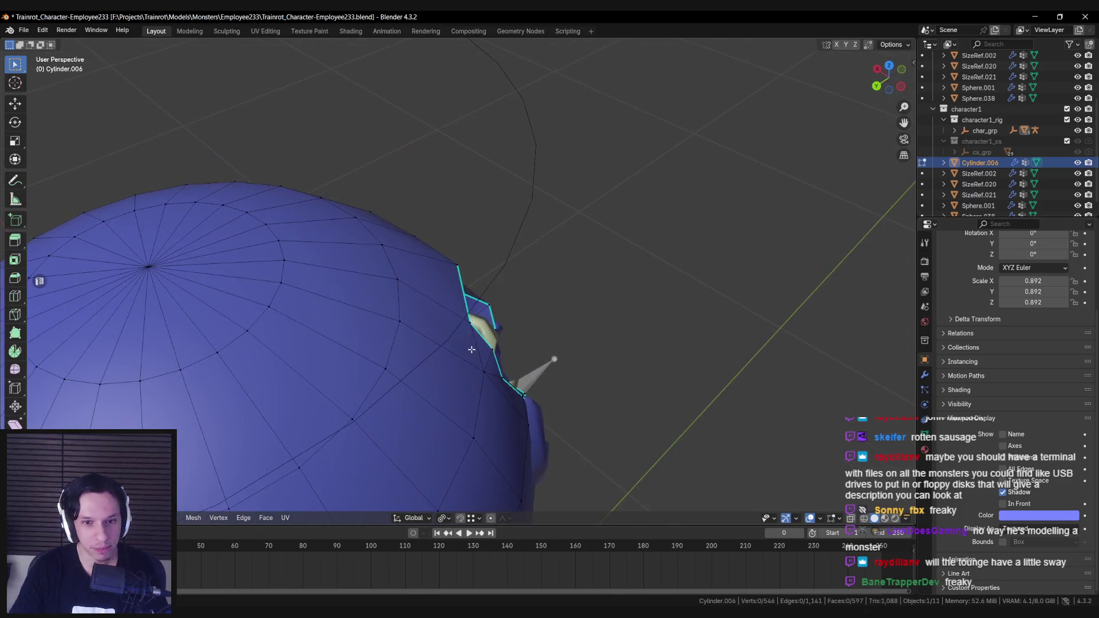
mouse_move(470, 323)
left_mouse_down()
mouse_move(493, 312)
mouse_move(490, 345)
mouse_move(501, 347)
left_mouse_up()
key("Tab")
Deselect all objects and save the file.
mouse_move(492, 355)
middle_mouse_down()
mouse_move(308, 299)
mouse_move(389, 358)
mouse_move(473, 367)
mouse_move(477, 346)
middle_mouse_up()
left_click(309, 300)
scroll(379, 354, "down", 5)
key("ctrl+s")
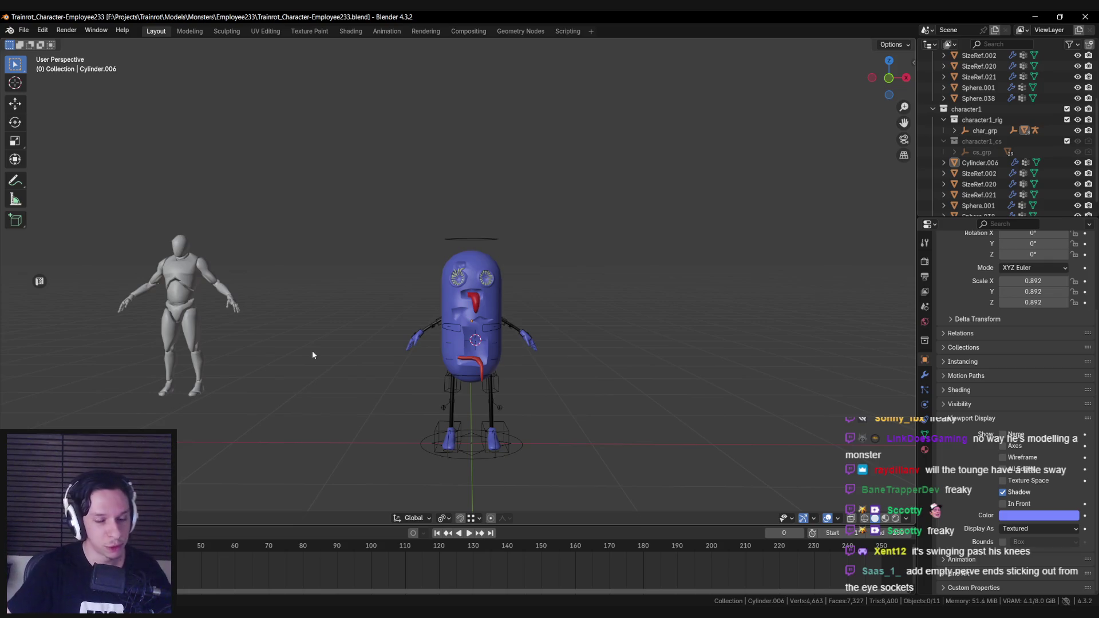
scroll(417, 273, "up", 5)
Switch editing to the teeth, try moving them, then cancel and leave Edit Mode.
middle_click_drag(429, 297, 478, 283)
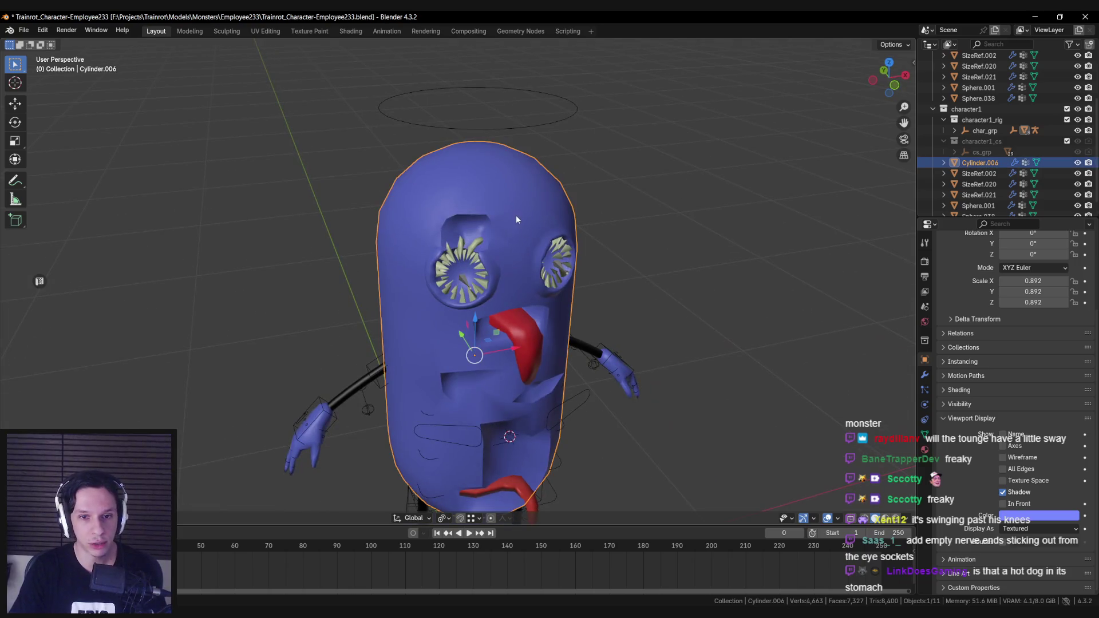
scroll(515, 218, "up", 4)
scroll(345, 374, "up", 3)
key("Tab")
key("Tab")
middle_click_drag(430, 325, 430, 286)
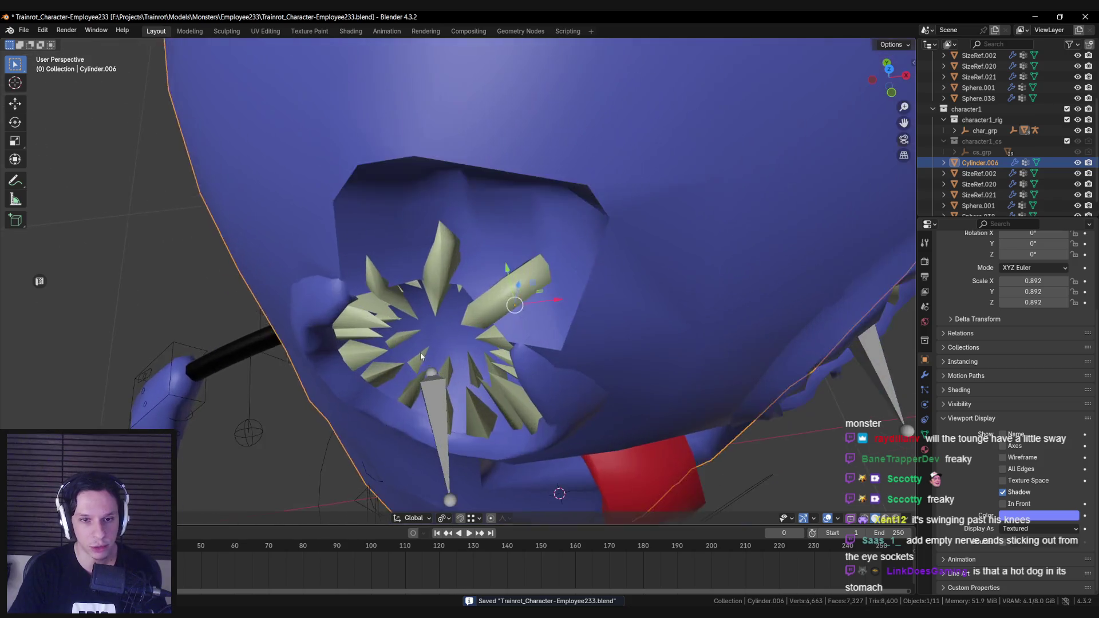
key("Tab")
key("alt+q")
scroll(429, 270, "up", 2)
mouse_move(438, 243)
middle_mouse_down()
mouse_move(405, 270)
mouse_move(440, 344)
mouse_move(366, 304)
mouse_move(223, 301)
mouse_move(435, 303)
mouse_move(252, 302)
mouse_move(306, 304)
mouse_move(450, 346)
mouse_move(469, 331)
middle_mouse_up()
key("g")
right_click(405, 270)
key("Tab")
Clear the selection and save the file.
scroll(419, 266, "down", 4)
scroll(440, 343, "down", 3)
key("alt+a")
key("ctrl+s")
scroll(440, 344, "down", 4)
scroll(450, 347, "up", 3)
Scale and reposition the drooping tip of the lower red tongue Cube.001.
left_click(481, 419)
key("Tab")
scroll(489, 418, "up", 3)
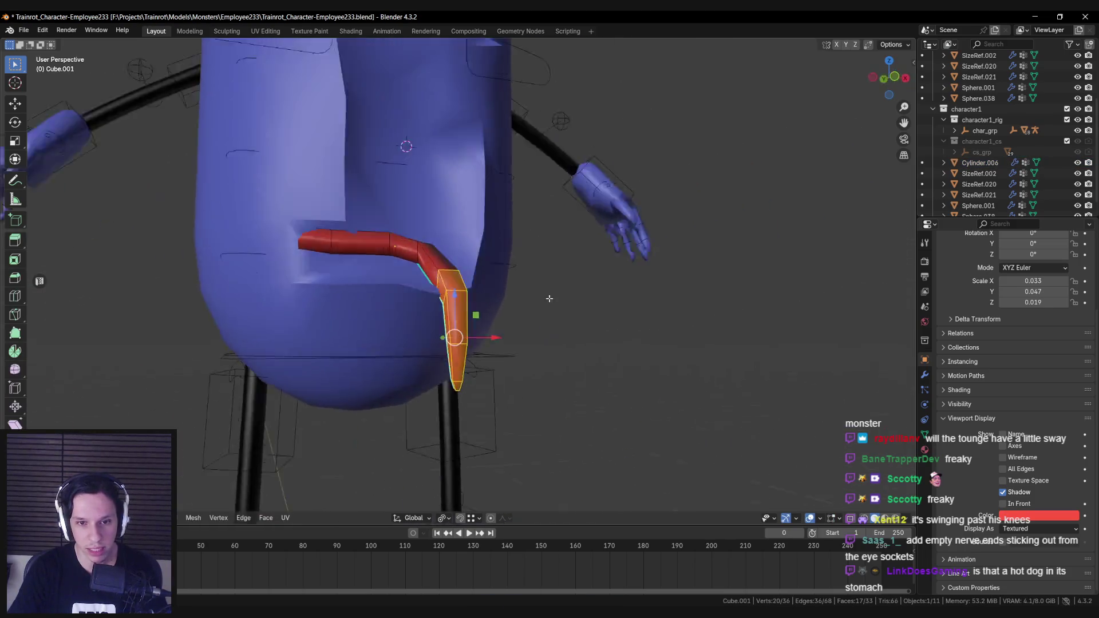
scroll(470, 334, "up", 2)
key("s")
left_click(530, 352)
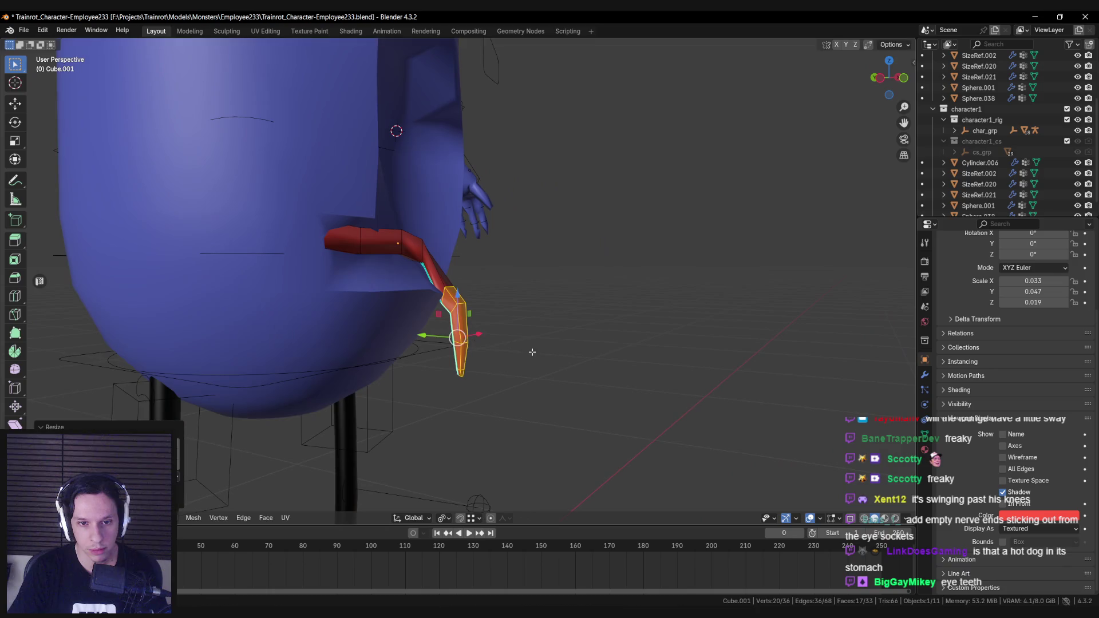
key("g")
left_click(454, 316)
scroll(454, 316, "down", 6)
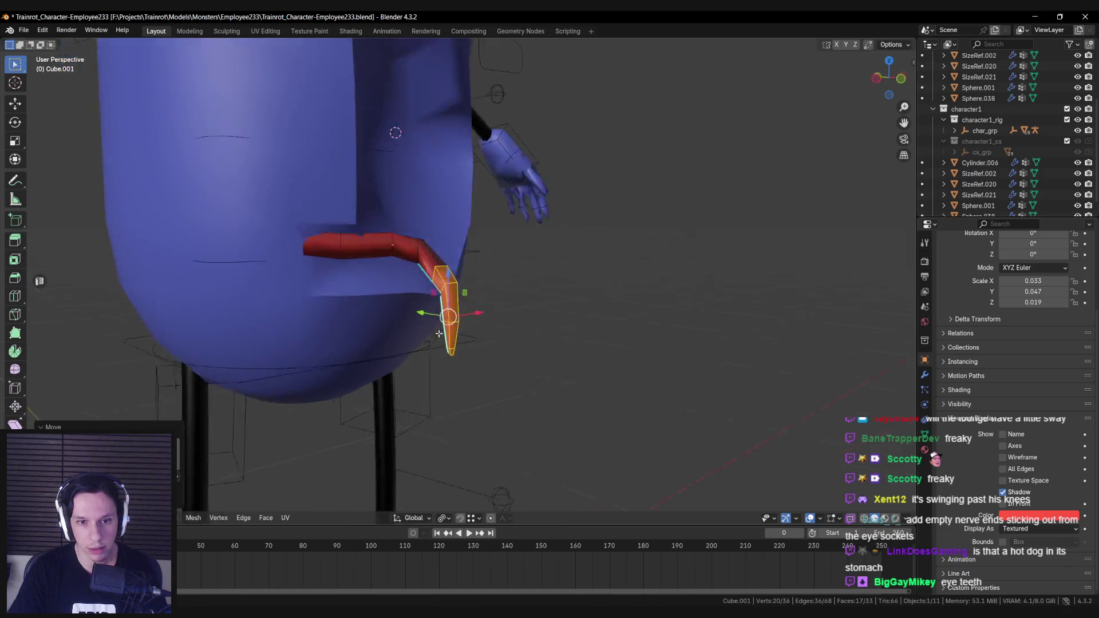
Return to Object Mode and orbit out to see the whole character.
key("Tab")
mouse_move(309, 353)
middle_mouse_down()
mouse_move(481, 333)
mouse_move(368, 351)
mouse_move(584, 341)
mouse_move(400, 344)
mouse_move(460, 318)
mouse_move(421, 351)
mouse_move(446, 383)
middle_mouse_up()
scroll(409, 351, "down", 4)
scroll(461, 317, "up", 5)
scroll(452, 338, "down", 3)
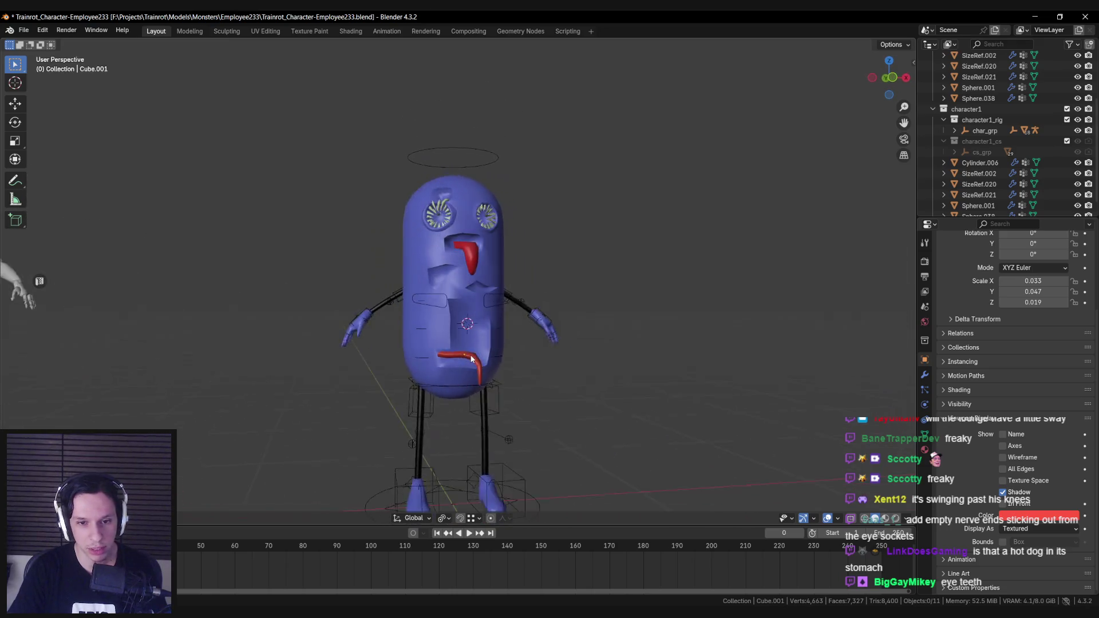
Orbit and pan around the monster to check it from a three-quarter side view.
scroll(449, 388, "up", 2)
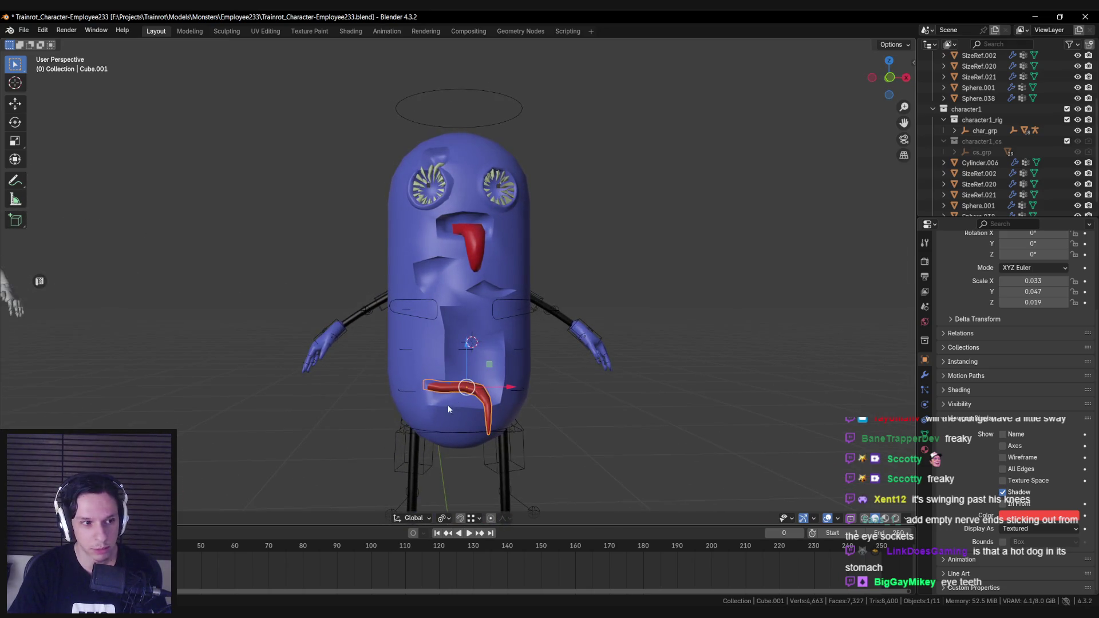
mouse_move(439, 412)
middle_mouse_down()
mouse_move(389, 326)
mouse_move(373, 343)
mouse_move(418, 250)
mouse_move(425, 282)
mouse_move(379, 314)
middle_mouse_up()
scroll(410, 286, "down", 4)
scroll(447, 298, "up", 5)
scroll(404, 316, "down", 2)
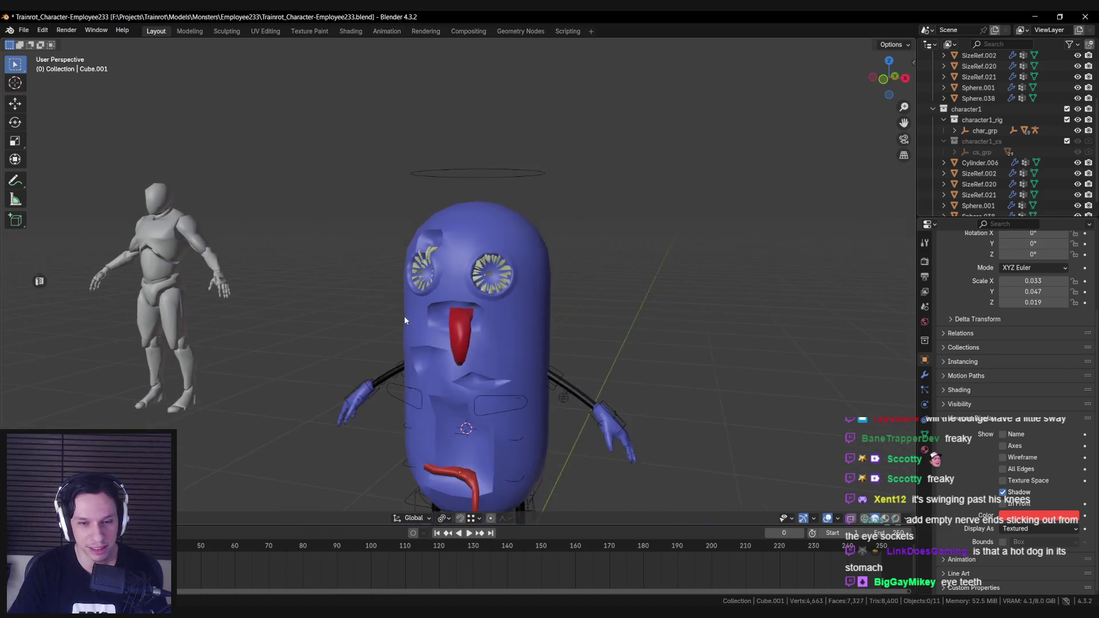
scroll(404, 316, "up", 4)
mouse_move(453, 307)
middle_mouse_down()
mouse_move(503, 296)
mouse_move(408, 285)
middle_mouse_up()
scroll(409, 285, "down", 4)
middle_click_drag(434, 336, 429, 308, "shift")
Save the file and clear the body mesh selection from a front view.
key("ctrl+s")
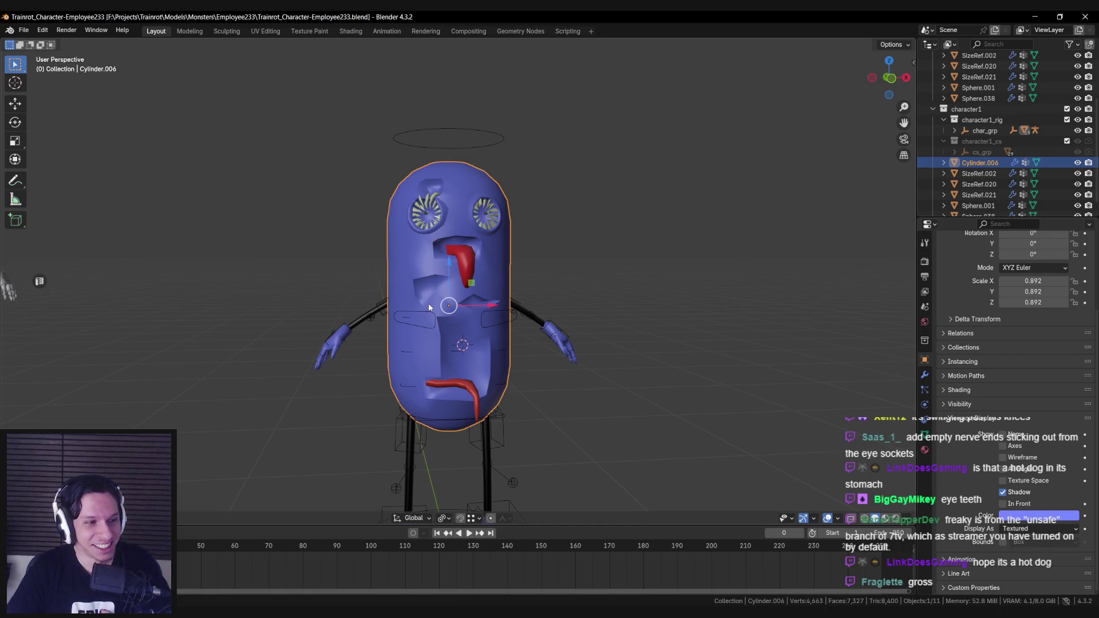
scroll(429, 307, "down", 3)
mouse_move(429, 308)
middle_mouse_down()
mouse_move(376, 324)
mouse_move(440, 280)
mouse_move(522, 330)
mouse_move(386, 290)
mouse_move(456, 325)
middle_mouse_up()
left_click(375, 324)
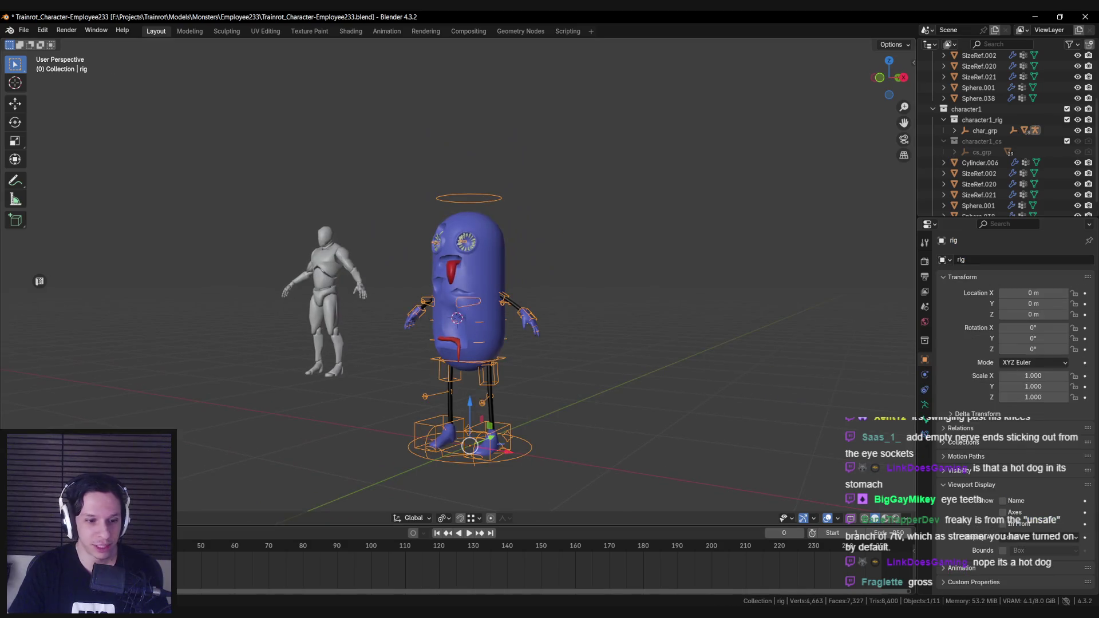
In Pose Mode, test-rotate the left shoulder control on X then Z, and cancel.
key("ctrl+Tab")
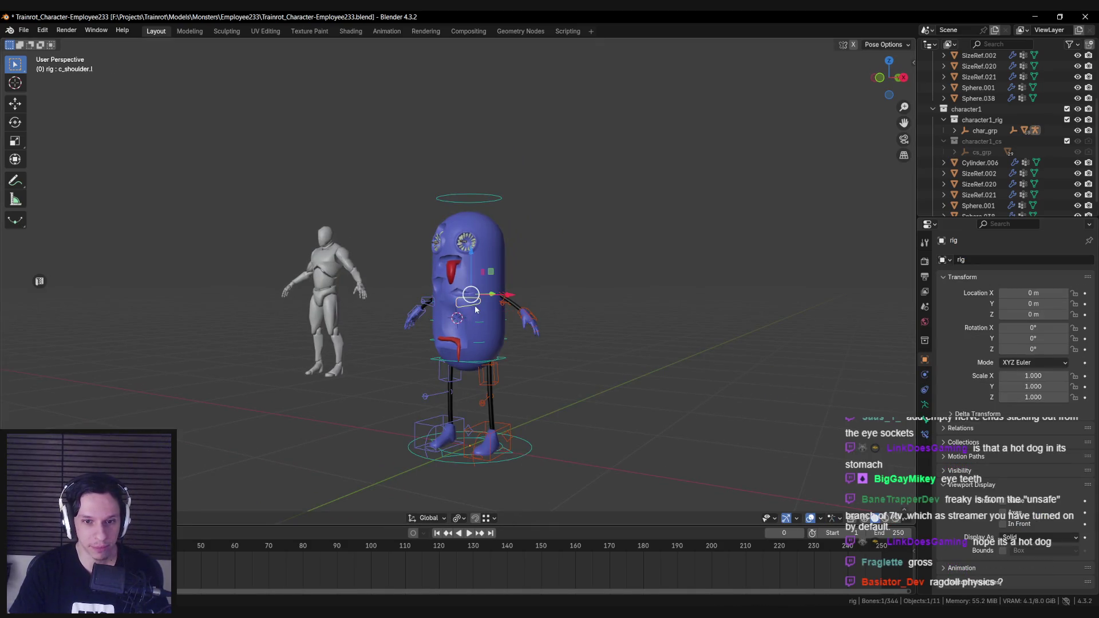
middle_click_drag(476, 310, 515, 275)
key("r")
key("x")
key("z")
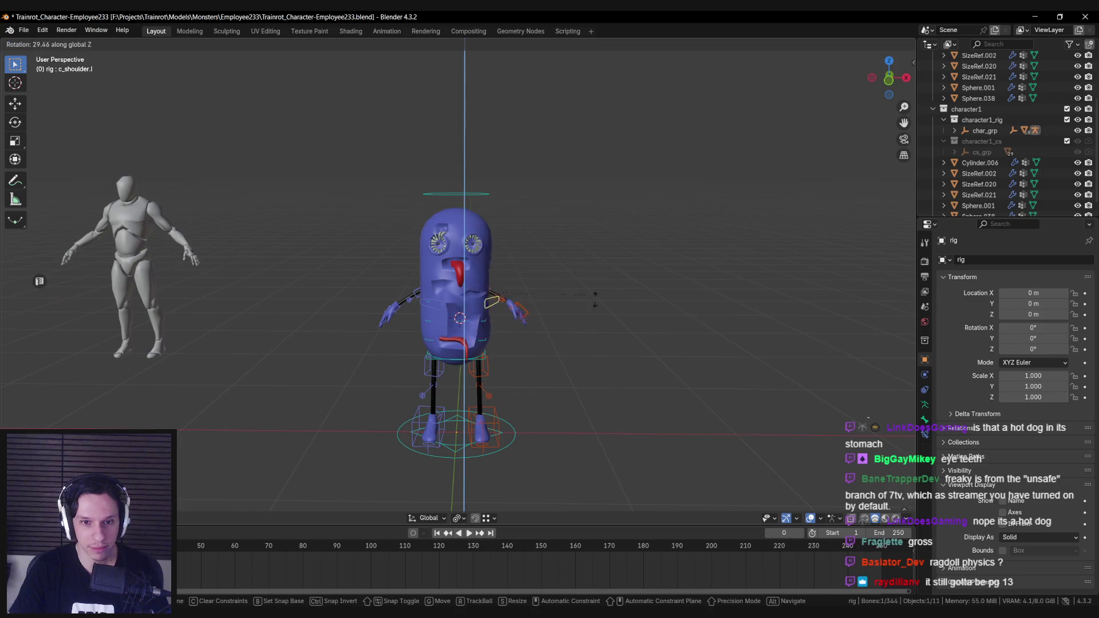
key("Escape")
Test-rotate the head control c_head.x around X, cancel, and return to Object Mode.
left_click(491, 192)
key("r")
key("x")
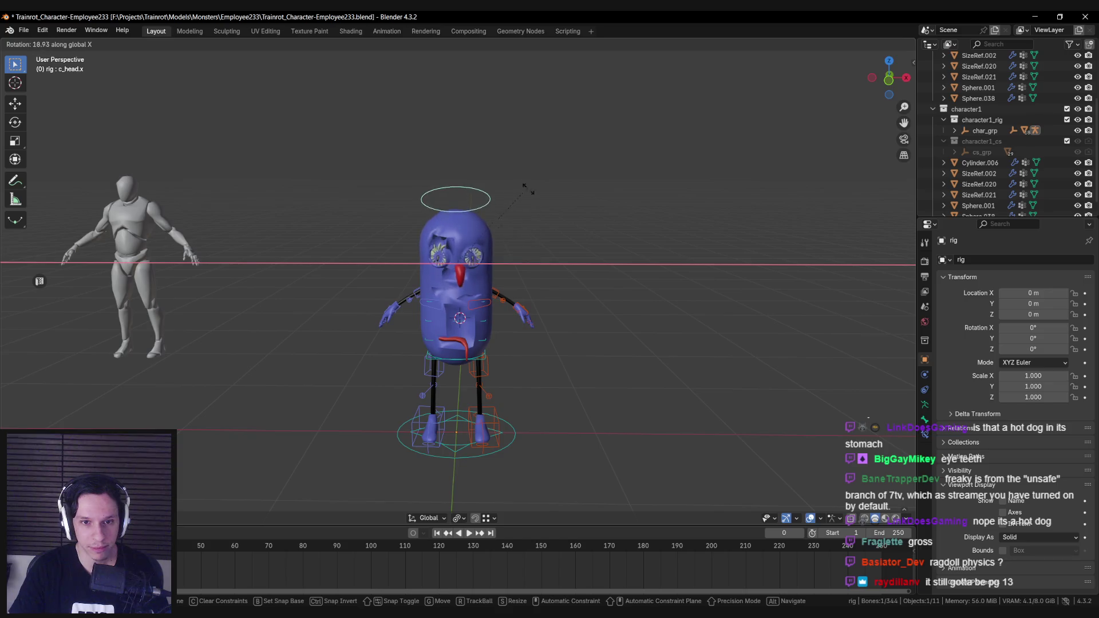
key("Escape")
key("ctrl+Tab")
scroll(458, 315, "up", 3)
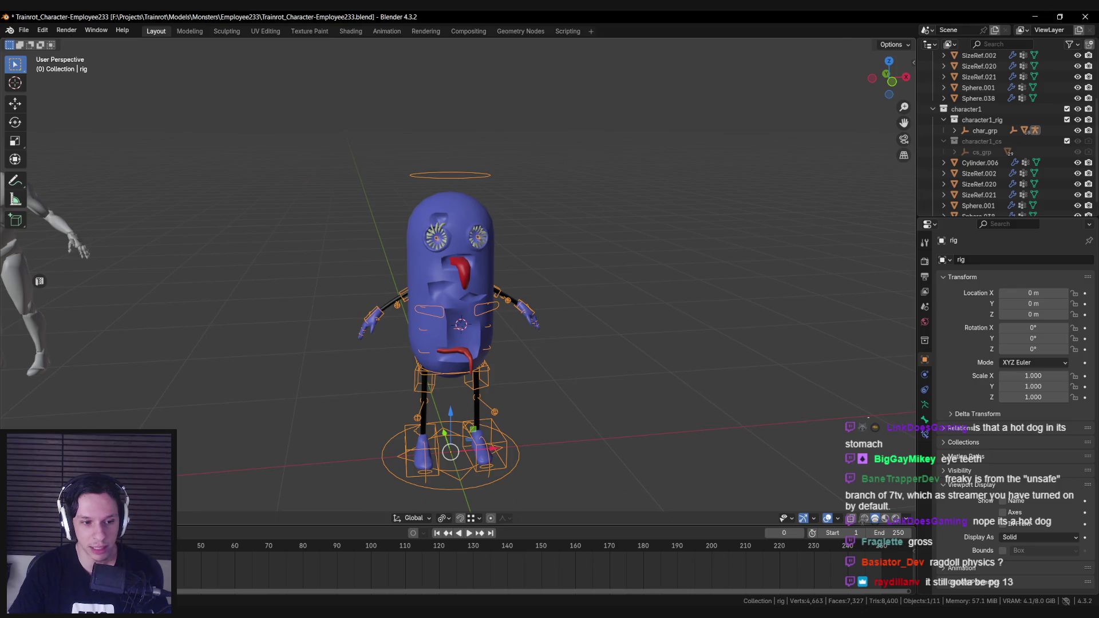
Retest the head X rotation in Pose Mode, then briefly toggle wireframe and back to solid shading.
key("ctrl+Tab")
key("r")
key("x")
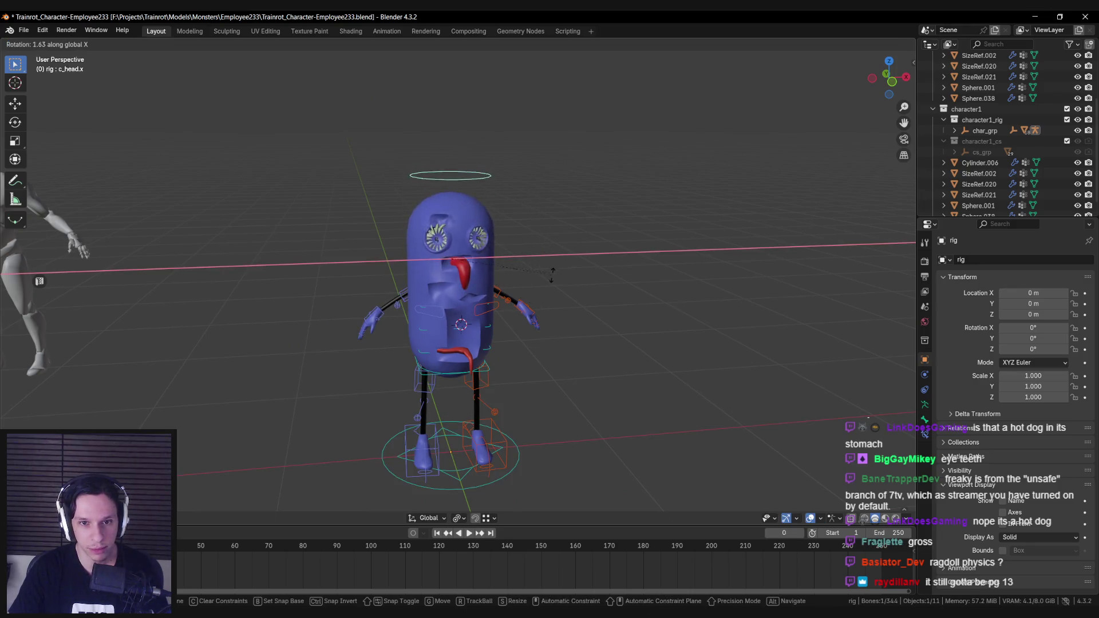
key("Escape")
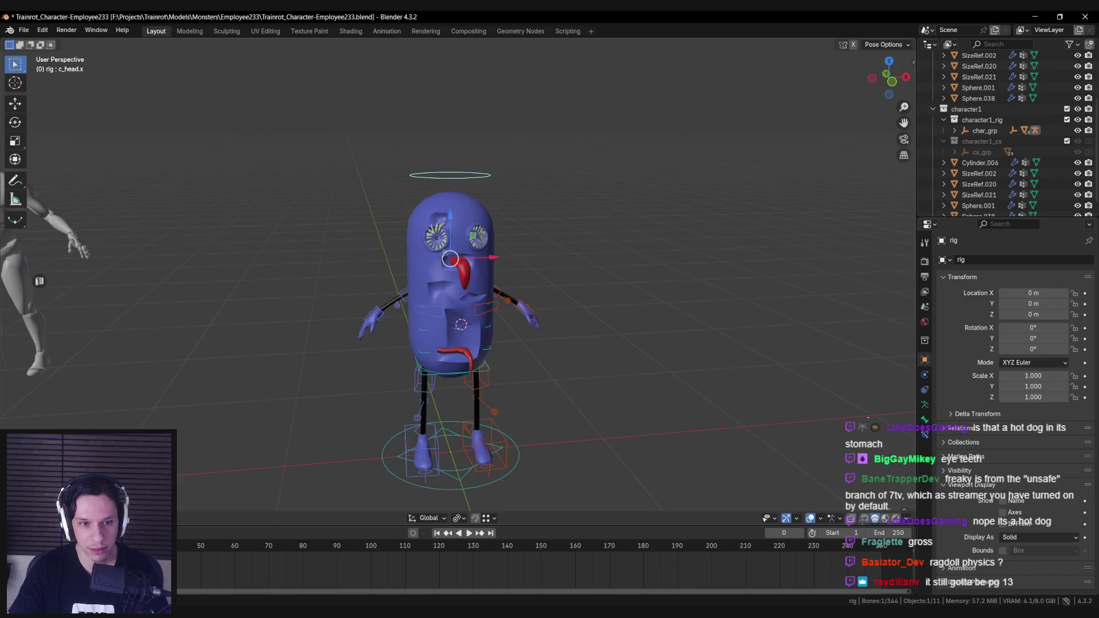
key("ctrl+Tab")
middle_click_drag(215, 392, 451, 300)
key("shift+z")
key("shift+z")
key("alt+z")
Bind all the monster's meshes to the rig with Auto-Rig Pro Skin Bind, save, and rebind.
key("a")
key("n")
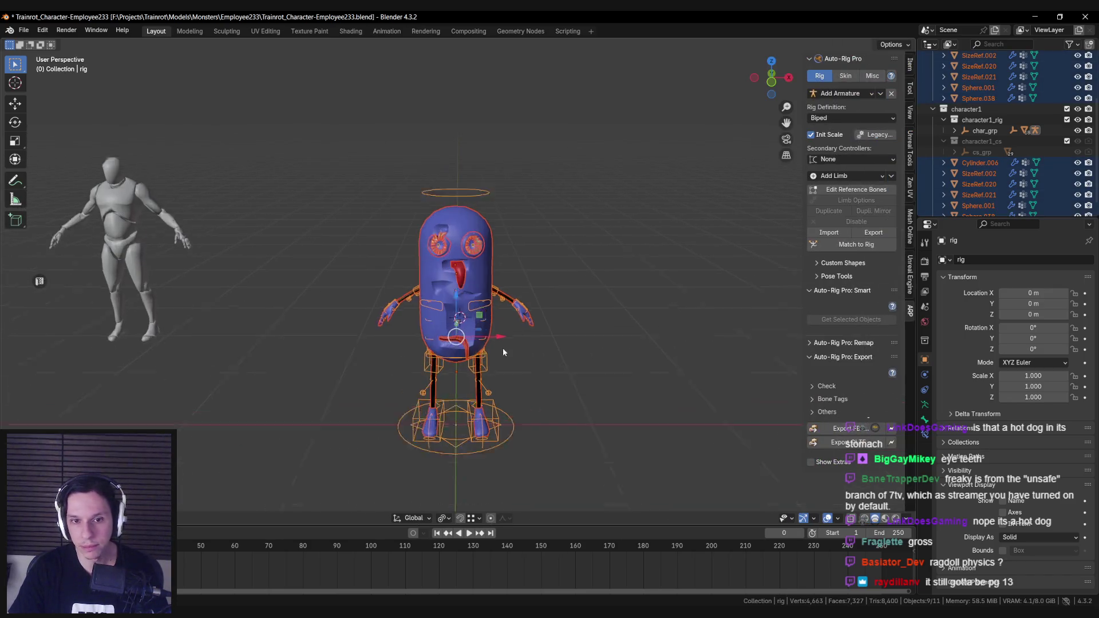
scroll(503, 348, "up", 2)
left_click(841, 77)
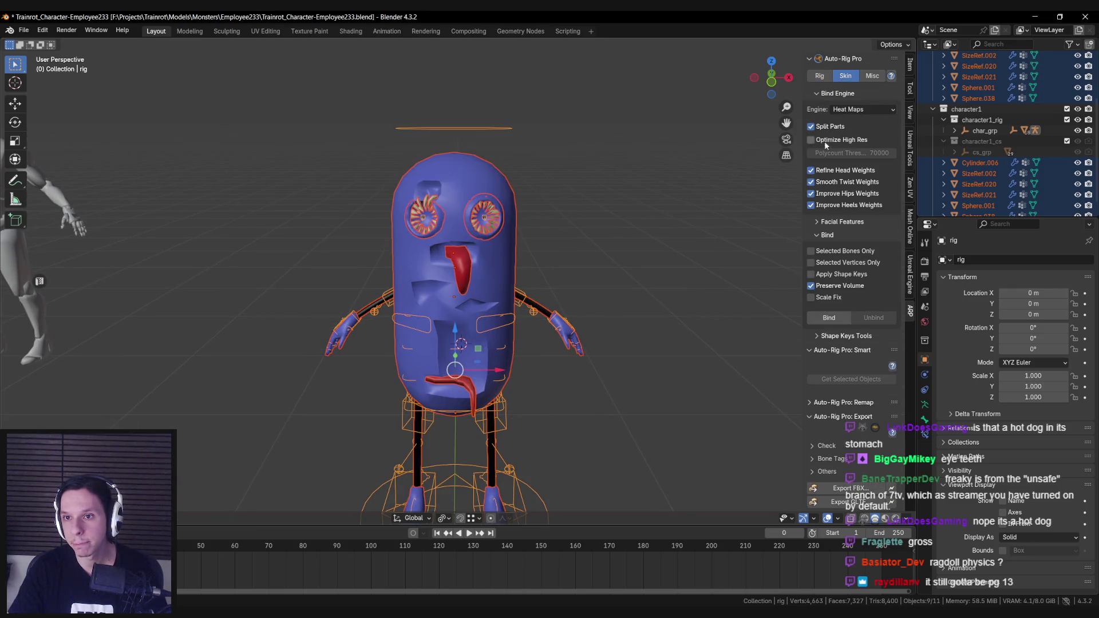
left_click(834, 318)
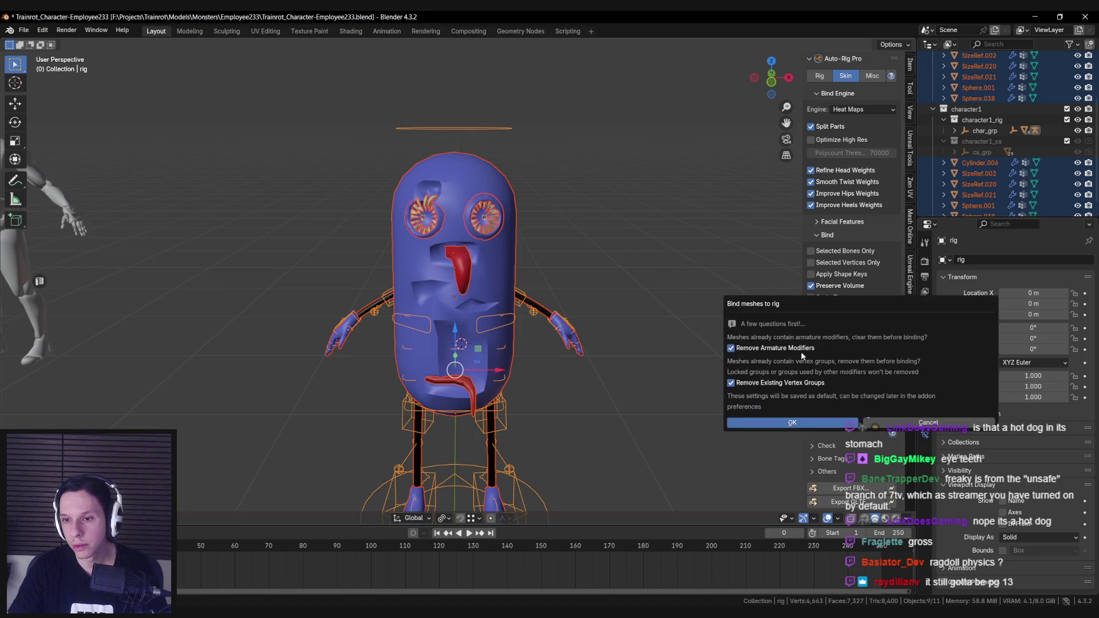
left_click(776, 428)
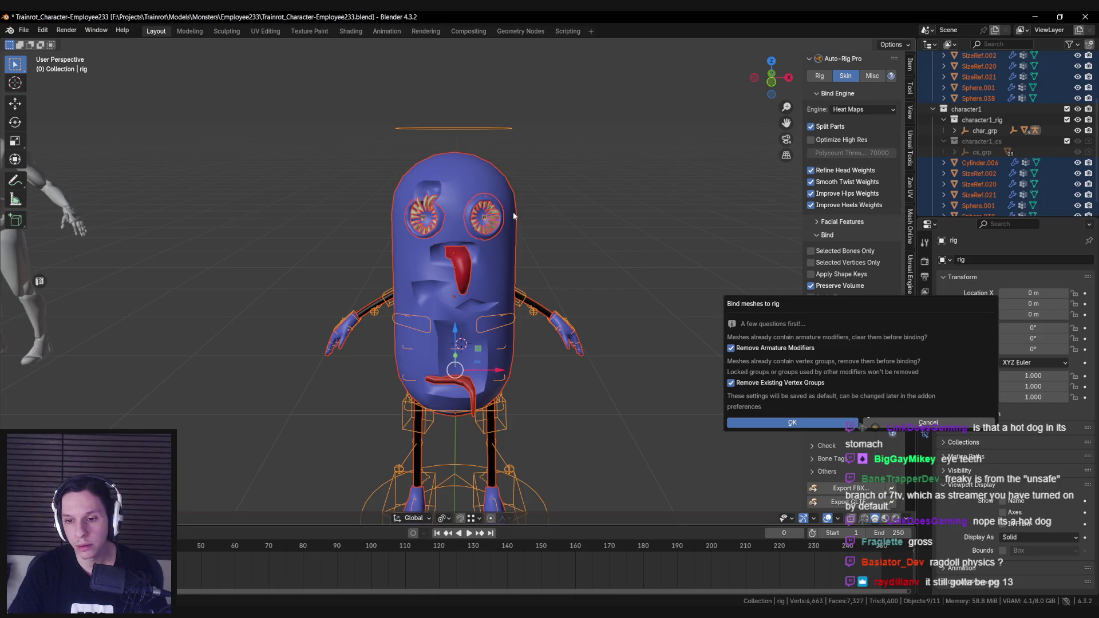
key("ctrl+s")
left_click(828, 319)
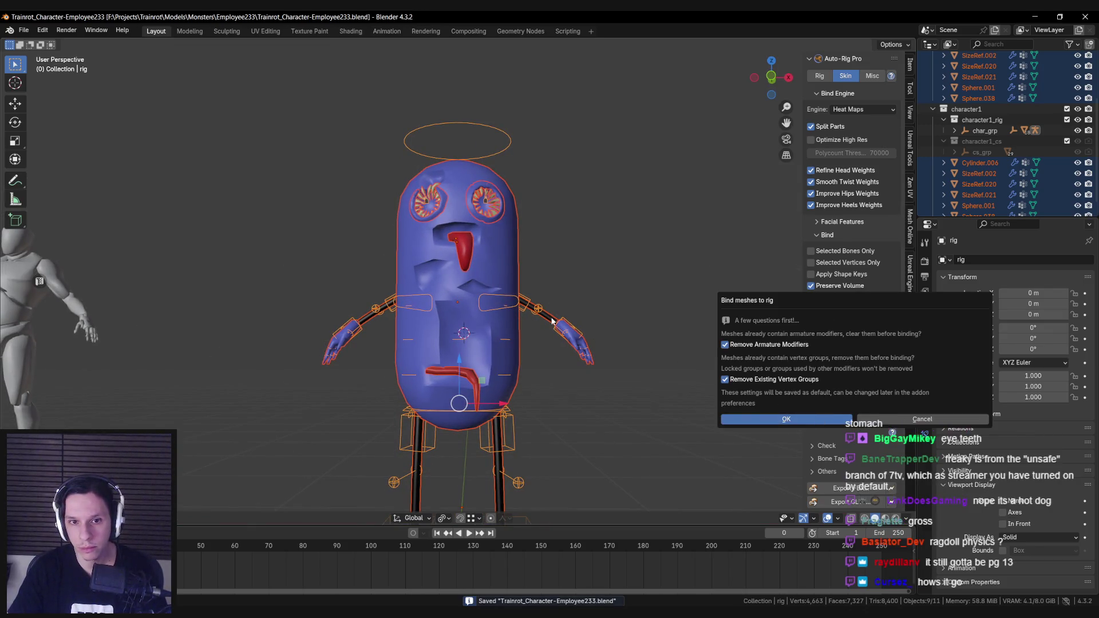
Select the rig and in Pose Mode start tilting c_head.x around Y.
scroll(456, 180, "down", 2)
left_click(456, 178)
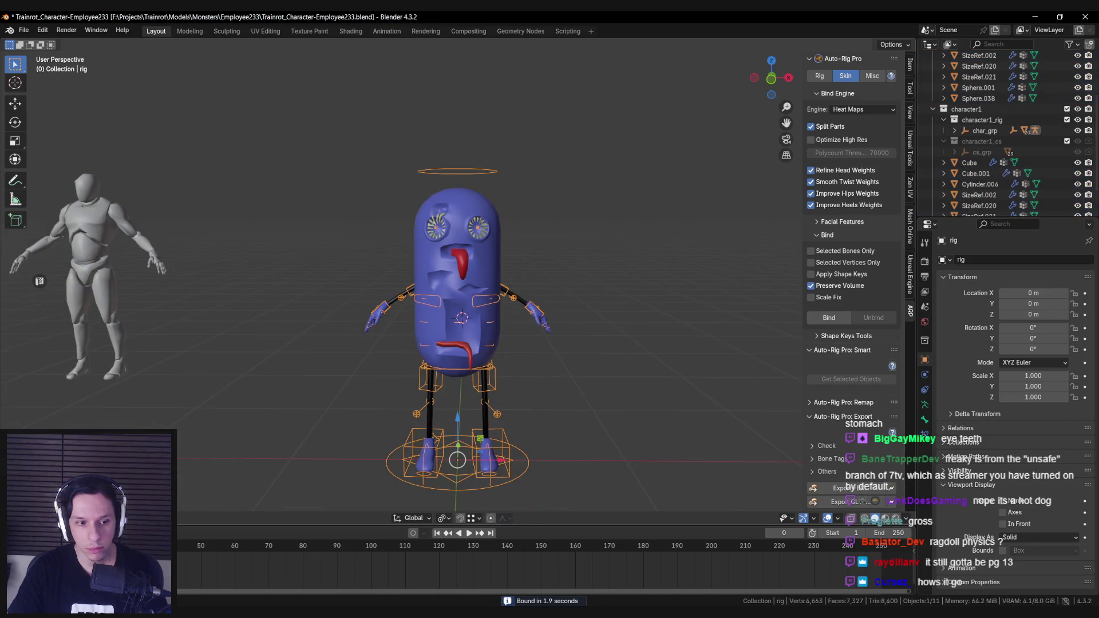
key("ctrl+Tab")
key("r")
key("x")
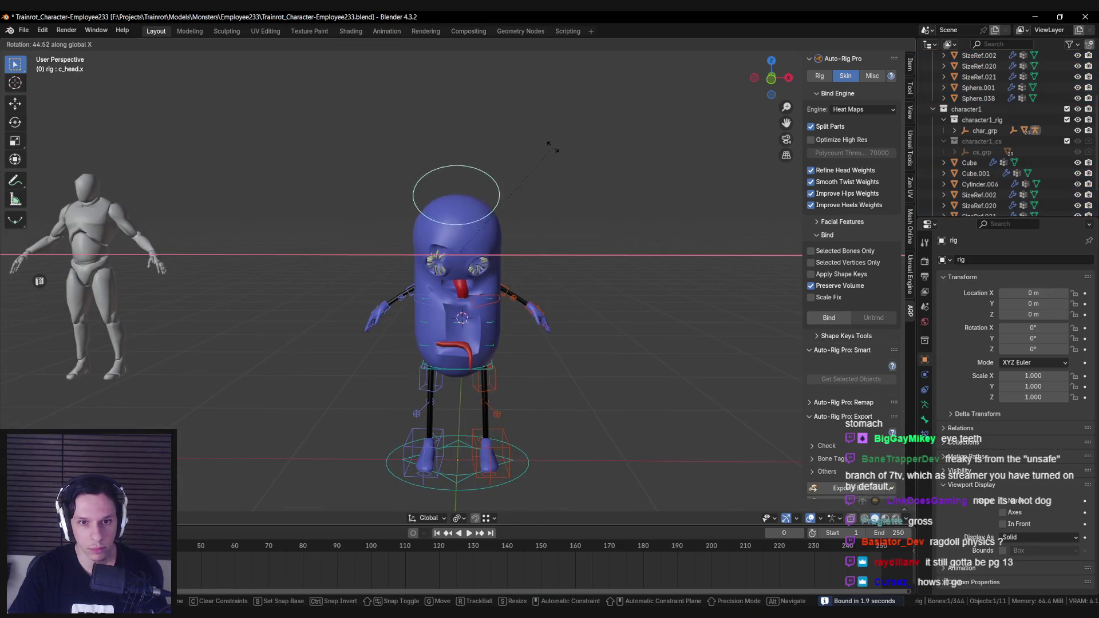
key("y")
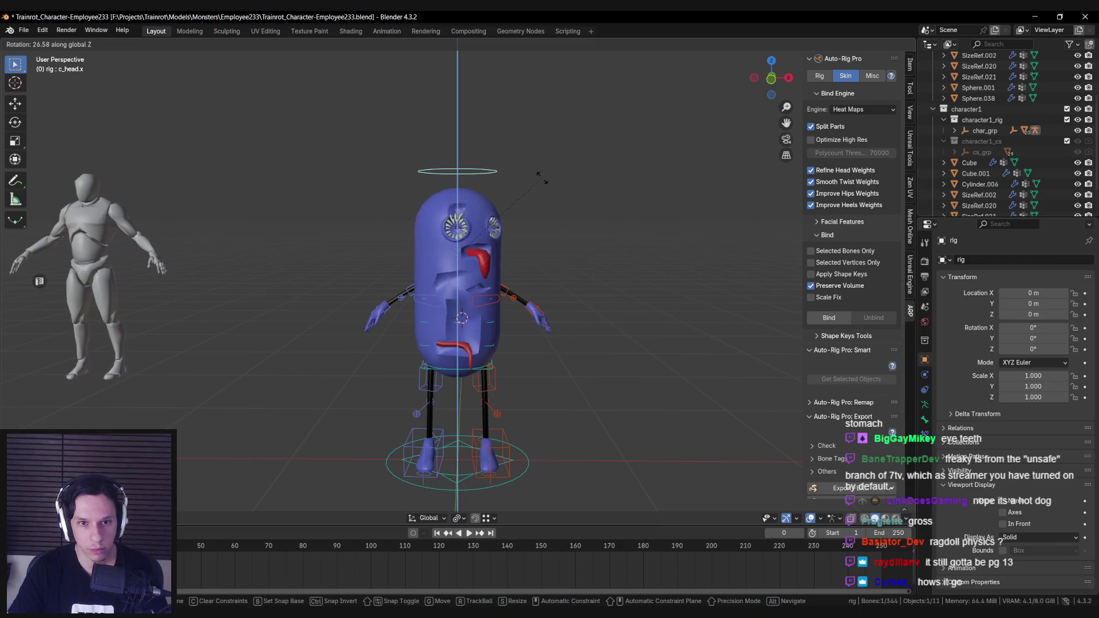
Test-rotate the root, left shoulder and spine controls, cancelling each rotation.
key("Escape")
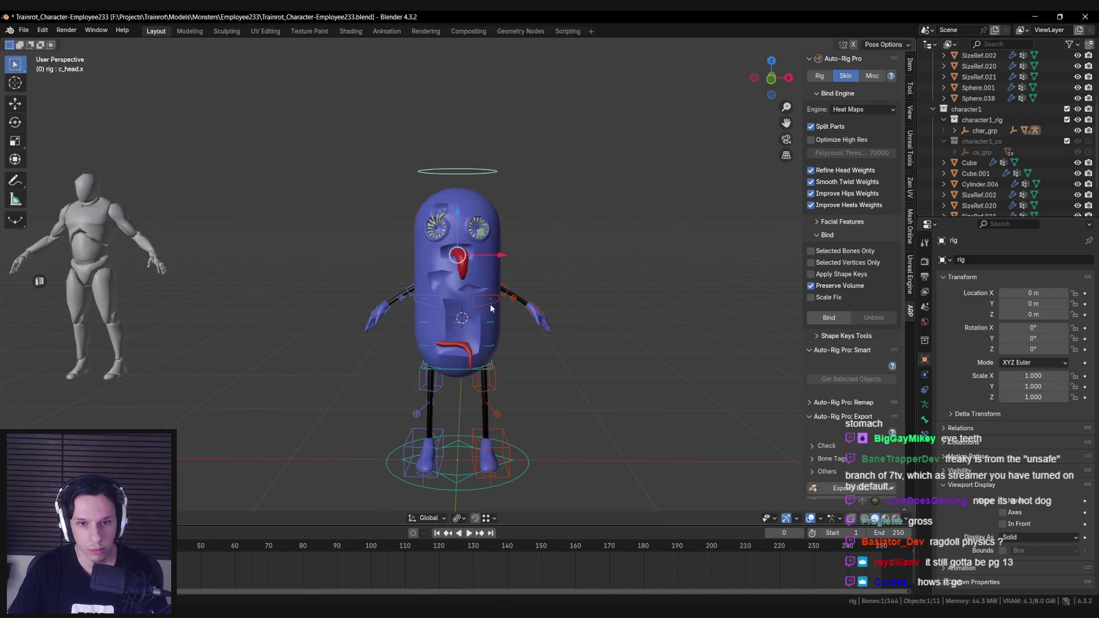
key("r")
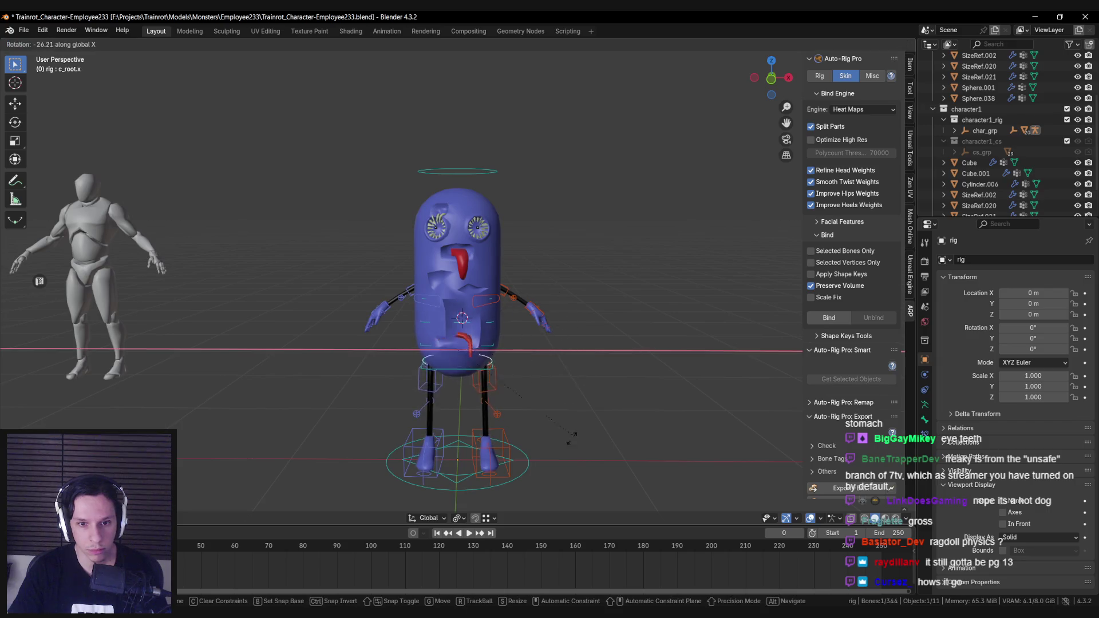
key("y")
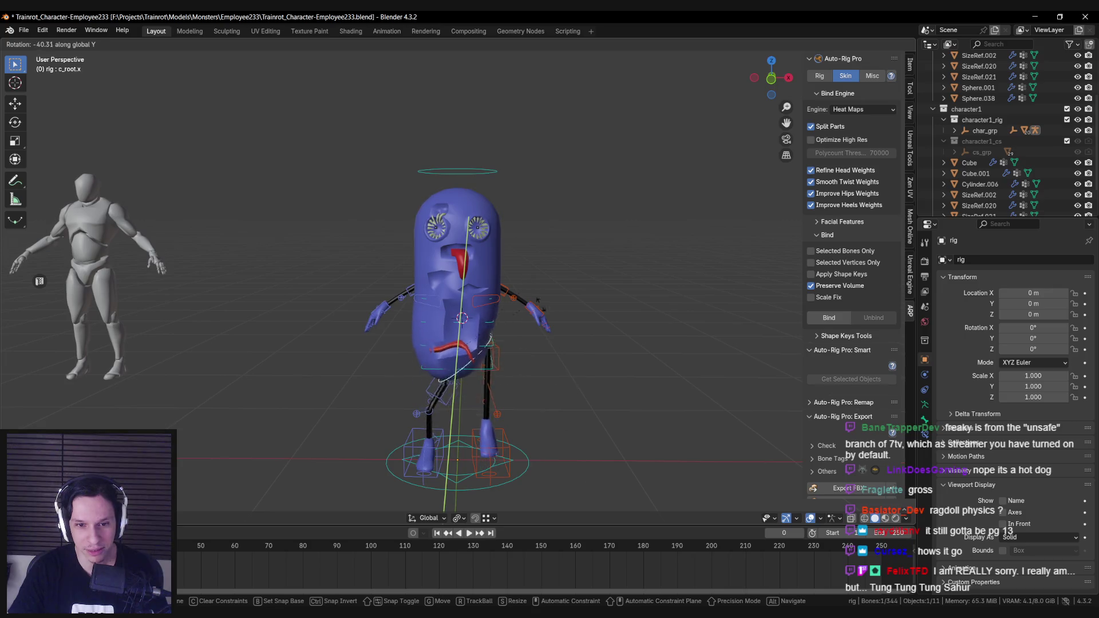
key("Escape")
scroll(549, 338, "up", 4)
scroll(517, 342, "down", 4)
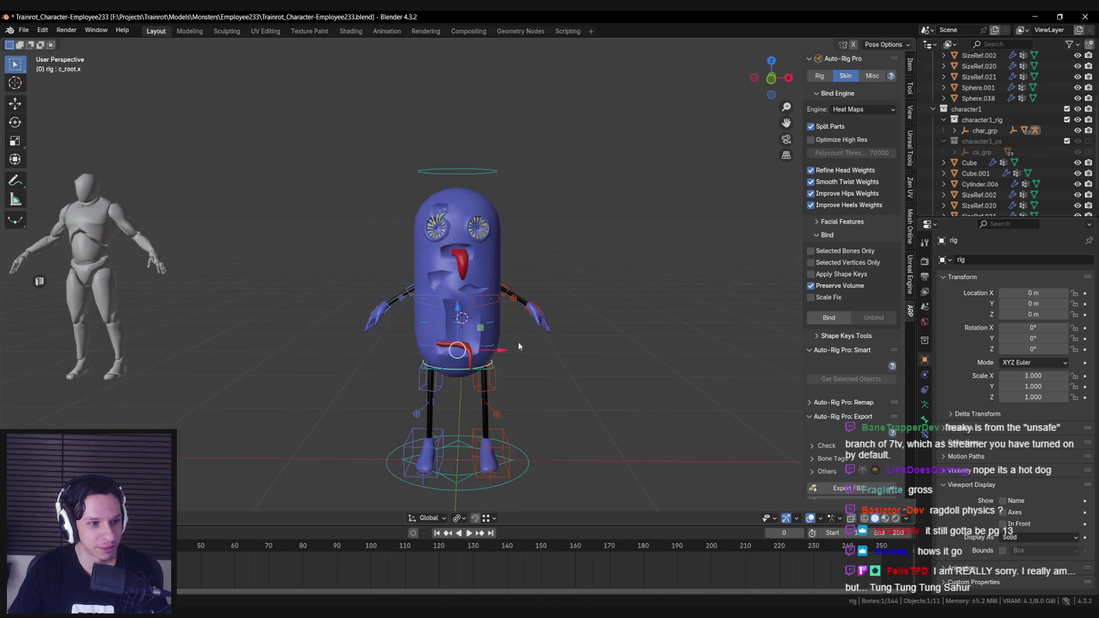
scroll(514, 311, "up", 3)
scroll(514, 312, "down", 3)
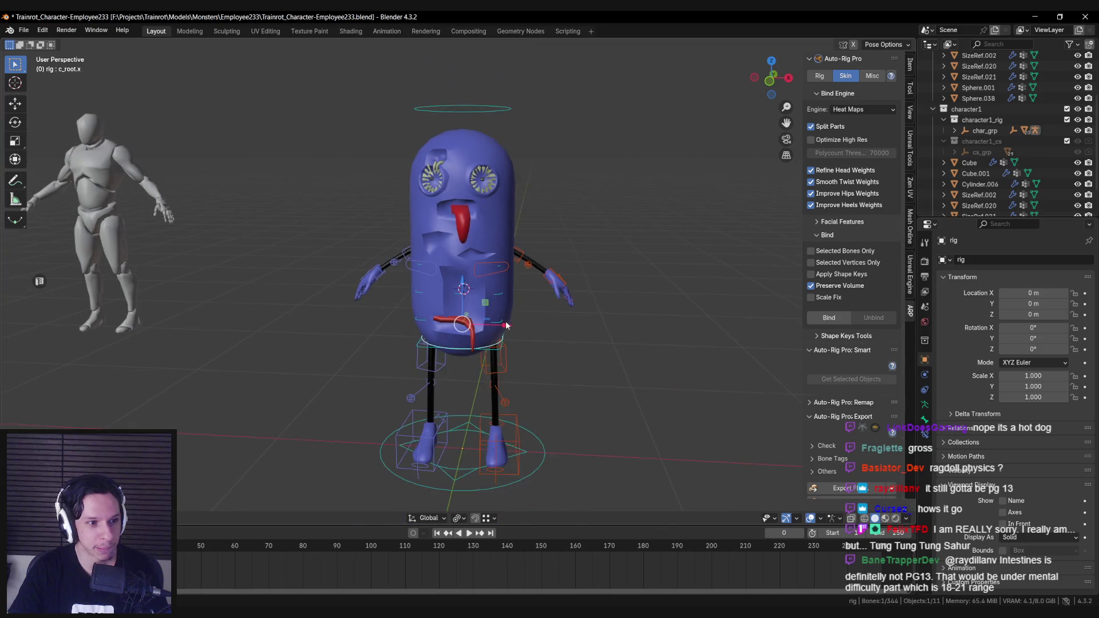
left_click(491, 266)
key("r")
key("Escape")
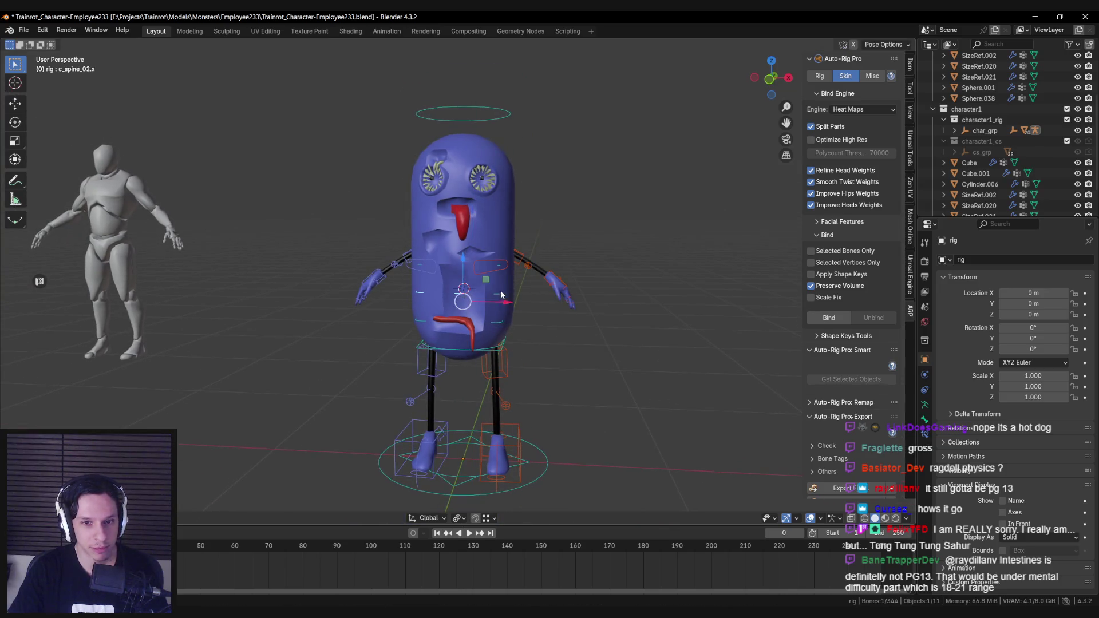
key("r")
key("x")
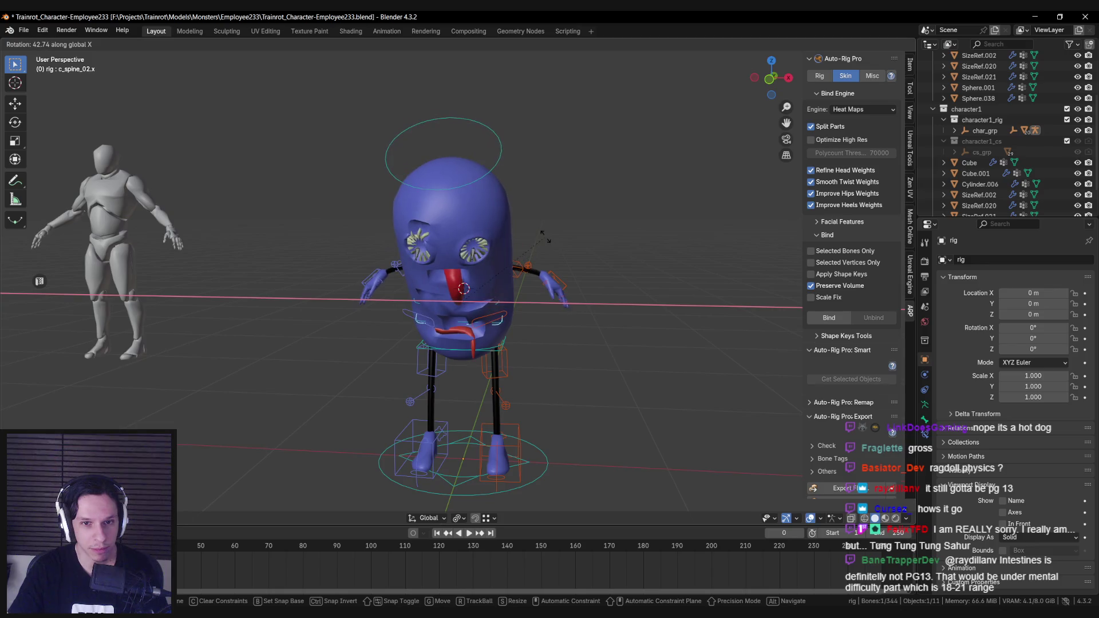
key("Escape")
Move the left hand IK control, then test-move and test-rotate the head control without keeping it.
left_click(571, 285)
key("g")
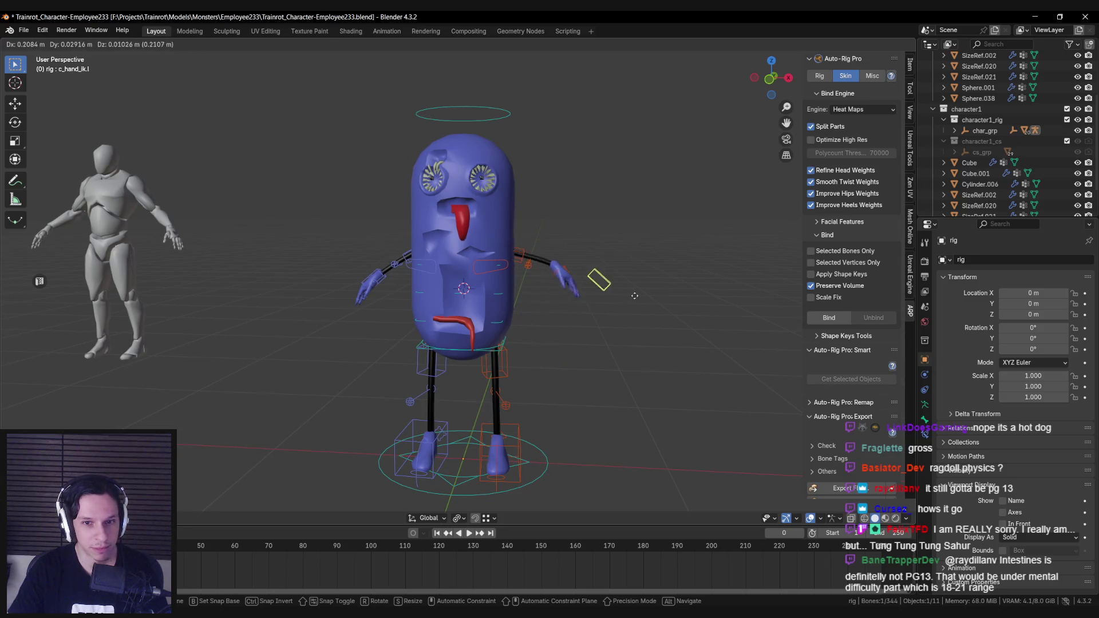
left_click(551, 304)
mouse_move(550, 303)
middle_mouse_down()
mouse_move(404, 301)
mouse_move(545, 297)
mouse_move(581, 317)
middle_mouse_up()
scroll(575, 323, "up", 5)
scroll(509, 316, "down", 4)
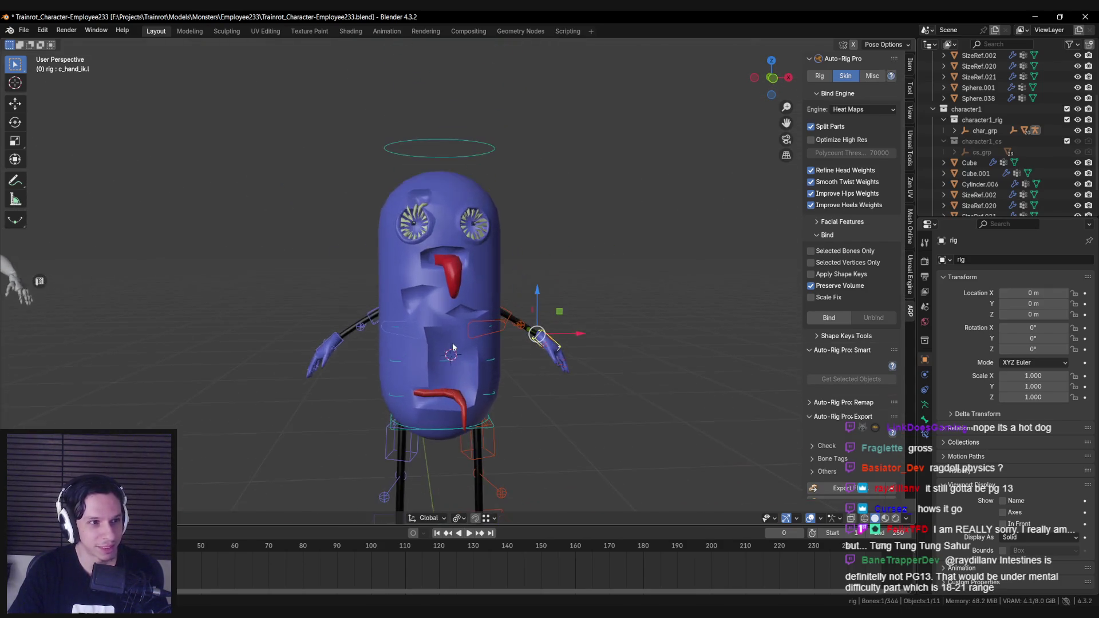
left_click(475, 146)
key("g")
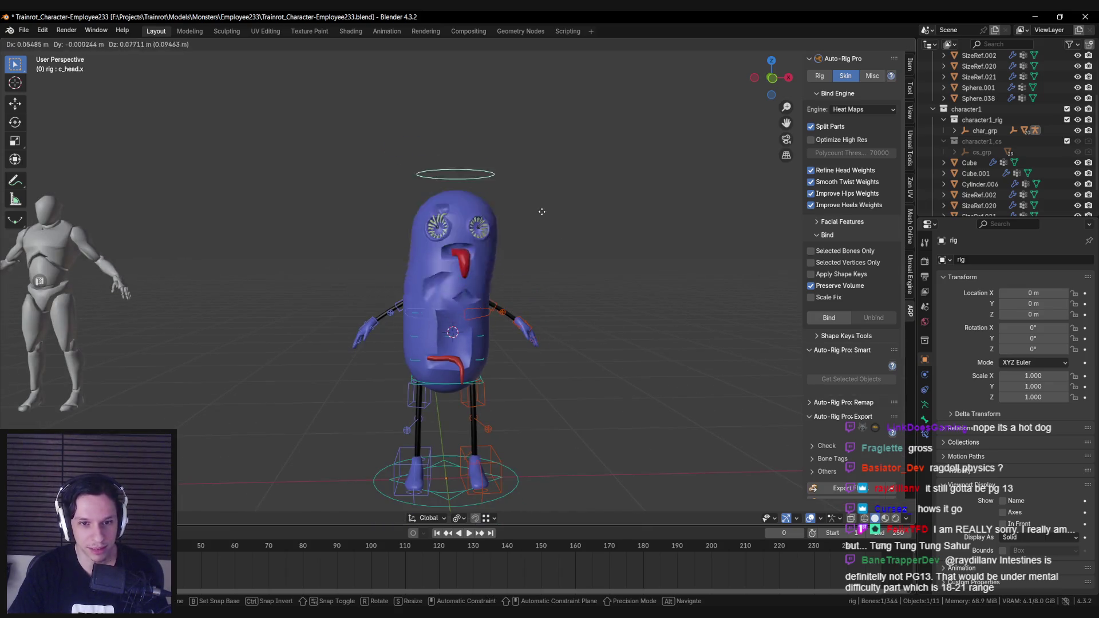
right_click(556, 261)
key("r")
key("y")
key("Escape")
From a three-quarter view, switch the Auto-Rig Pro sidebar panel to its Rig tab.
mouse_move(515, 286)
middle_mouse_down()
mouse_move(552, 291)
mouse_move(464, 304)
mouse_move(558, 332)
mouse_move(392, 331)
mouse_move(322, 346)
middle_mouse_up()
scroll(561, 289, "down", 2)
scroll(465, 304, "up", 3)
scroll(558, 331, "down", 3)
scroll(387, 339, "up", 6)
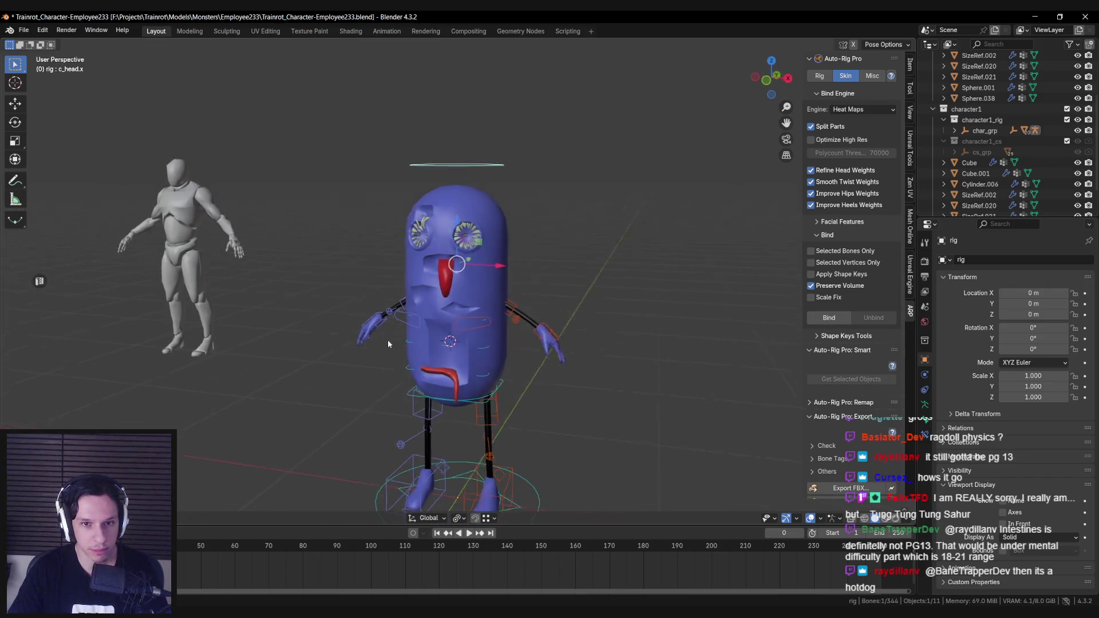
scroll(431, 228, "down", 6)
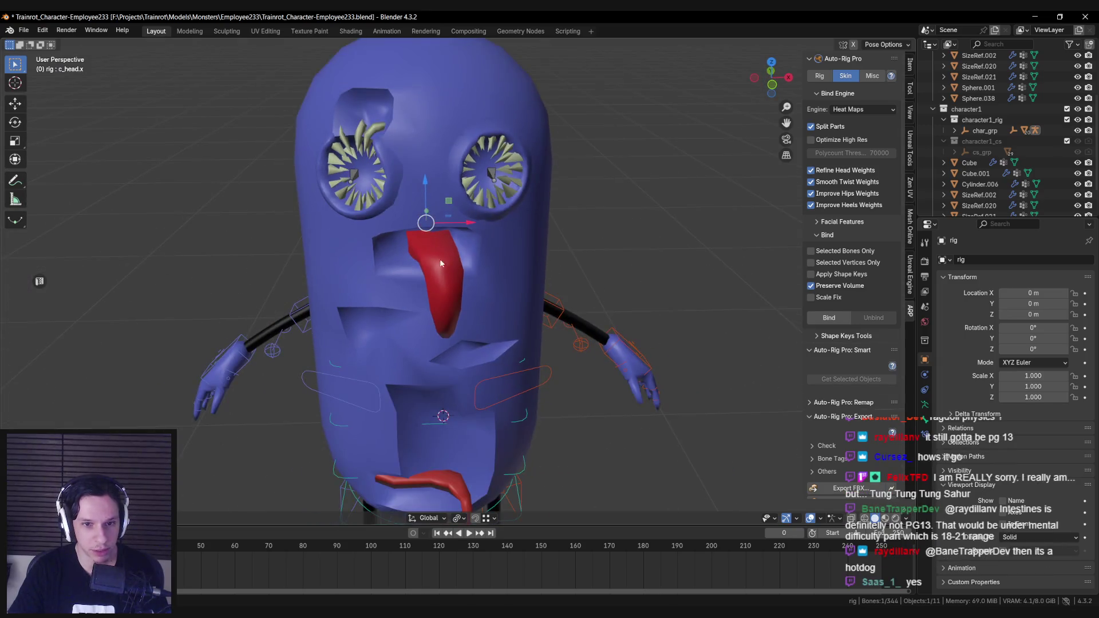
scroll(440, 333, "up", 3)
mouse_move(441, 333)
middle_mouse_down()
mouse_move(474, 315)
mouse_move(430, 310)
middle_mouse_up()
scroll(474, 315, "down", 2)
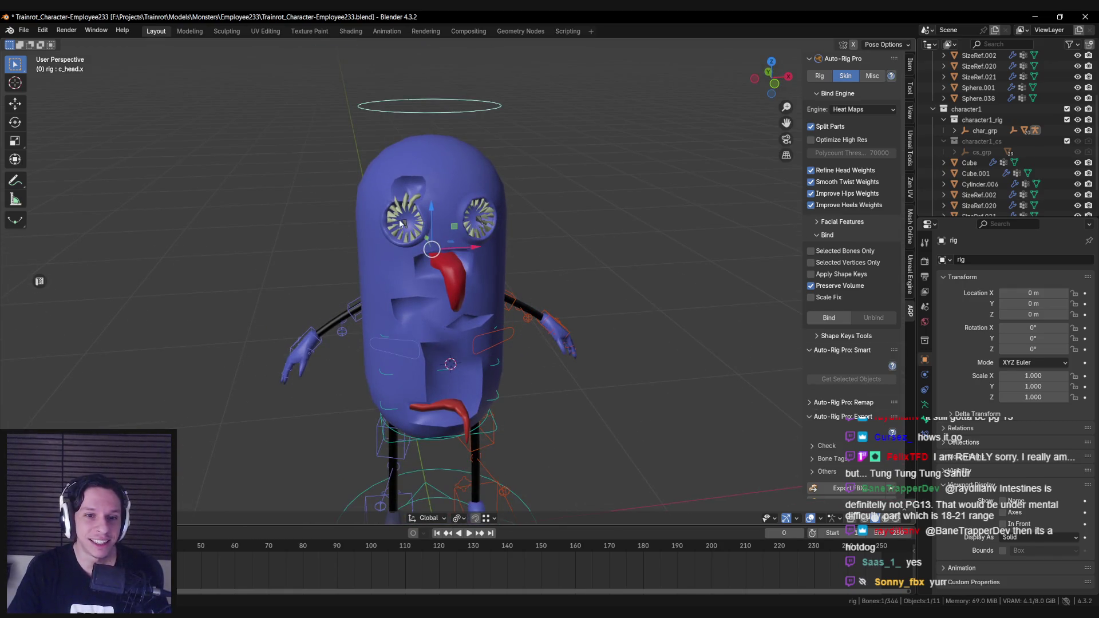
scroll(423, 290, "up", 1)
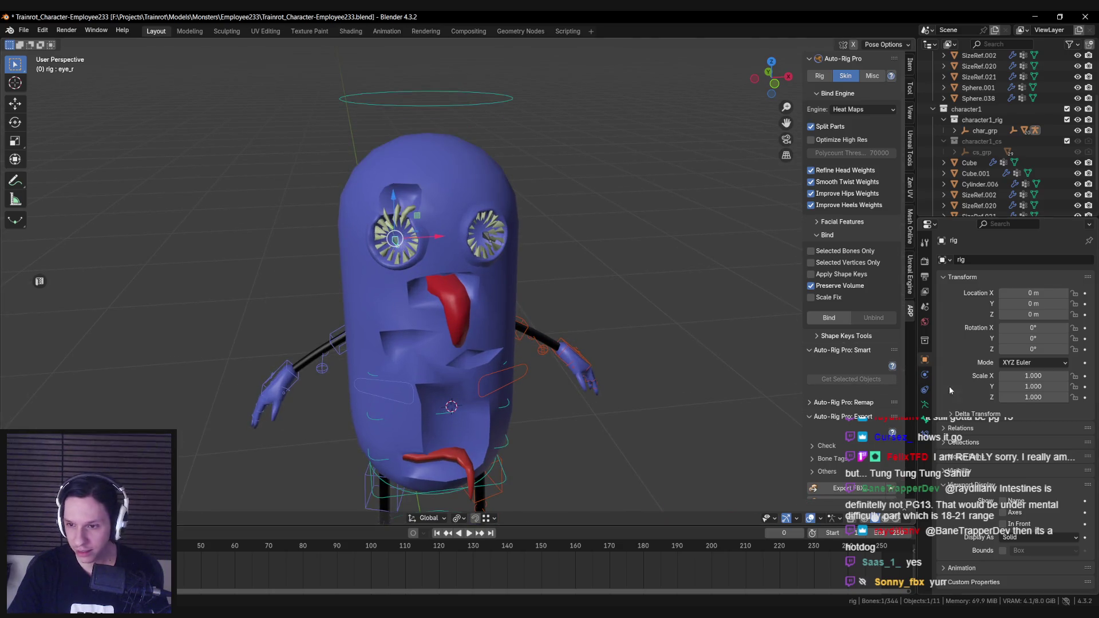
left_click(824, 75)
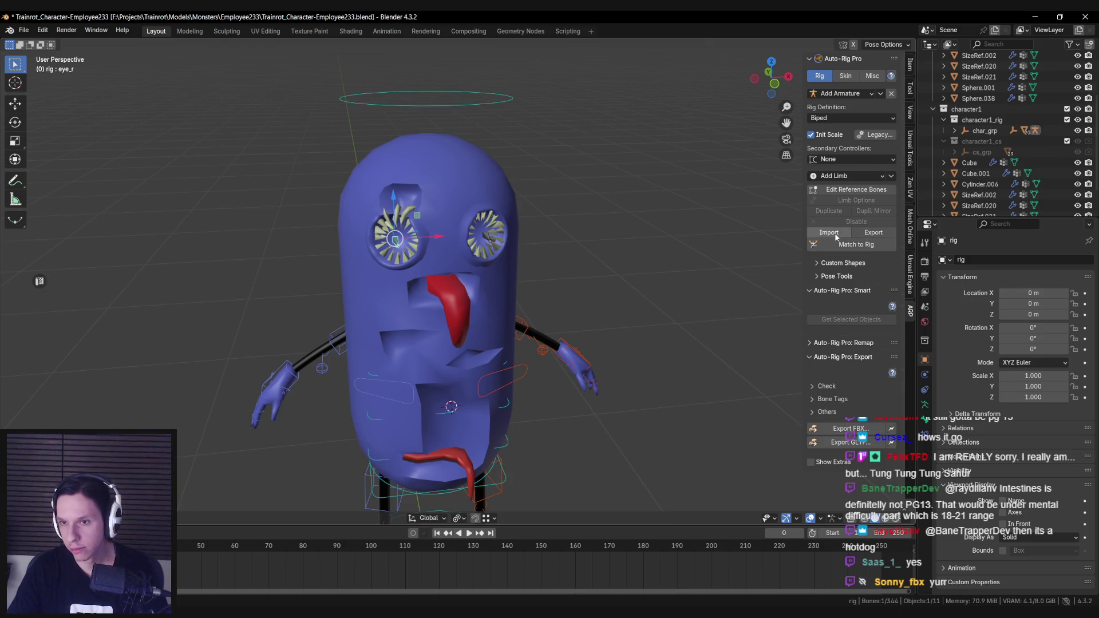
Enter reference-bone editing, delete the eye_r bone, and save the file.
left_click(847, 190)
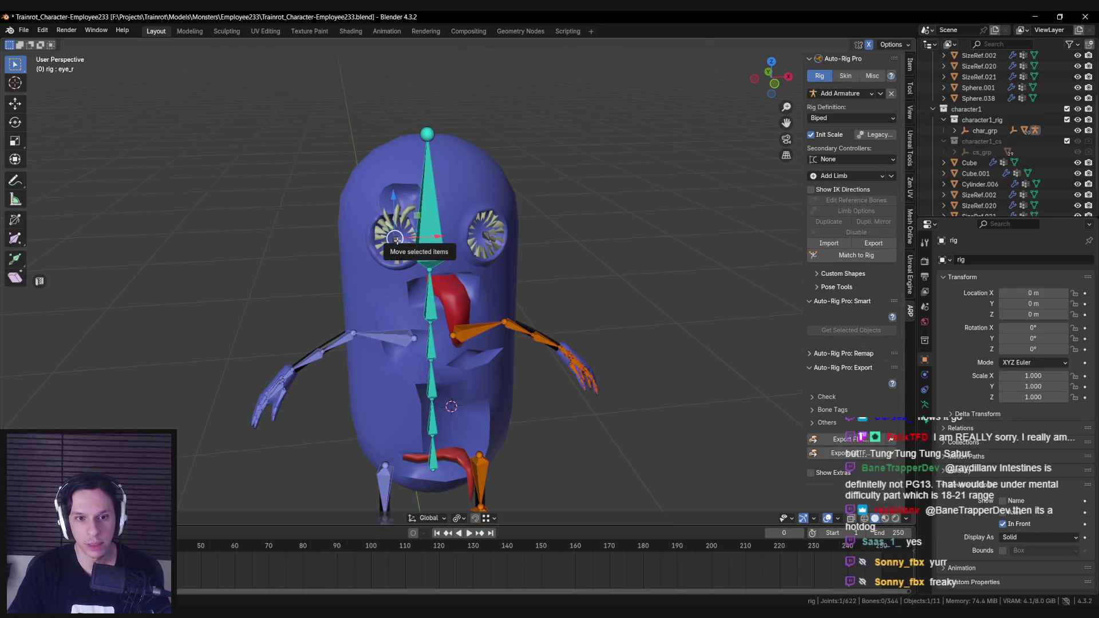
middle_click_drag(418, 240, 349, 246)
scroll(321, 246, "up", 6)
left_click(300, 250)
key("x")
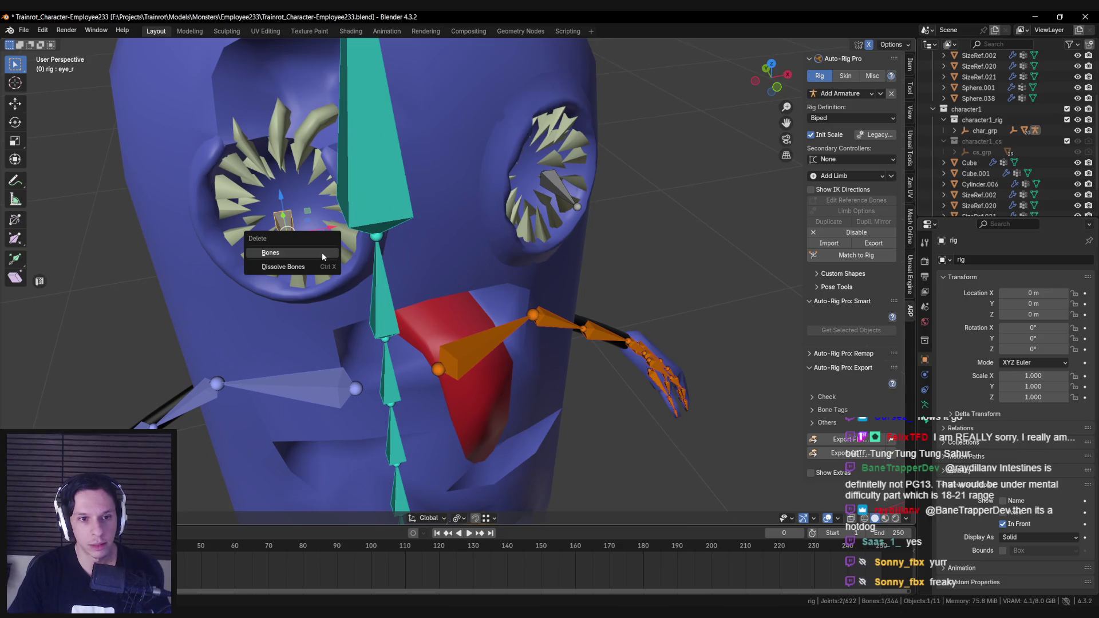
left_click(321, 253)
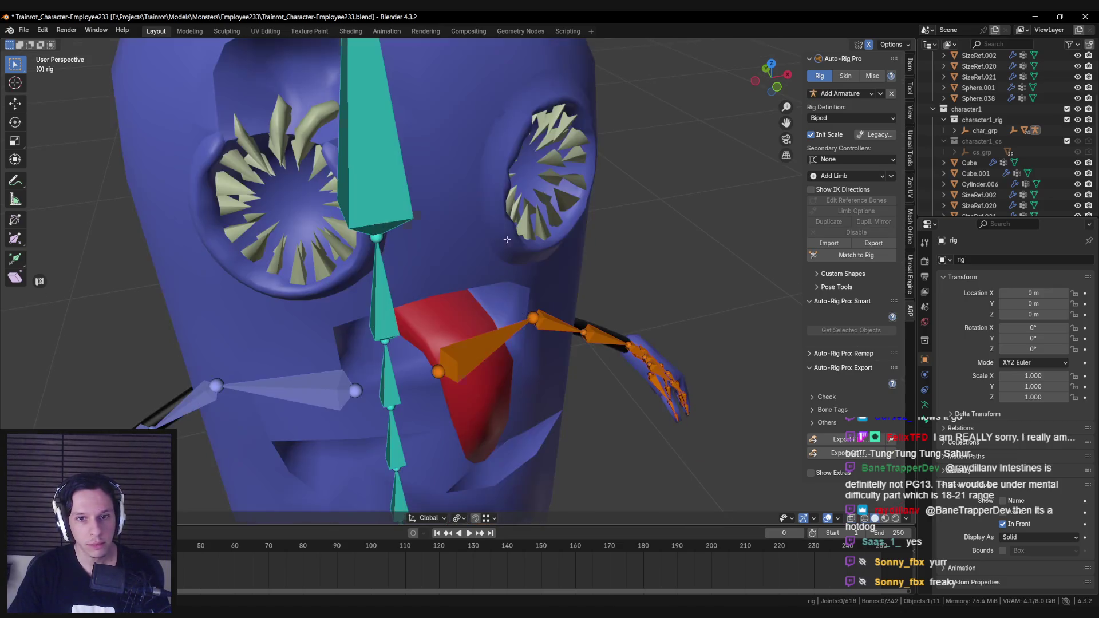
scroll(543, 204, "down", 6)
middle_click_drag(537, 211, 465, 250)
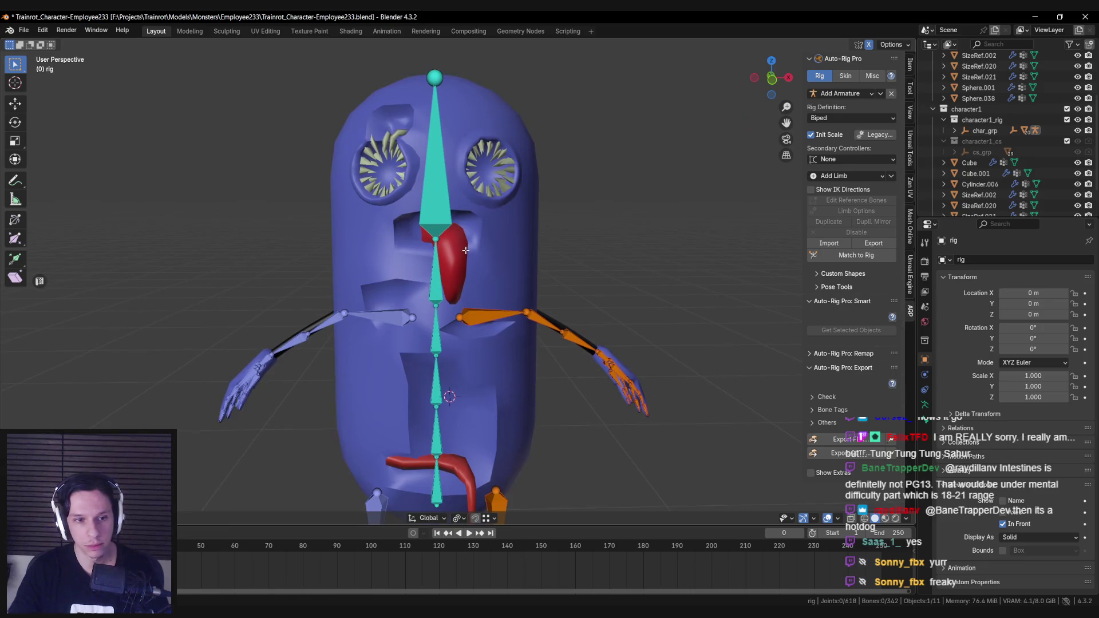
key("ctrl+s")
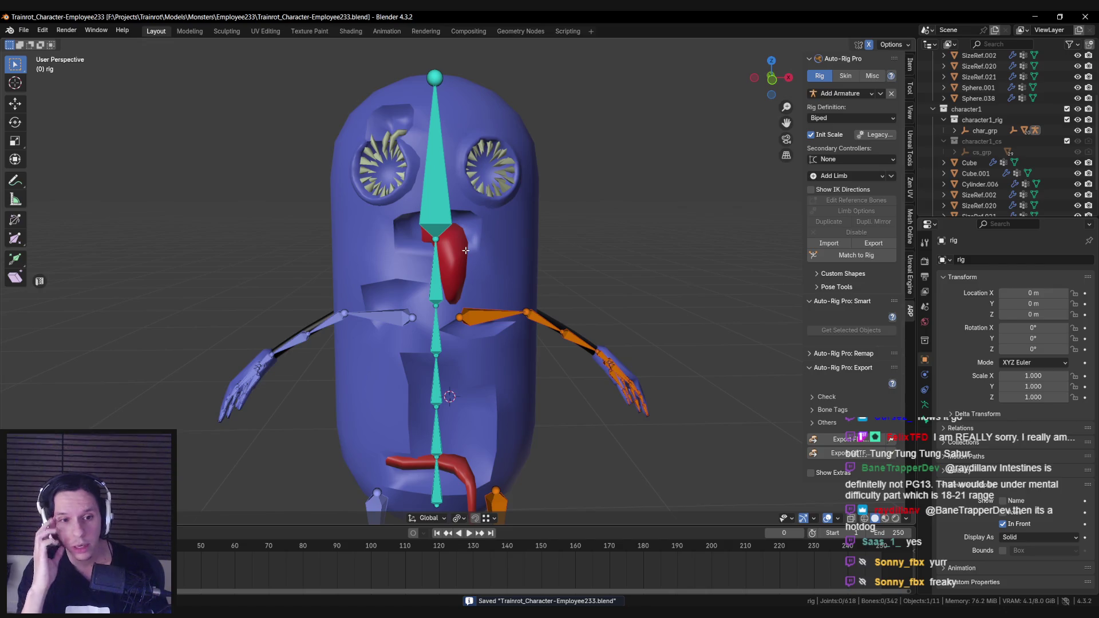
Add a new bone, rotate it 90 degrees about X, and shrink it to mouth size.
middle_click_drag(465, 250, 448, 255)
key("shift+a")
left_click(435, 166)
middle_click_drag(436, 165, 618, 226)
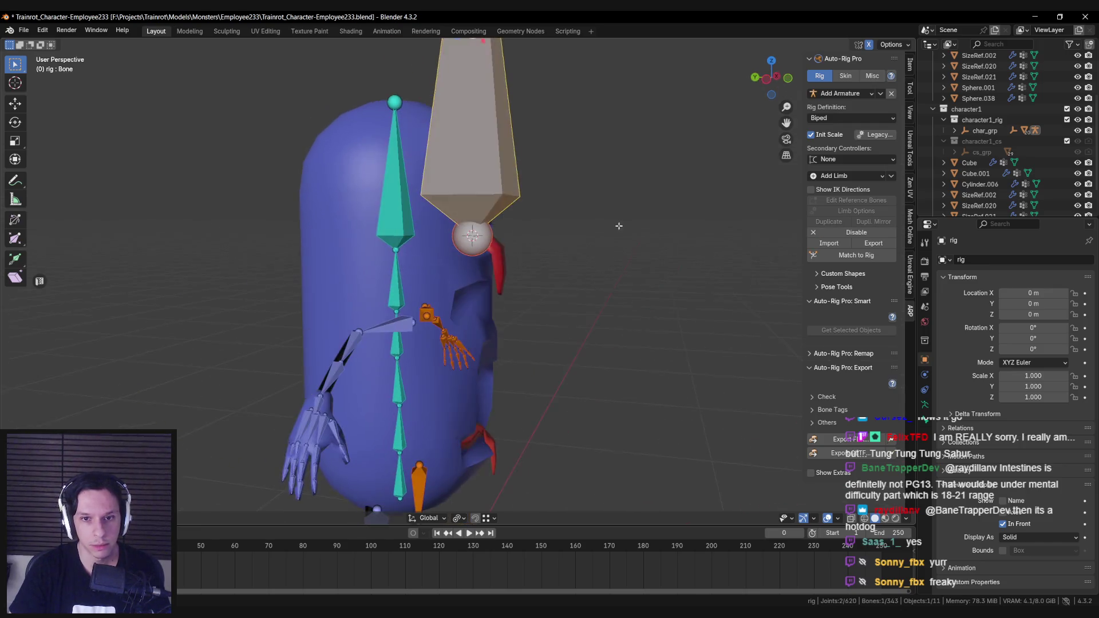
key("r")
key("x")
key("9")
key("0")
key("Return")
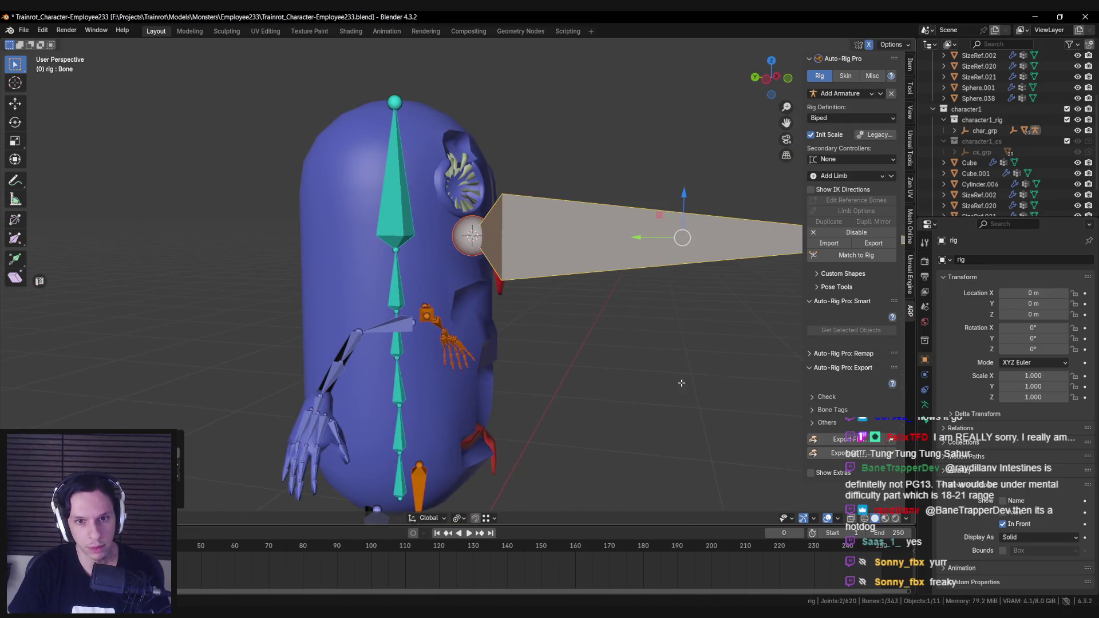
key("ctrl+z")
key("ctrl+z")
key("ctrl+shift+z")
key("ctrl+shift+z")
key("s")
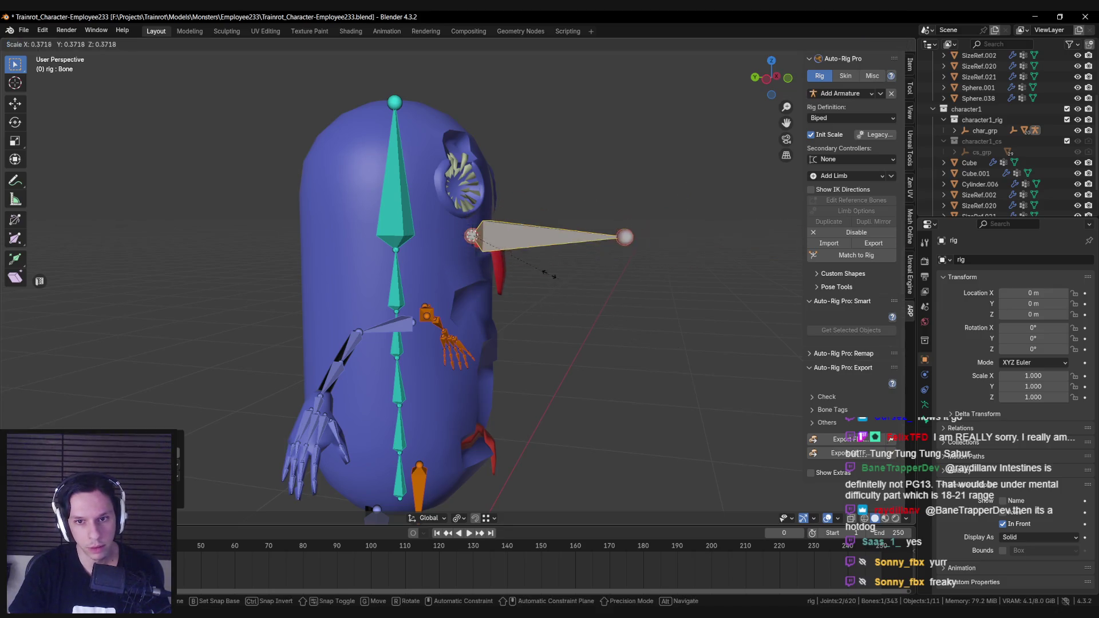
key("Return")
Change the transform pivot point and place the small bone inside the mouth.
middle_click_drag(532, 275, 452, 291)
scroll(452, 291, "up", 2)
left_click(457, 517)
left_click(487, 471)
scroll(440, 335, "up", 4)
scroll(441, 335, "down", 3)
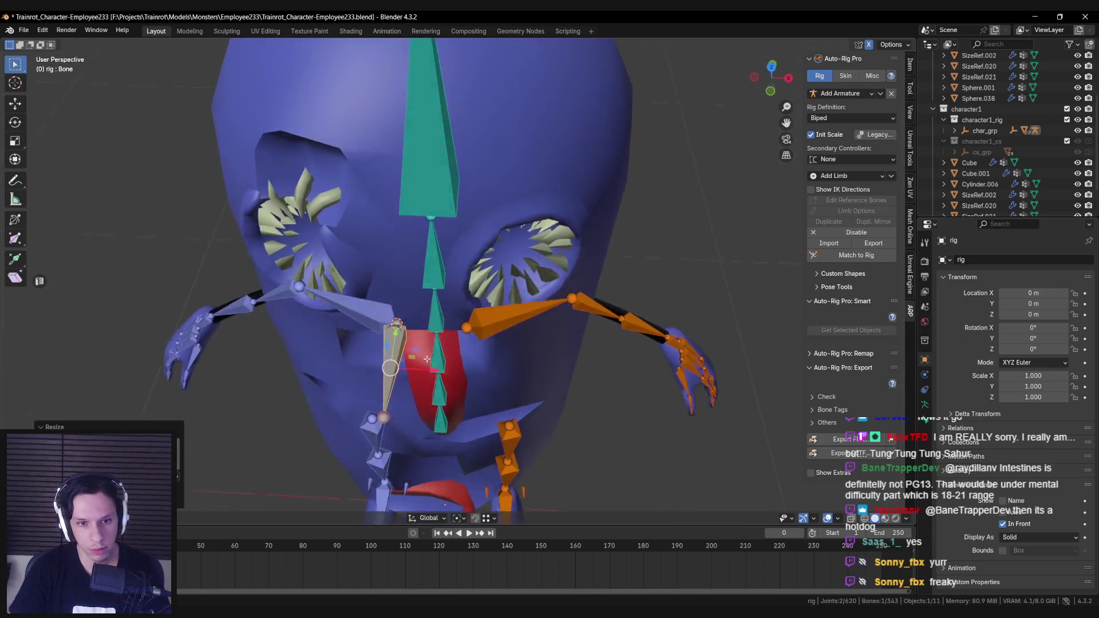
key("g")
key("Return")
scroll(488, 282, "up", 3)
mouse_move(441, 335)
middle_mouse_down()
mouse_move(513, 238)
mouse_move(475, 265)
mouse_move(430, 274)
middle_mouse_up()
key("g")
key("y")
key("Escape")
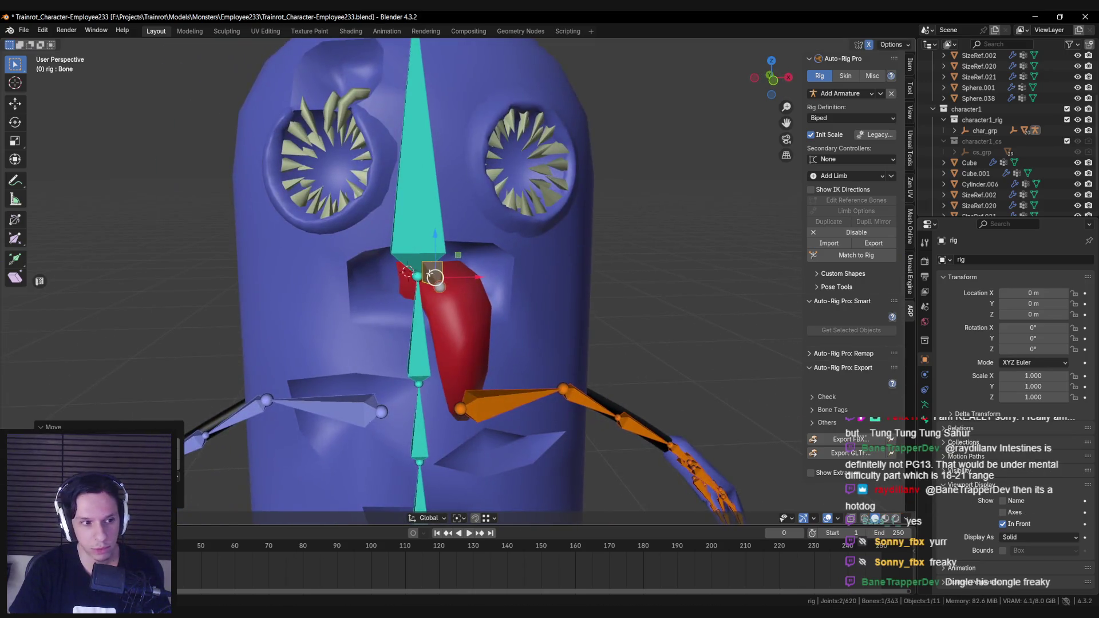
Reselect the new tongue bone and reposition it along the red tongue from a side view.
scroll(430, 273, "up", 5)
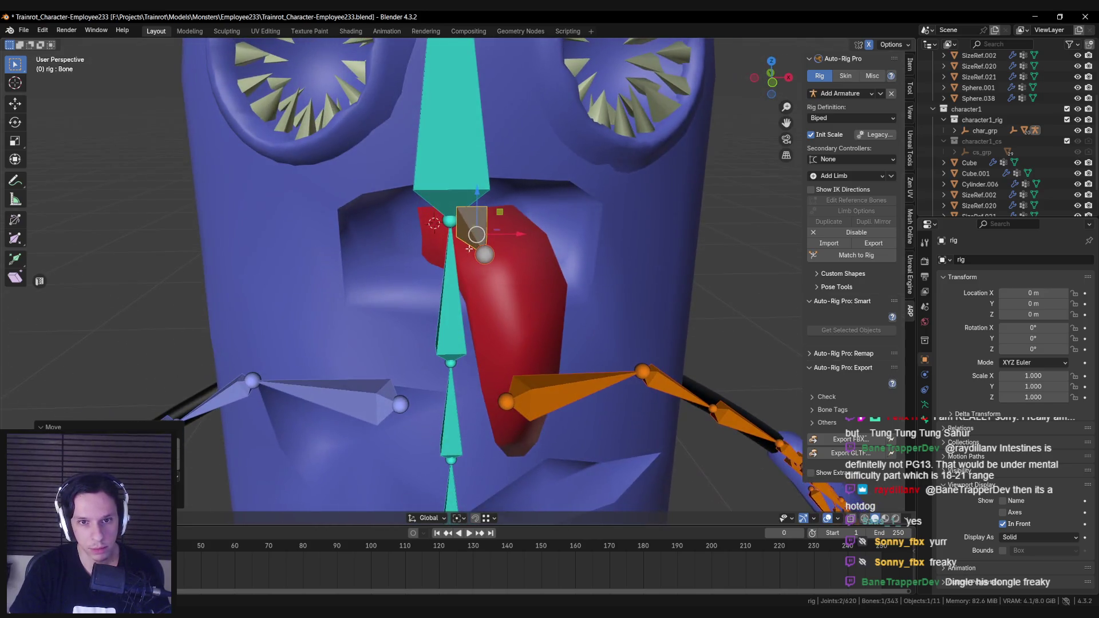
mouse_move(468, 248)
middle_mouse_down()
mouse_move(640, 283)
mouse_move(457, 361)
middle_mouse_up()
left_click(457, 362)
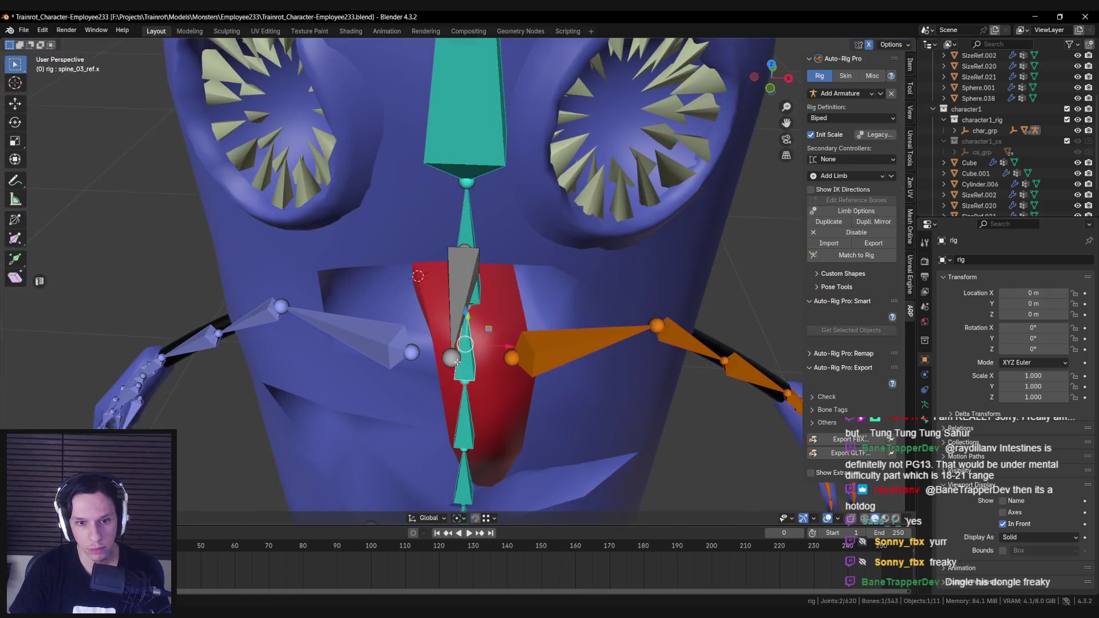
scroll(457, 362, "down", 3)
left_click(463, 343)
key("g")
mouse_move(462, 341)
middle_mouse_down()
mouse_move(584, 240)
mouse_move(461, 209)
middle_mouse_up()
left_click(571, 251)
Extrude a second bone, Bone.001, down the tongue, adjust its tip, and select both tongue bones.
key("e")
left_click(477, 315)
mouse_move(477, 315)
middle_mouse_down()
mouse_move(388, 317)
mouse_move(423, 306)
mouse_move(498, 325)
middle_mouse_up()
key("g")
left_click(424, 312)
key("g")
left_click(423, 306)
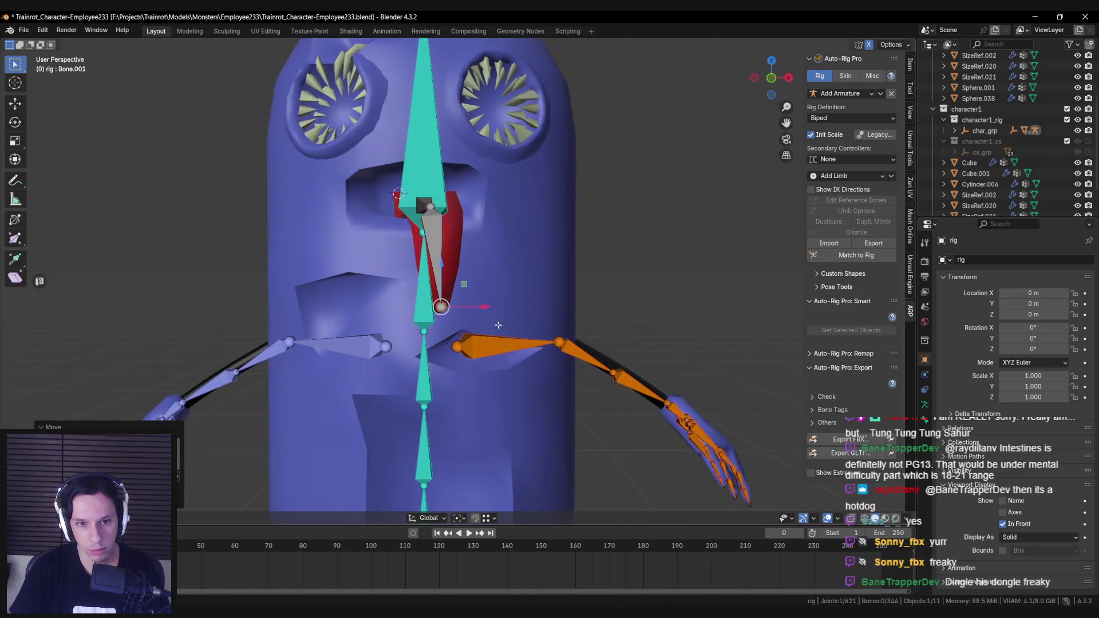
left_click(434, 261)
mouse_move(435, 260)
middle_mouse_down()
mouse_move(452, 297)
mouse_move(430, 267)
middle_mouse_up()
left_click(430, 267, "shift")
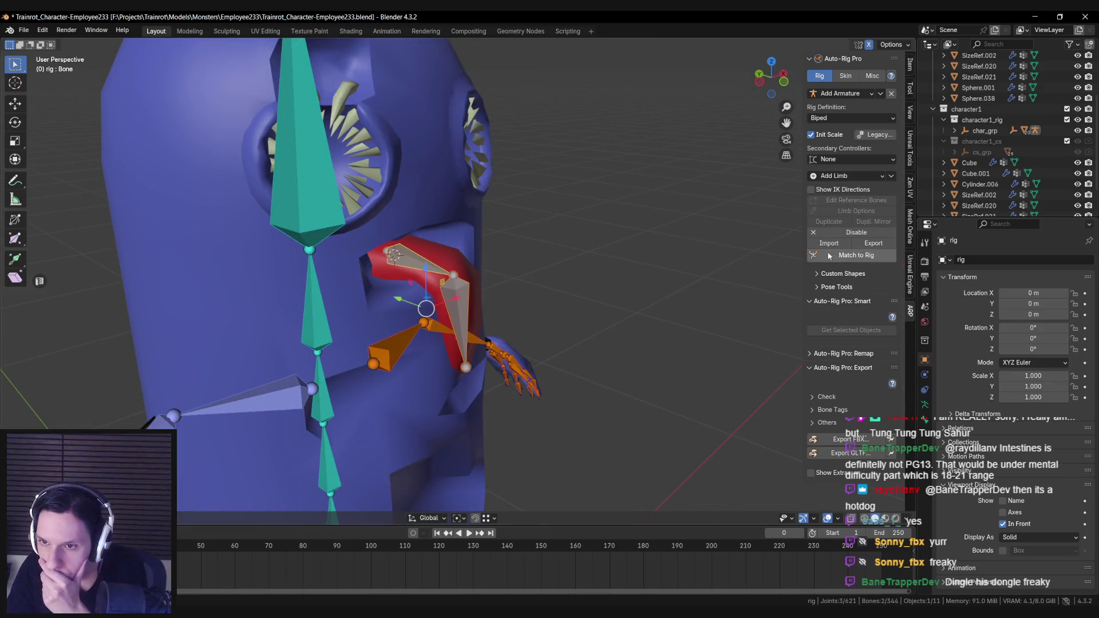
Expand the custom shape and bone tag tool sections in the Auto-Rig Pro panel.
left_click(822, 276)
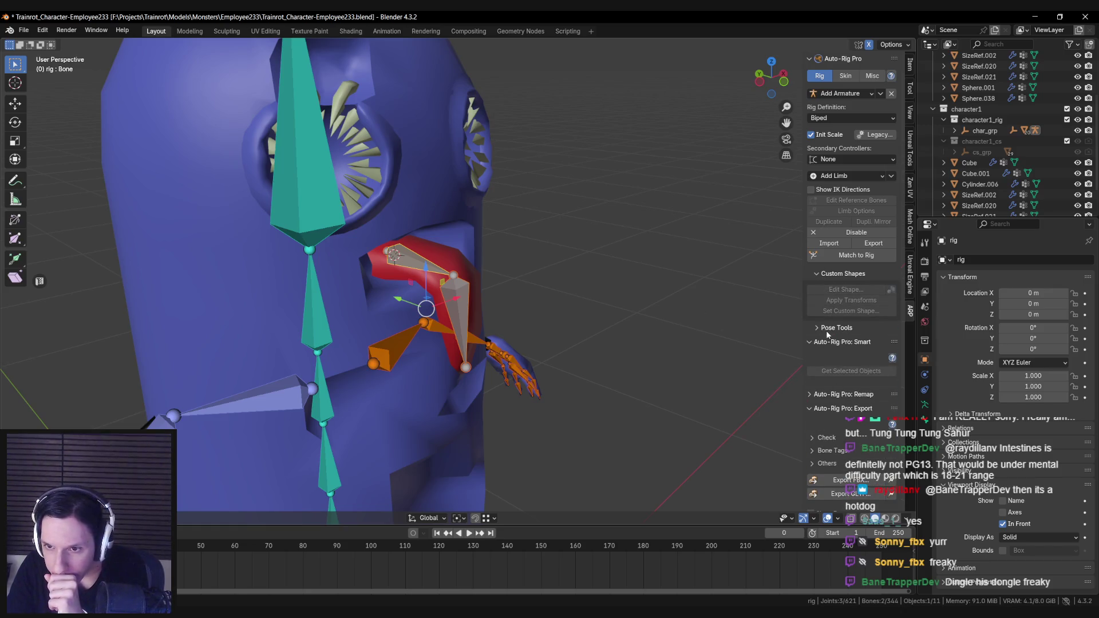
scroll(826, 433, "down", 1)
left_click(824, 439)
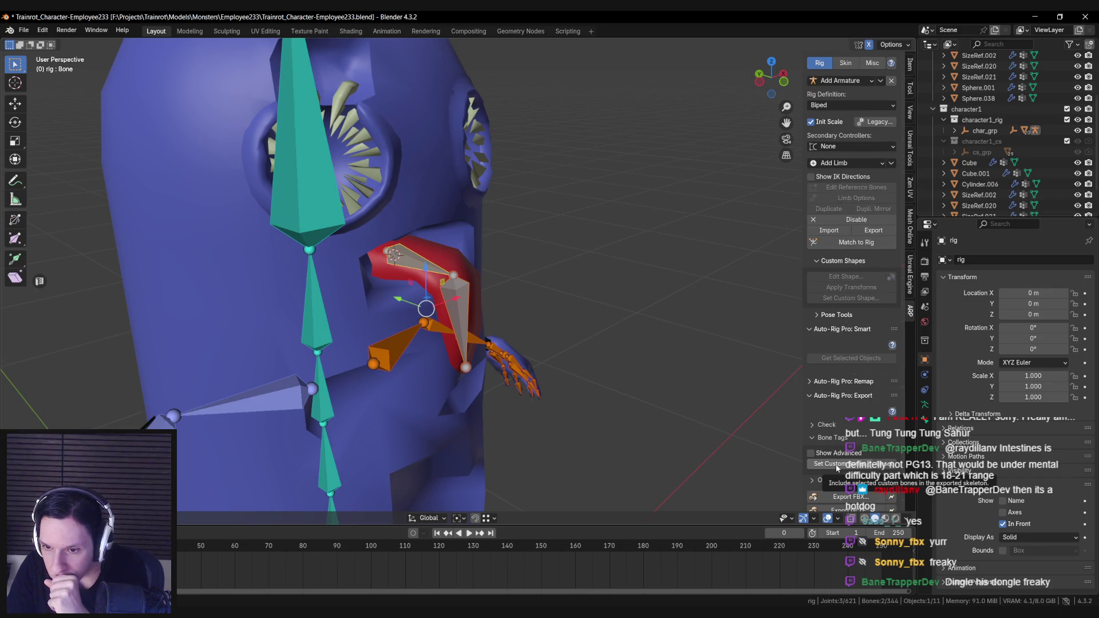
Rename the two tongue bones to tongue_1 and tongue_2 in Bone properties.
left_click(924, 404)
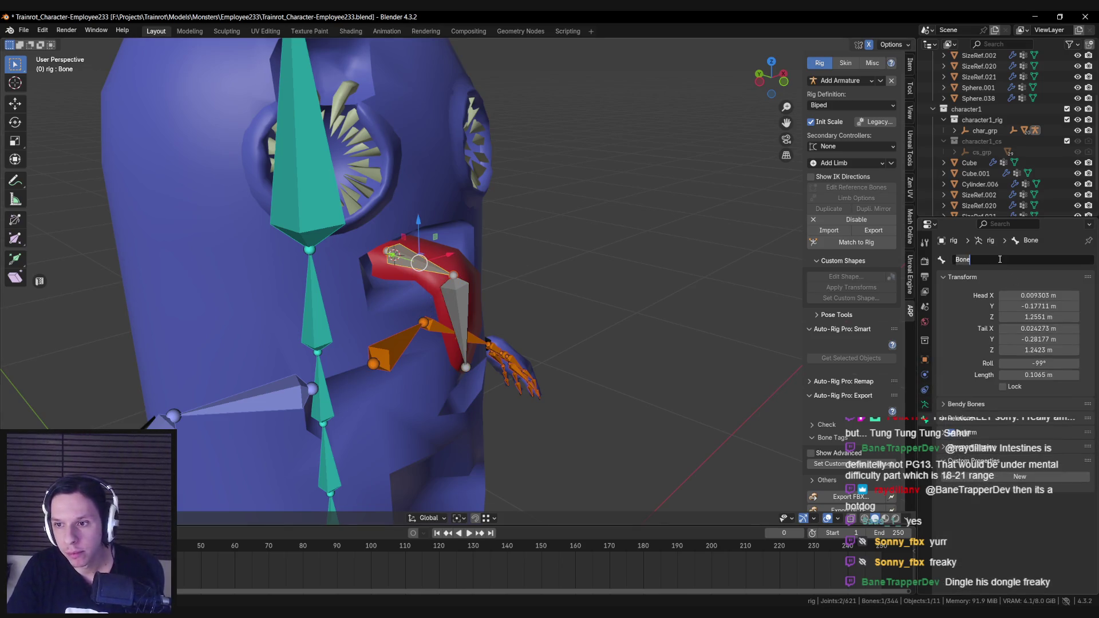
key("Return")
left_click(454, 307)
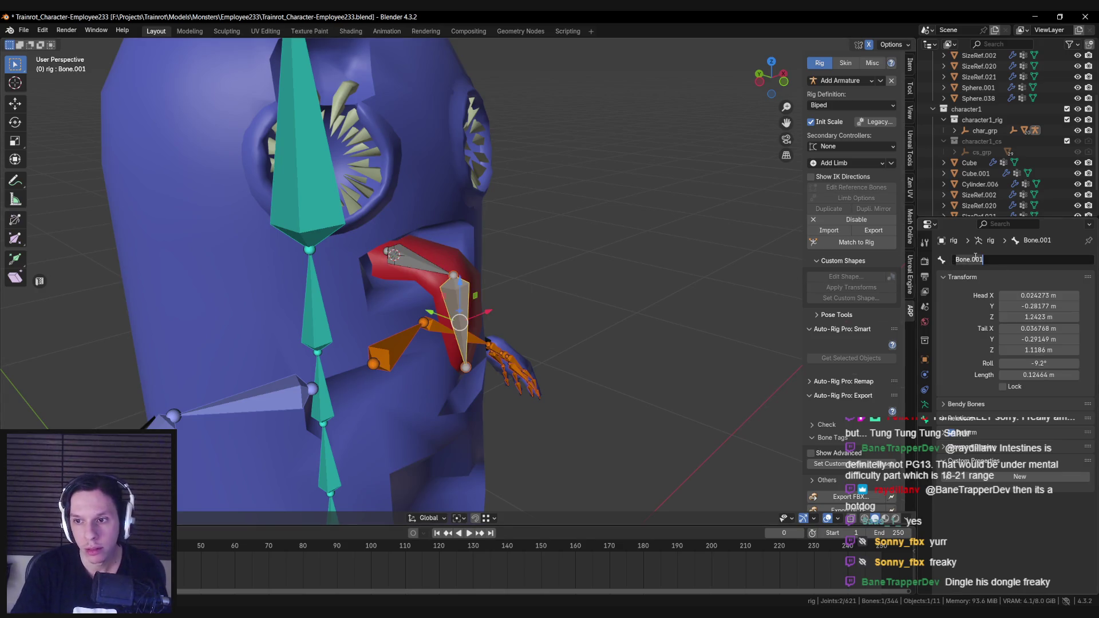
type("tongue_2")
key("Return")
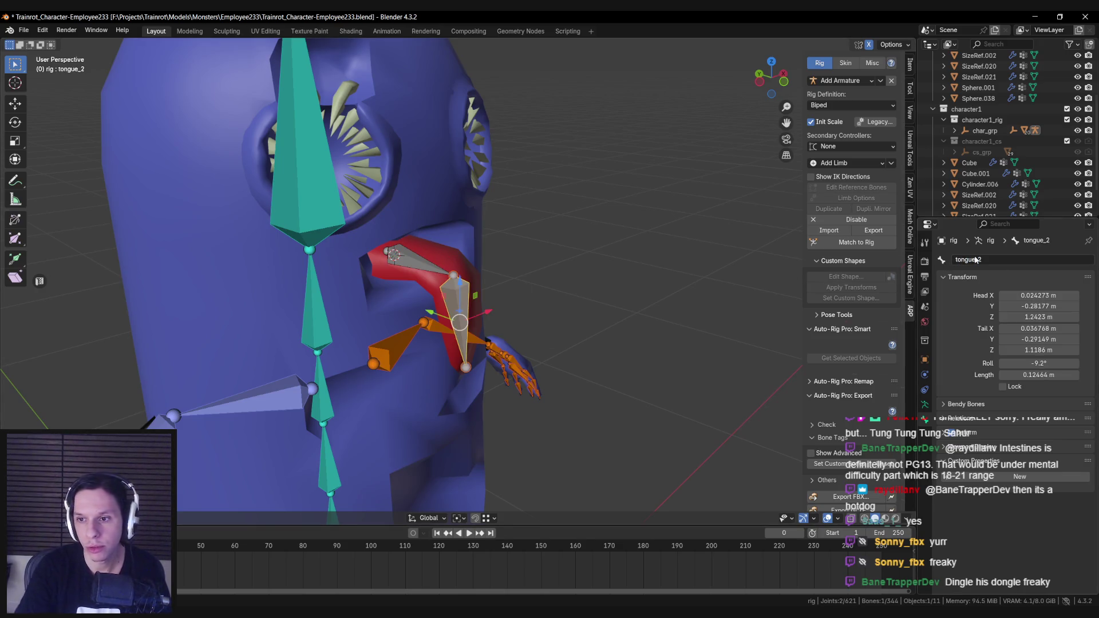
Apply a custom Auto-Rig Pro bone tag to both tongue bones and save the file.
left_click(437, 263)
left_click(458, 297)
left_click(426, 262)
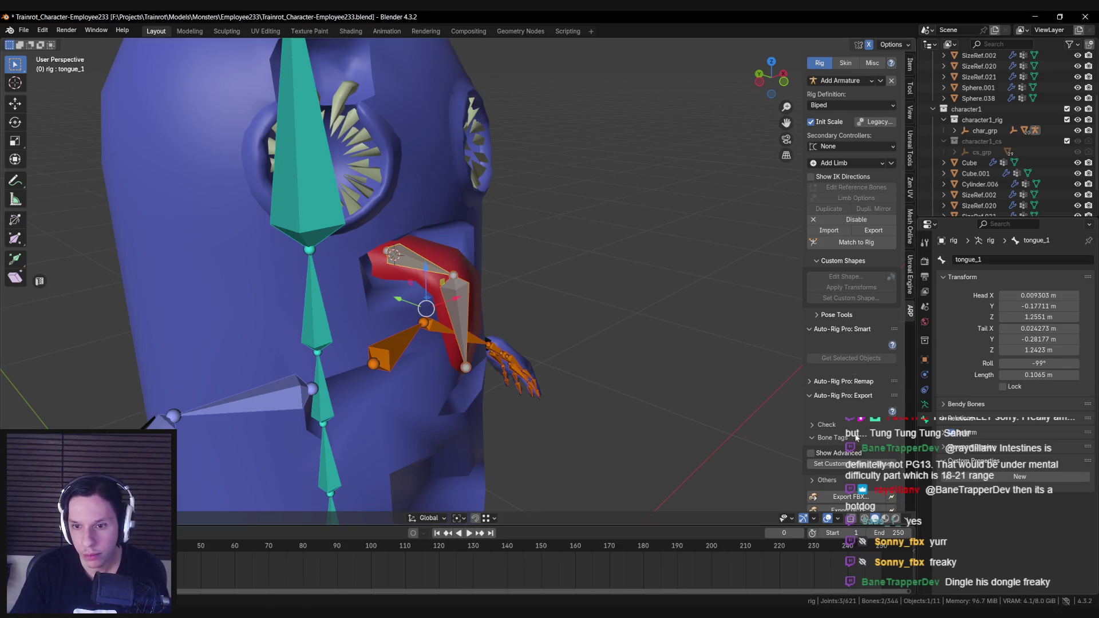
scroll(849, 468, "down", 1)
left_click(848, 437)
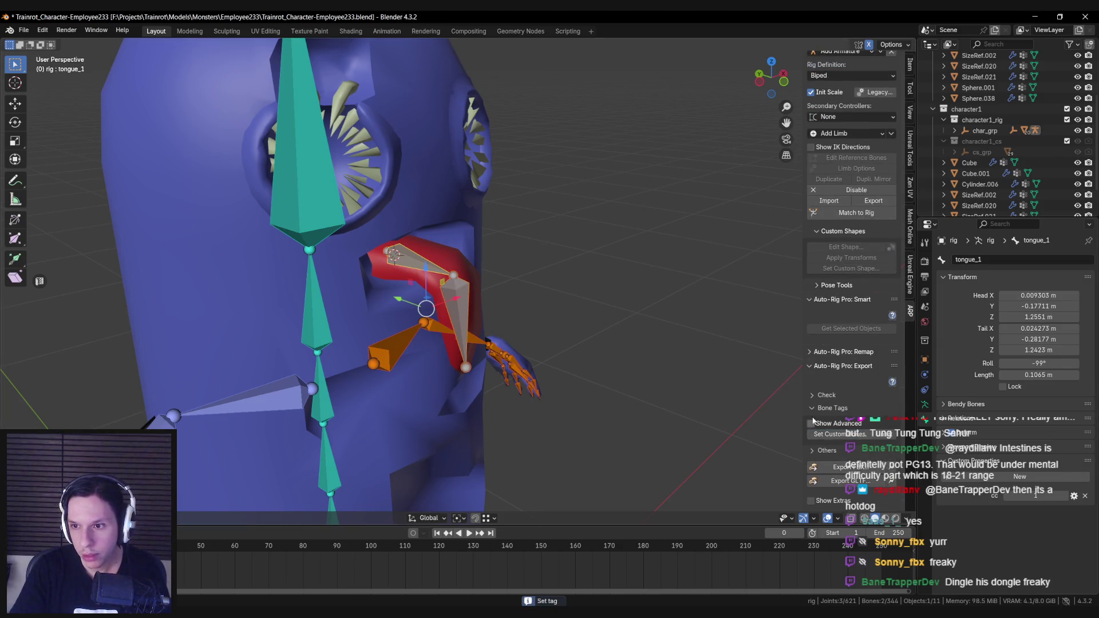
left_click(467, 326)
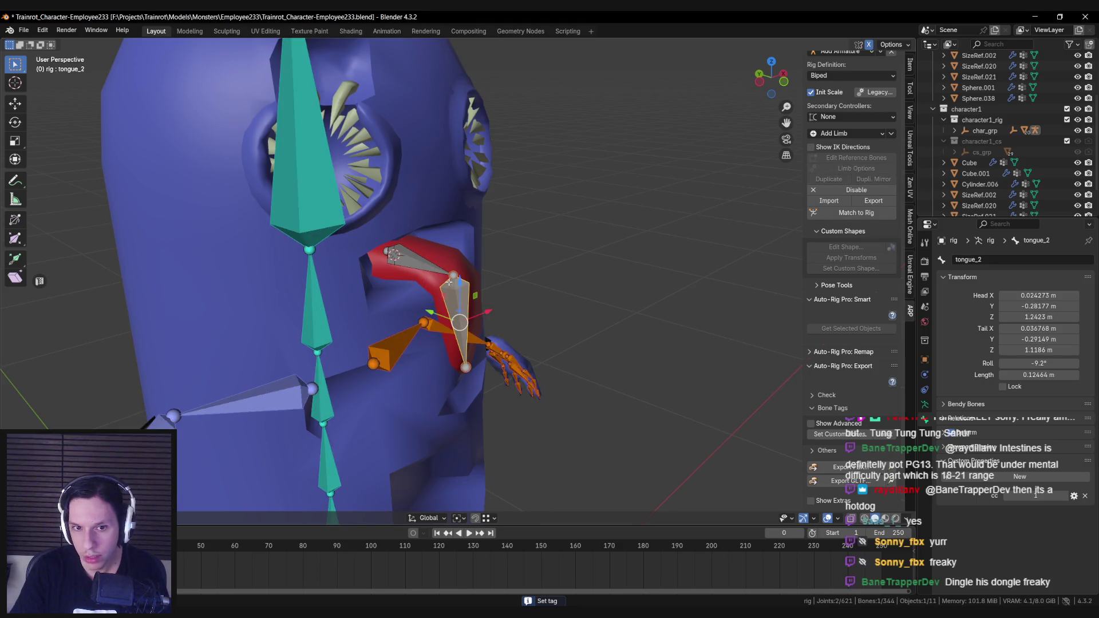
middle_click_drag(449, 281, 715, 408)
key("ctrl+s")
left_click(820, 451)
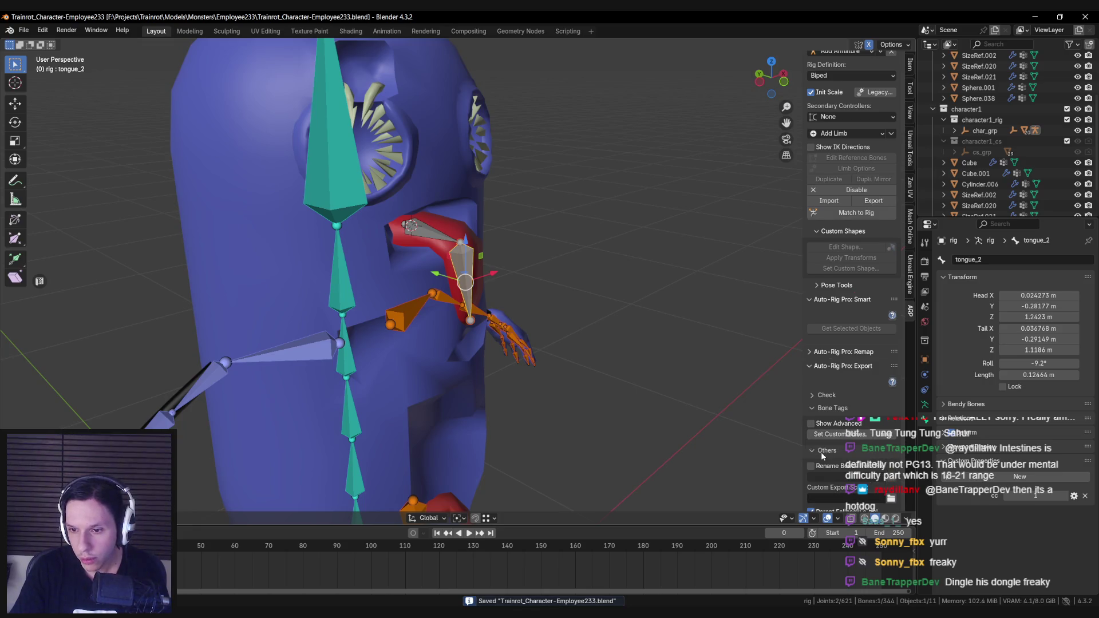
left_click(820, 451)
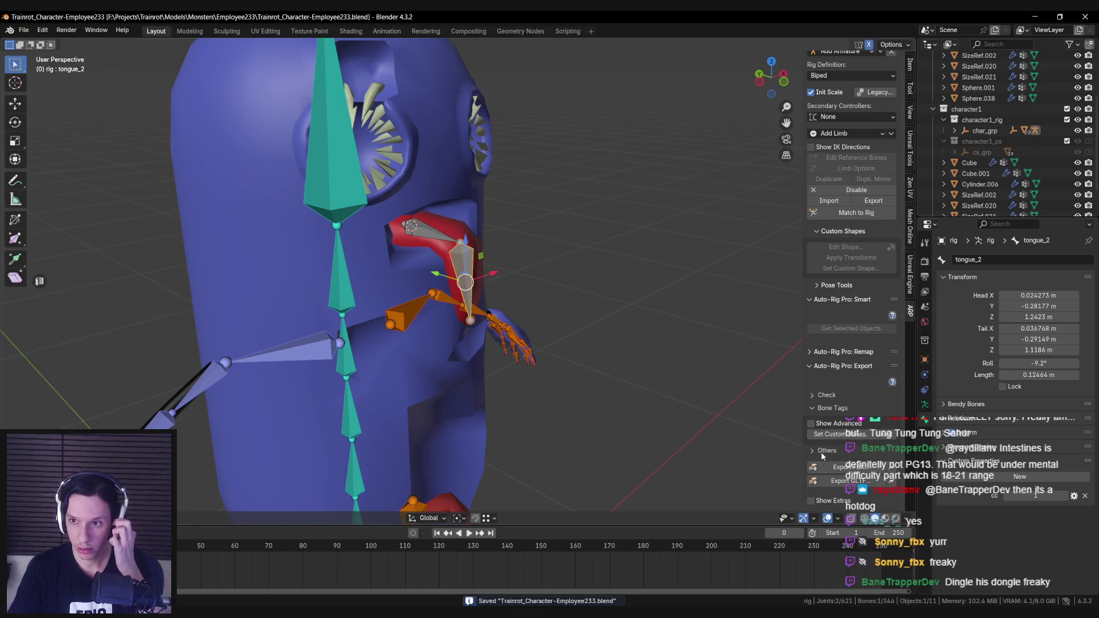
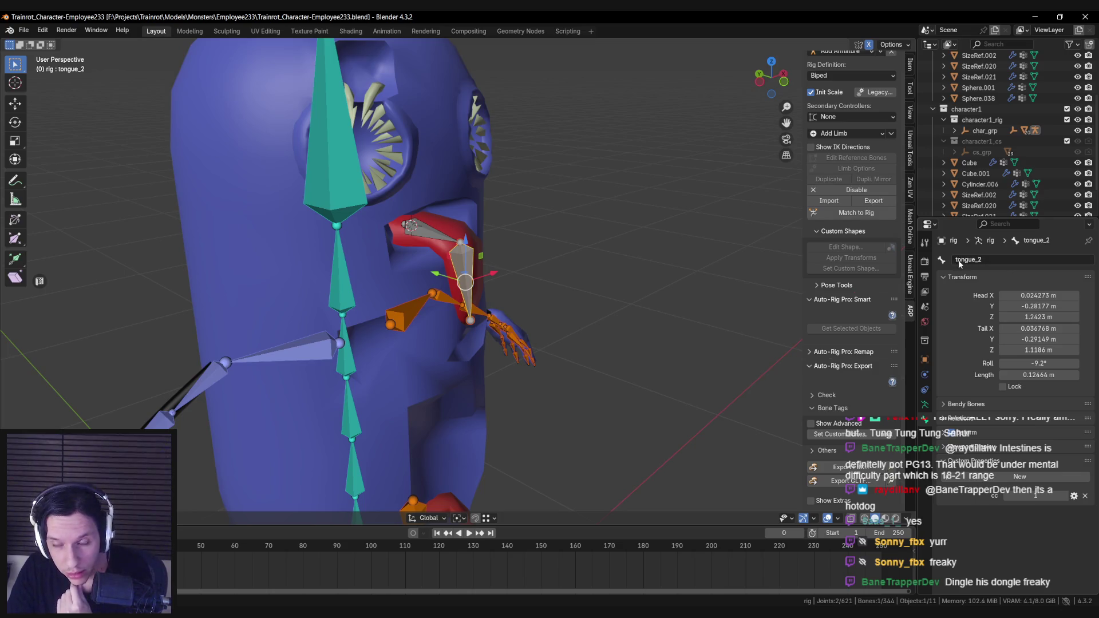
Orbit and zoom to a side view of the tongue bones and enter Edit Mode on the rig.
scroll(846, 246, "up", 2)
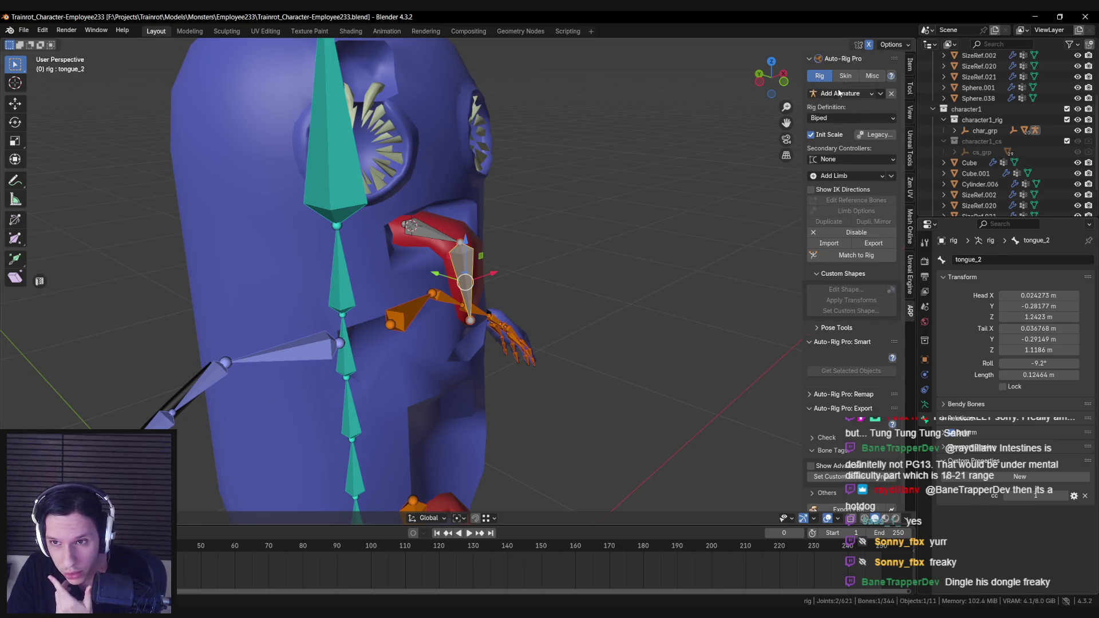
middle_click_drag(550, 269, 422, 253)
scroll(478, 264, "up", 3)
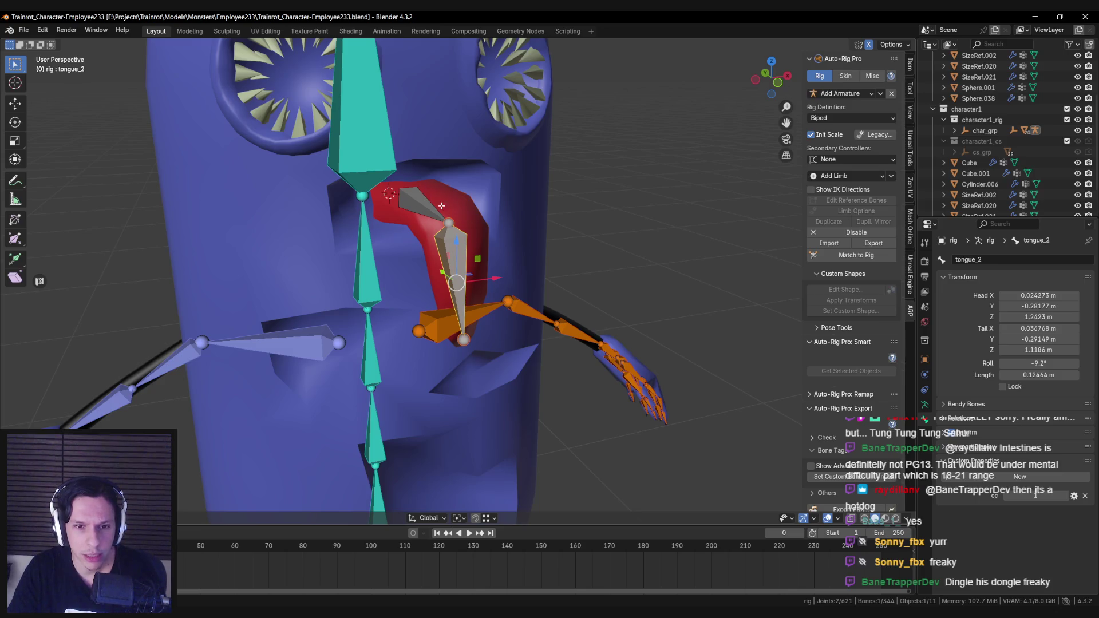
key("ctrl+Tab")
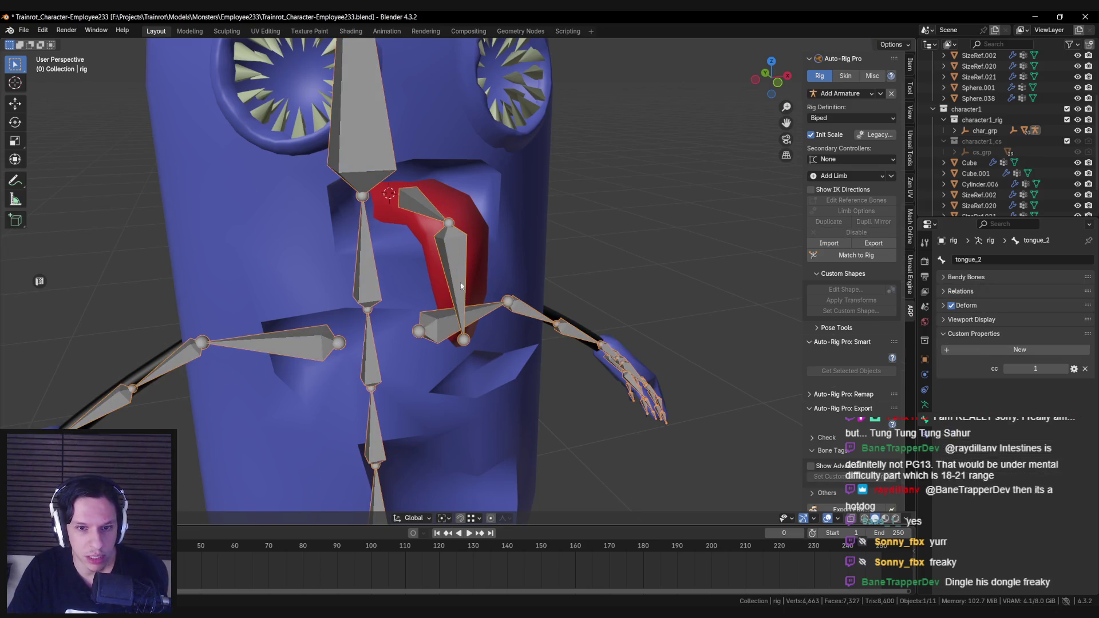
scroll(461, 287, "down", 3)
middle_click_drag(461, 286, 478, 302)
scroll(478, 302, "up", 3)
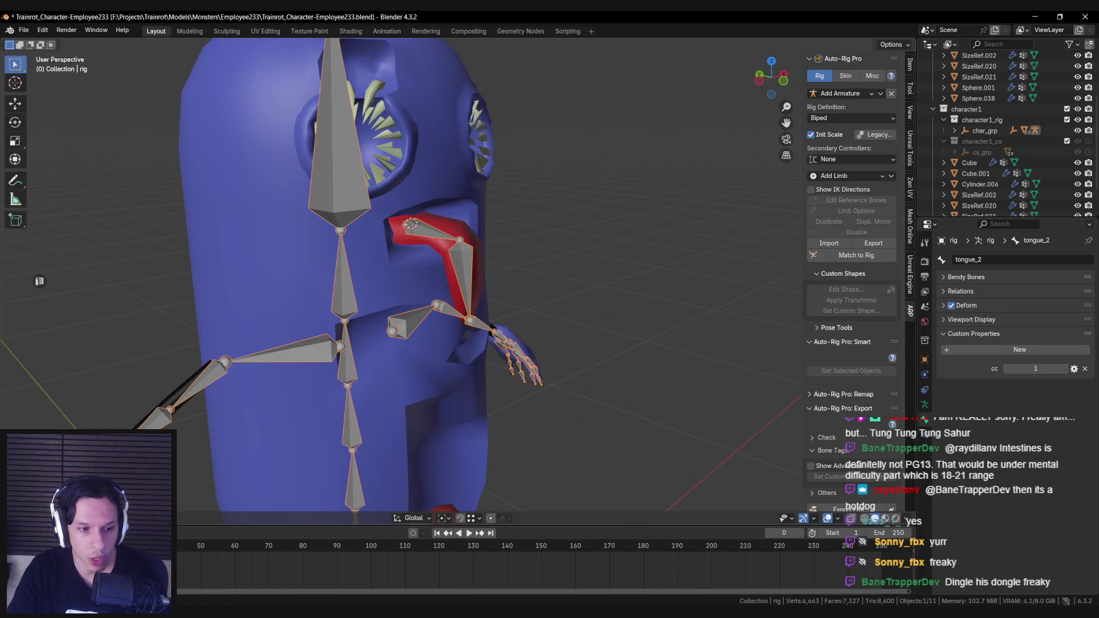
key("Tab")
scroll(401, 280, "down", 5)
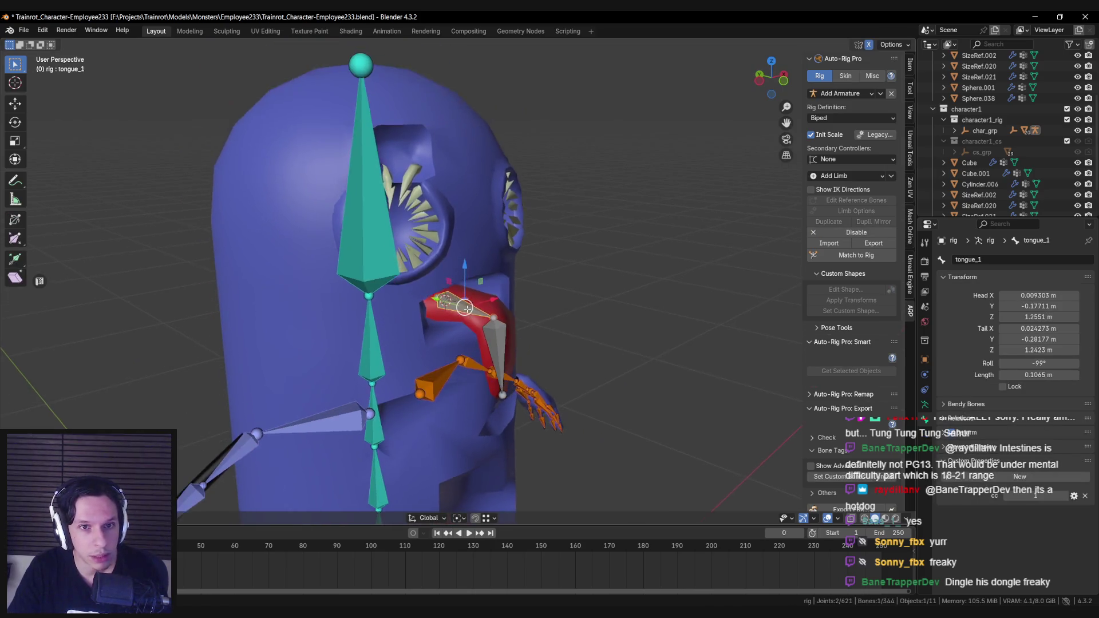
scroll(480, 303, "up", 2)
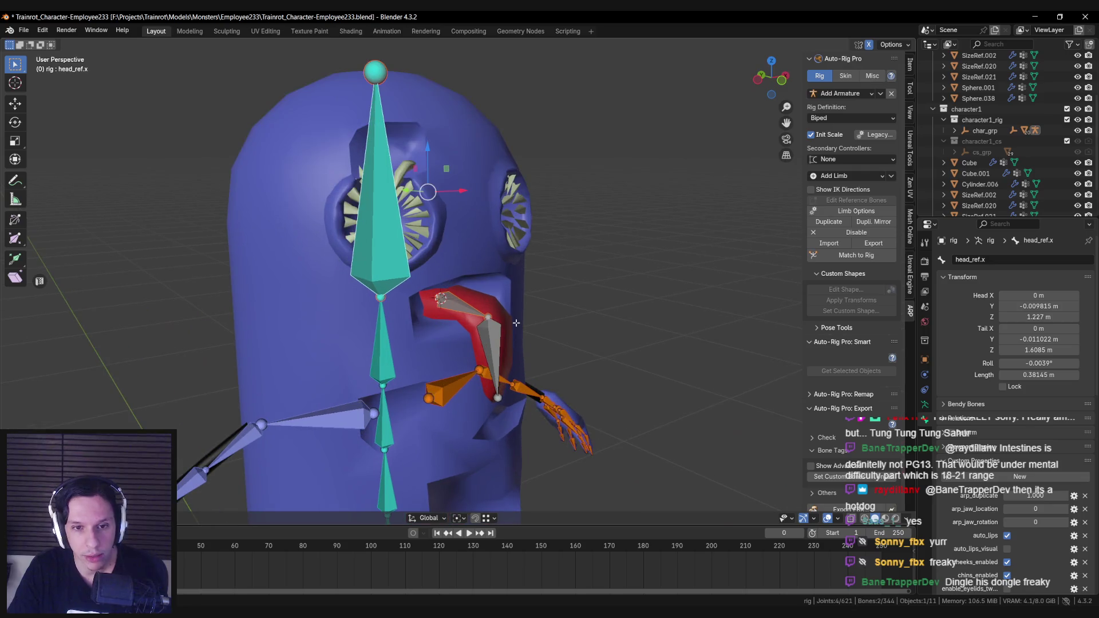
Parent the tongue bone to head_ref.x with Keep Offset, then cycle through Pose and Edit modes.
key("ctrl+p")
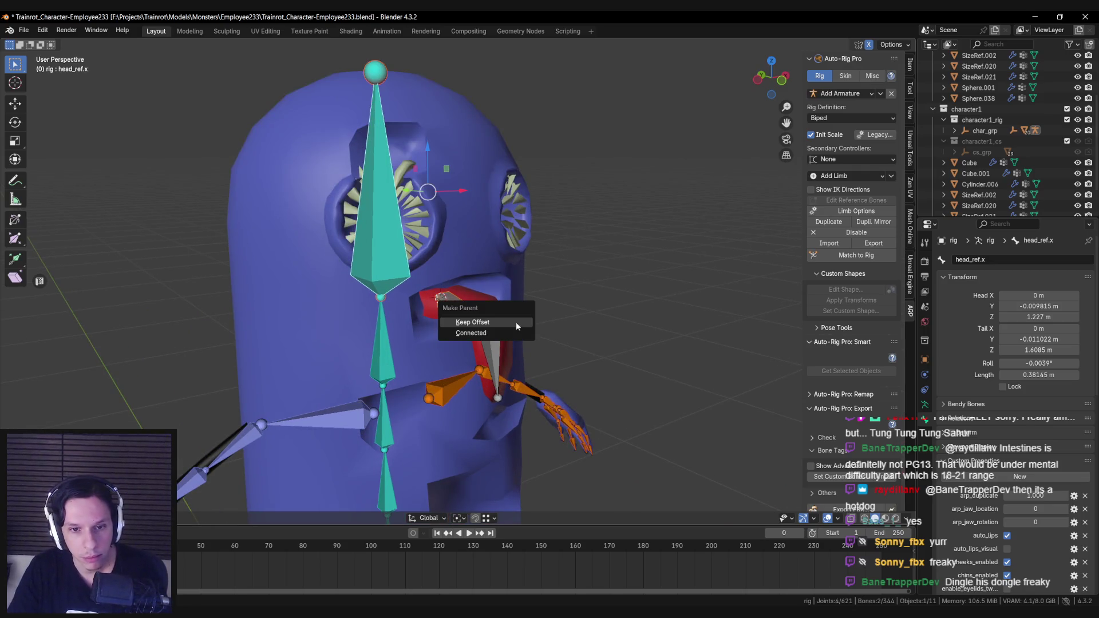
left_click(516, 322)
mouse_move(516, 321)
middle_mouse_down()
mouse_move(469, 324)
mouse_move(321, 384)
mouse_move(196, 464)
middle_mouse_up()
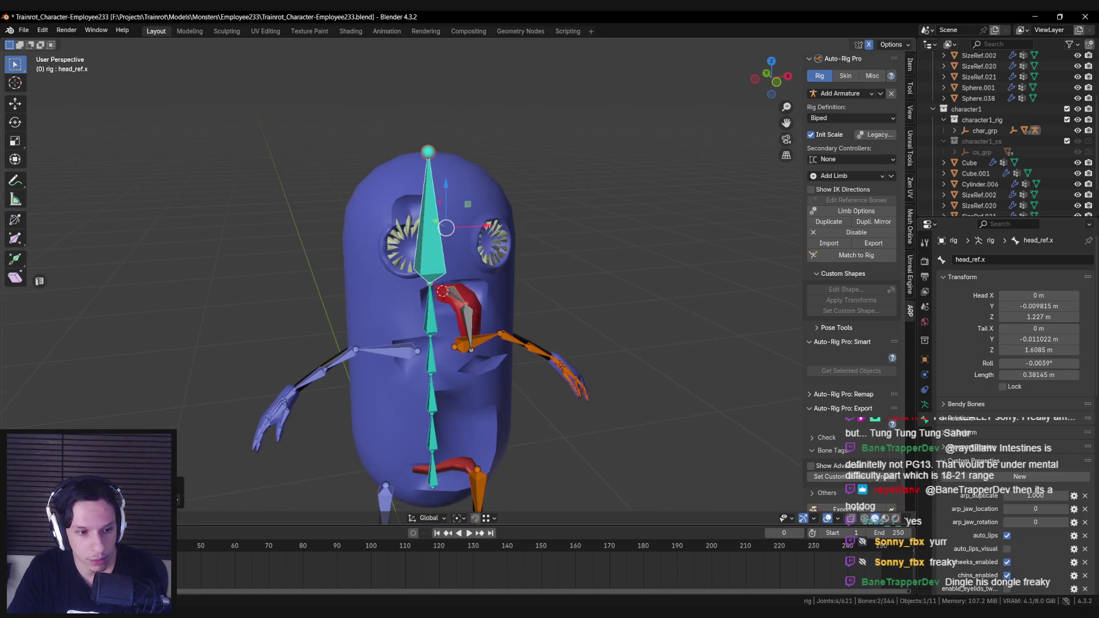
key("ctrl+Tab")
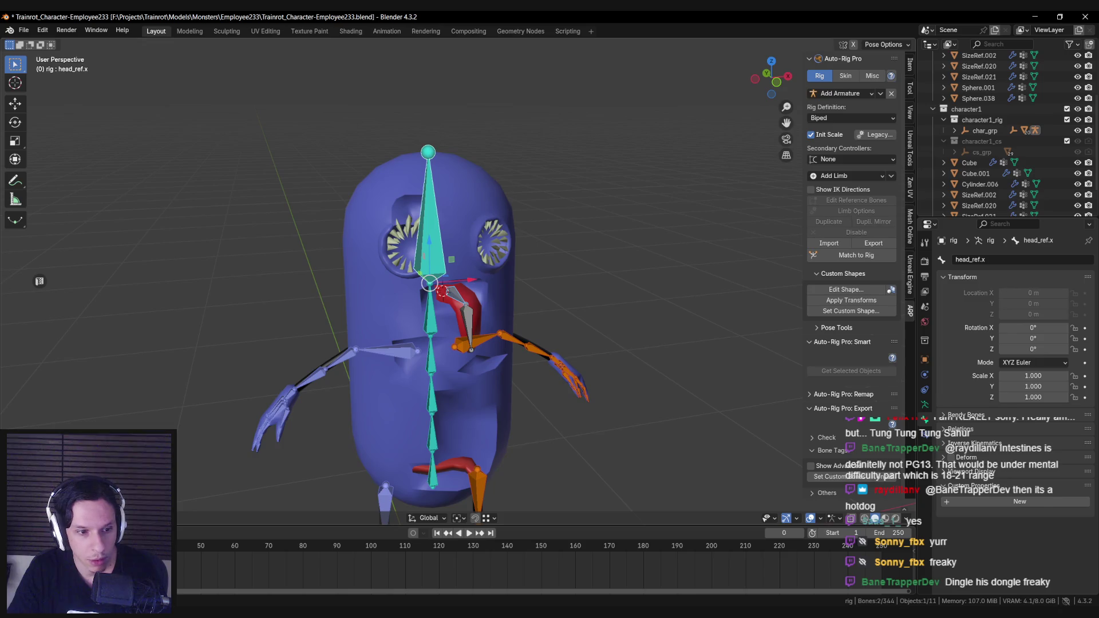
key("Tab")
key("Tab")
scroll(466, 303, "up", 4)
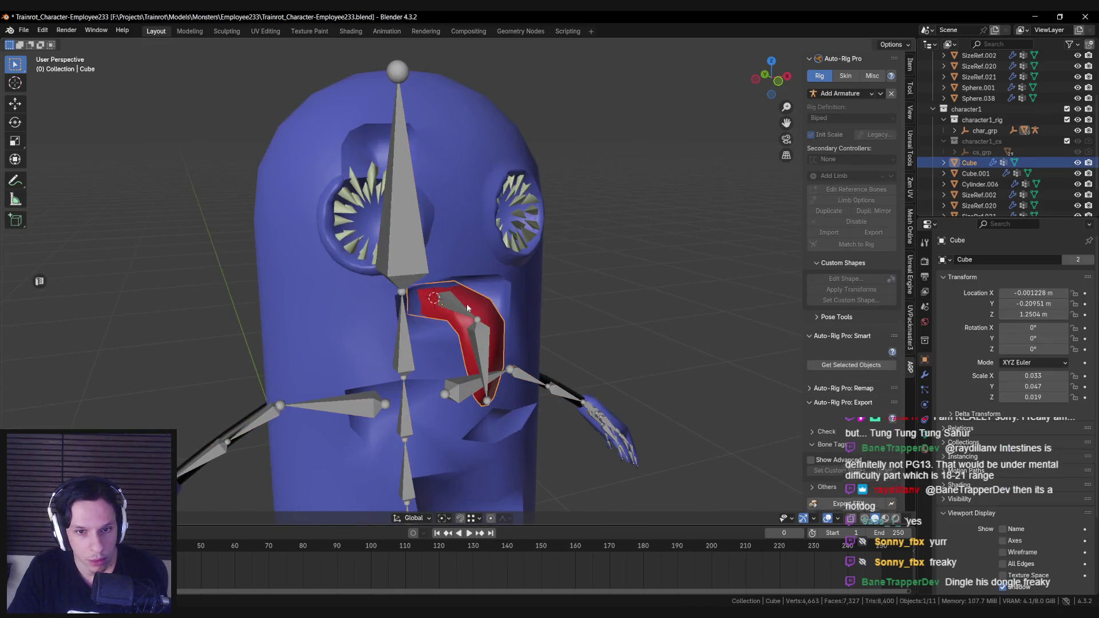
scroll(465, 260, "down", 4)
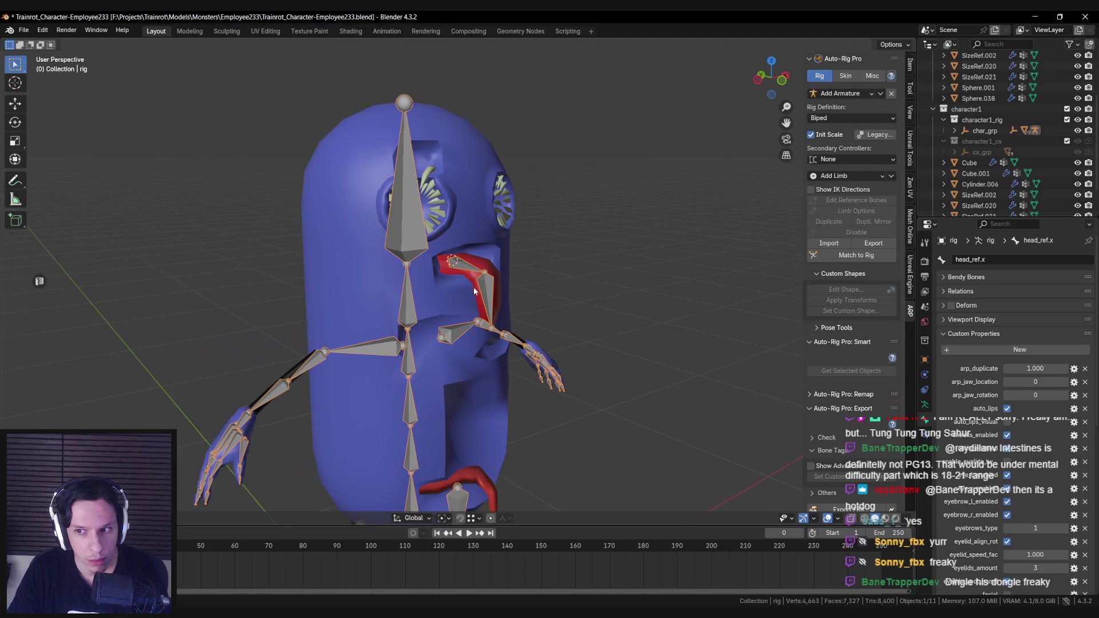
scroll(461, 296, "up", 4)
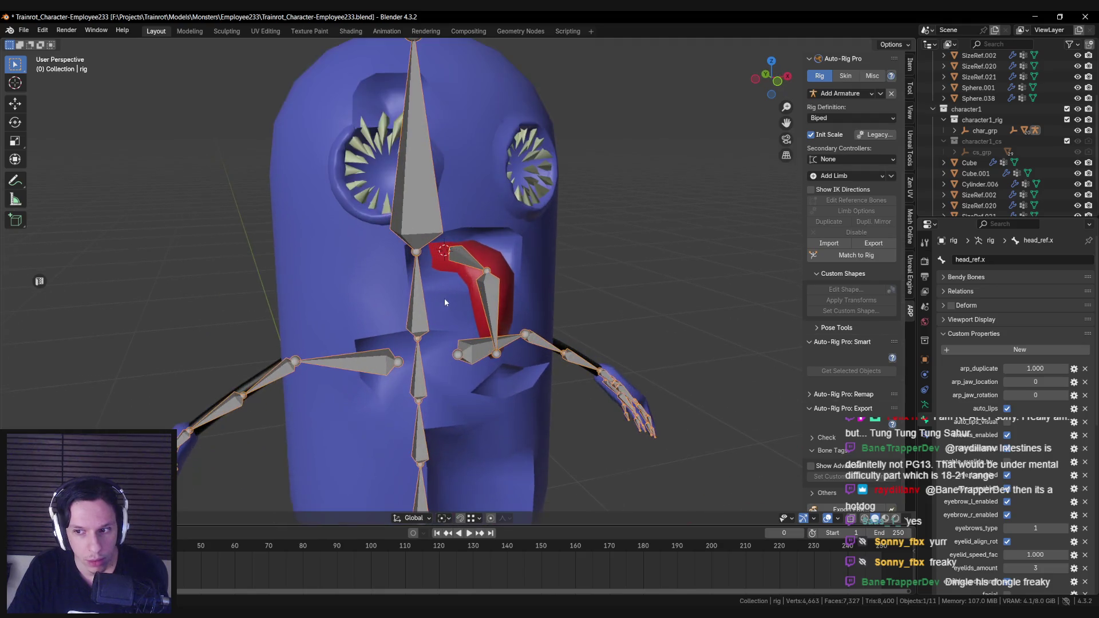
In the Skin tab, bind the red tongue mesh to the Auto-Rig Pro rig.
left_click(845, 75)
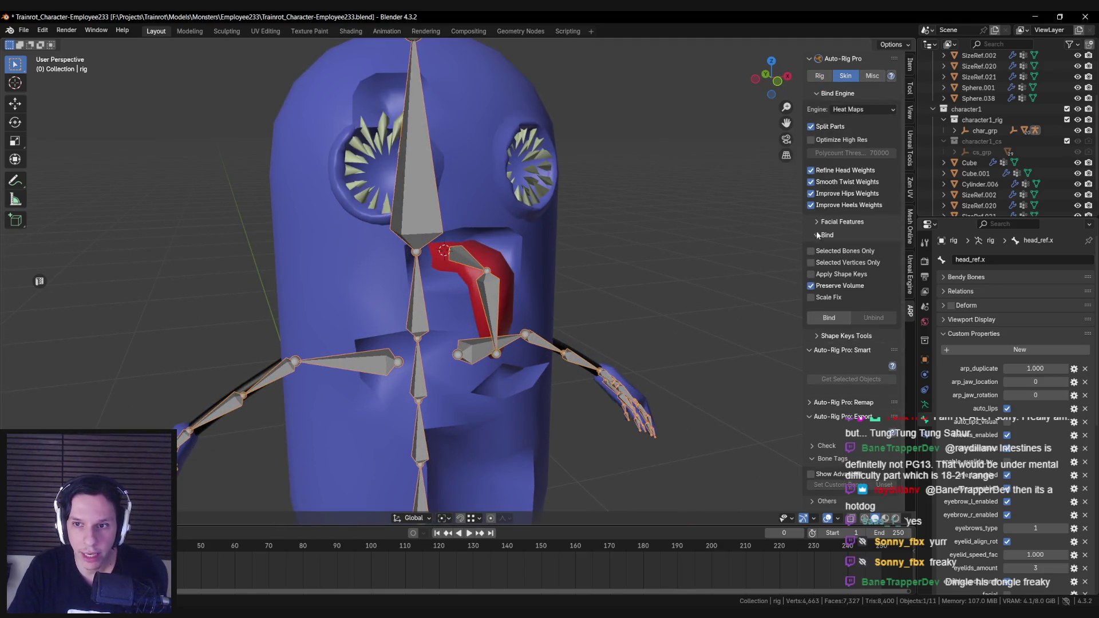
left_click(475, 286)
left_click(471, 258)
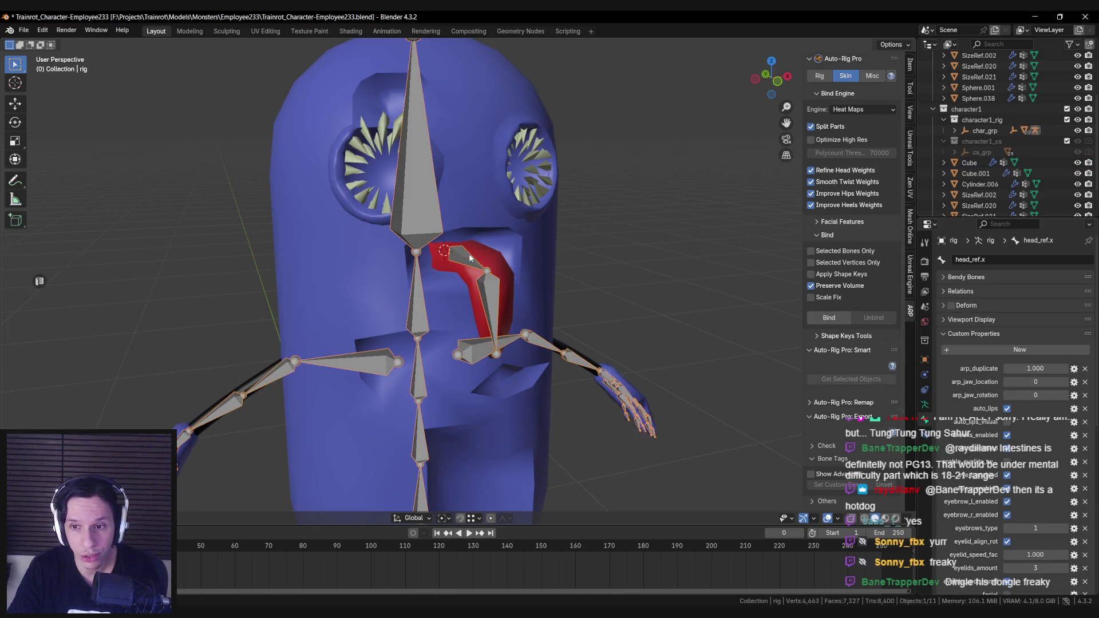
middle_click_drag(470, 262, 440, 303)
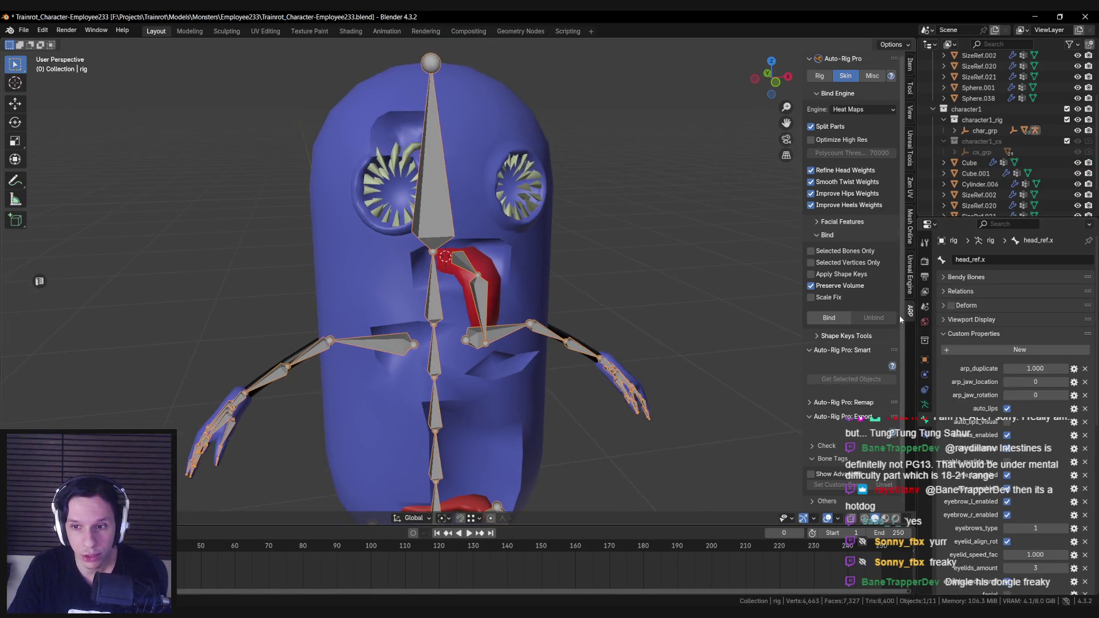
scroll(411, 416, "down", 3)
scroll(435, 354, "up", 4)
scroll(468, 286, "down", 2)
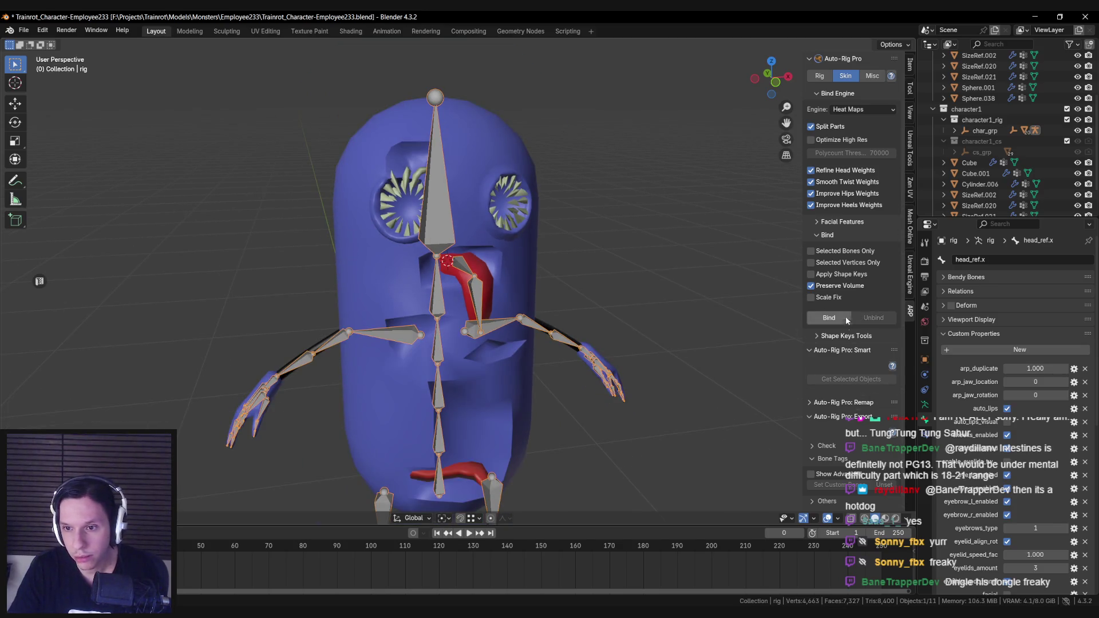
left_click(819, 76)
Run Match to Rig, reopen Edit Reference Bones, and select the tongue_2 bone.
scroll(828, 312, "down", 1)
left_click(843, 238)
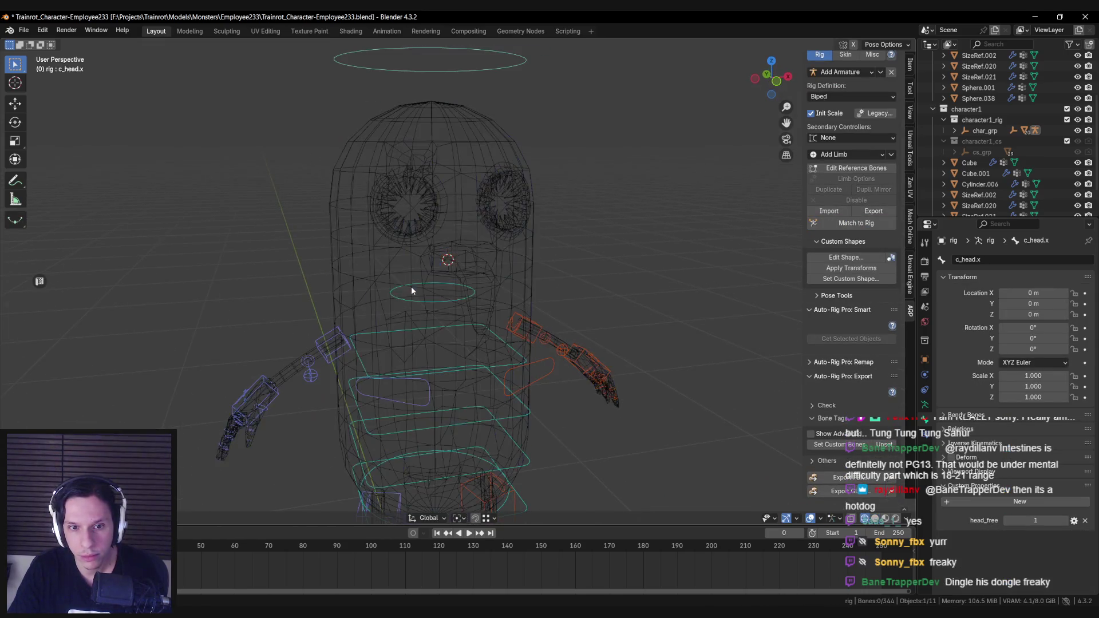
key("shift+z")
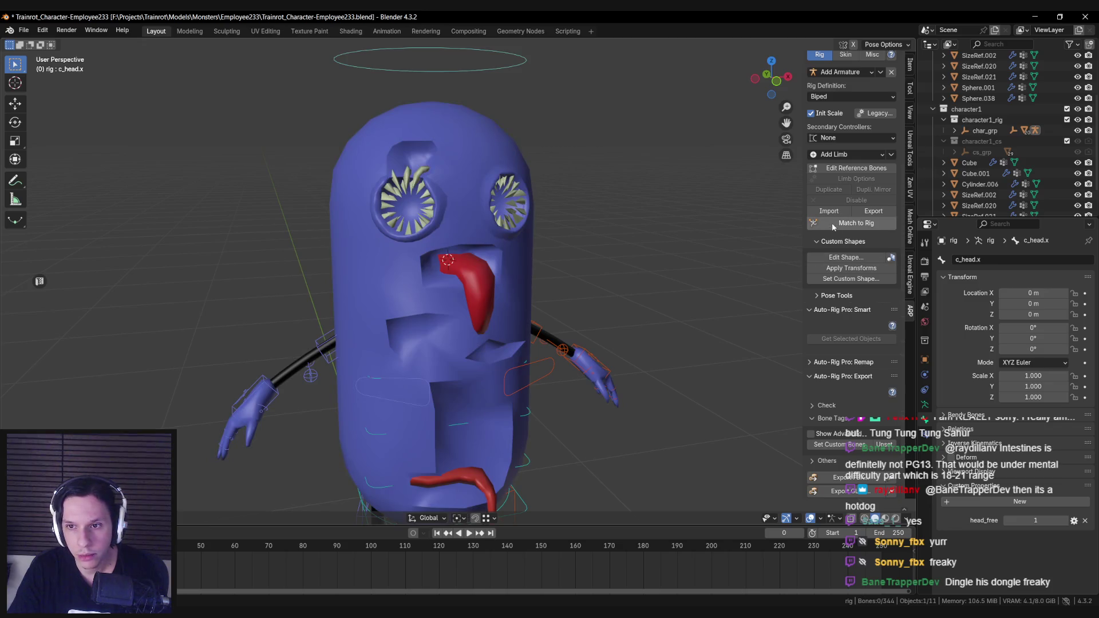
left_click(856, 167)
left_click(479, 291)
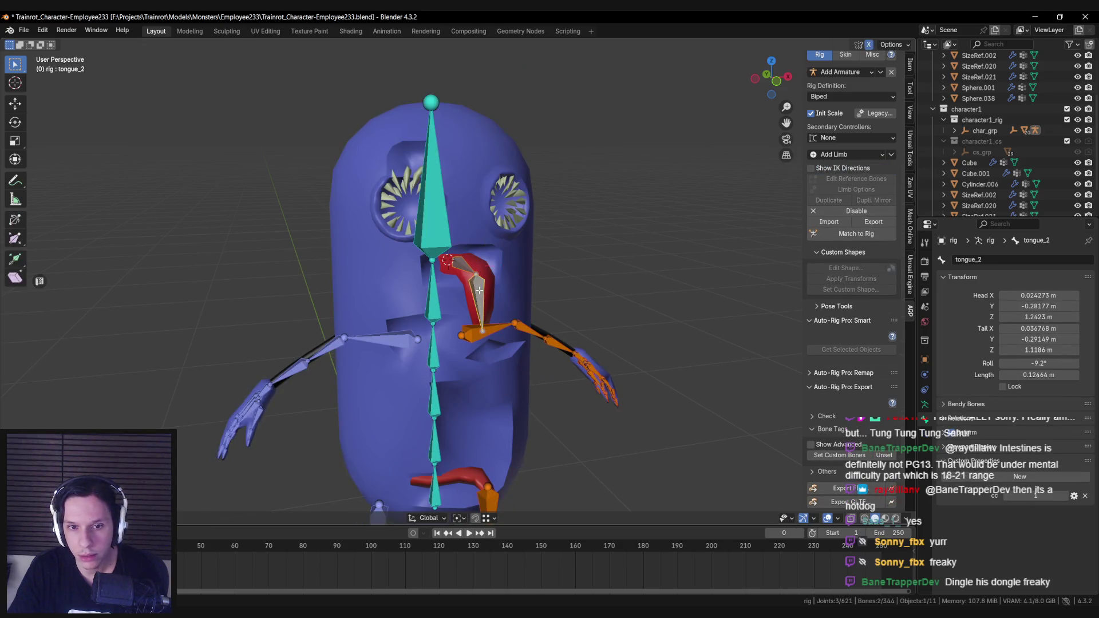
left_click(924, 389)
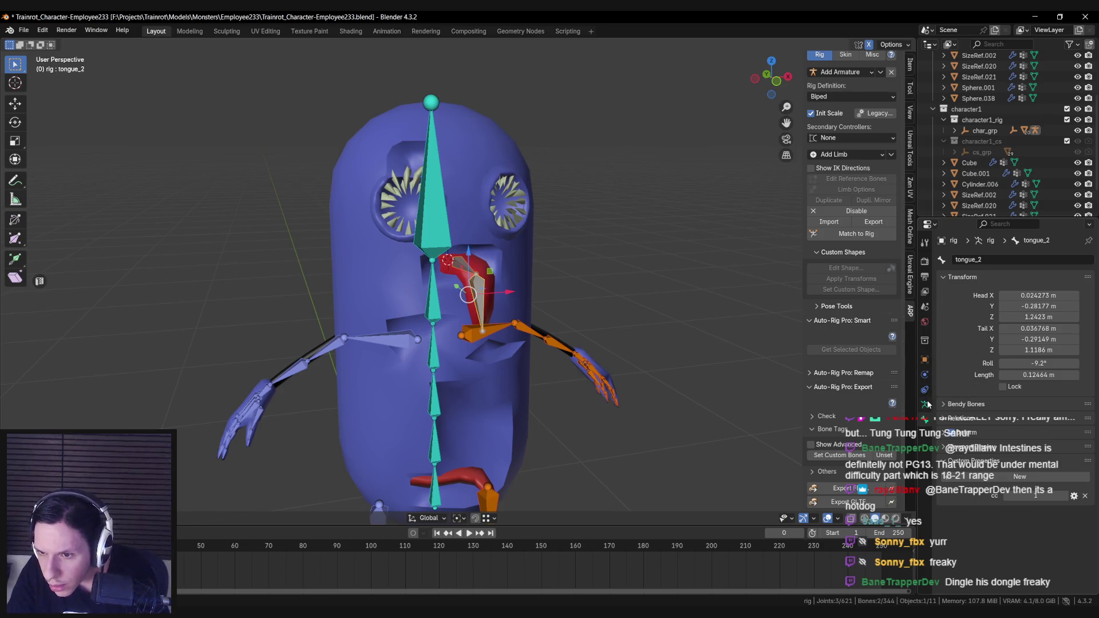
left_click_drag(1004, 360, 1003, 385)
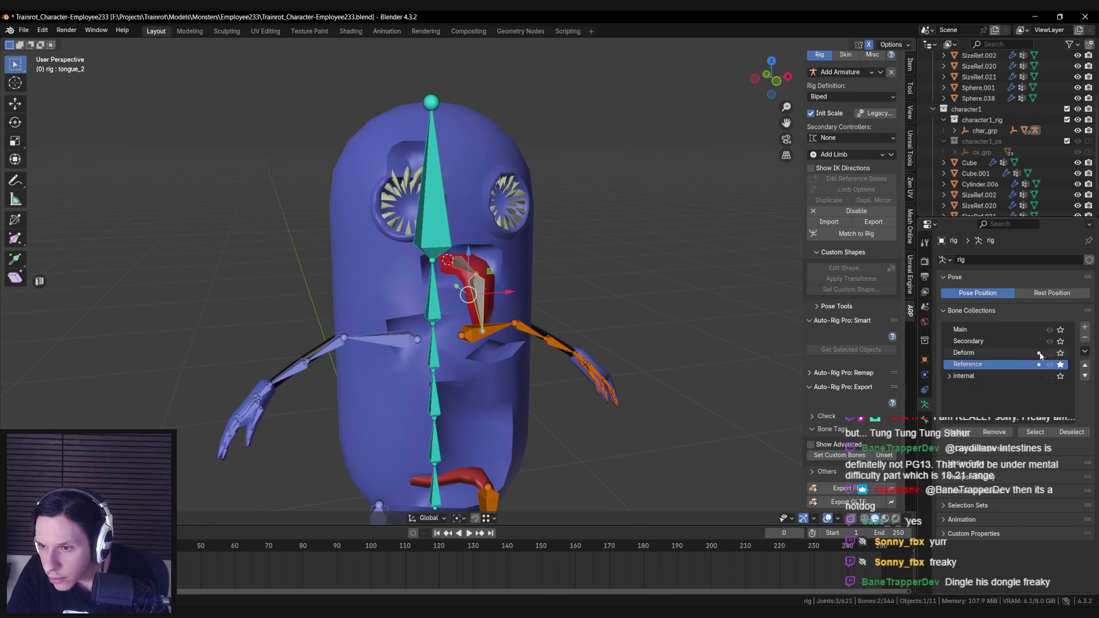
left_click(1009, 351)
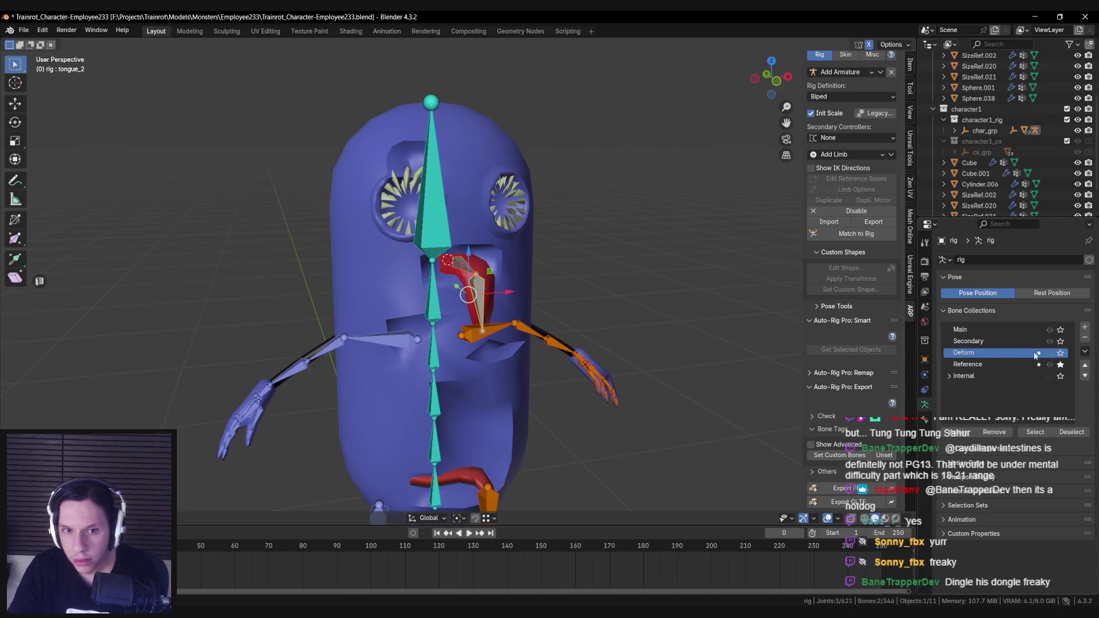
left_click(852, 235)
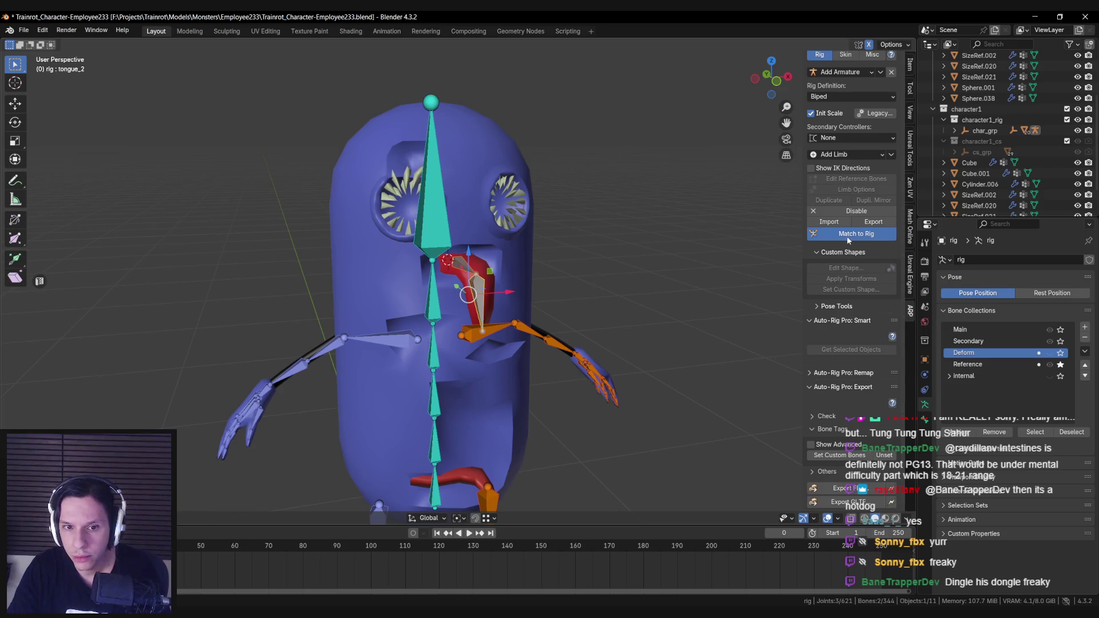
scroll(658, 266, "down", 2)
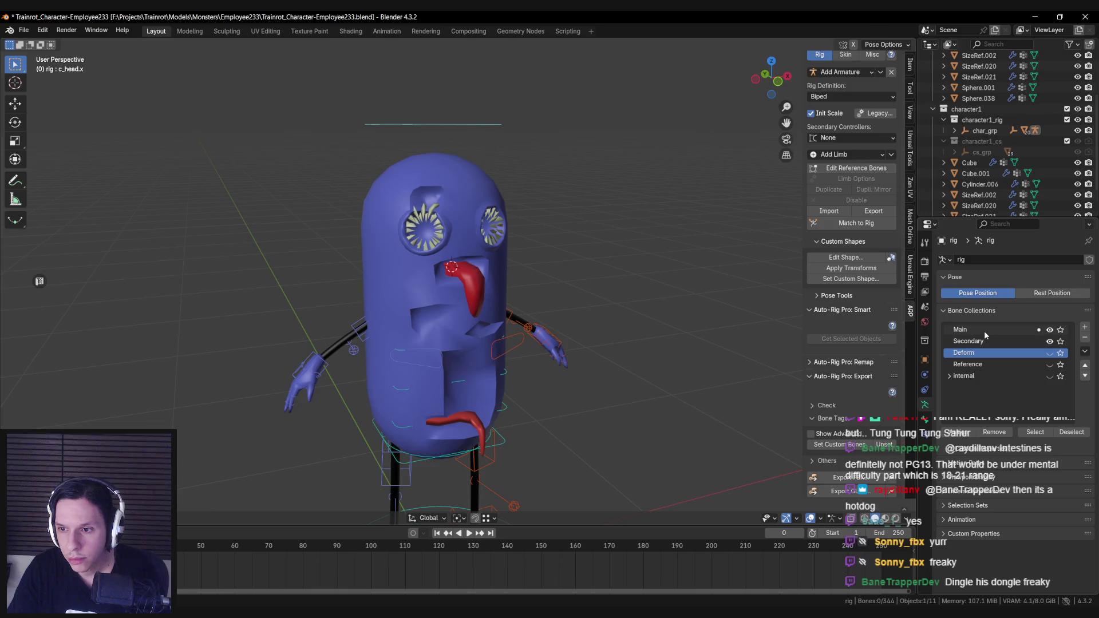
key("ctrl+z")
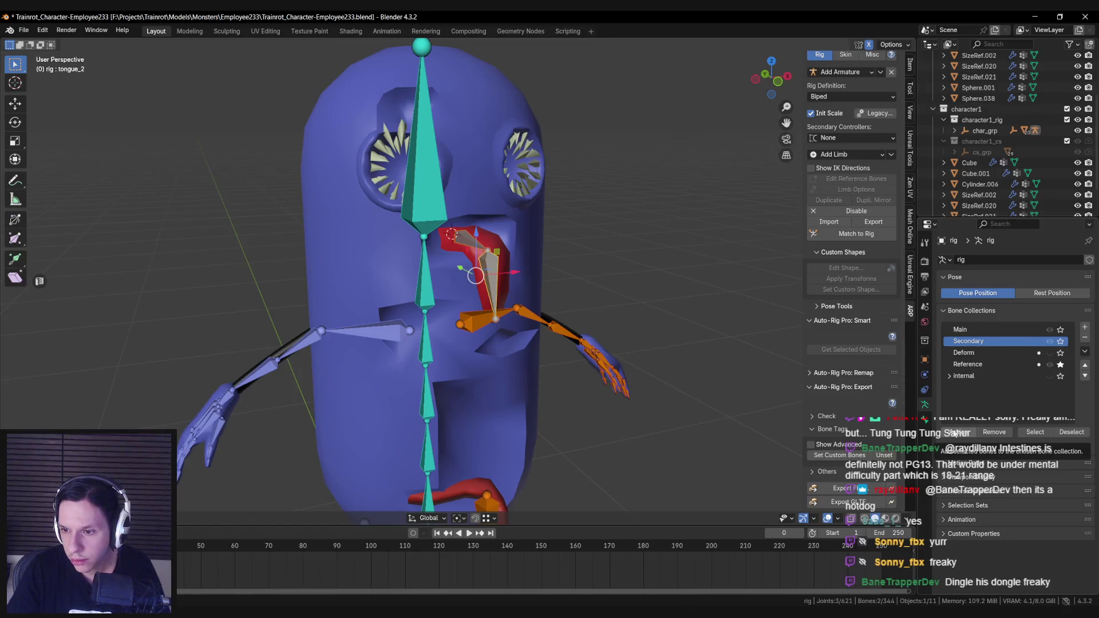
left_click(960, 433)
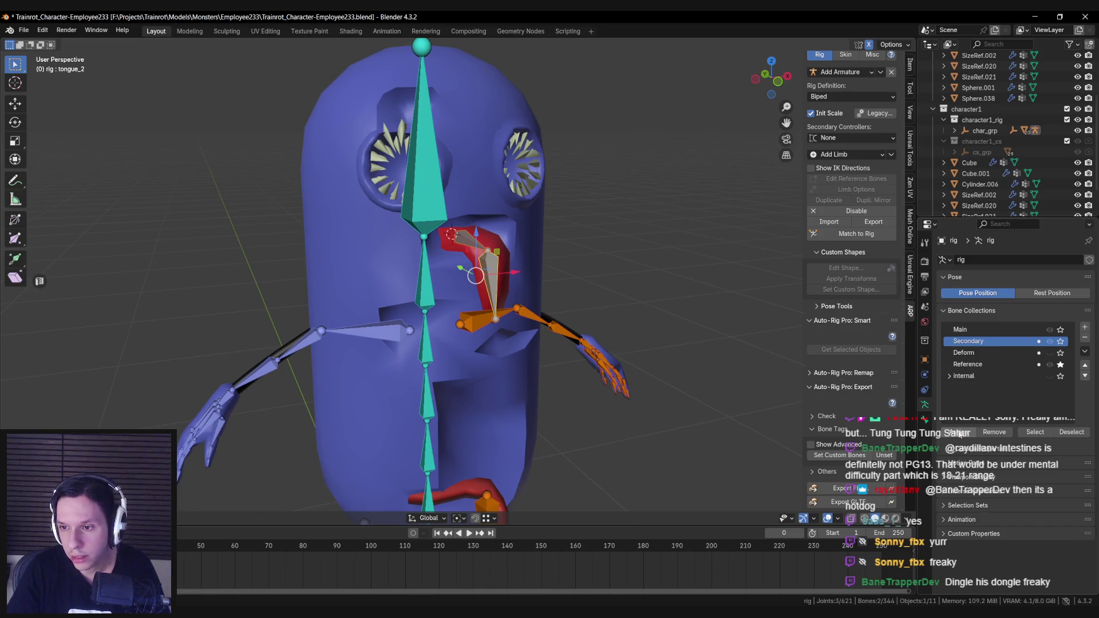
middle_click_drag(645, 327, 707, 307)
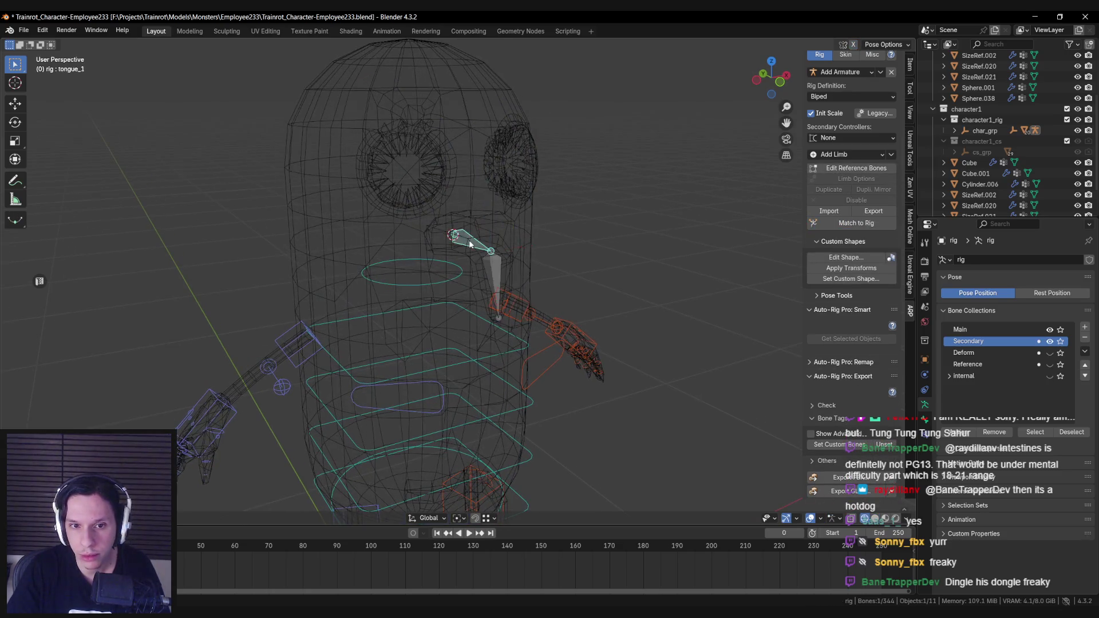
key("shift+z")
scroll(435, 307, "up", 3)
left_click(452, 321)
scroll(452, 321, "down", 2)
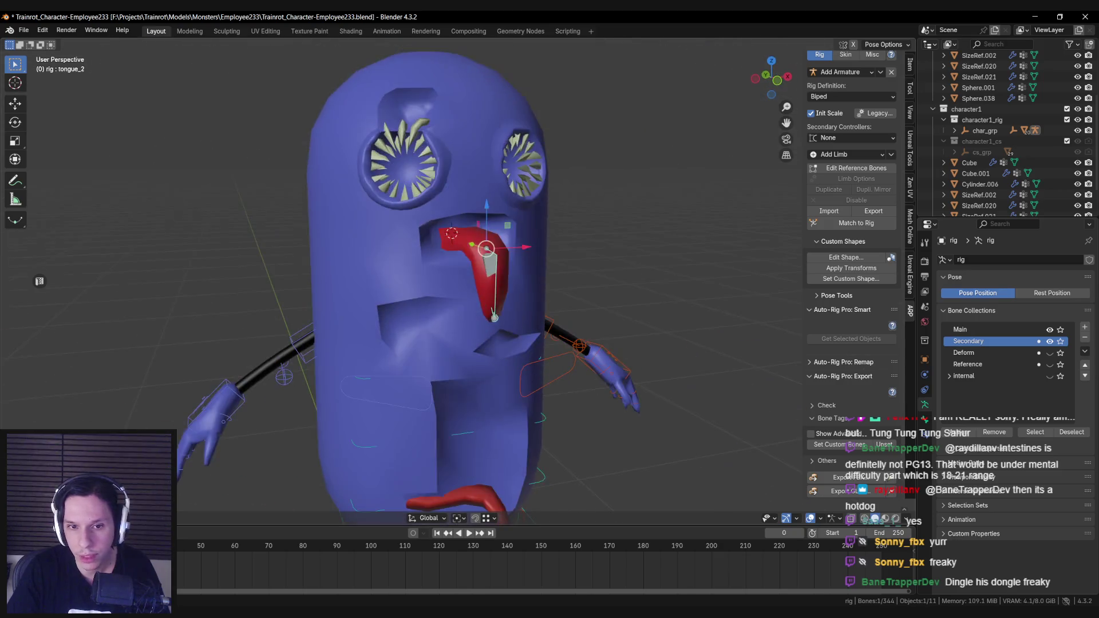
key("shift+z")
scroll(424, 228, "down", 2)
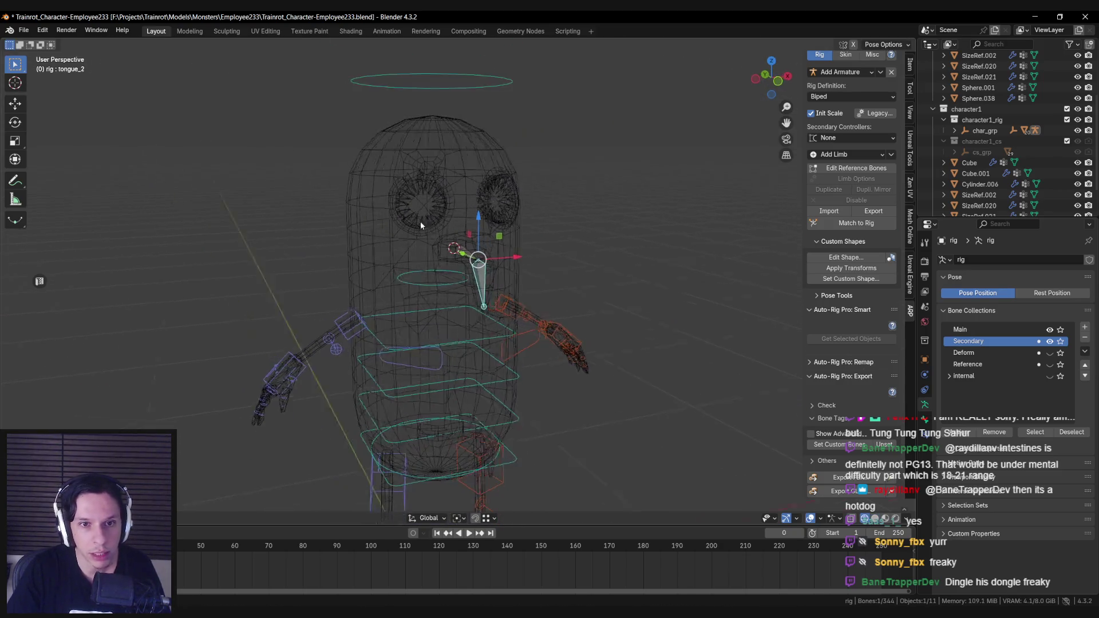
middle_click_drag(420, 221, 458, 223)
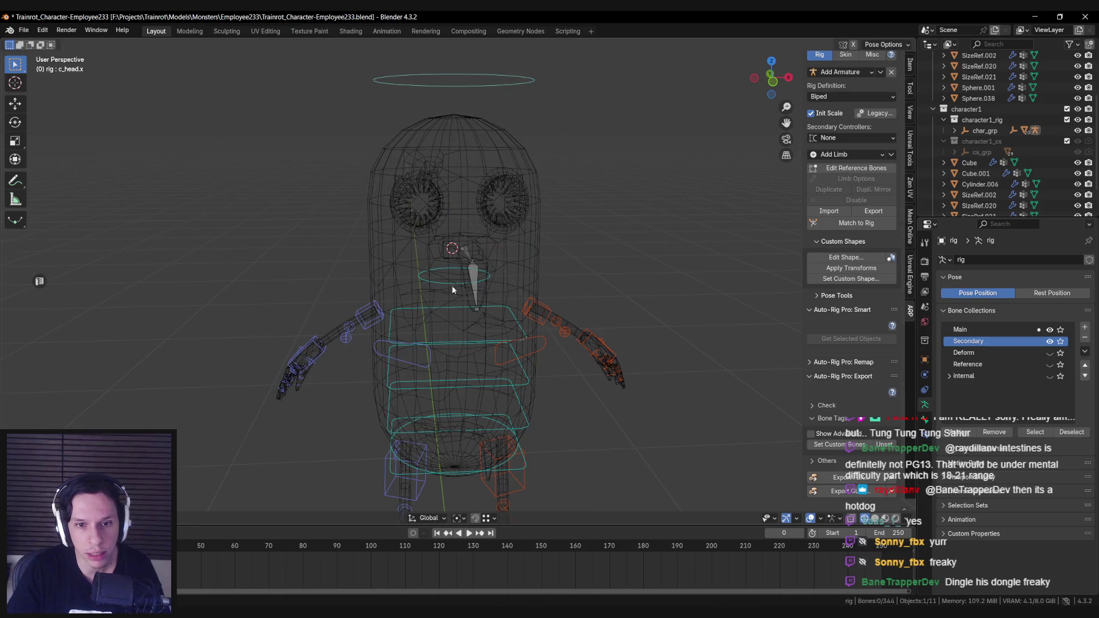
key("r")
key("x")
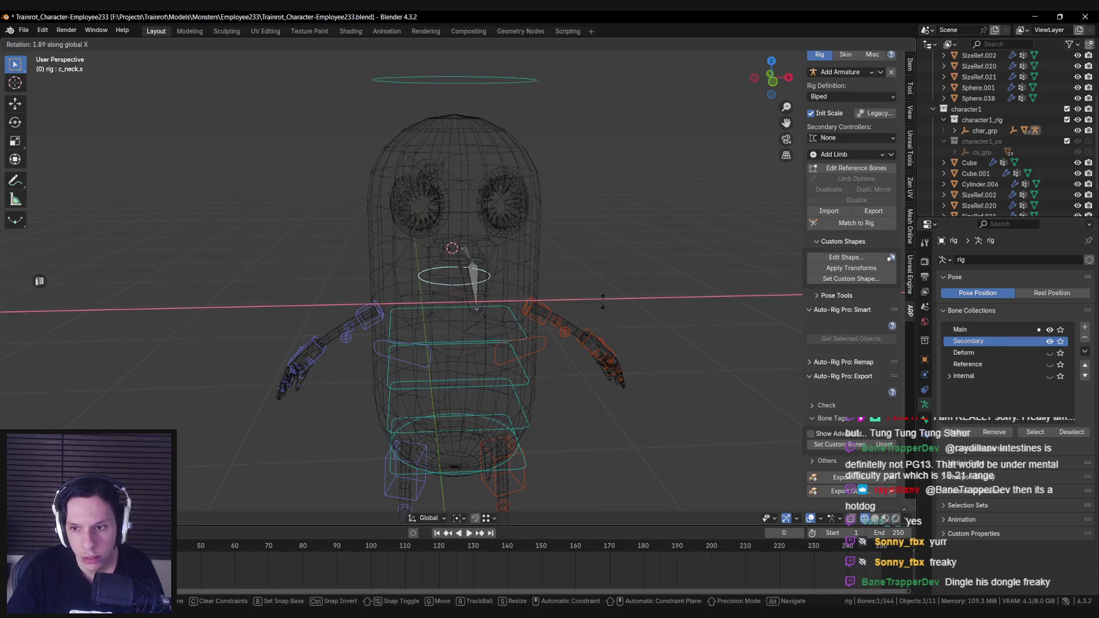
key("Escape")
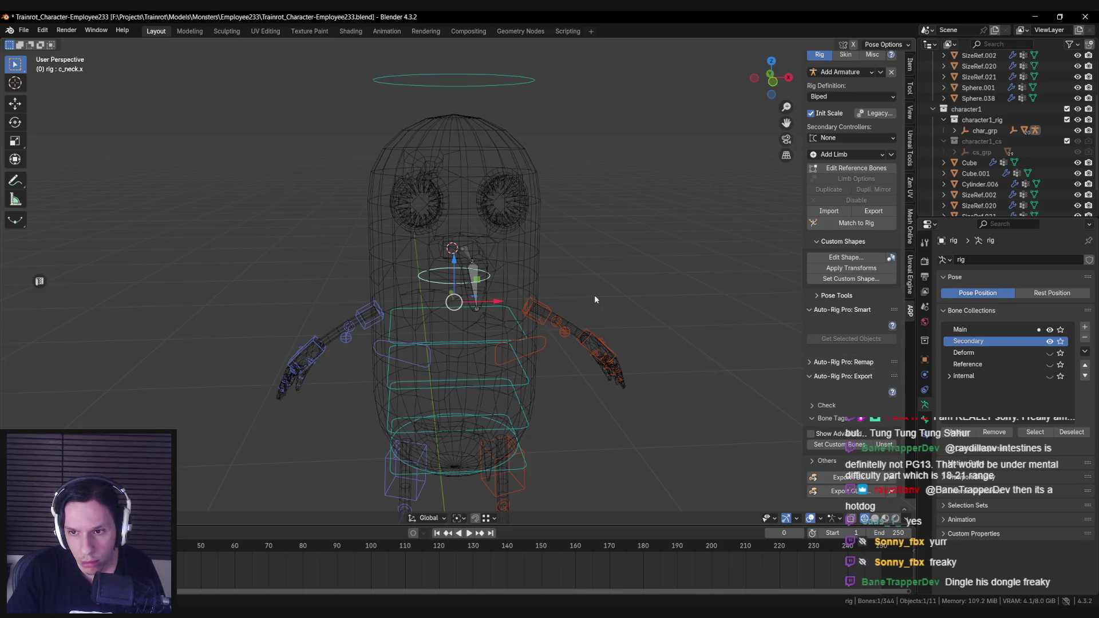
middle_click_drag(590, 296, 588, 305)
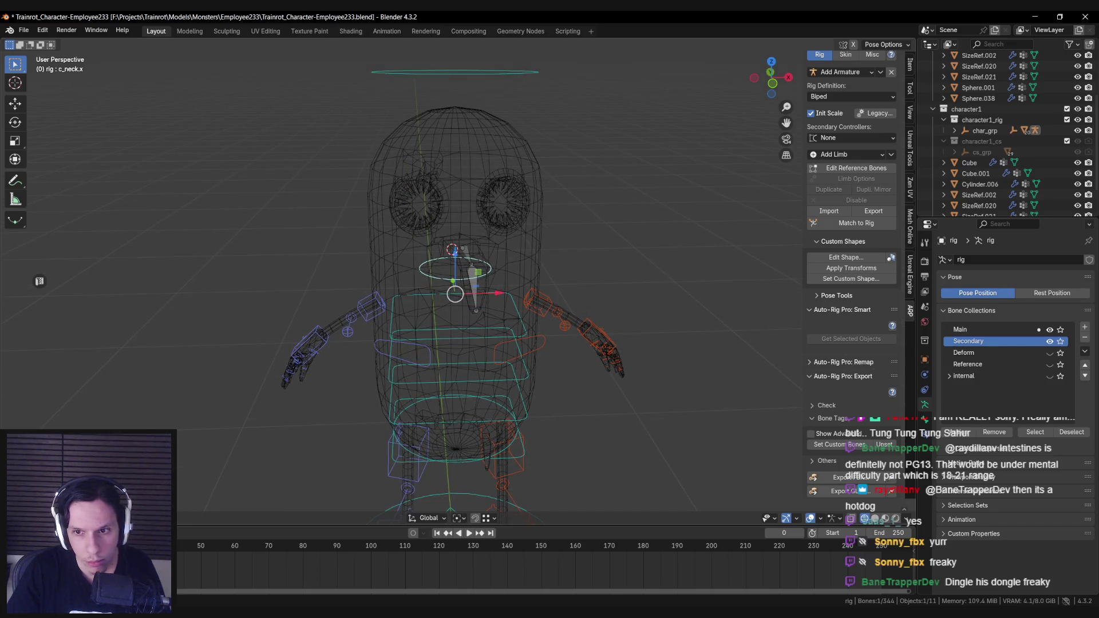
Open the reference bones and select tongue_1 after head_ref.x.
left_click(861, 168)
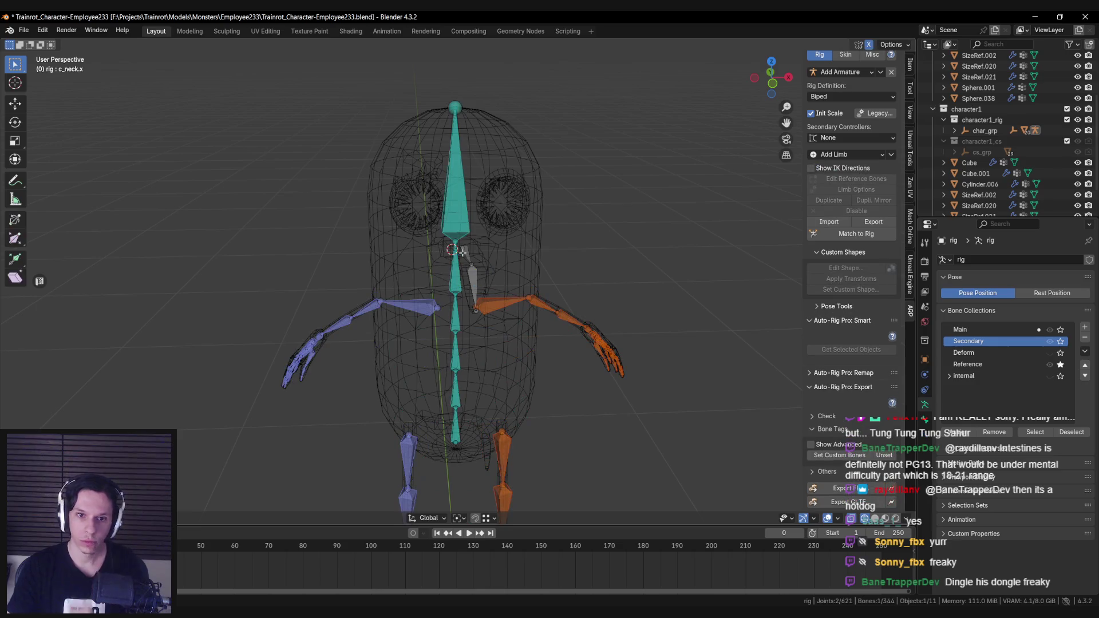
middle_click_drag(465, 251, 452, 195)
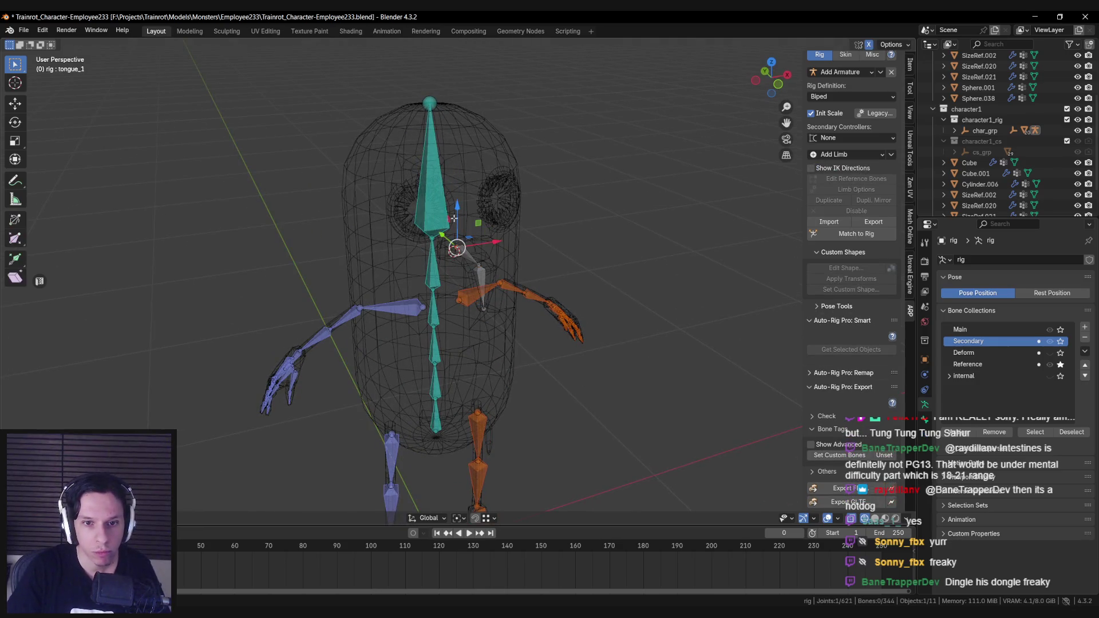
left_click(442, 191)
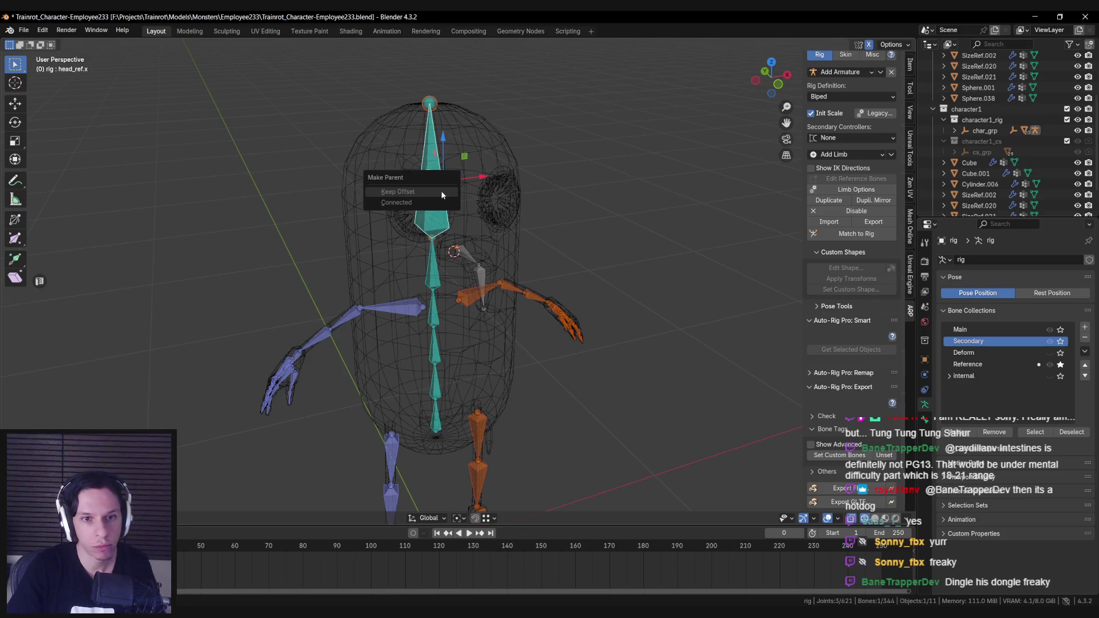
left_click(425, 189)
left_click(426, 189)
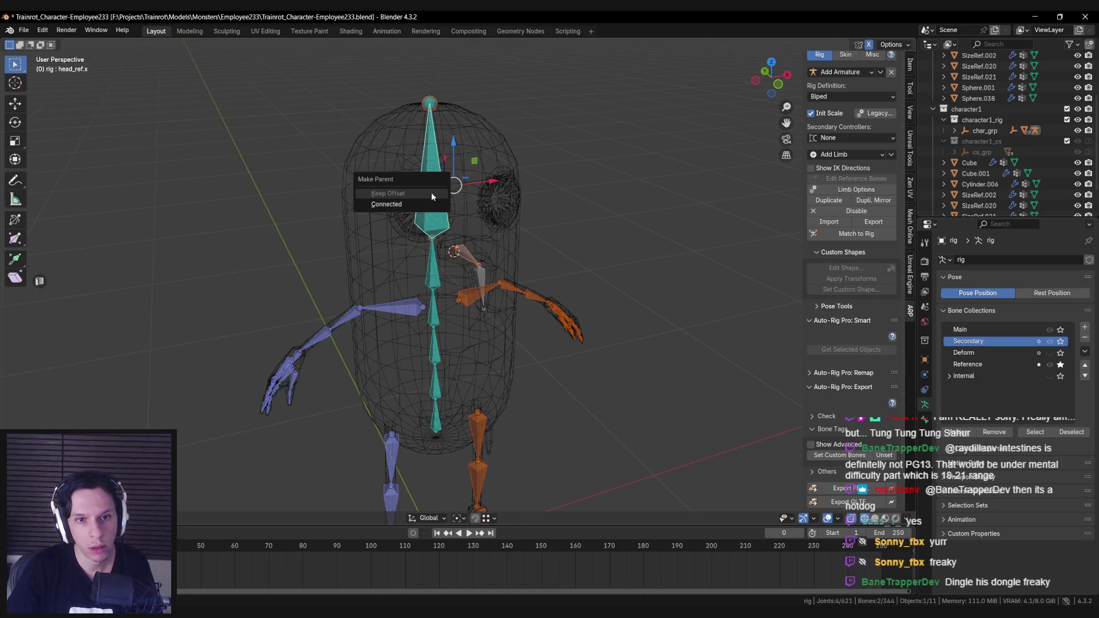
left_click(468, 254, "shift")
left_click(469, 256, "shift")
left_click(469, 259)
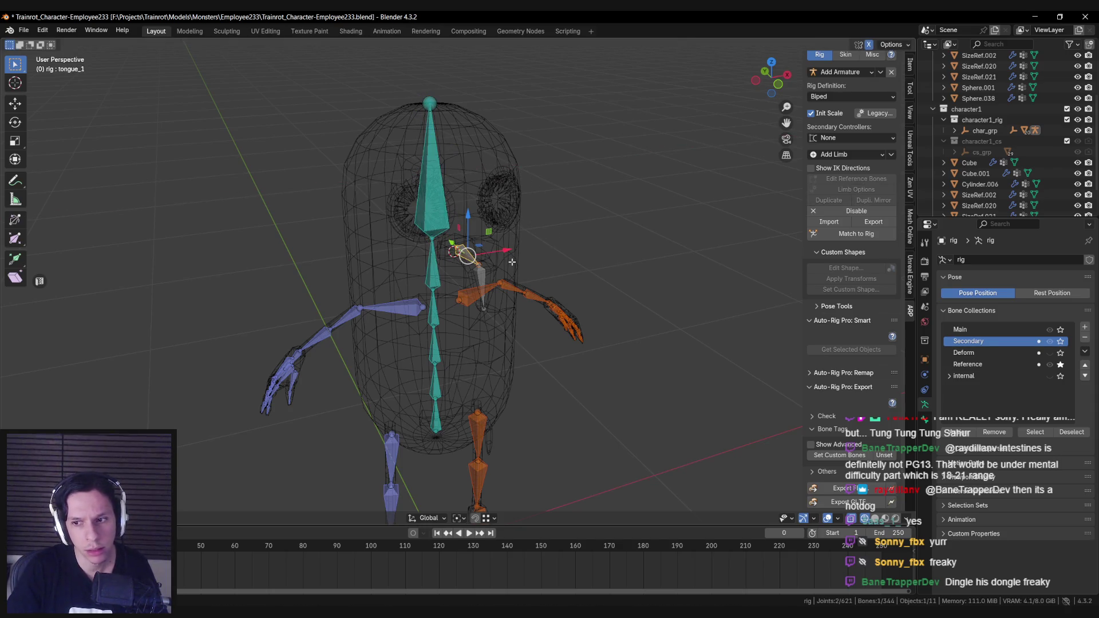
left_click(425, 261)
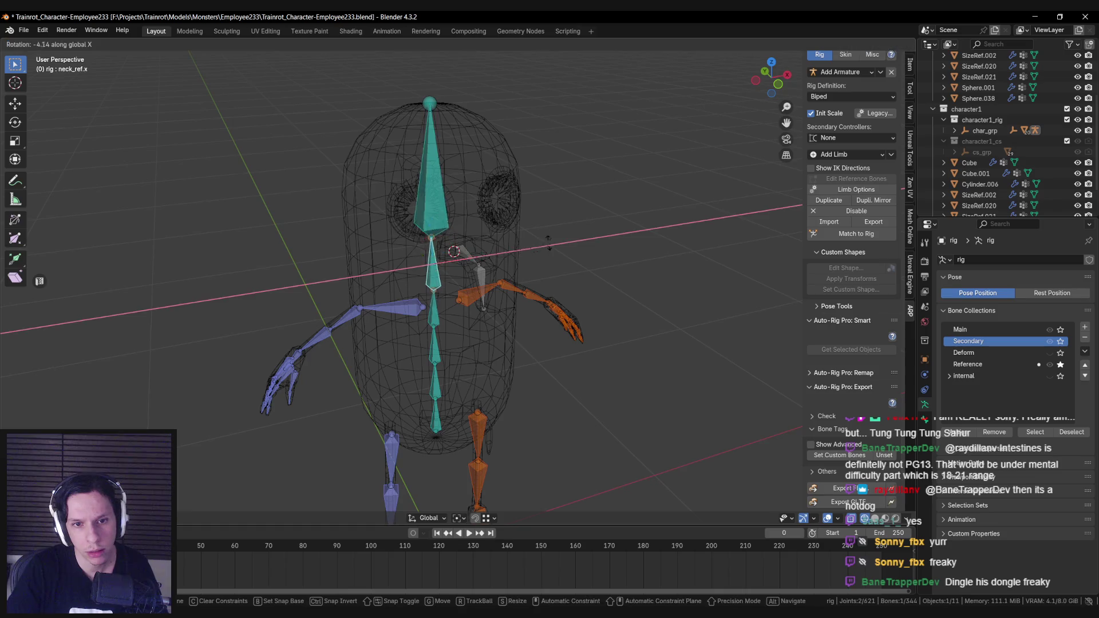
left_click(469, 256)
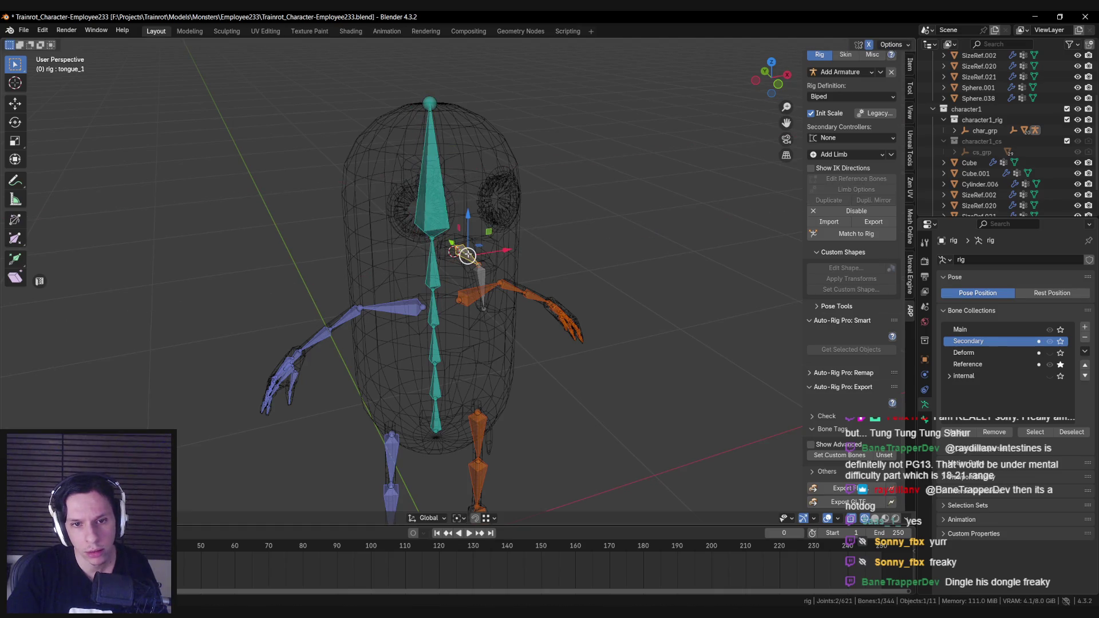
scroll(481, 286, "up", 3)
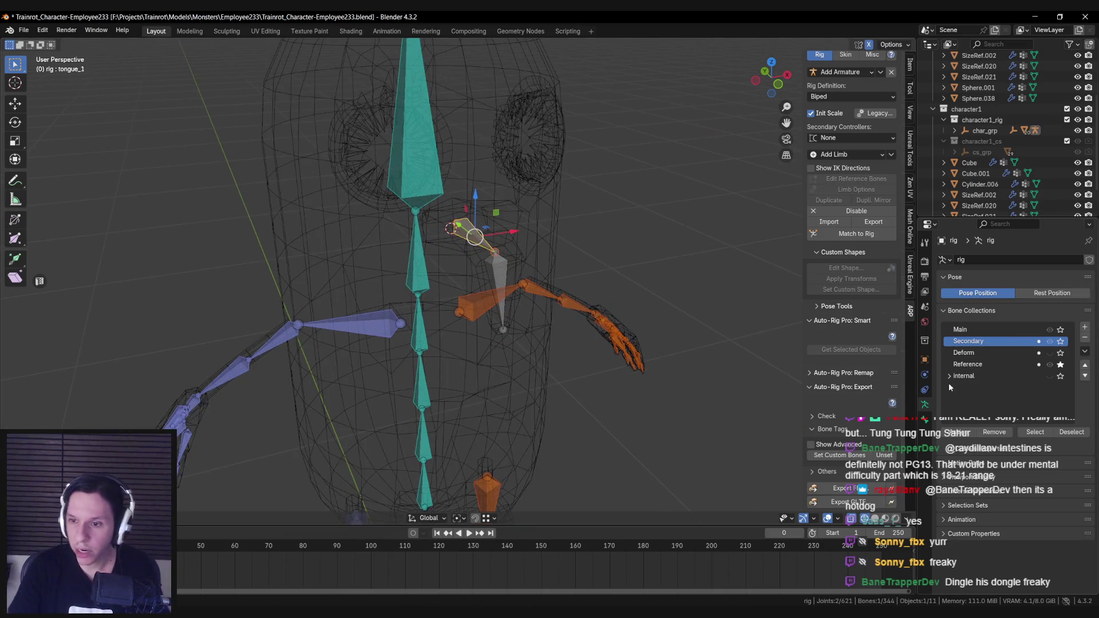
In tongue_1's Bone Relations, test Connected and the Secondary collection, undoing both.
left_click(924, 421)
left_click(924, 406)
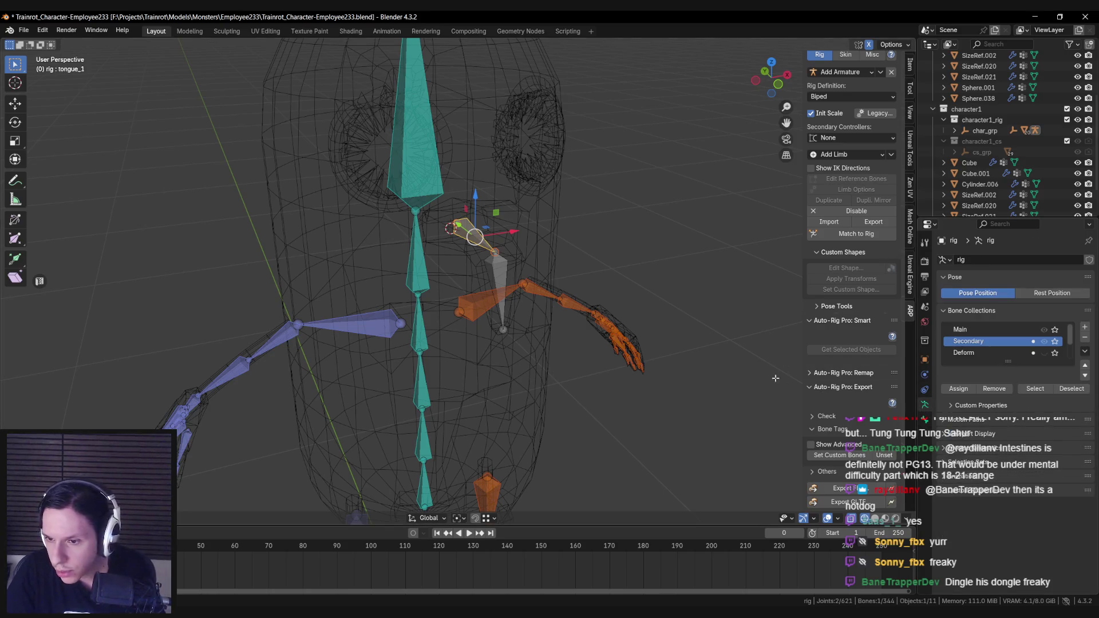
left_click(924, 422)
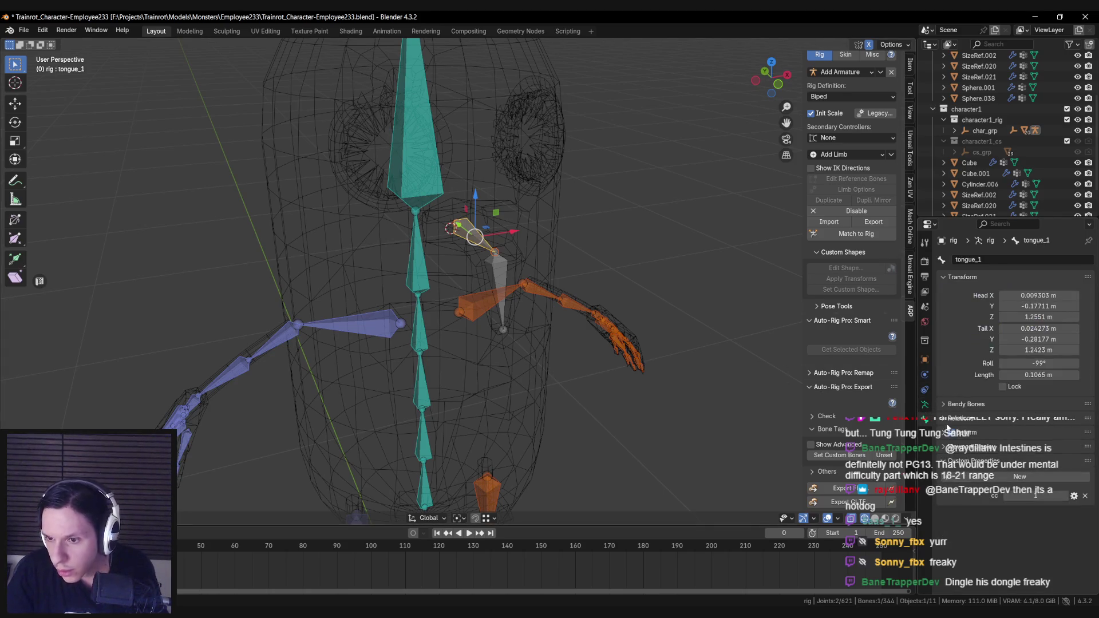
left_click(946, 427)
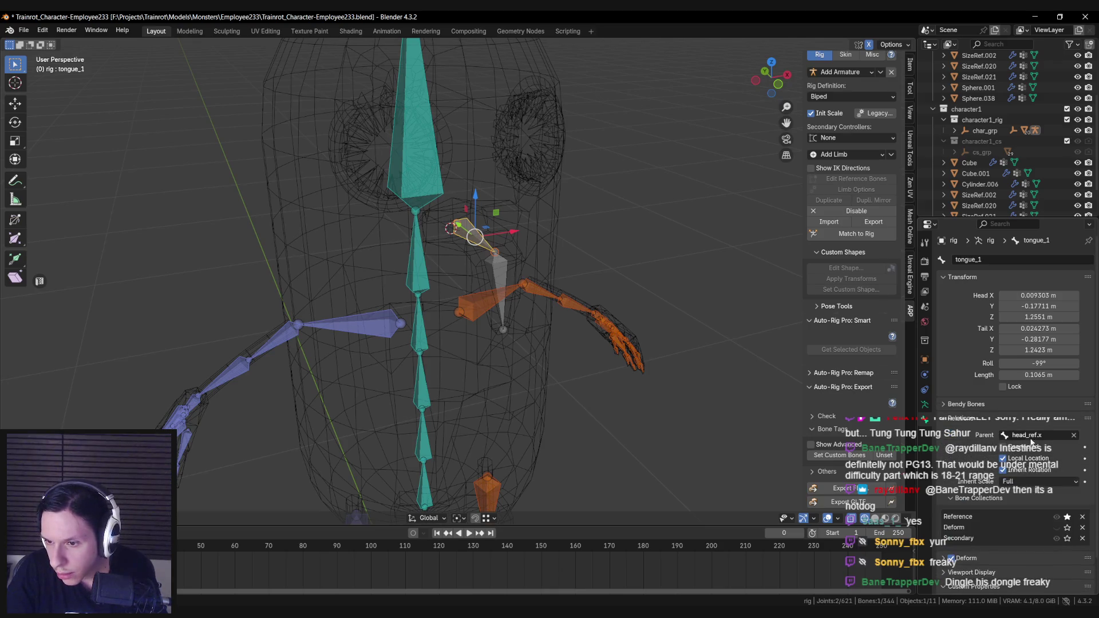
left_click(1004, 450)
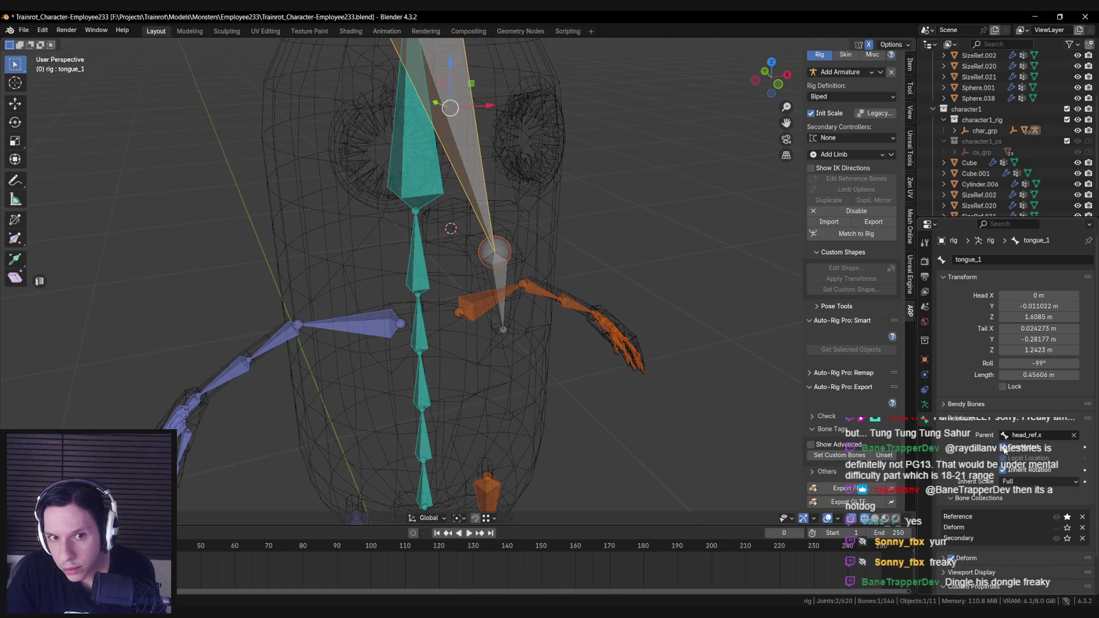
key("ctrl+z")
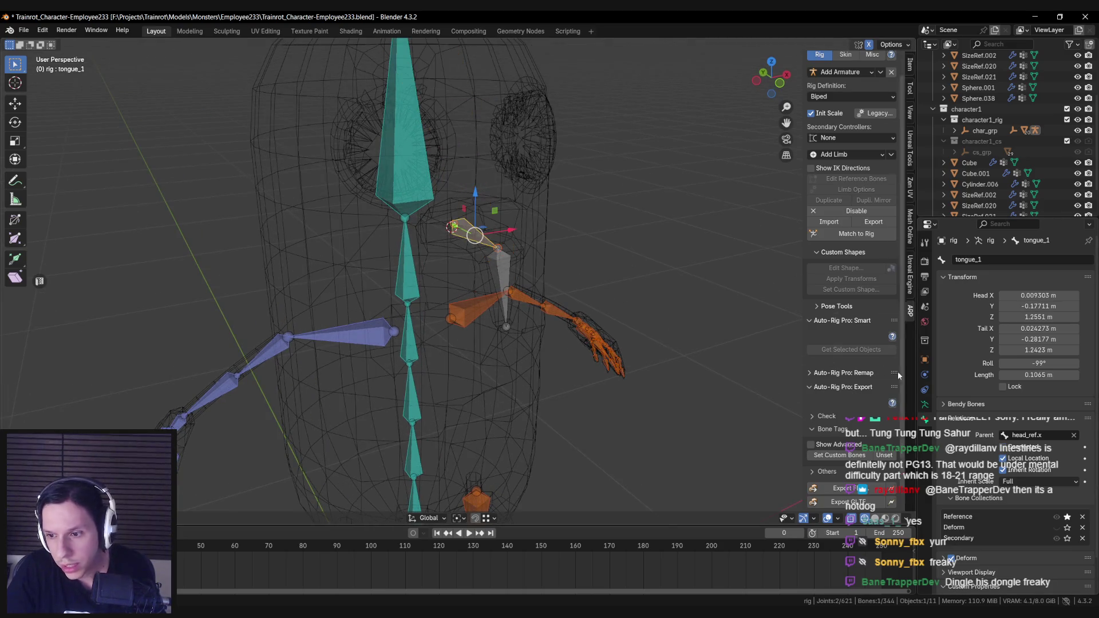
left_click(1083, 537)
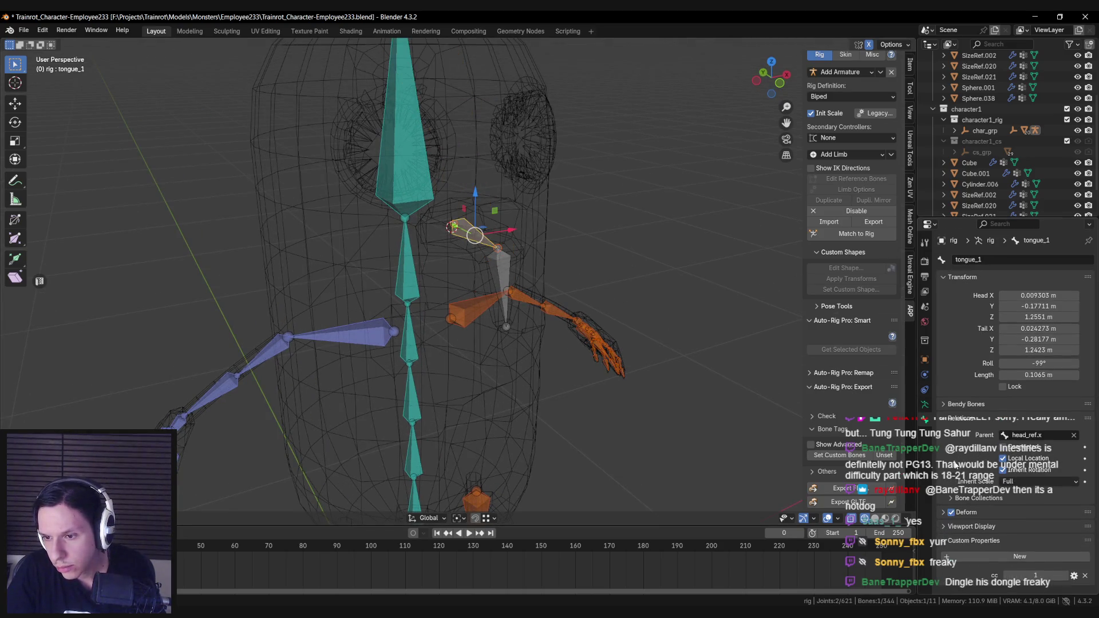
key("ctrl+z")
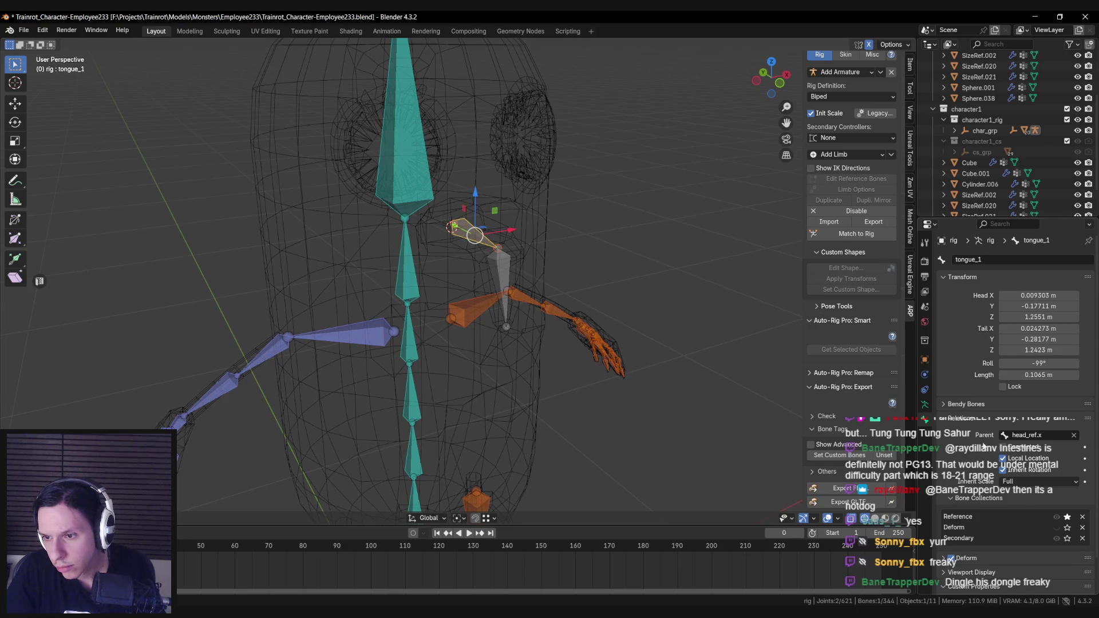
scroll(475, 238, "down", 2)
key("ctrl+z")
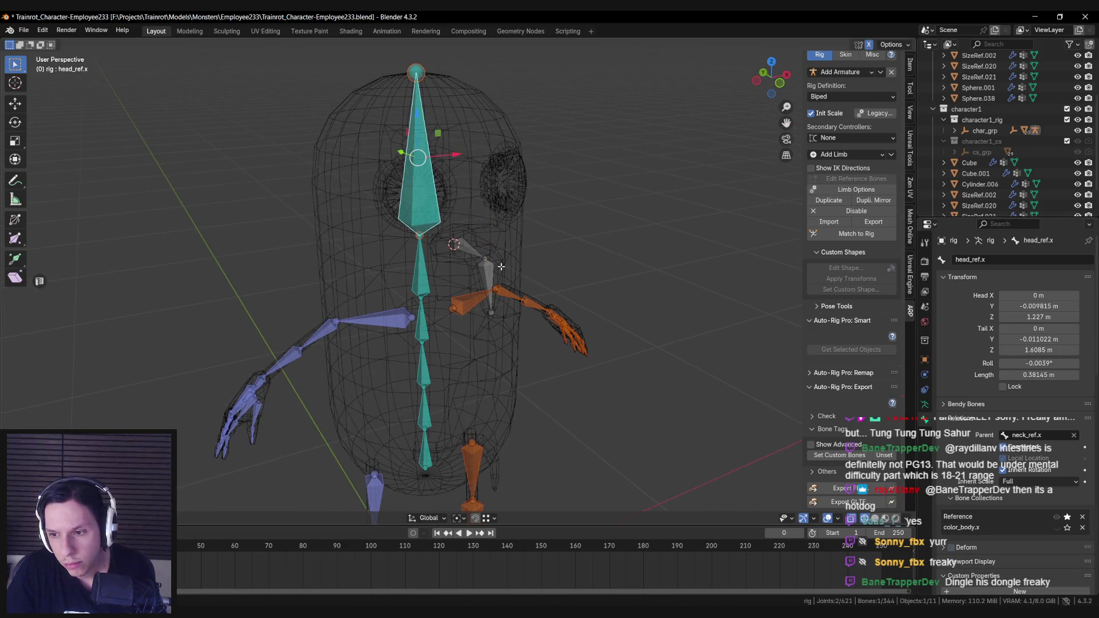
Reselect tongue_1, save the file, and rebuild the control rig with Match to Rig.
left_click(474, 251)
left_click(482, 264)
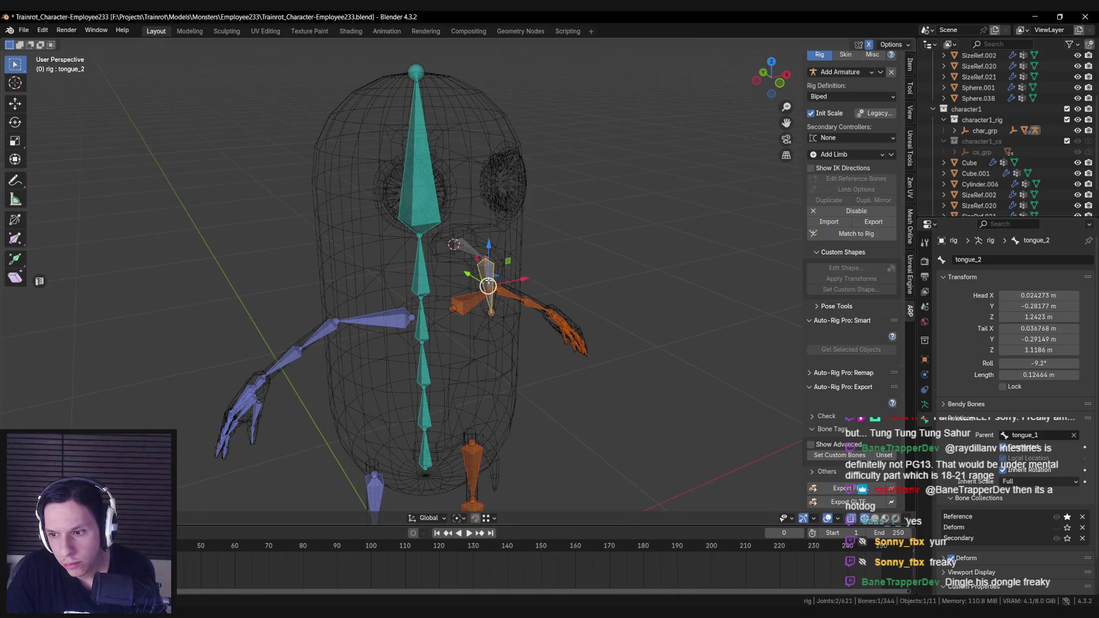
left_click(483, 264)
left_click(483, 266)
left_click(483, 267)
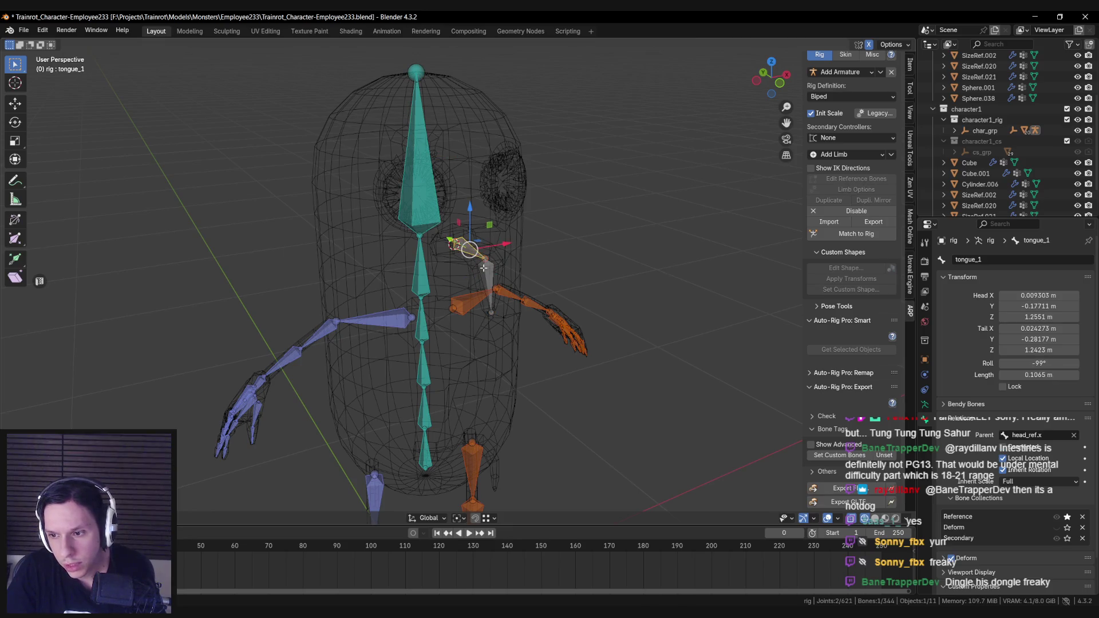
key("ctrl+s")
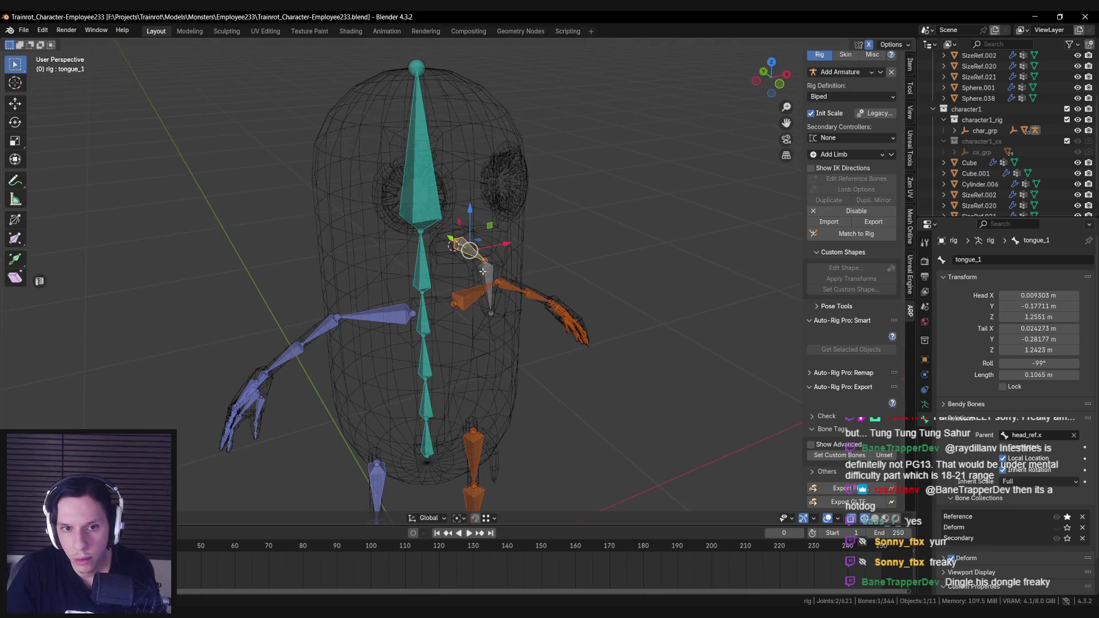
left_click(846, 235)
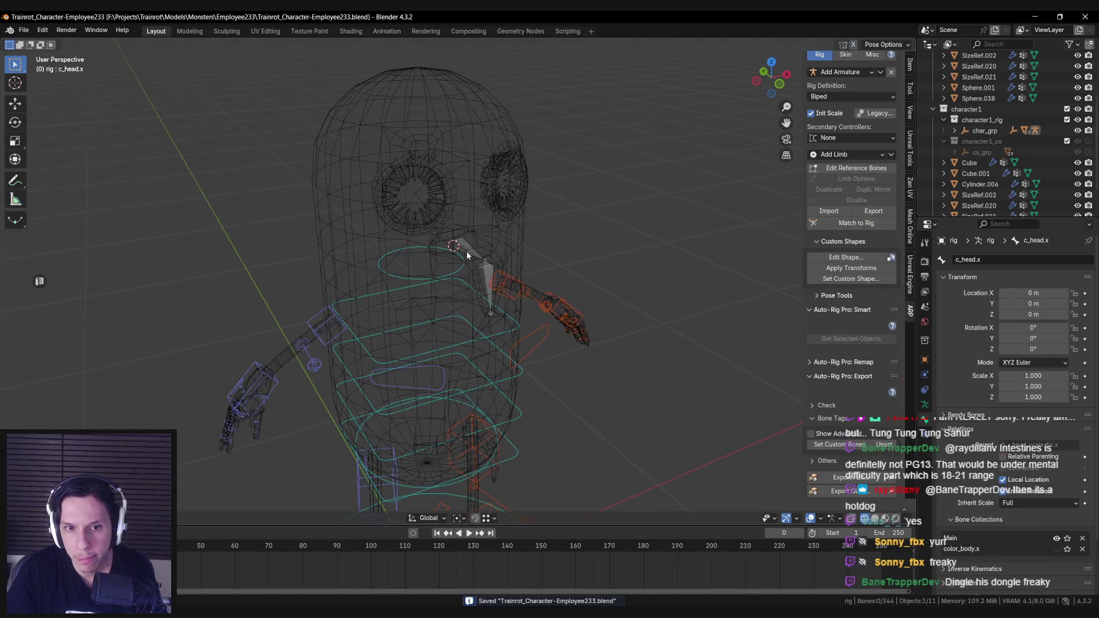
Test-rotate the head and neck controls around X, cancelling each rotation.
scroll(467, 255, "down", 3)
key("r")
key("x")
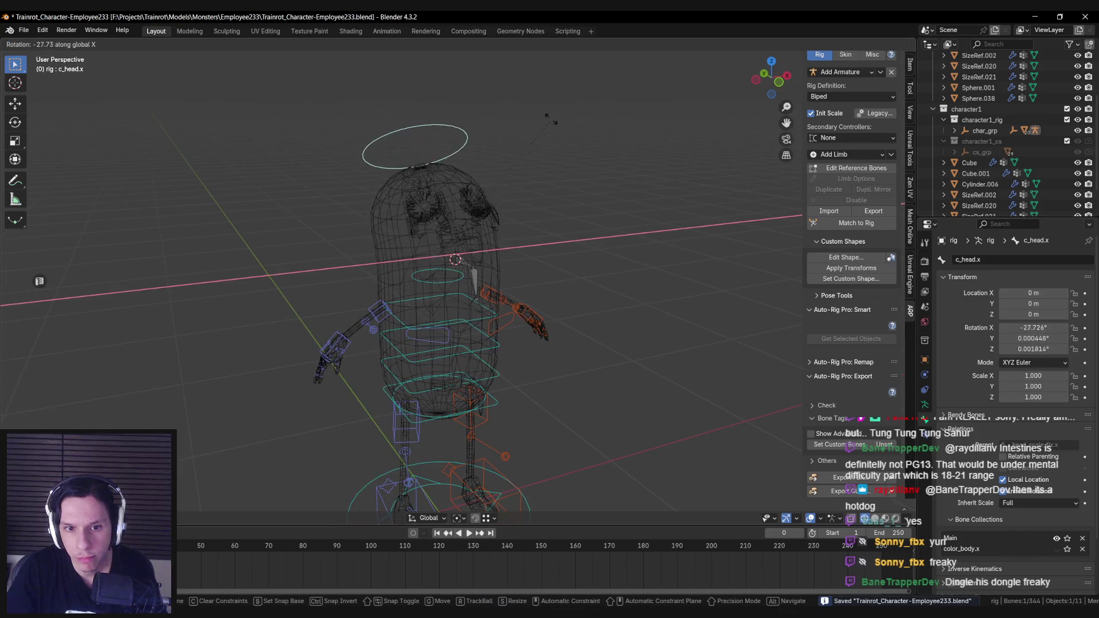
right_click(533, 301)
key("bracketleft")
key("r")
key("x")
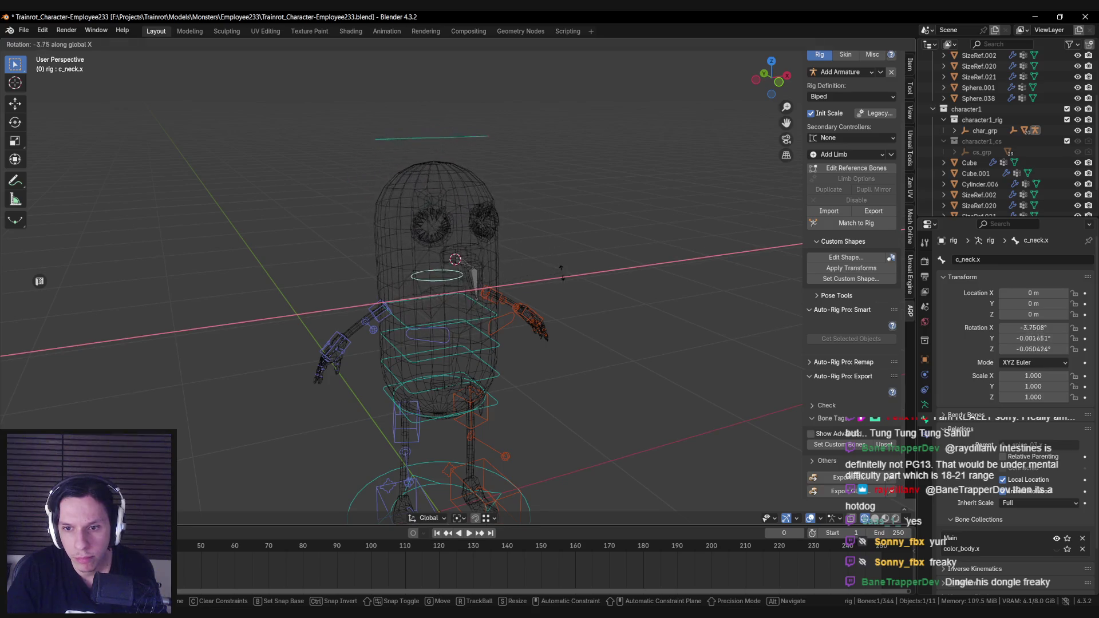
right_click(485, 279)
key("r")
key("x")
right_click(593, 289)
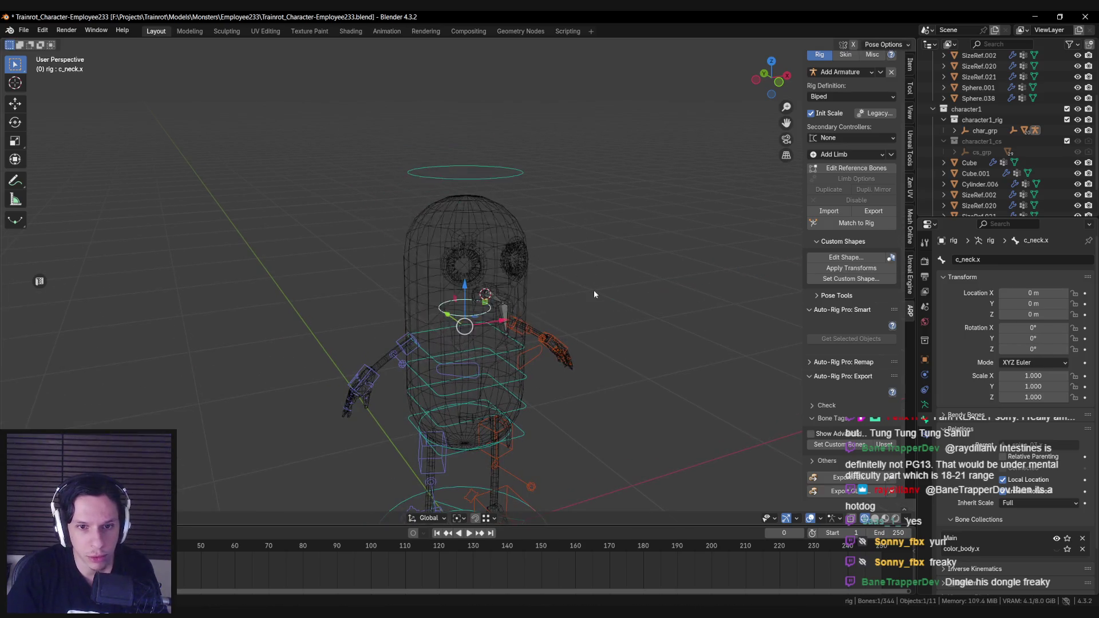
Repeat X-axis neck rotation tests while toggling wireframe and solid shading to check tongue deformation.
key("shift+z")
scroll(593, 290, "up", 3)
key("r")
key("x")
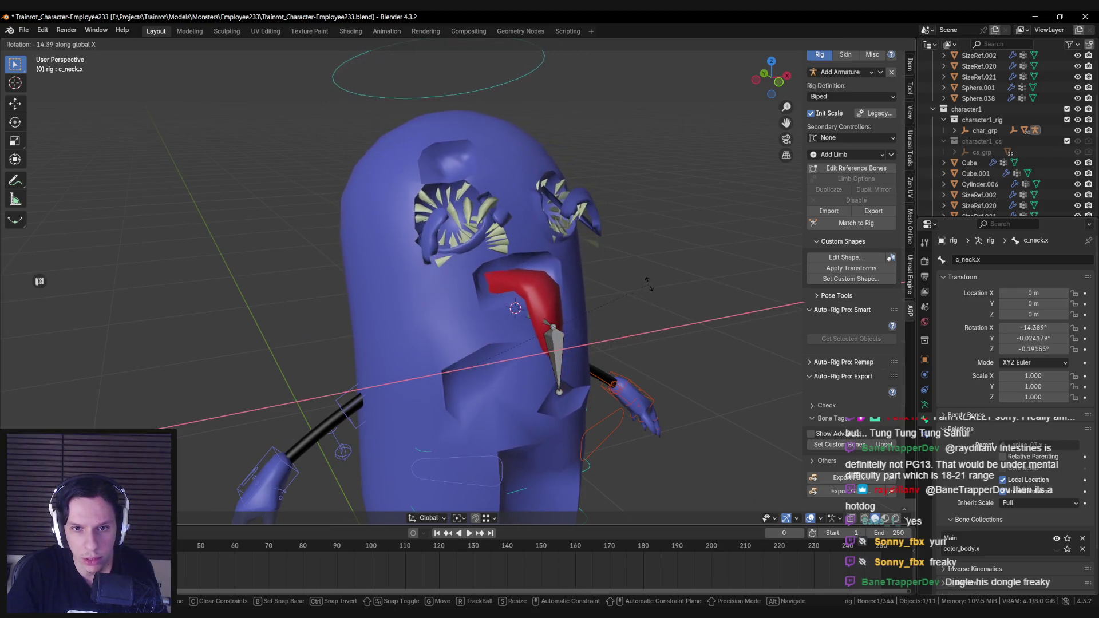
right_click(652, 293)
key("shift+z")
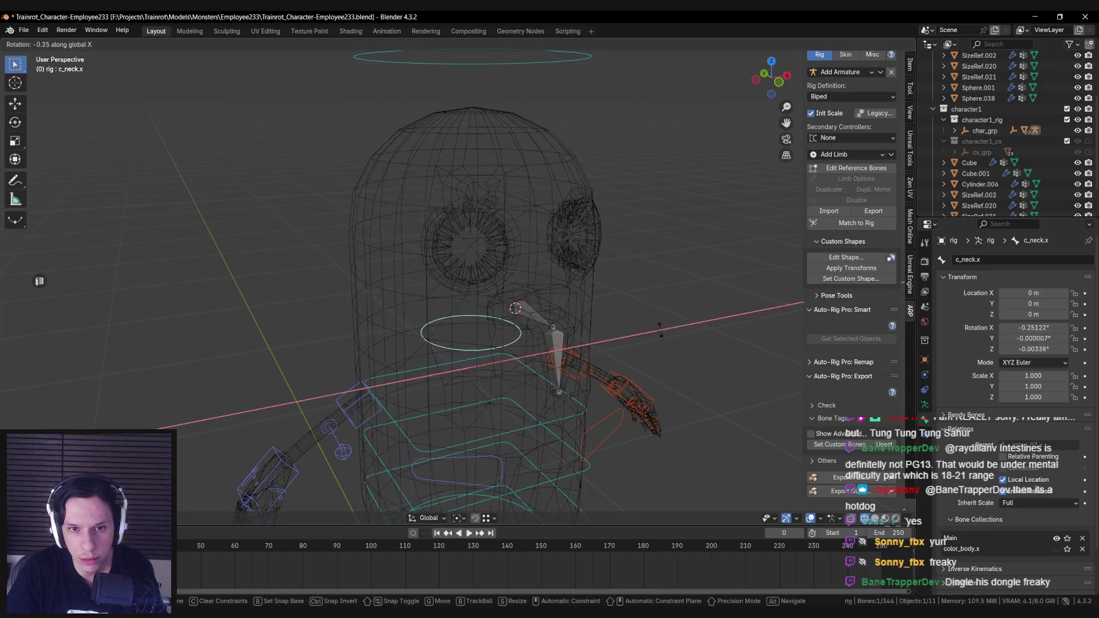
key("shift+z")
scroll(644, 280, "down", 2)
key("shift+z")
key("shift+z")
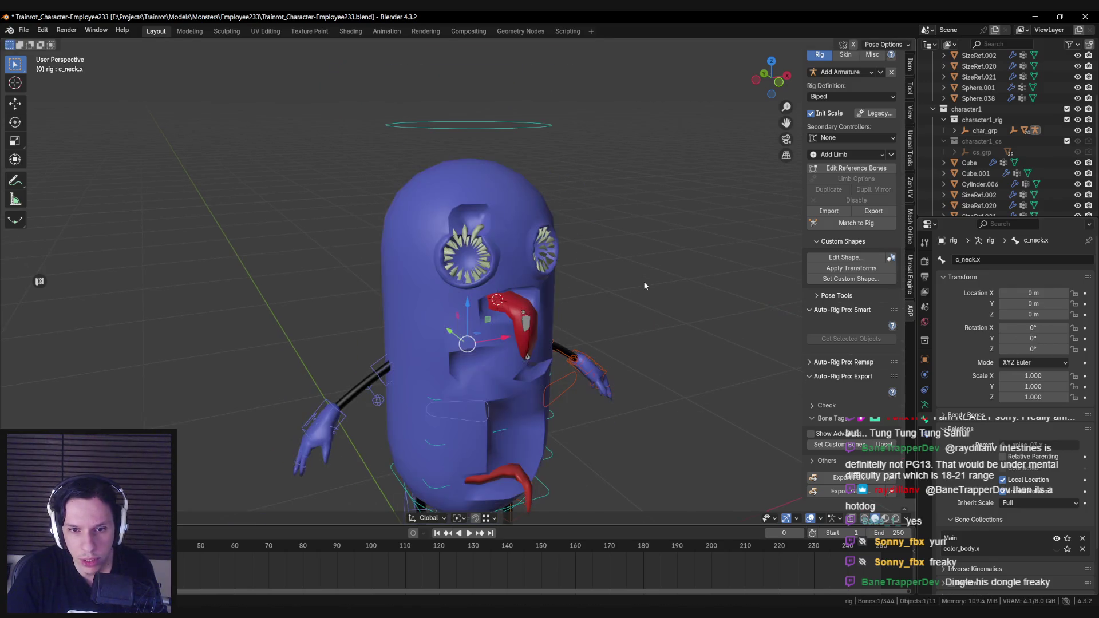
key("r")
key("x")
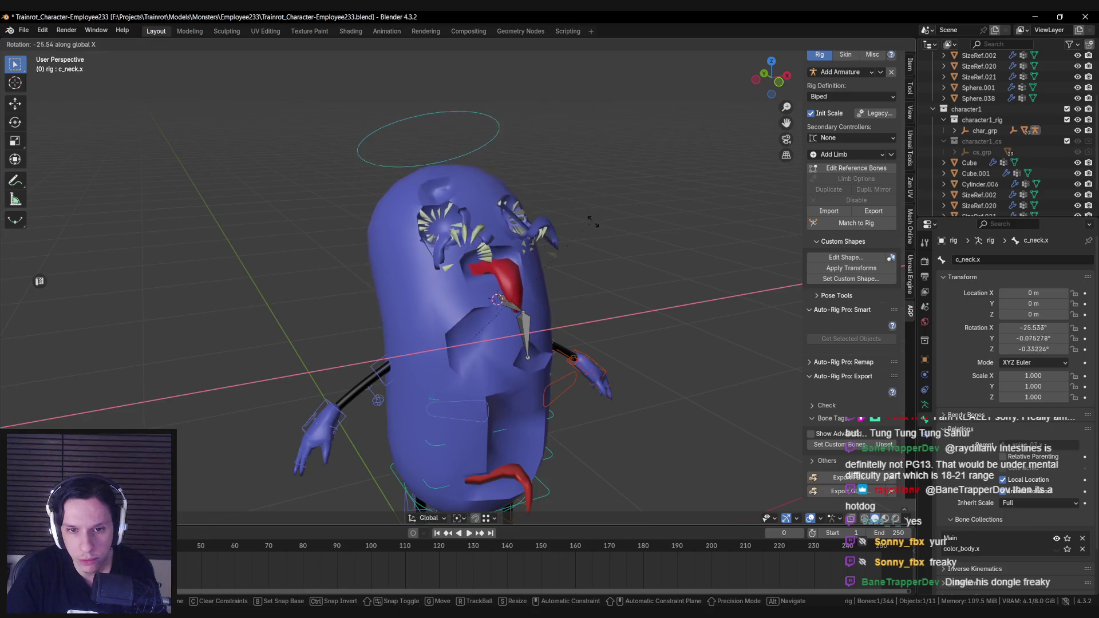
right_click(620, 282)
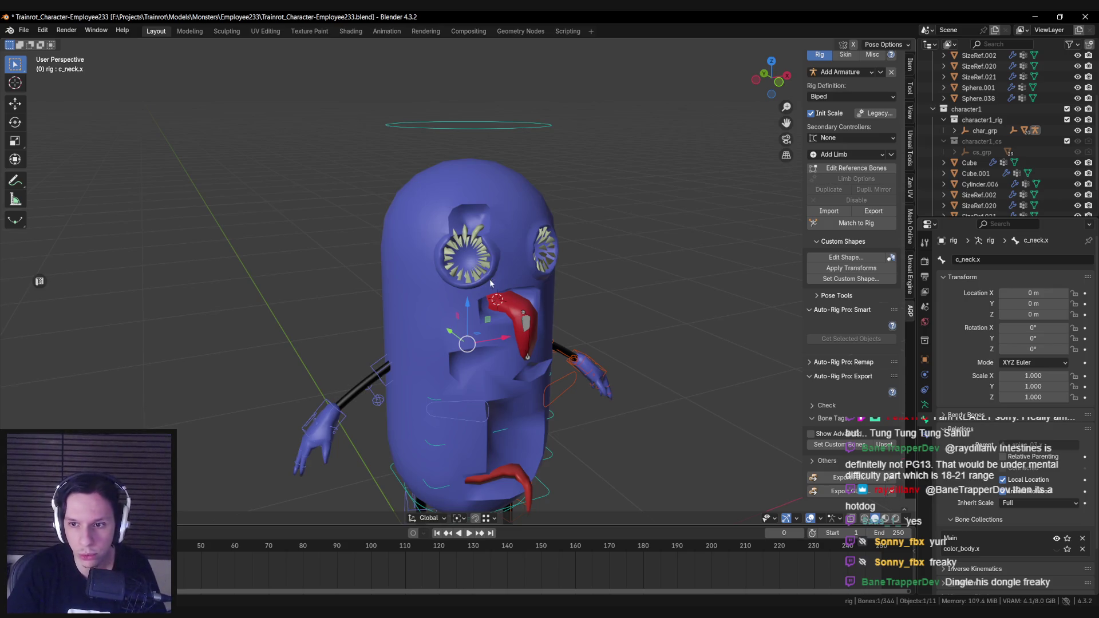
Select tongue_2 and the c_head.x control through X-ray, then enter Edit Mode on the reference bones.
key("shift+z")
left_click(503, 343)
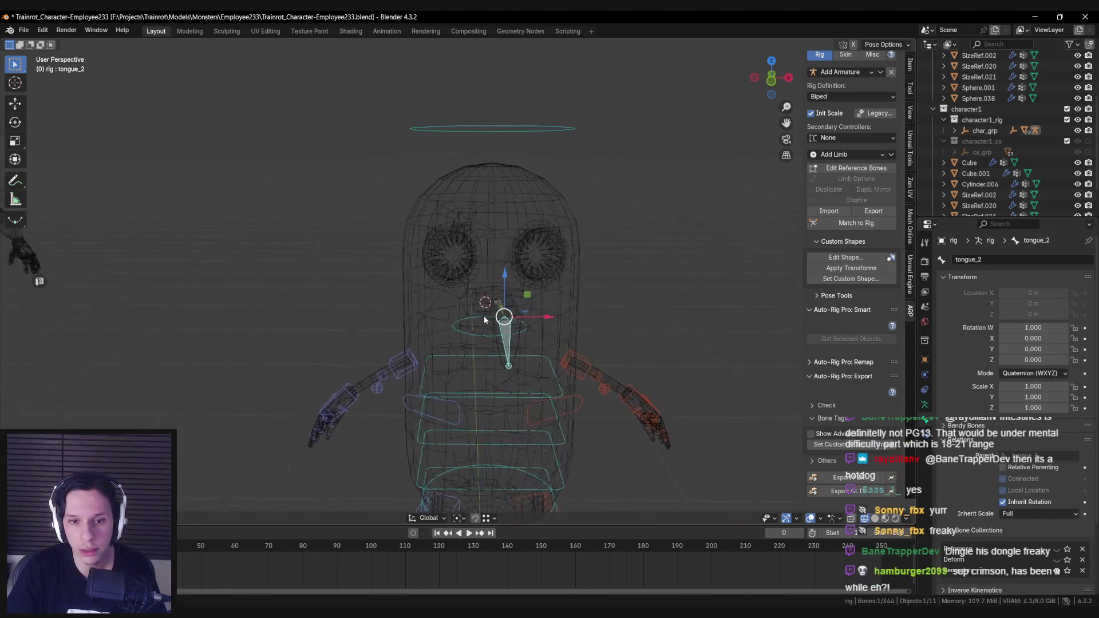
key("shift+z")
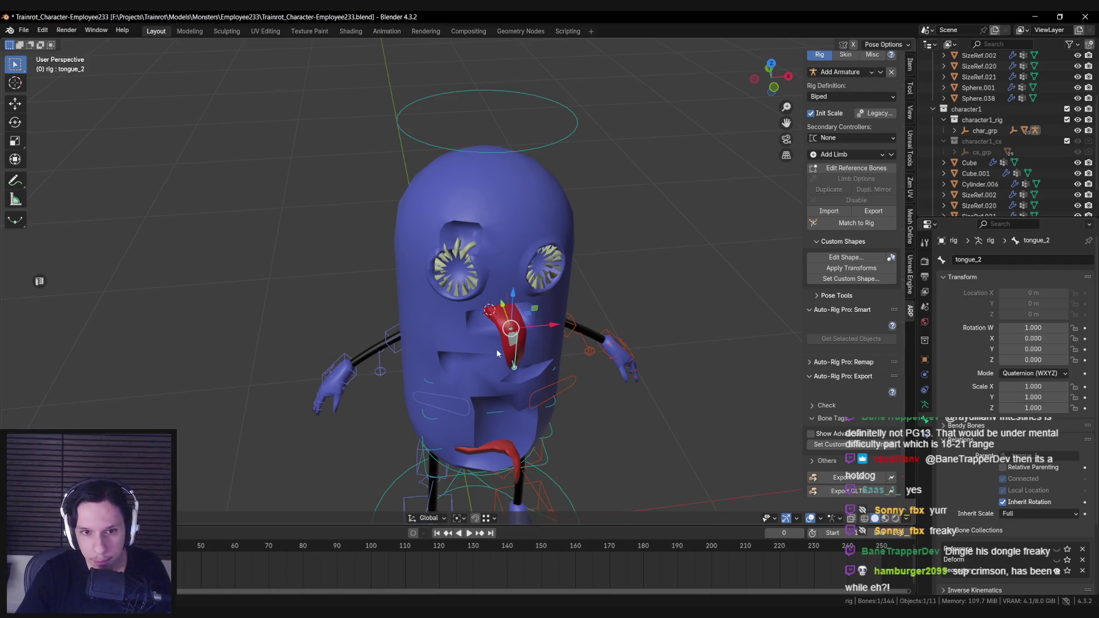
left_click(504, 151)
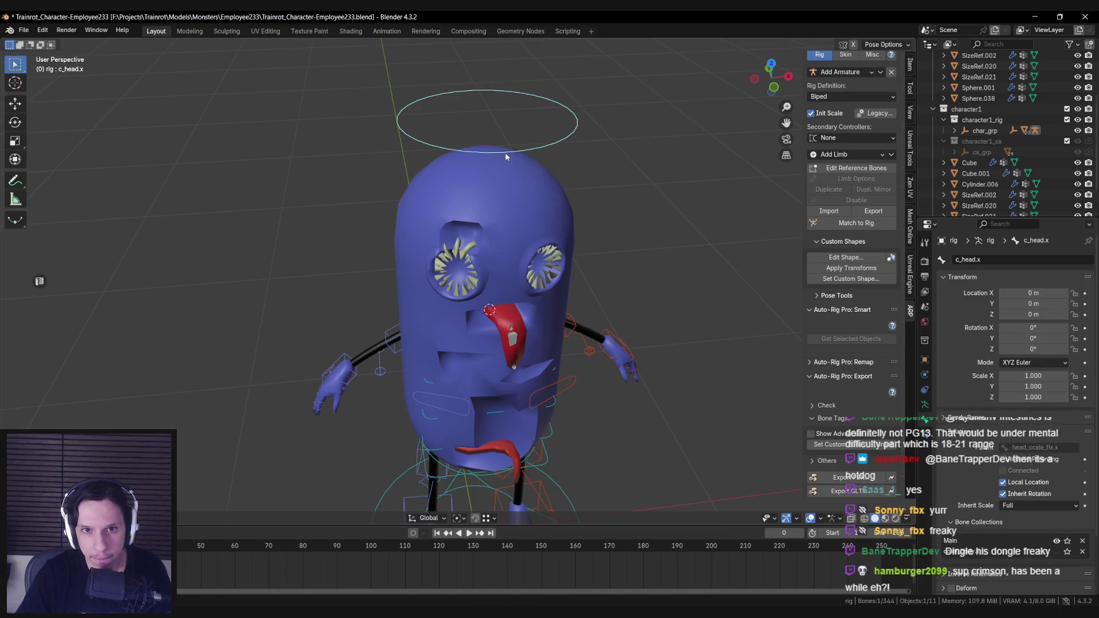
key("Tab")
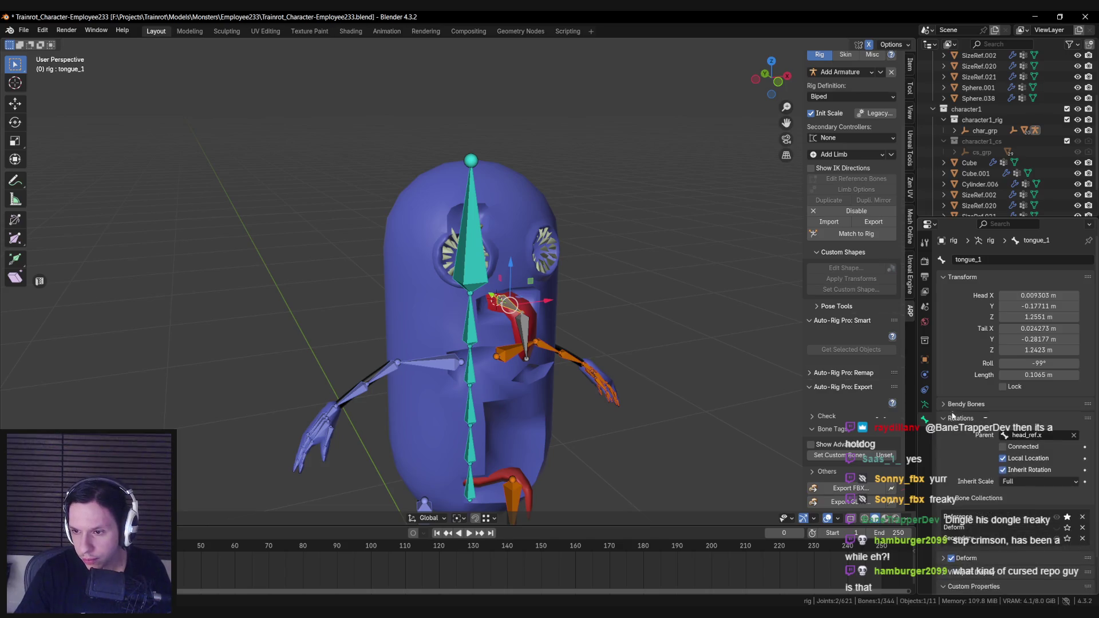
Make Main the active bone collection, assign the bones to it, and run Match to Rig.
scroll(952, 430, "down", 2)
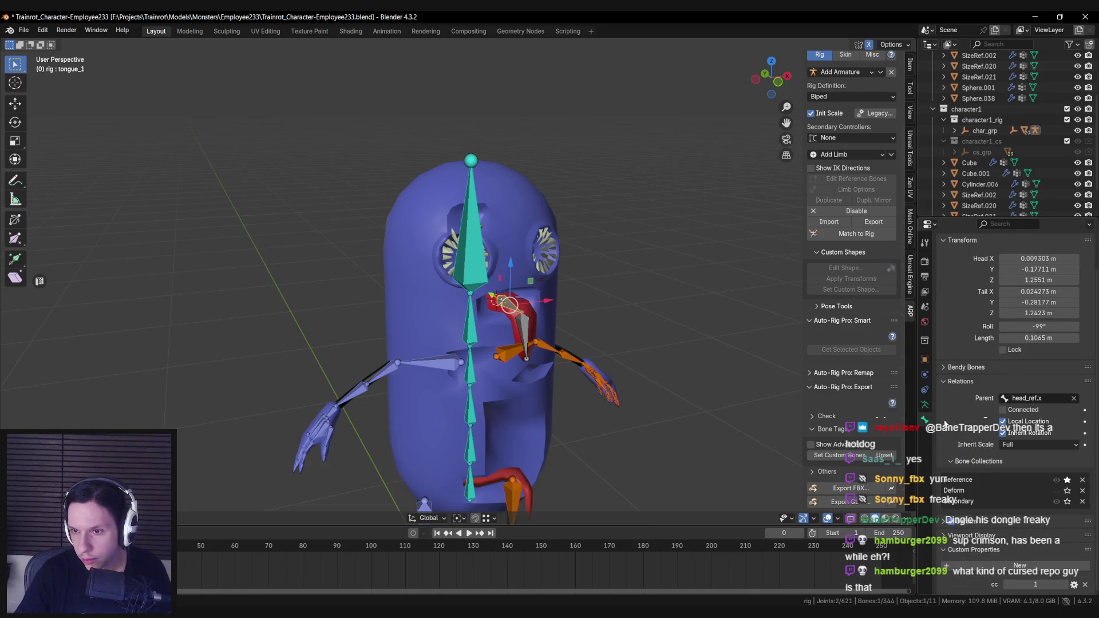
left_click(924, 405)
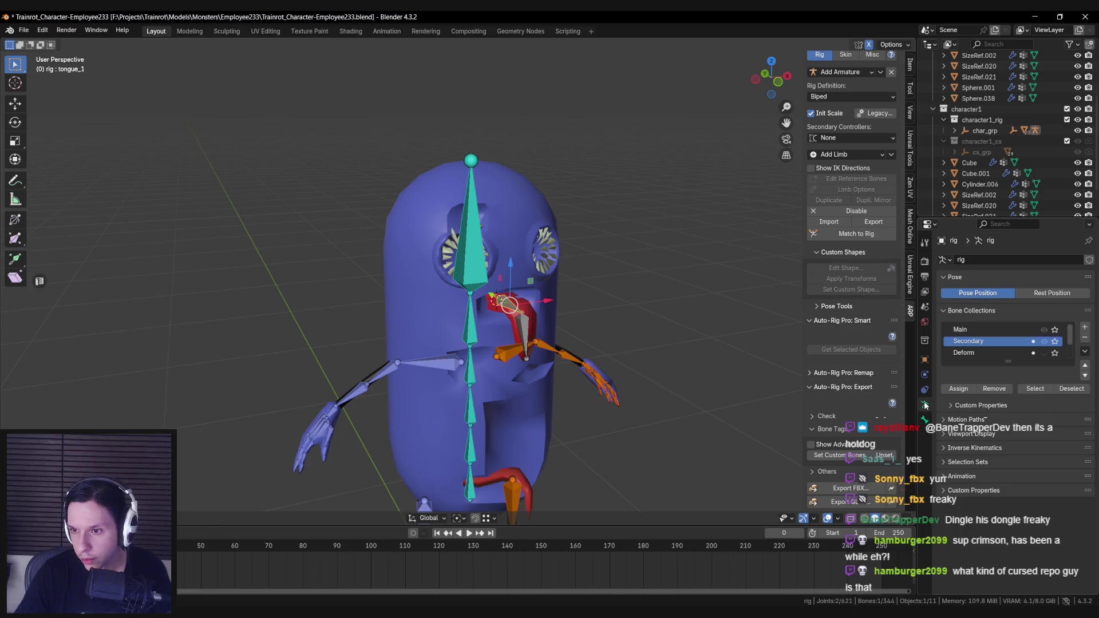
left_click(984, 331)
left_click(959, 389)
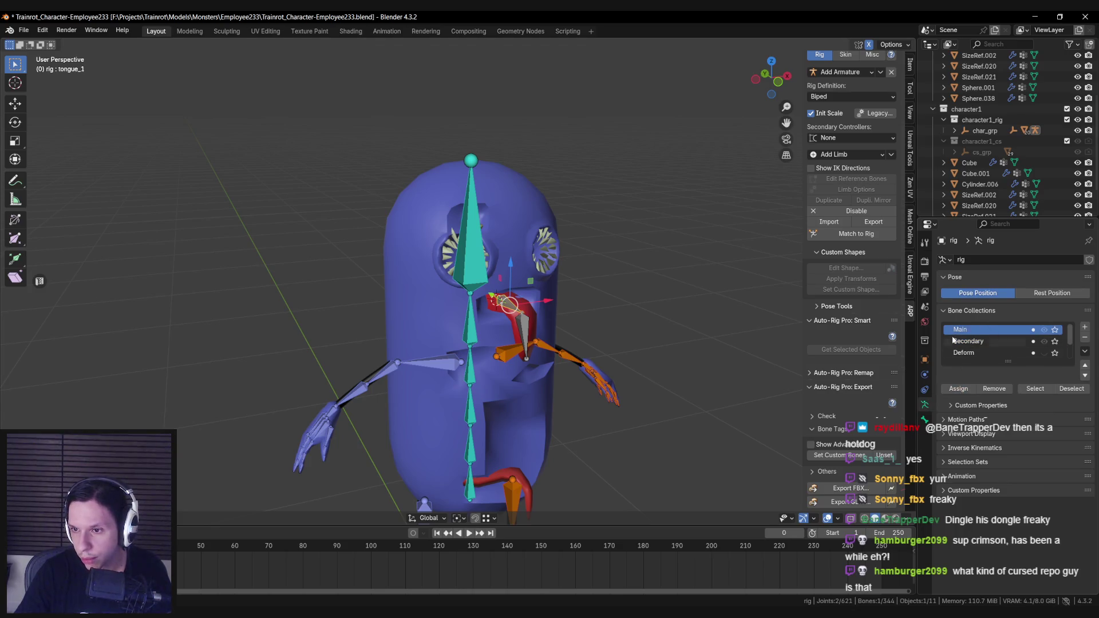
left_click(846, 241)
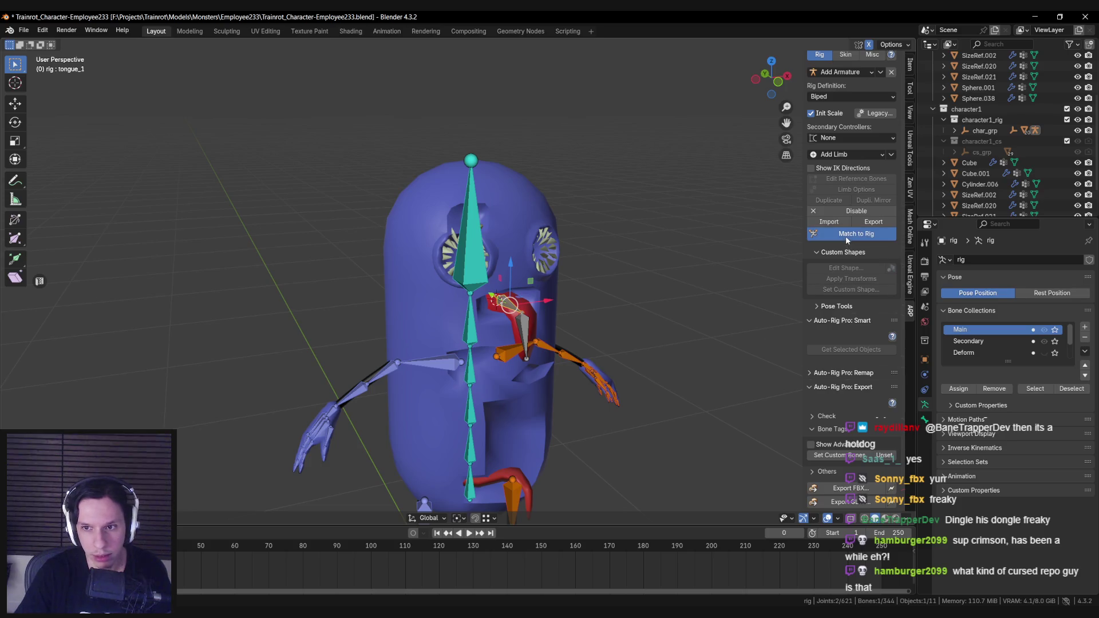
Test-rotate the head control on X, cancel, save the file, and switch to the browser tutorial.
left_click(511, 129)
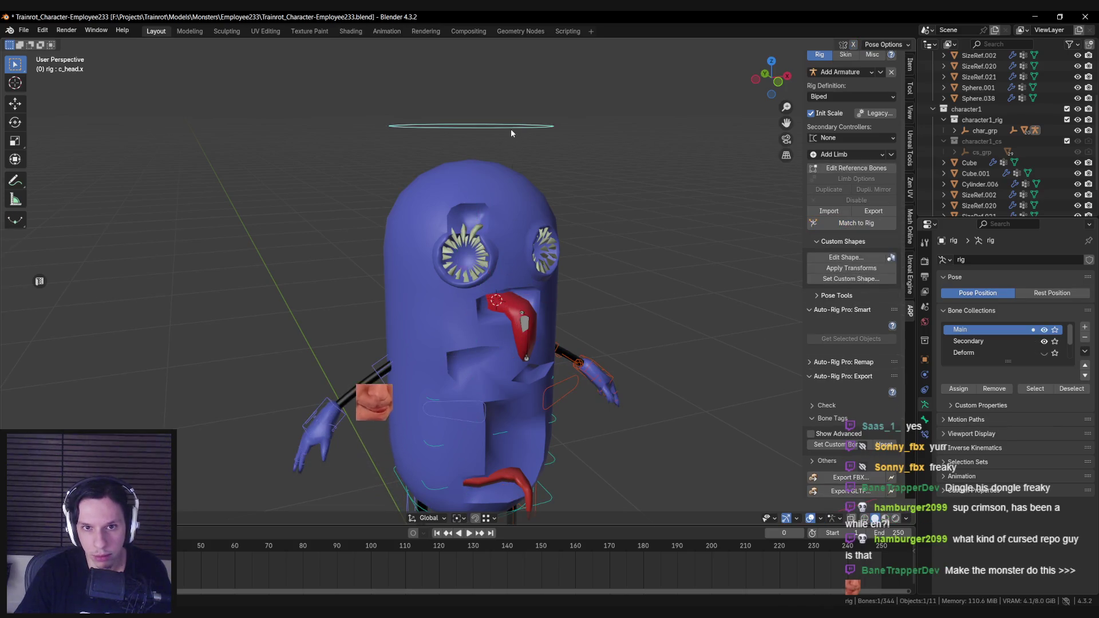
key("r")
key("x")
key("shift+z")
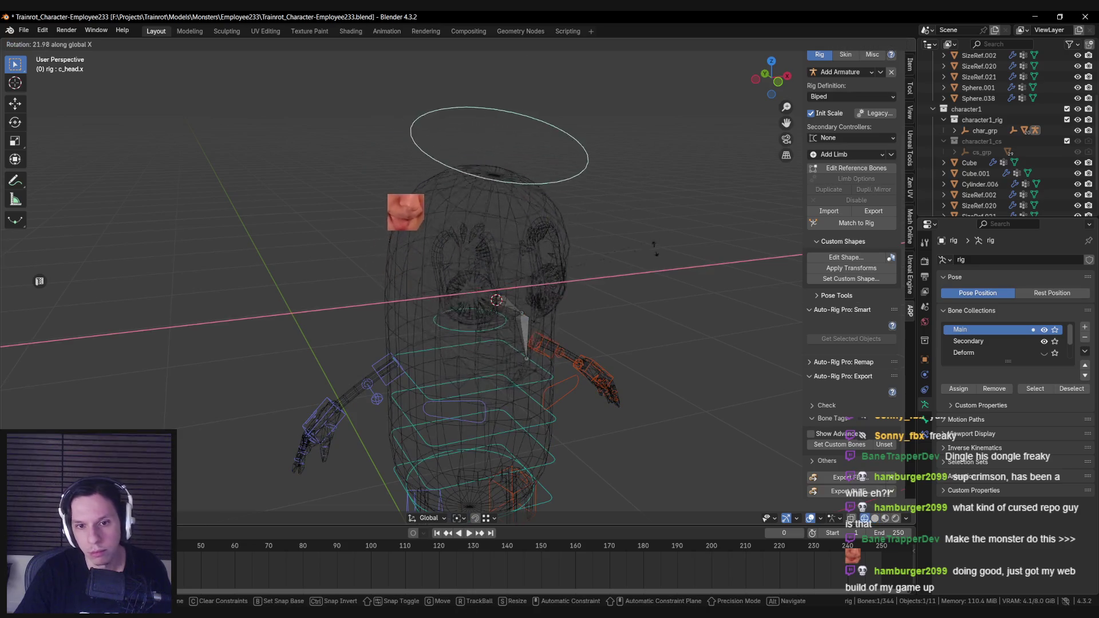
key("Escape")
key("shift+z")
key("ctrl+s")
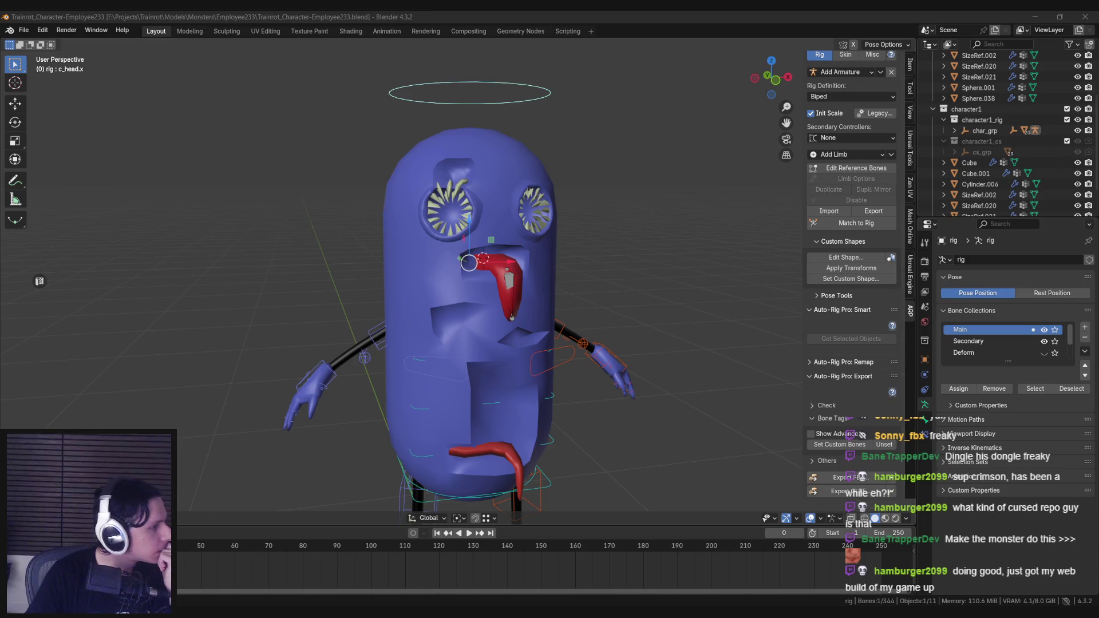
key("alt+Tab")
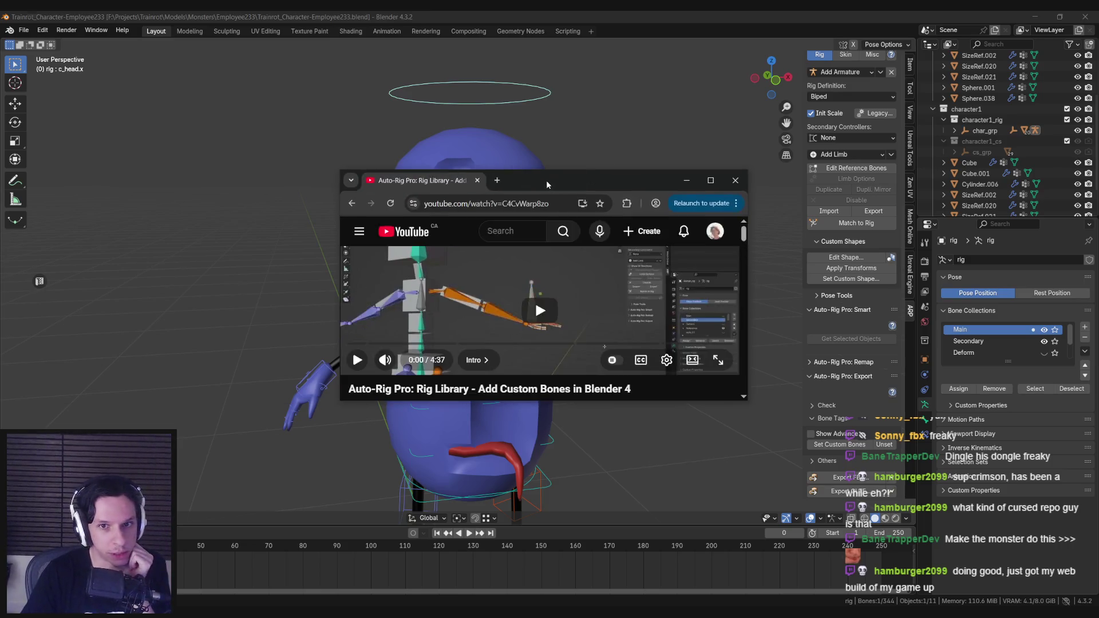
Maximize Chrome, play the tutorial, and seek ahead to the 2:04 'Create custome bone' chapter.
double_click(546, 179)
left_click(540, 309)
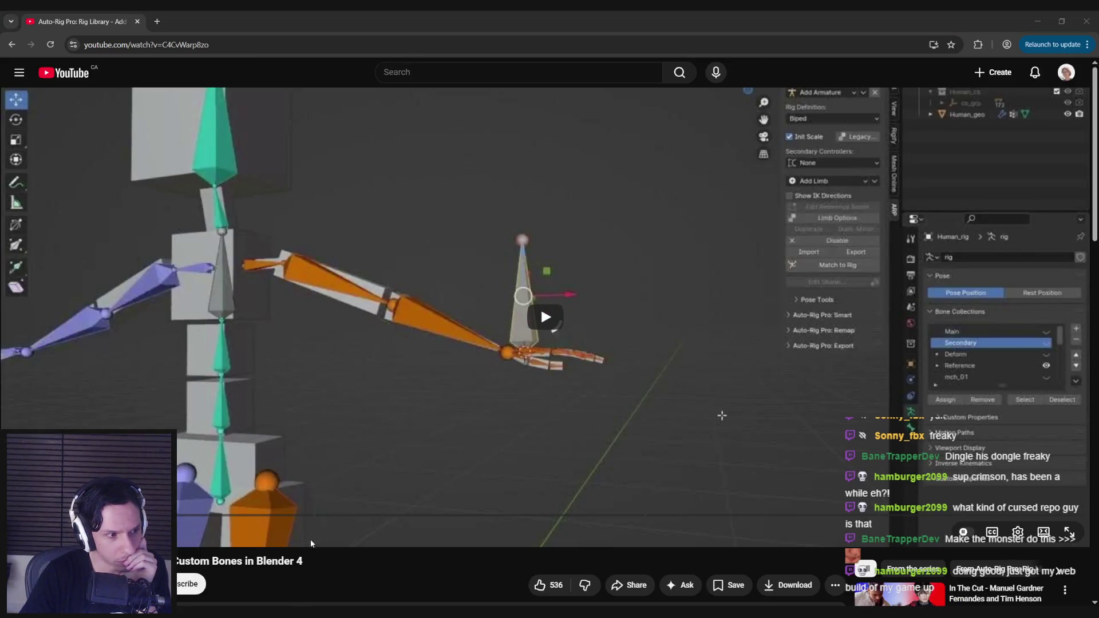
left_click(536, 328)
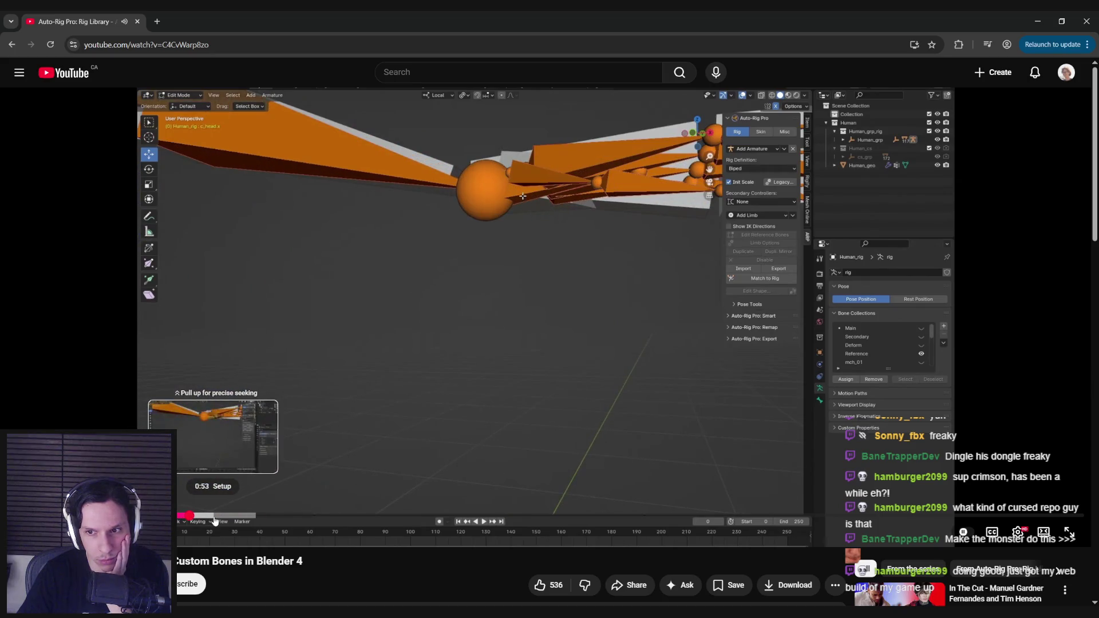
left_click(216, 516)
left_click(238, 516)
left_click(253, 516)
left_click(275, 517)
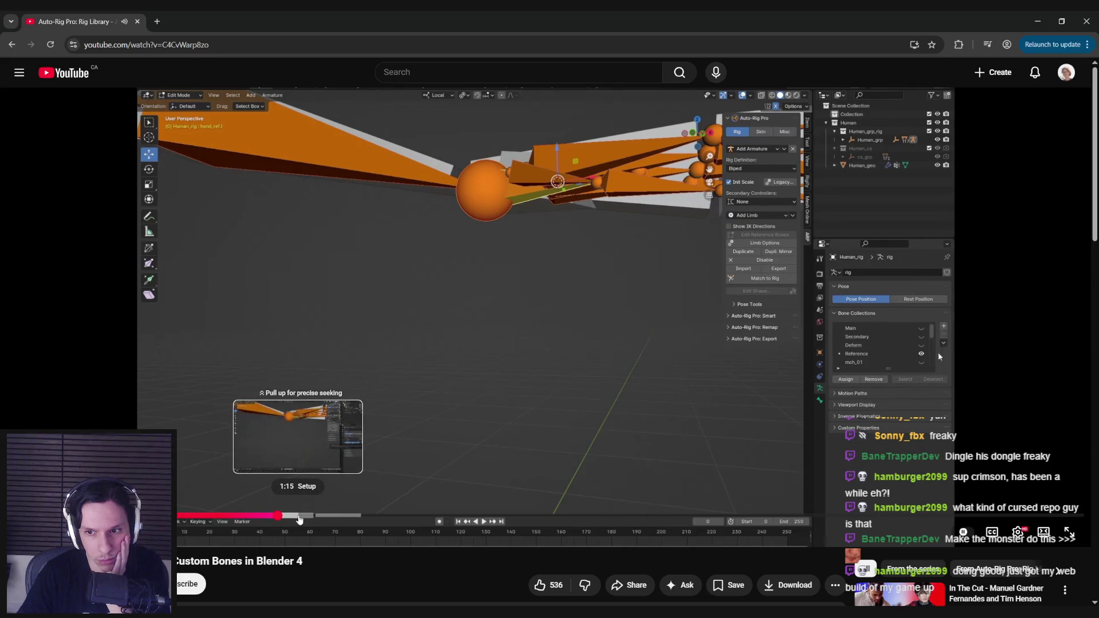
left_click(318, 517)
left_click(341, 517)
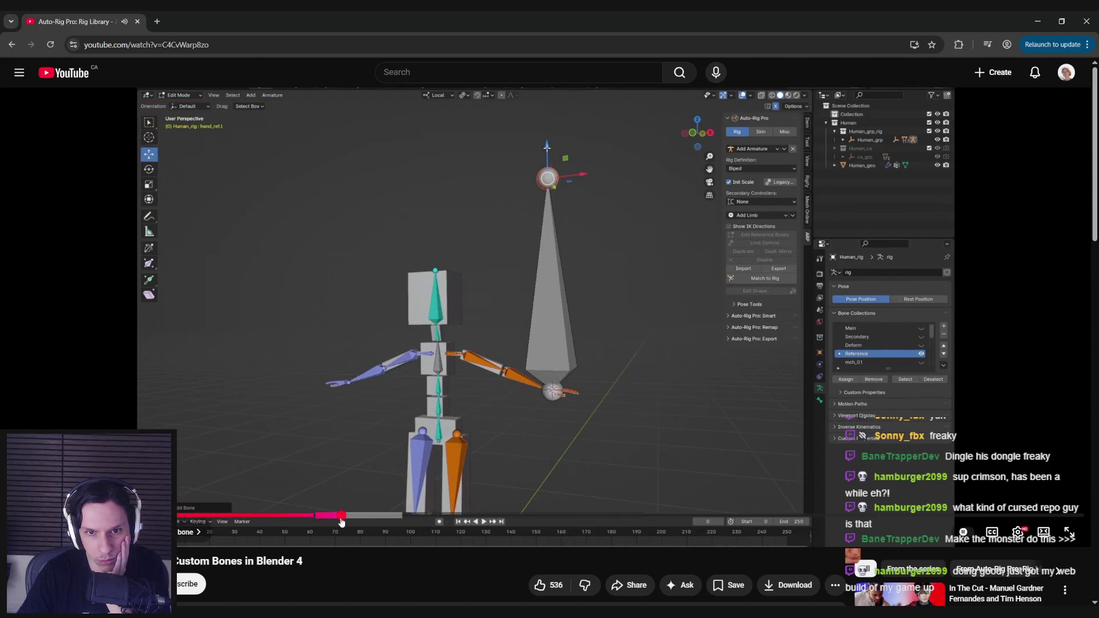
left_click(360, 516)
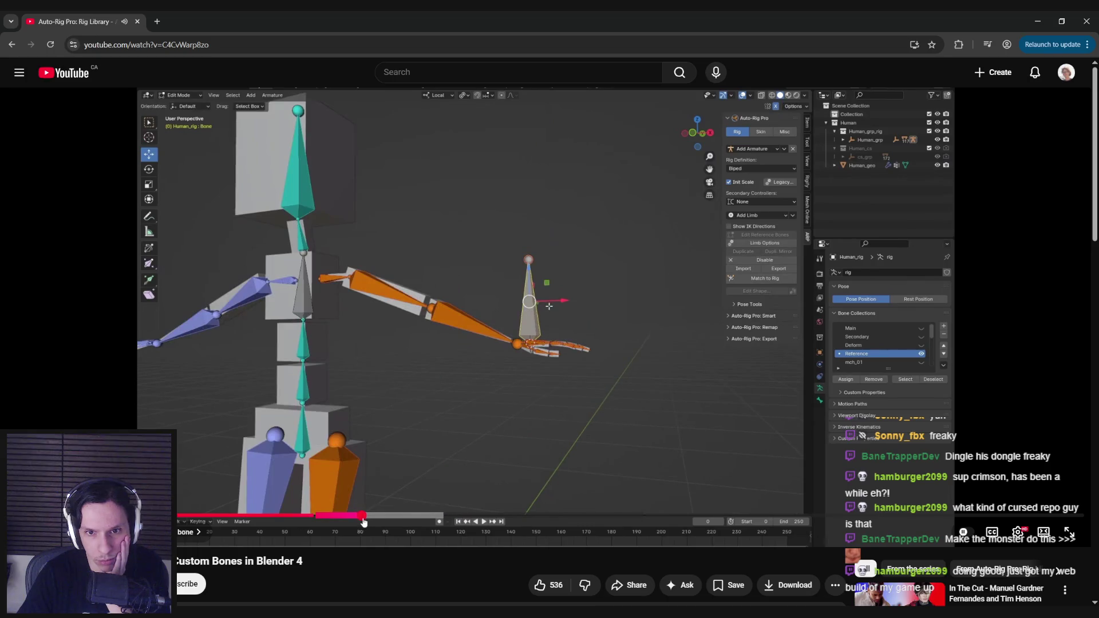
left_click(365, 517)
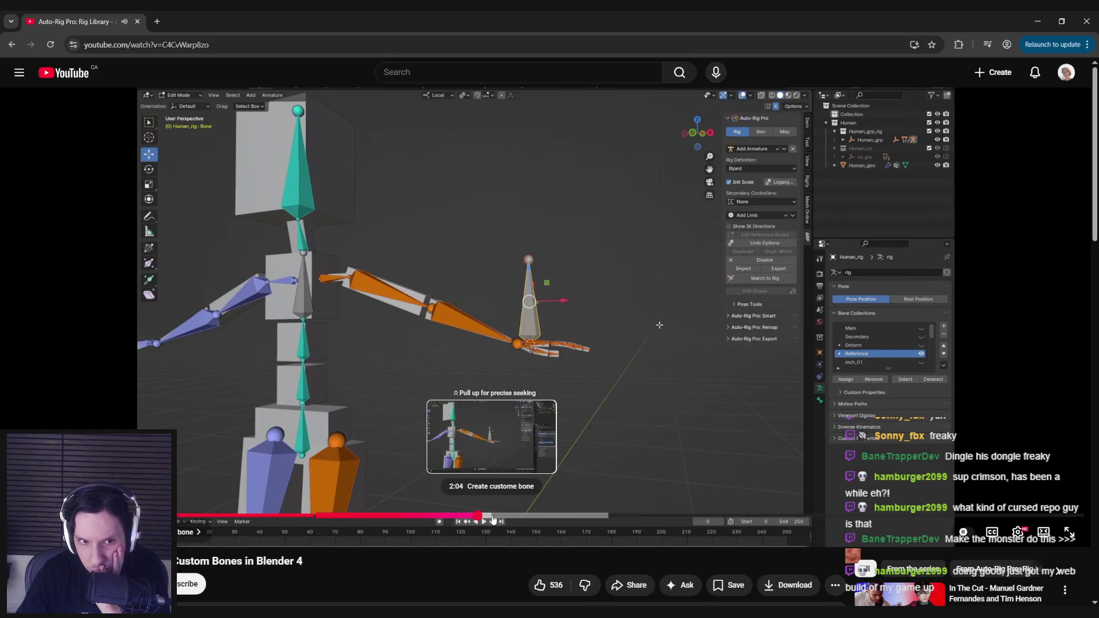
Scrub the tutorial from about 2:09 to 3:40 through the parenting chapter, pause, and return to Blender.
left_click_drag(493, 519, 679, 518)
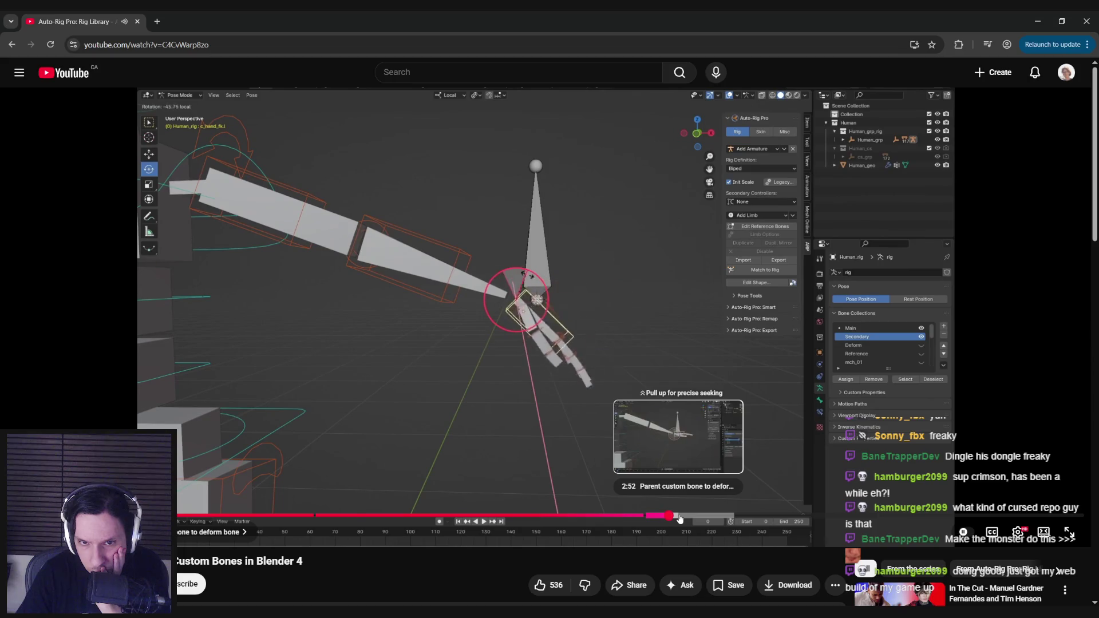
left_click(702, 517)
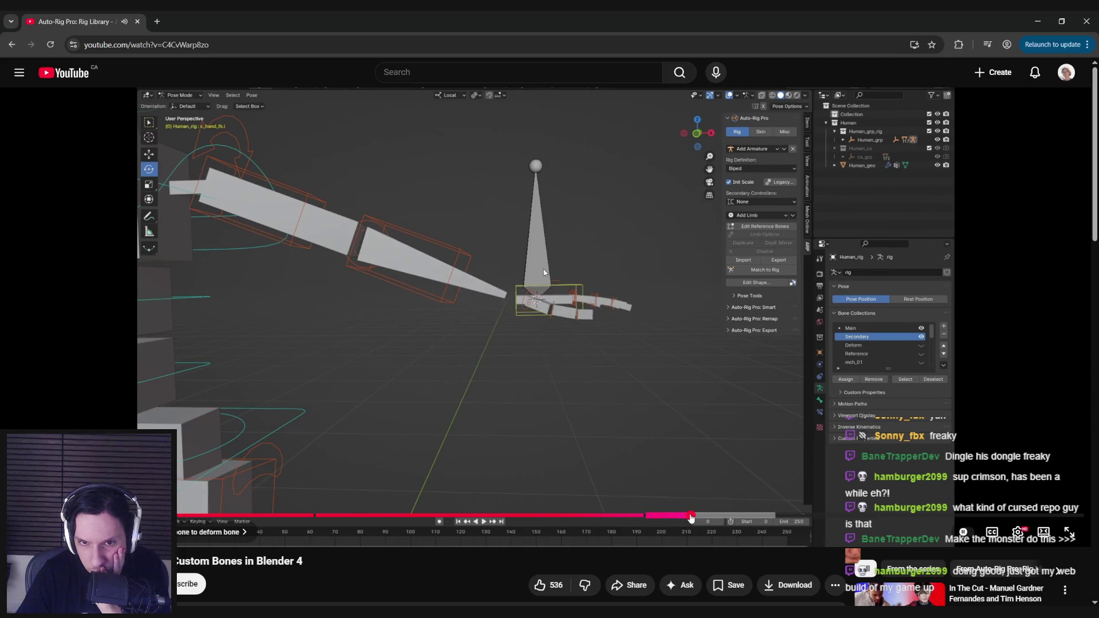
left_click_drag(702, 517, 767, 517)
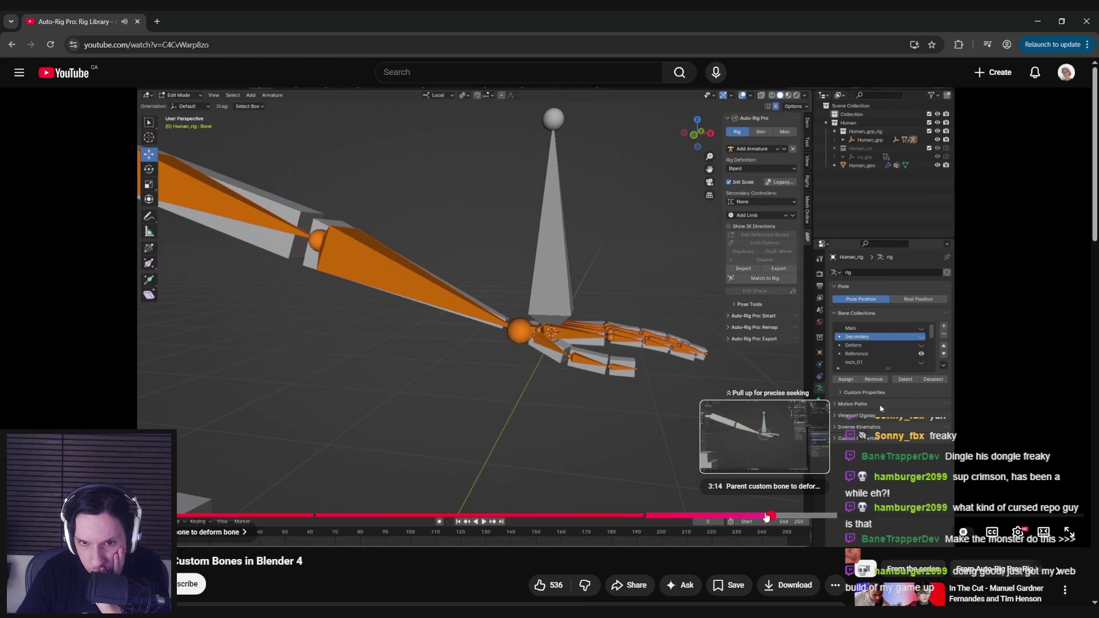
left_click_drag(767, 517, 840, 517)
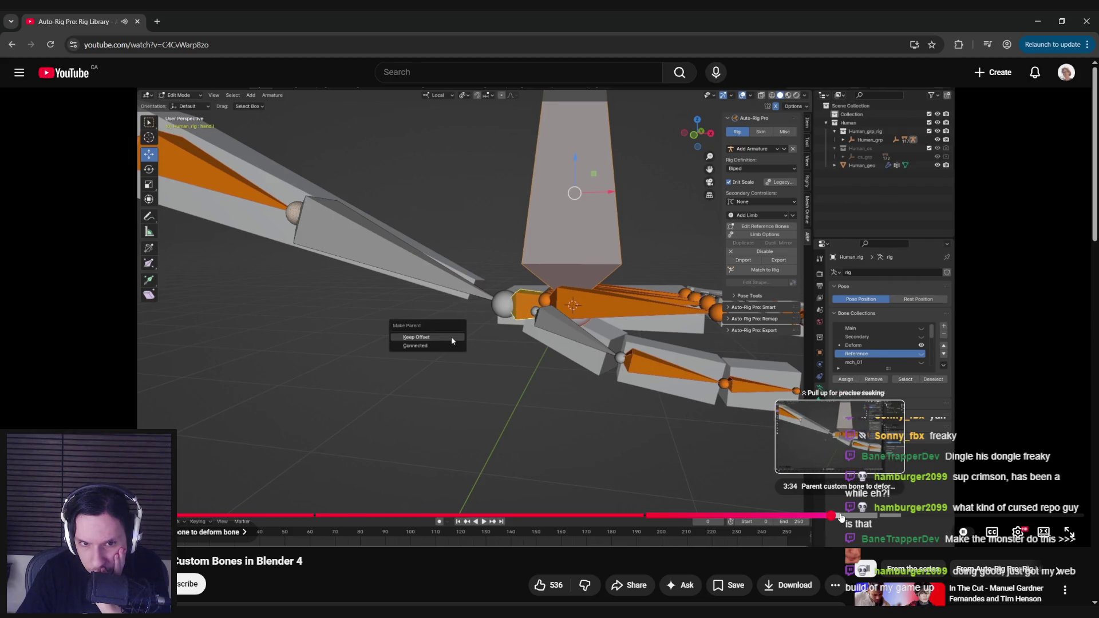
left_click_drag(840, 517, 1072, 516)
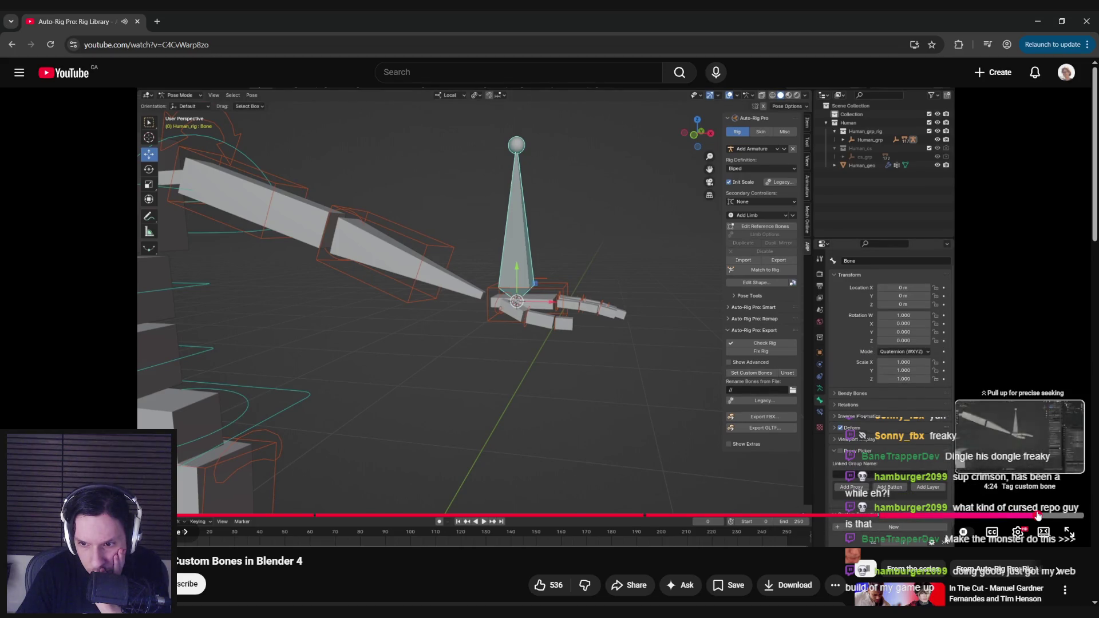
left_click(561, 435)
key("alt+Tab")
scroll(454, 275, "down", 3)
Open the reference bones and inspect tongue_1's bone properties alongside head_ref.x.
left_click(856, 168)
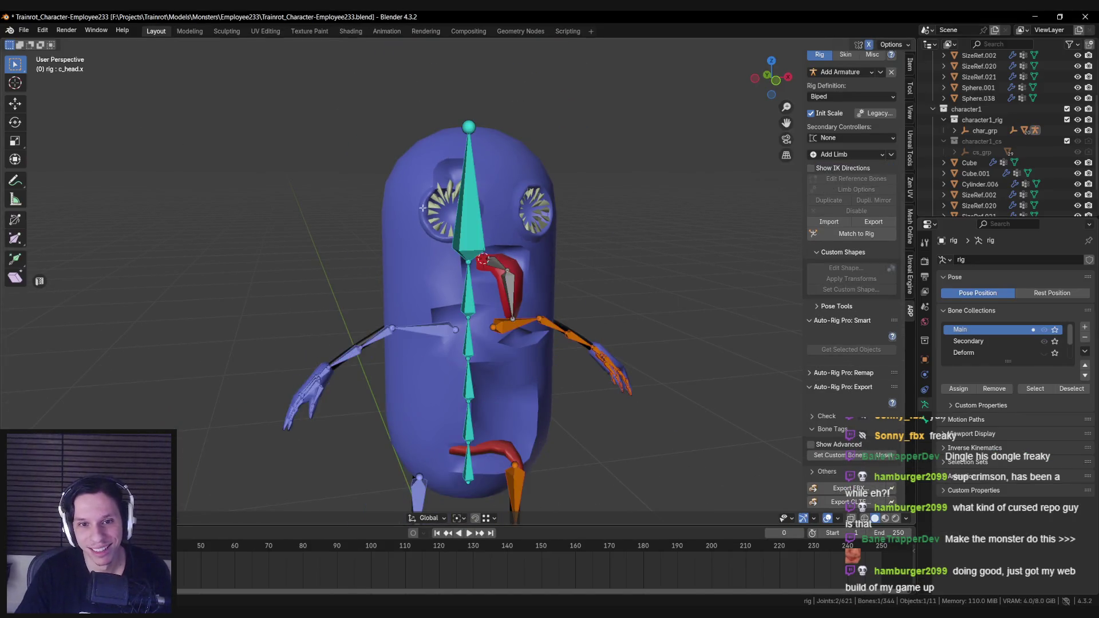
scroll(501, 229, "up", 4)
left_click(467, 182)
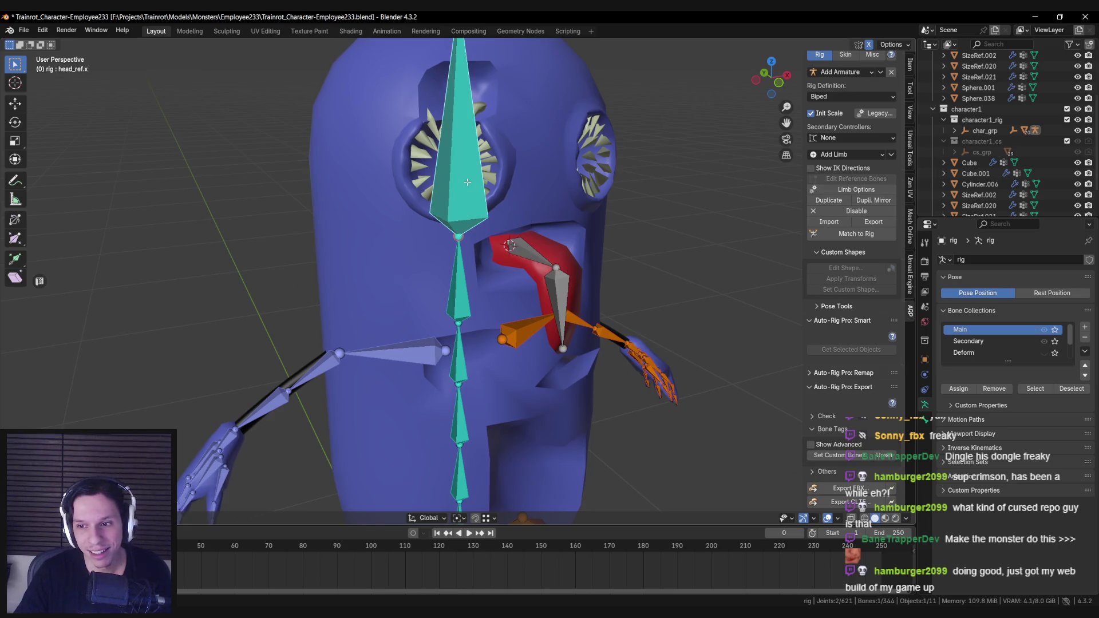
left_click(519, 248)
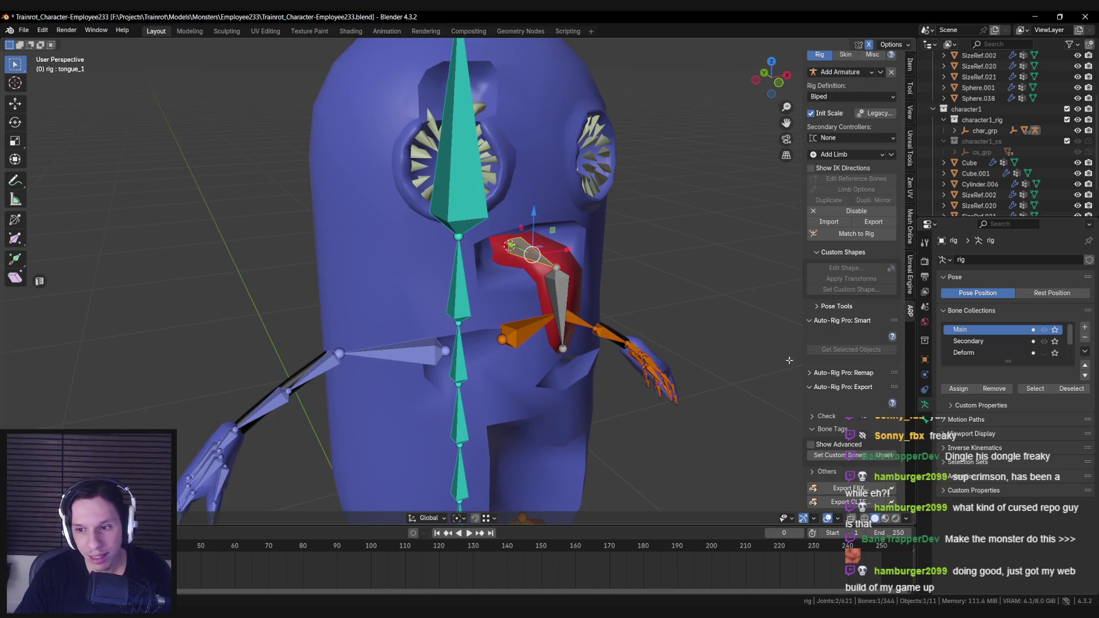
left_click(948, 421)
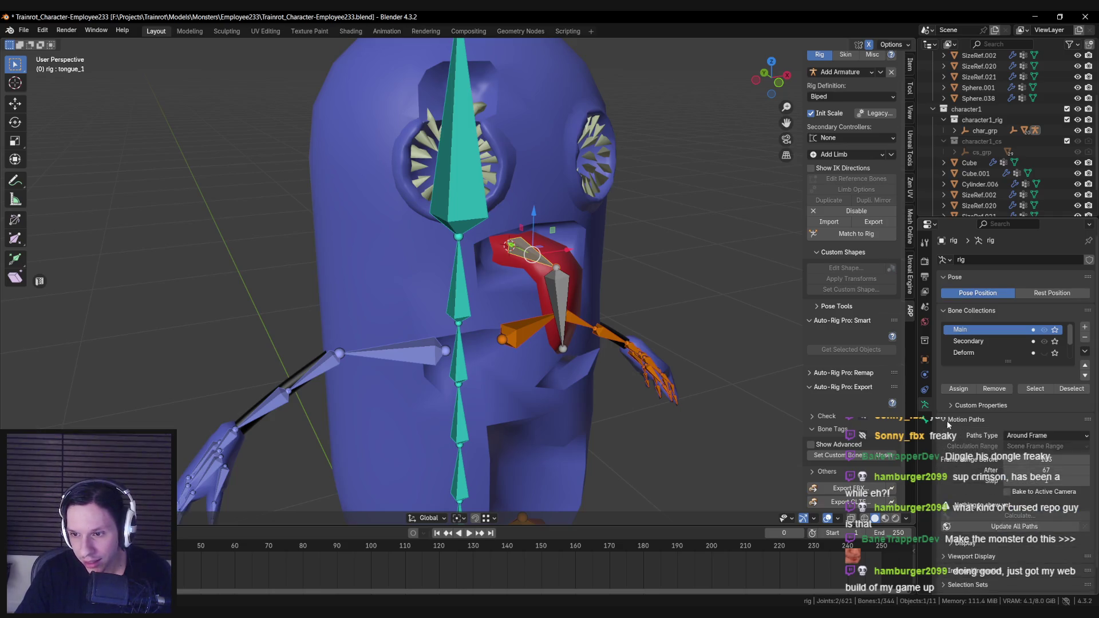
left_click(923, 420)
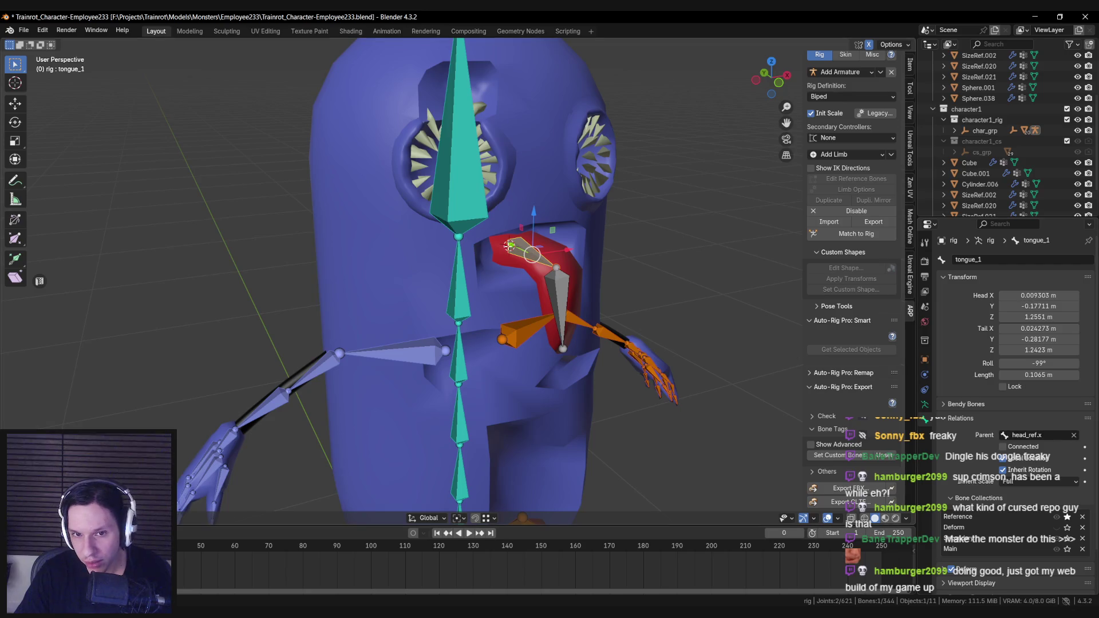
left_click(454, 184, "shift")
left_click(472, 199)
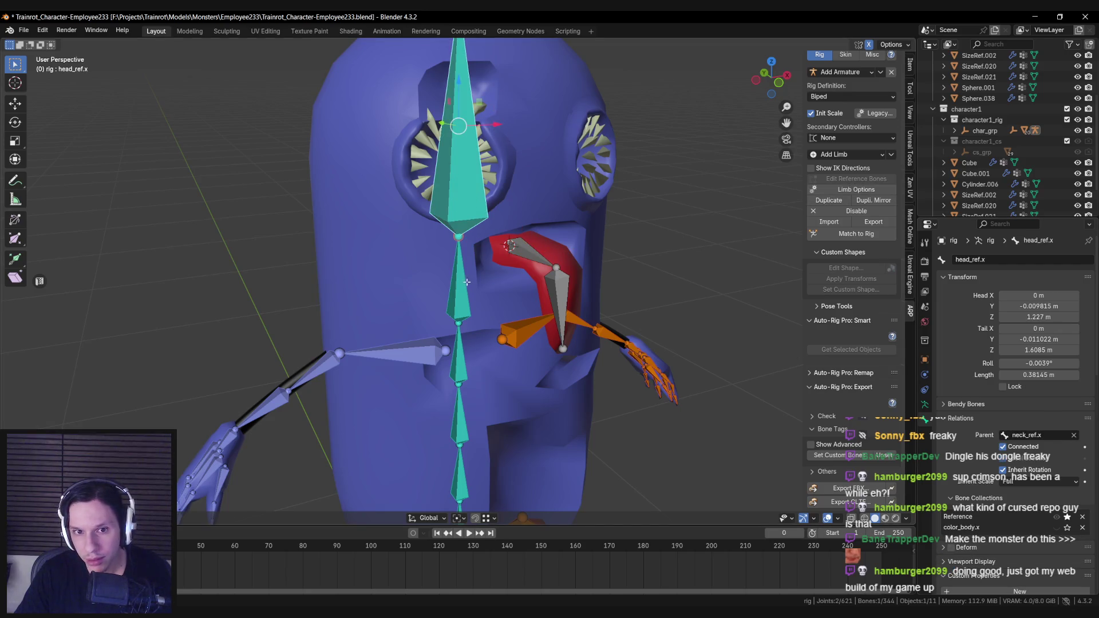
scroll(458, 275, "down", 5)
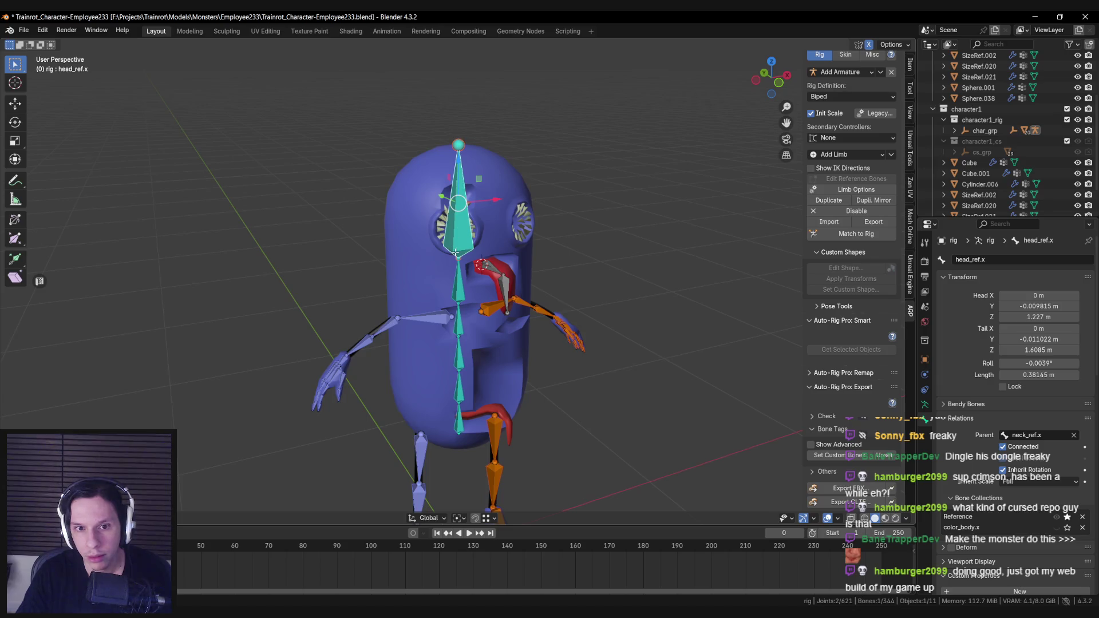
scroll(484, 246, "up", 3)
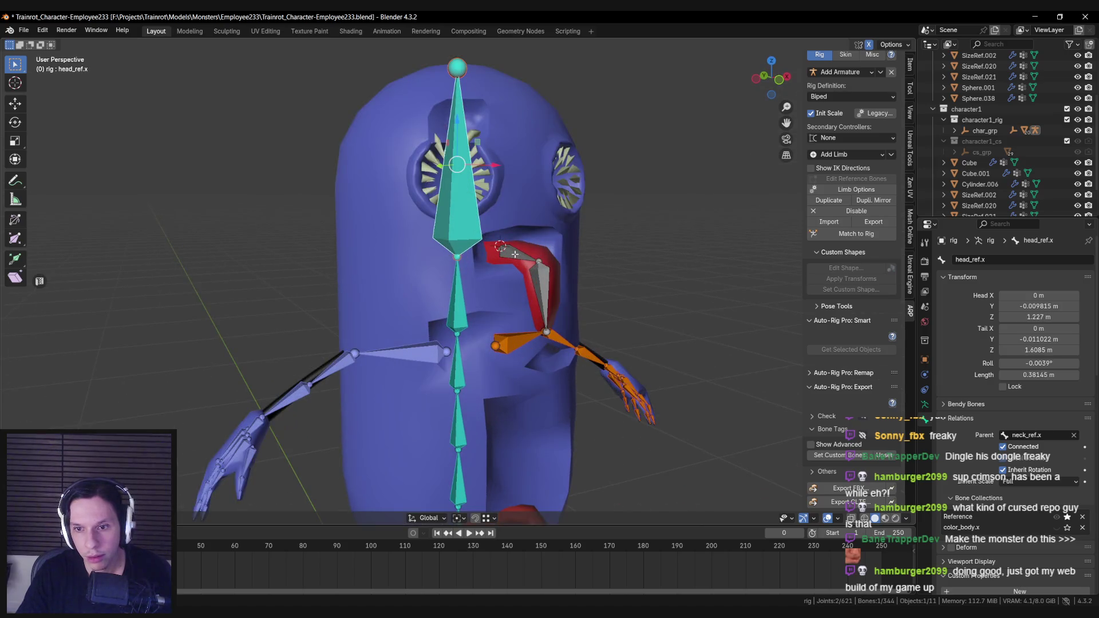
Parent tongue_1 to neck_ref.x, save the file, and run Match to Rig.
left_click(457, 296)
left_click(515, 253)
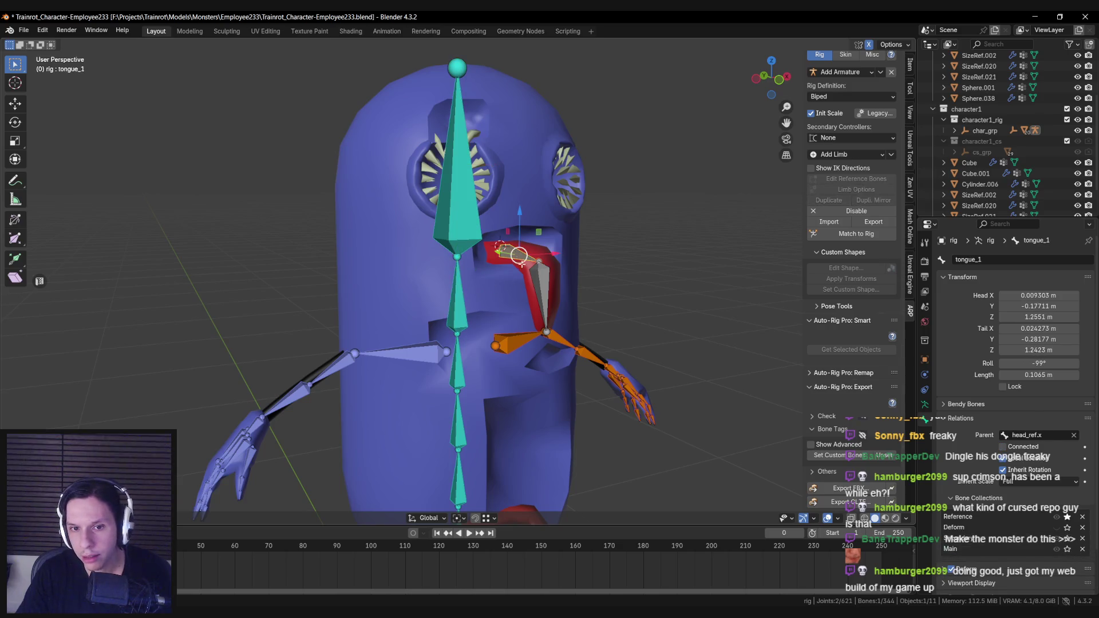
left_click(540, 295)
left_click(518, 257)
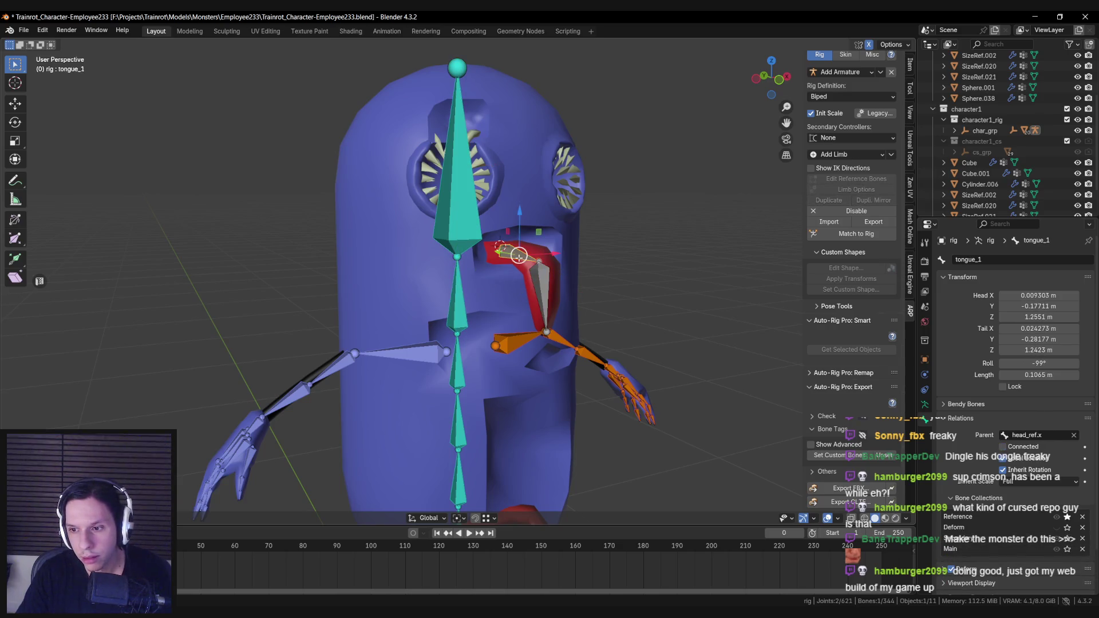
left_click(461, 292)
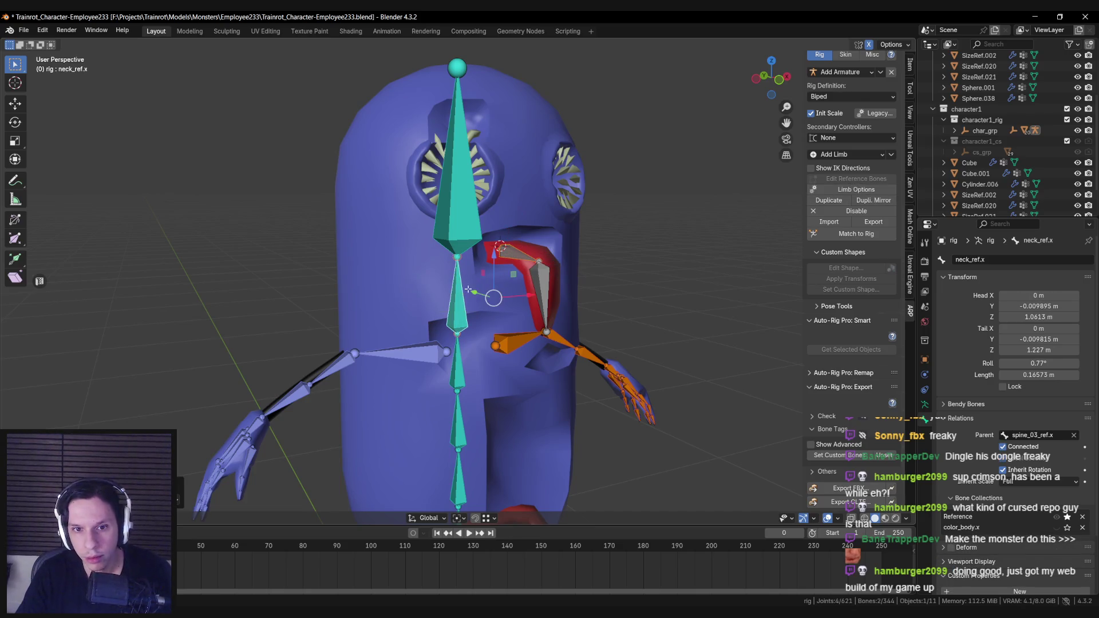
left_click(511, 255)
key("ctrl+s")
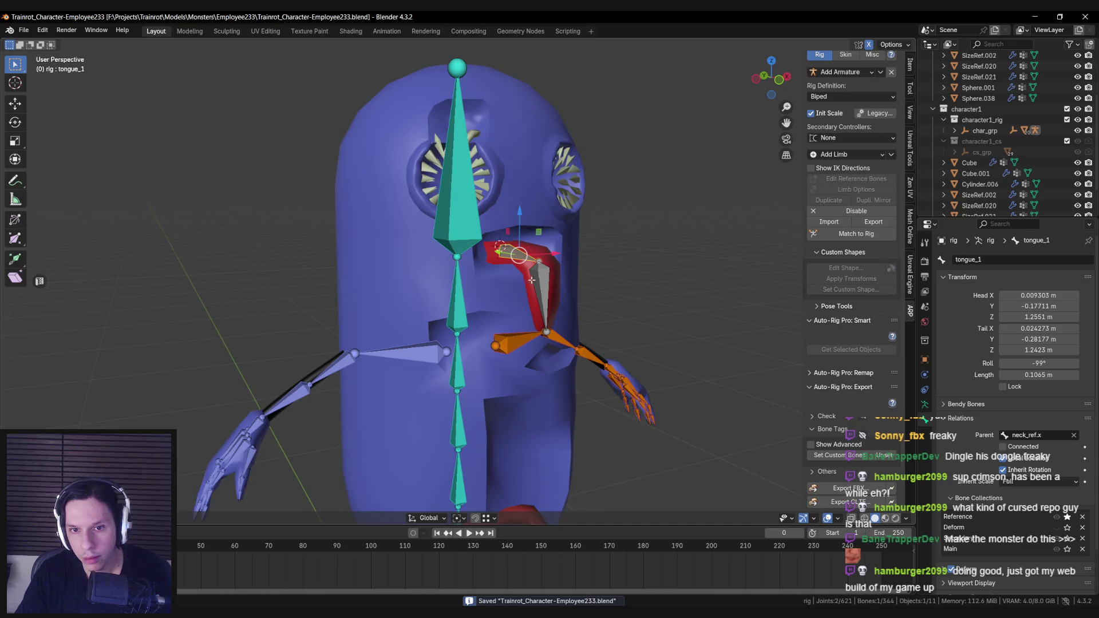
scroll(511, 254, "down", 1)
left_click(846, 235)
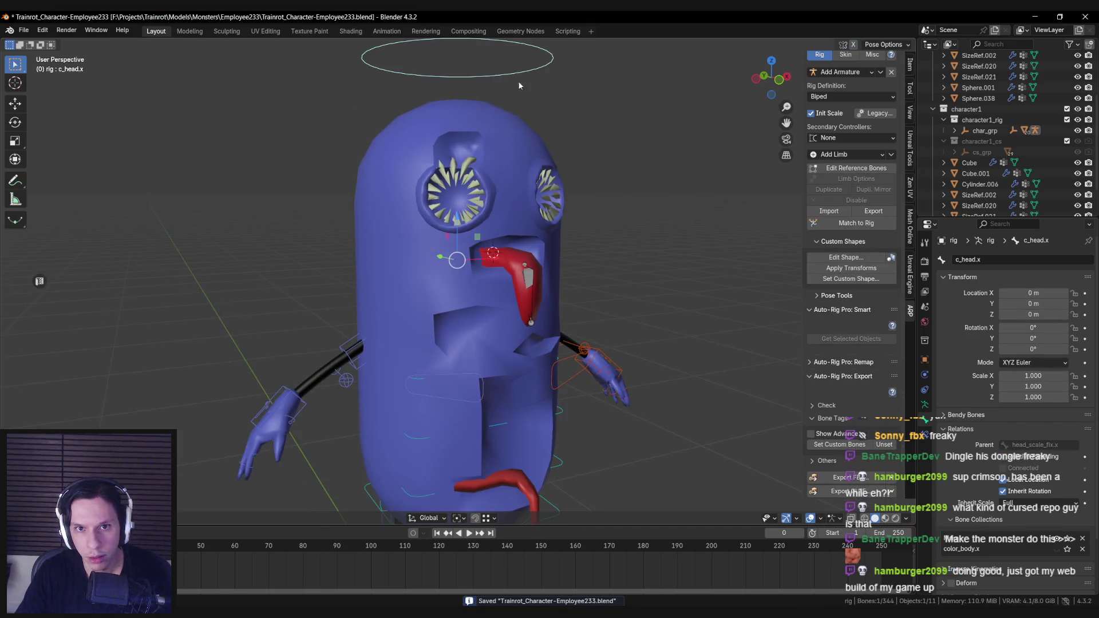
key("shift+z")
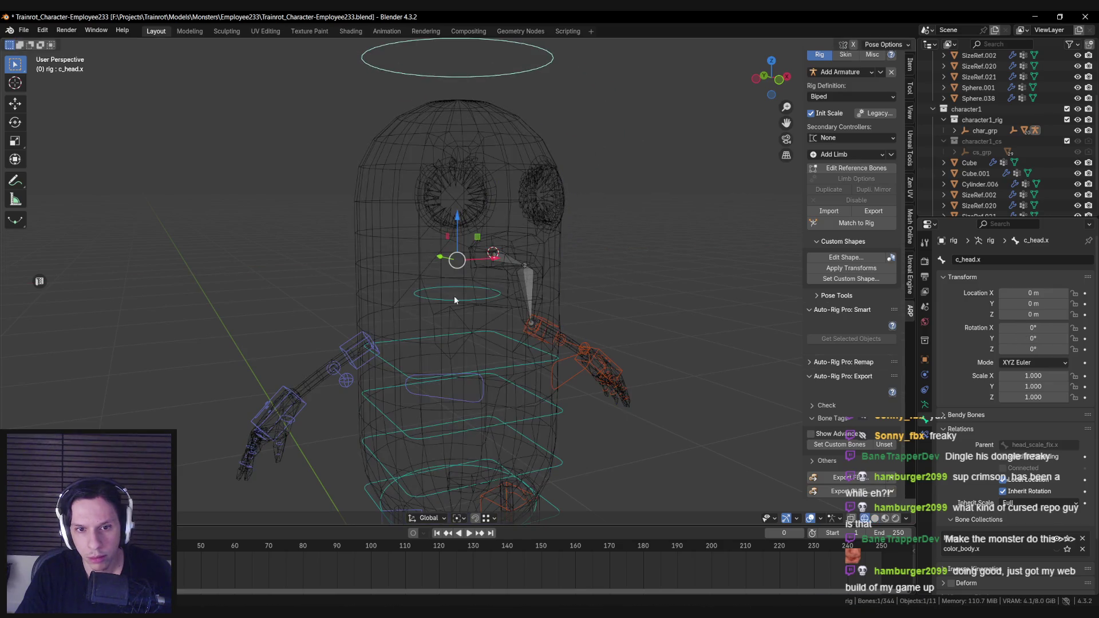
left_click(455, 295)
key("r")
key("y")
key("Escape")
key("shift+z")
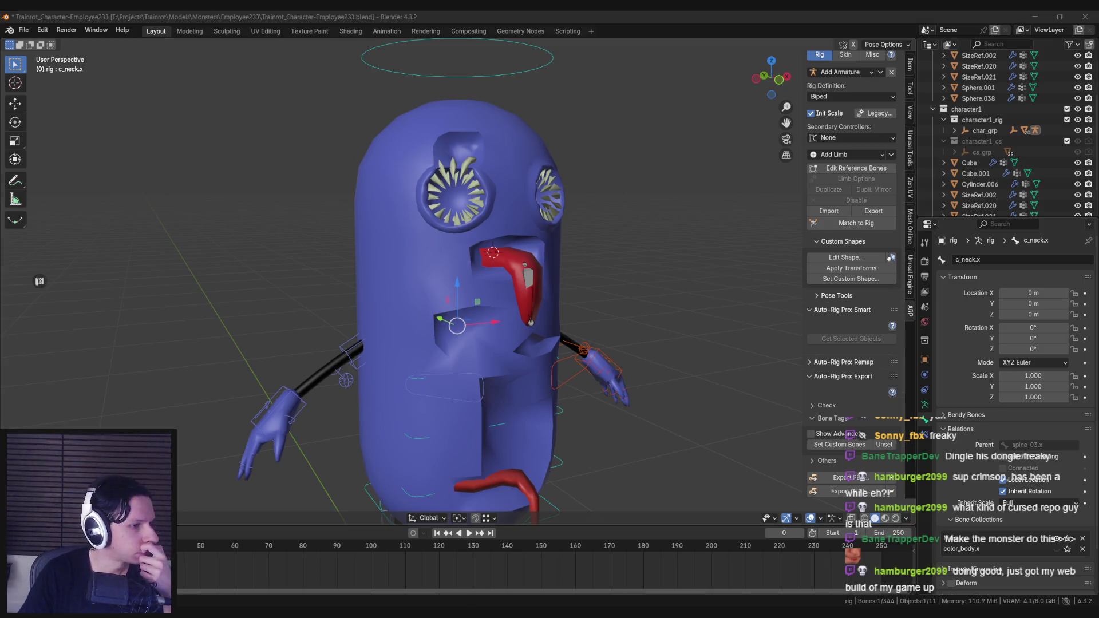
middle_click_drag(352, 258, 367, 255)
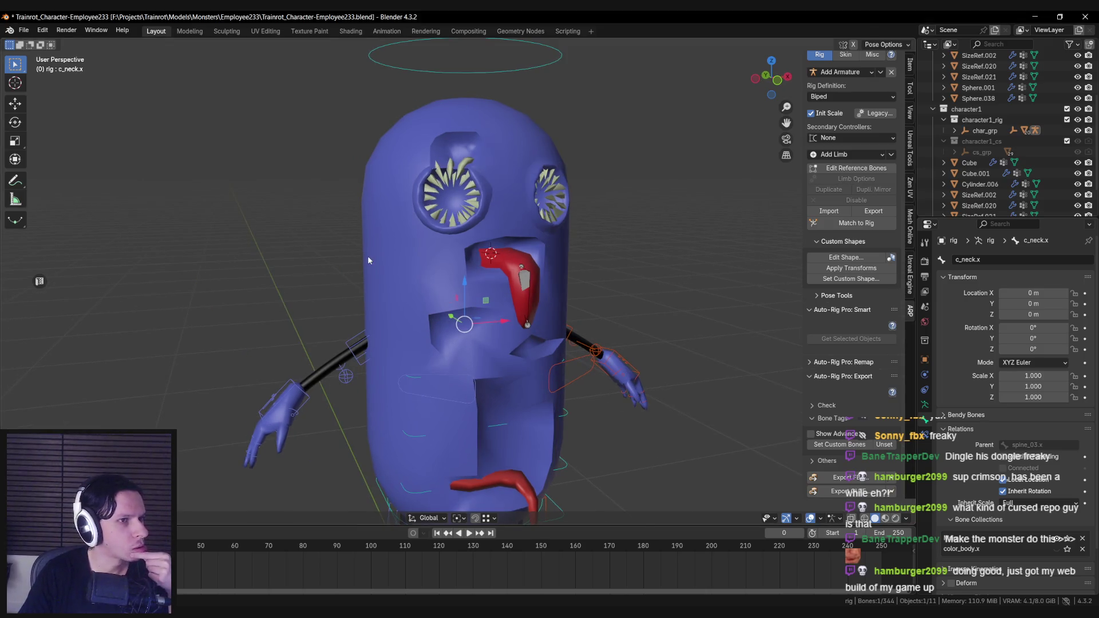
scroll(364, 264, "up", 2)
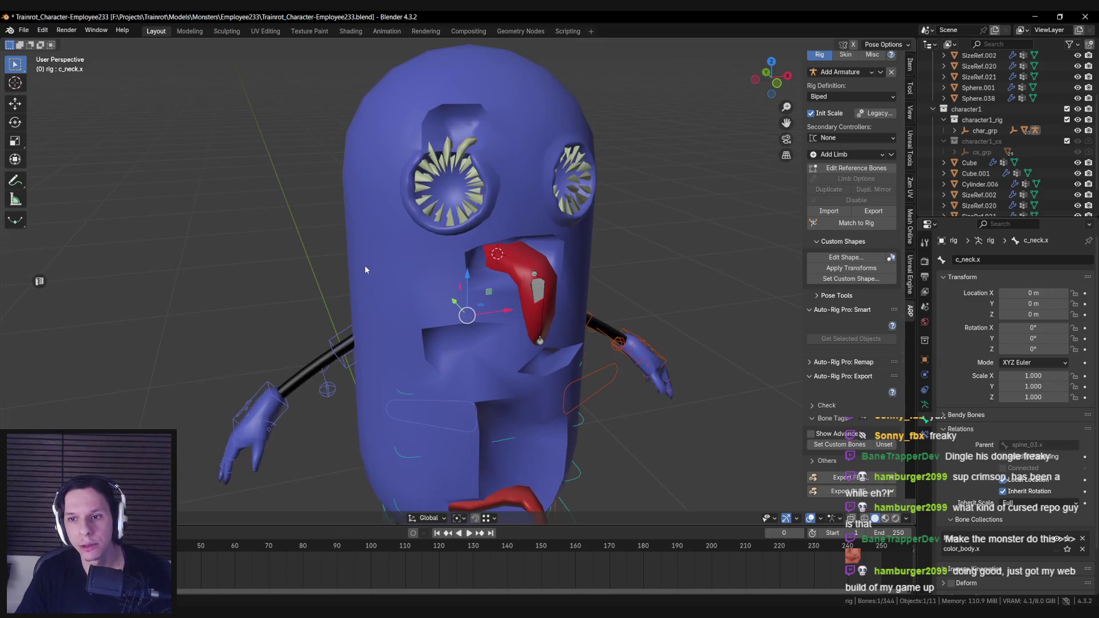
key("shift+z")
left_click(500, 261)
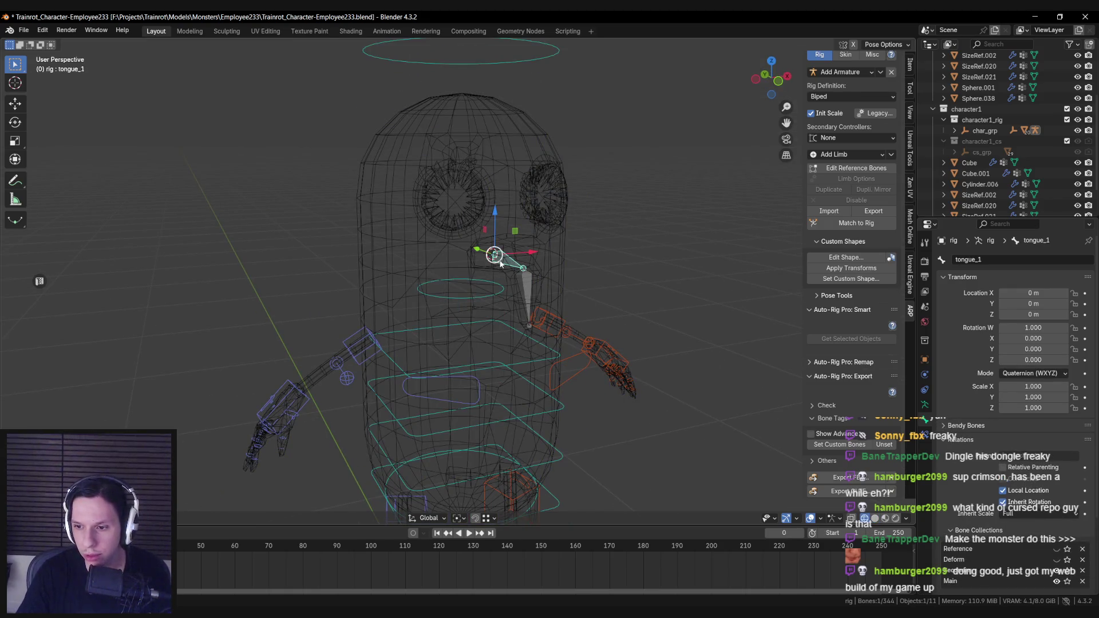
Enable Relative Parenting on tongue_1, then test-rotate the neck and head controllers.
left_click(1008, 469)
left_click(470, 293)
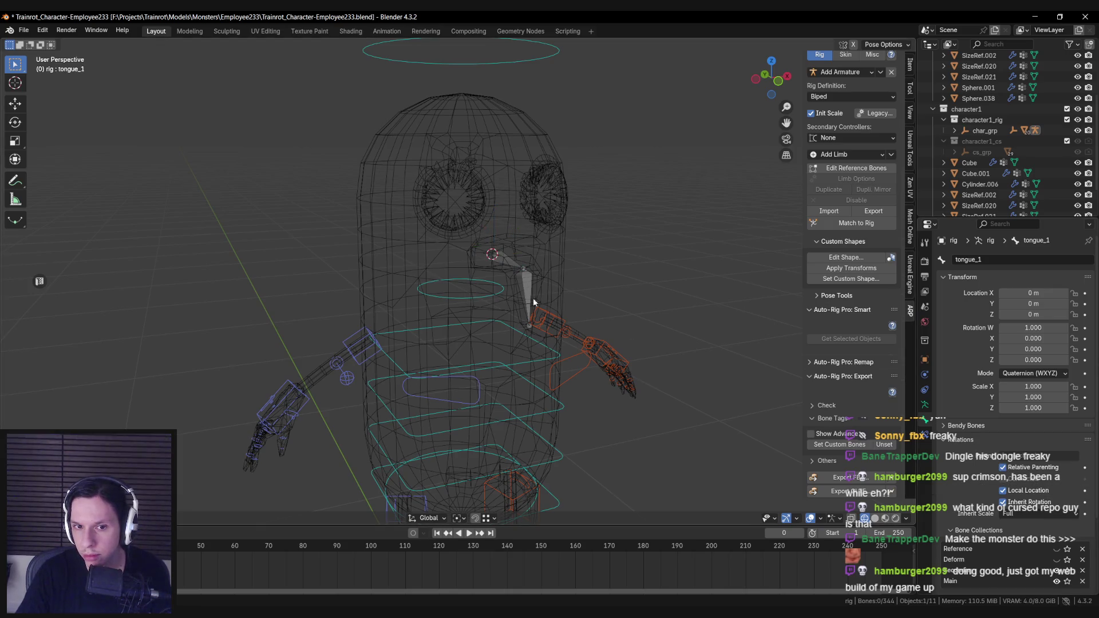
key("r")
key("Escape")
left_click(479, 68)
key("r")
key("Escape")
Reselect tongue_1 and inspect its bone constraints and bone properties.
left_click(508, 269)
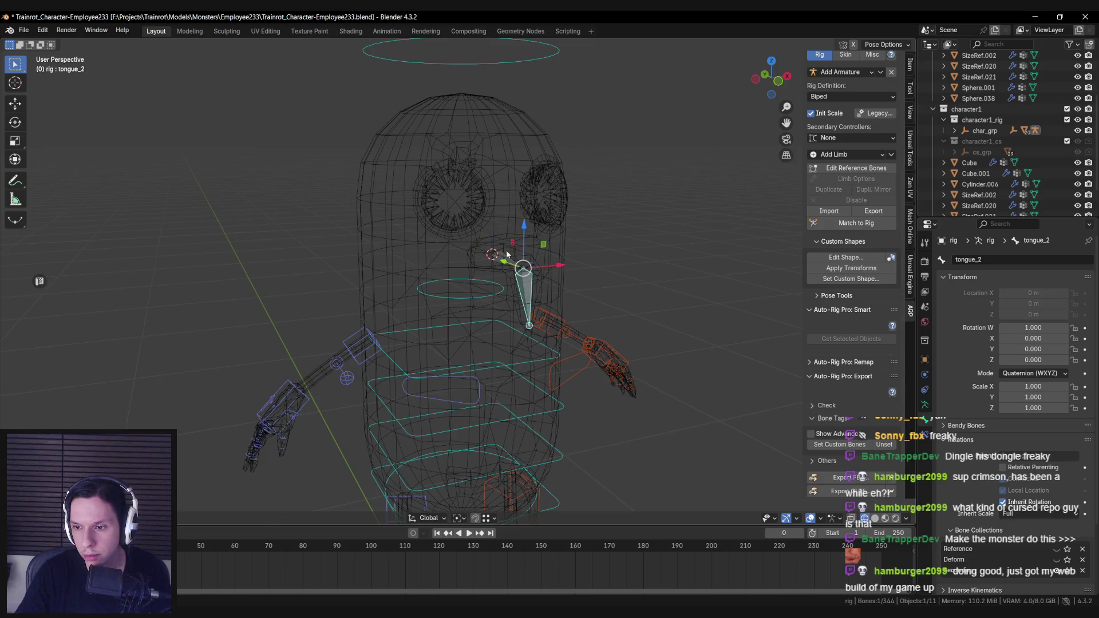
left_click(498, 260, "shift")
left_click(497, 261)
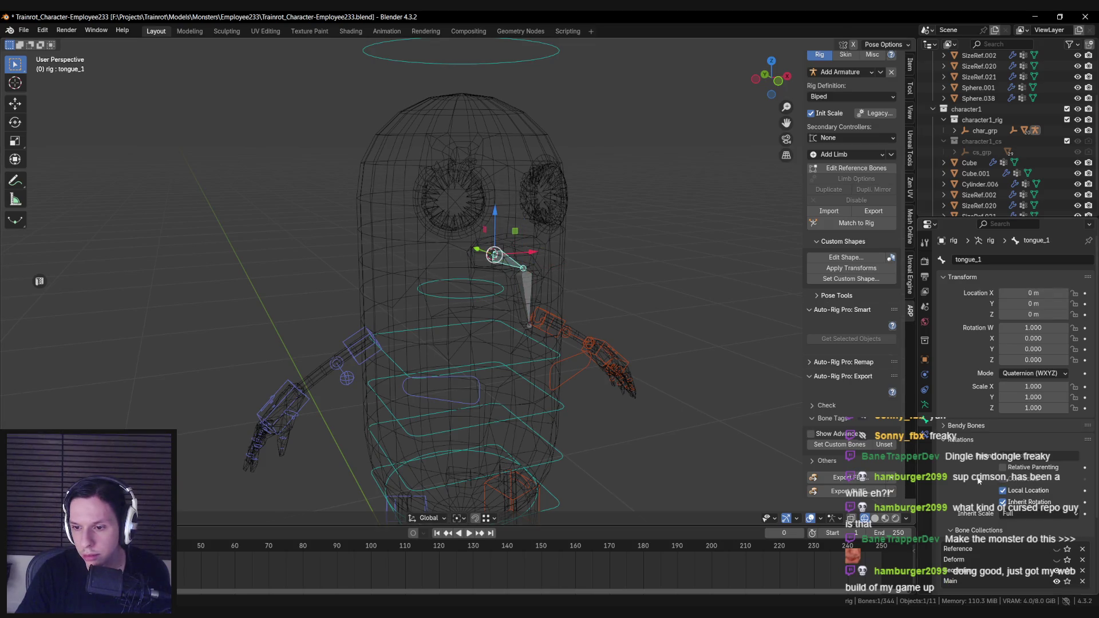
scroll(980, 480, "down", 4)
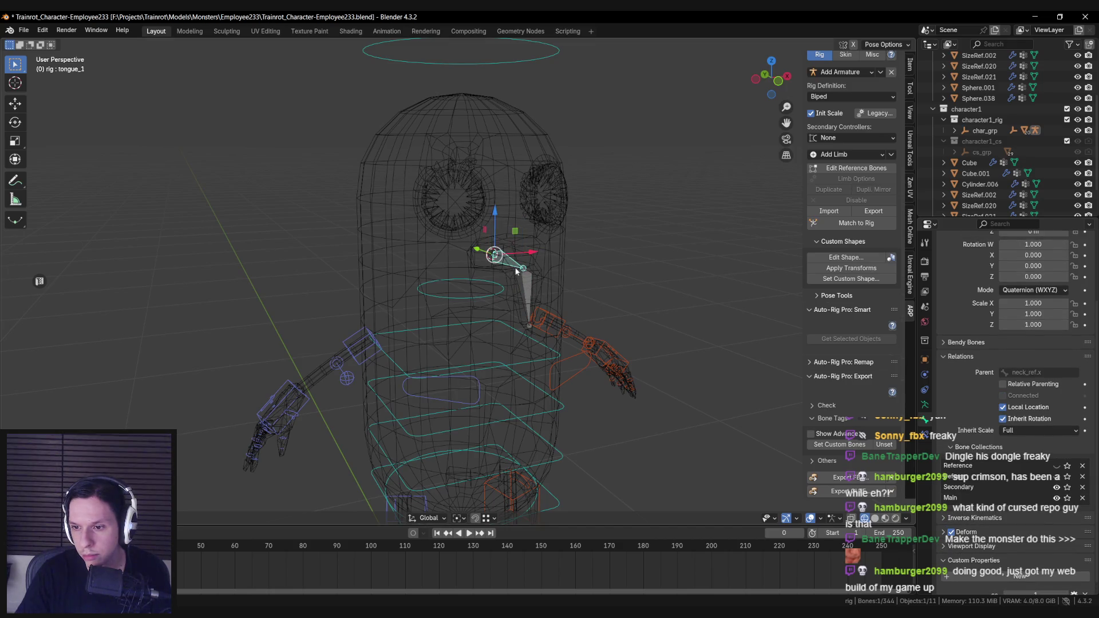
left_click(926, 437)
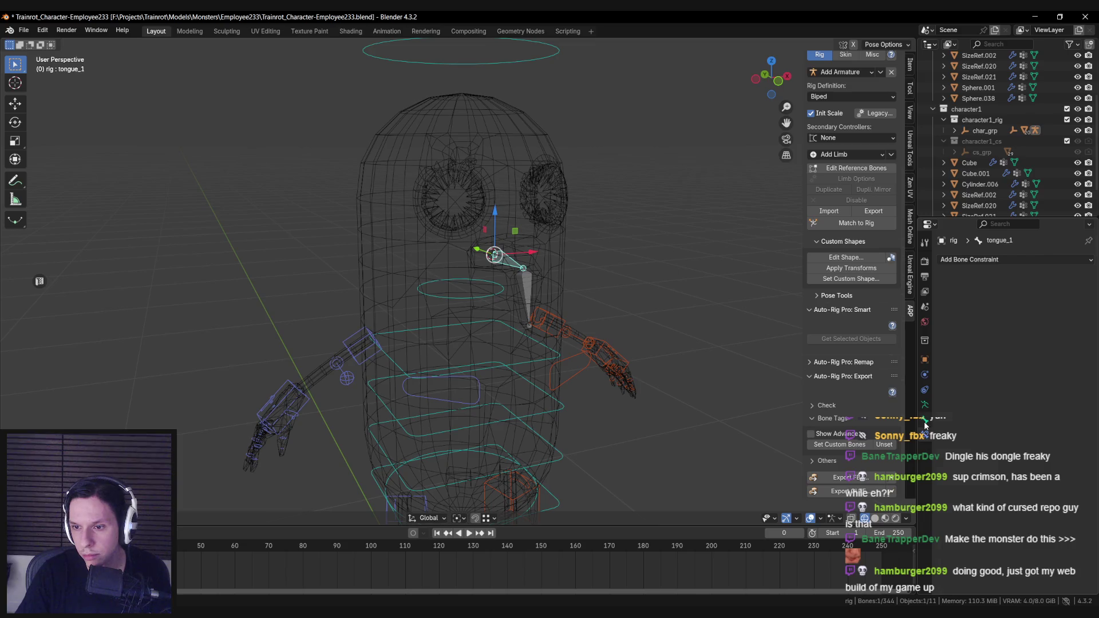
left_click(925, 424)
scroll(944, 419, "down", 4)
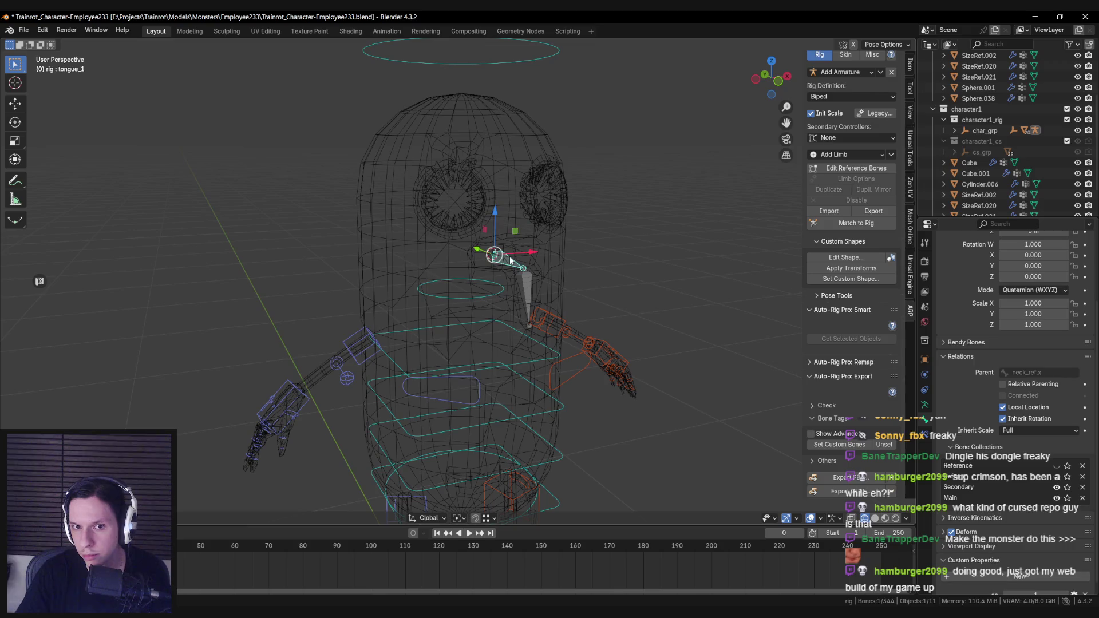
Reselect tongue_1 and return to editing the Auto-Rig Pro reference bones.
left_click(470, 64)
left_click(490, 252)
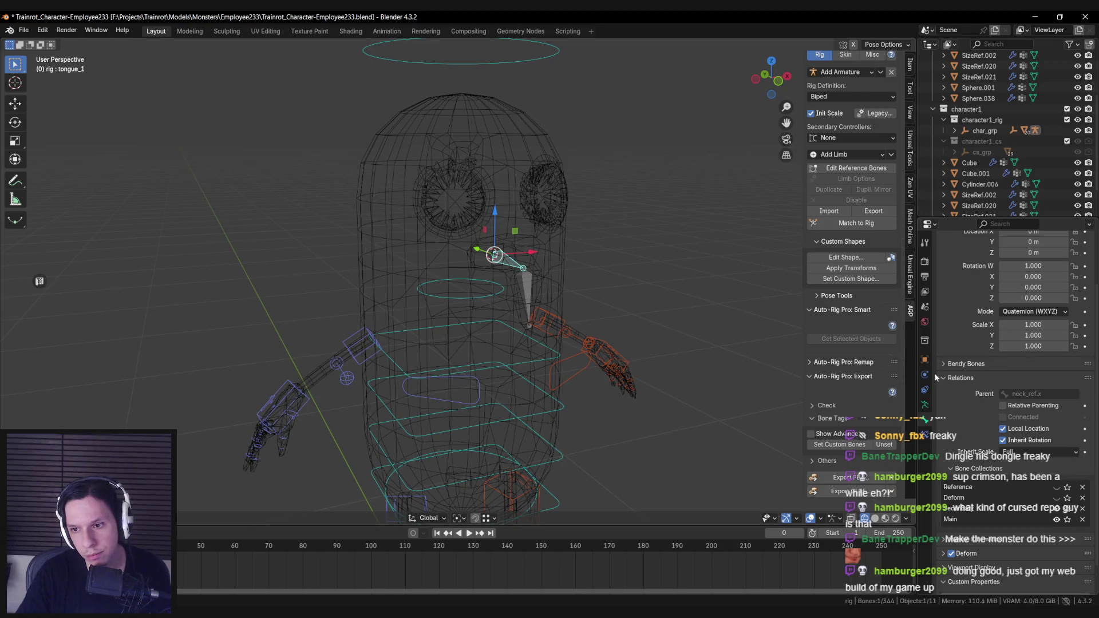
left_click(856, 168)
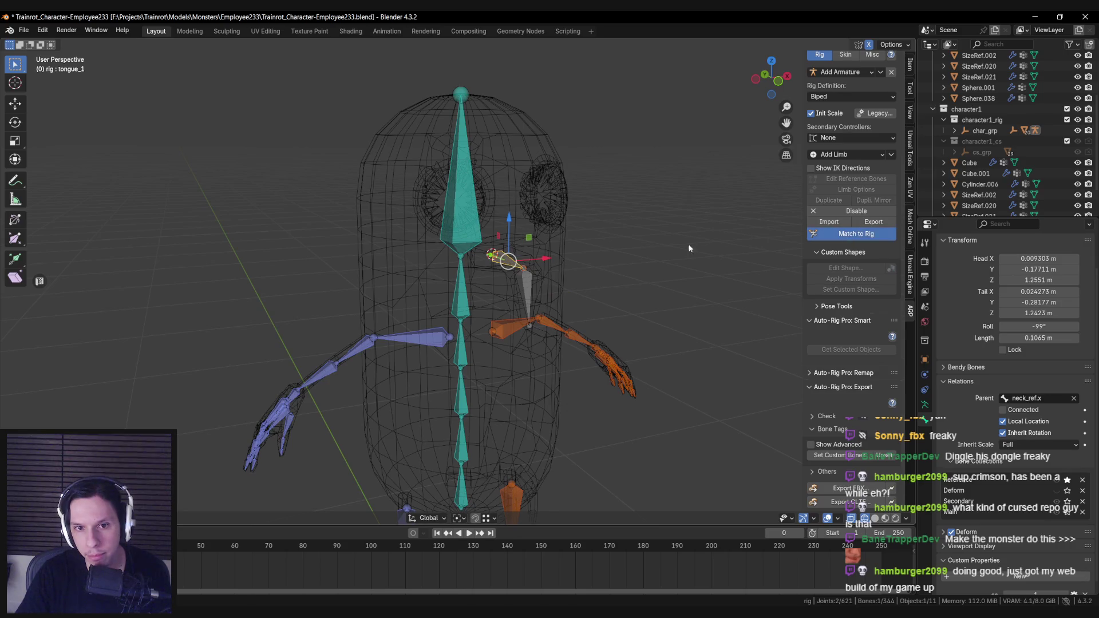
Rebuild the control rig with Match to Rig and test-rotate the tongue and c_head.x on X.
key("ctrl+Tab")
left_click(509, 259)
key("r")
key("x")
key("Escape")
left_click(503, 64)
key("r")
key("x")
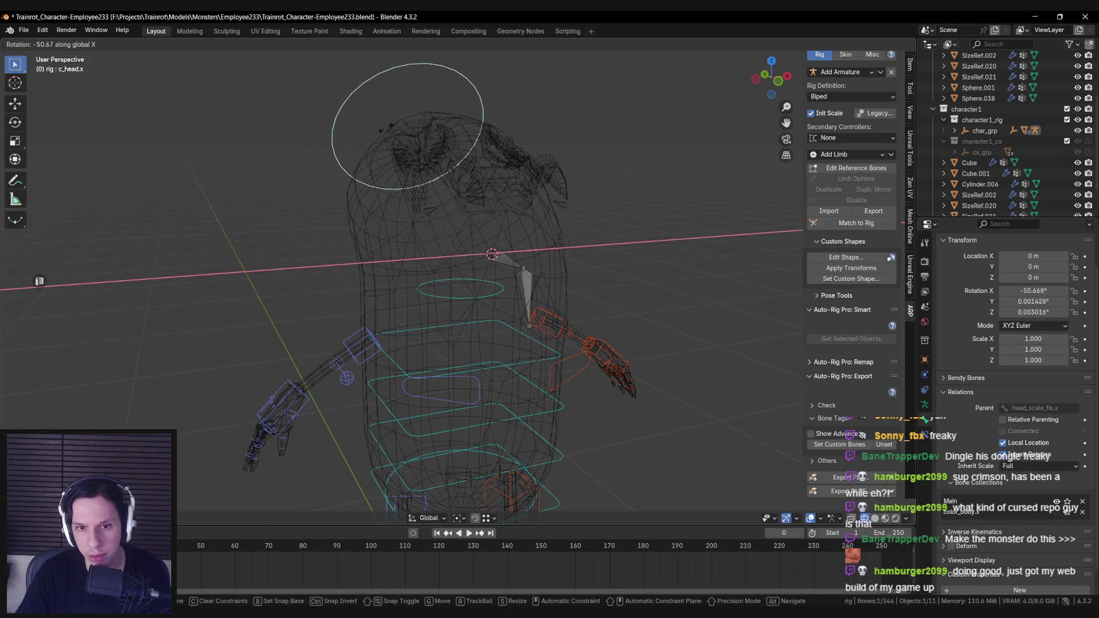
key("Escape")
Select tongue_1 and then tongue_2, and save Trainrot_Character-Employee233.blend.
left_click(501, 258)
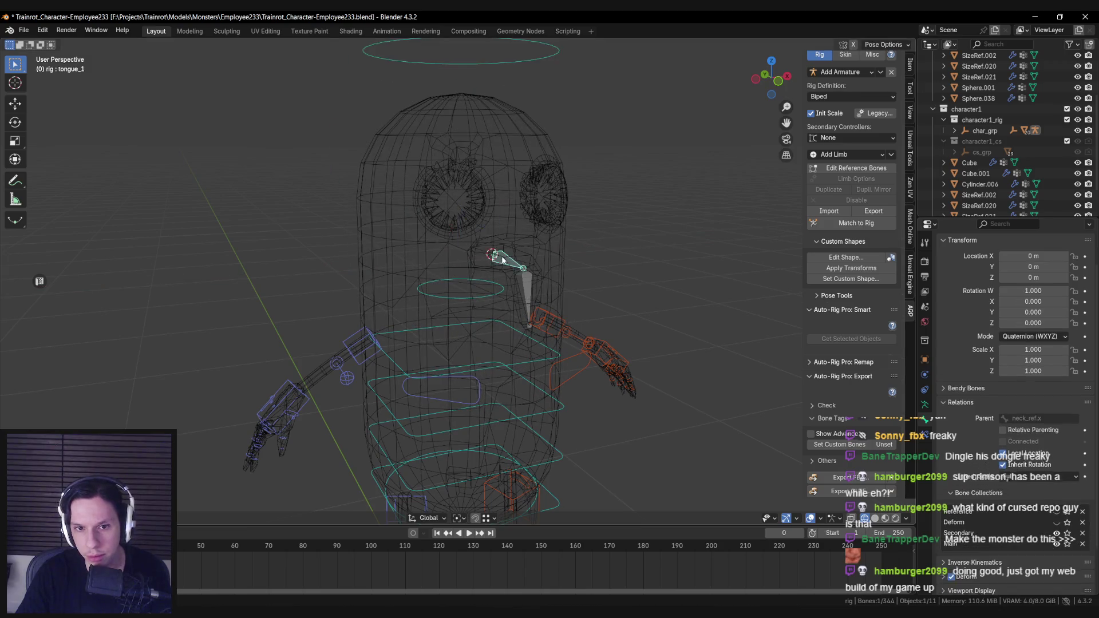
key("shift+space")
key("g")
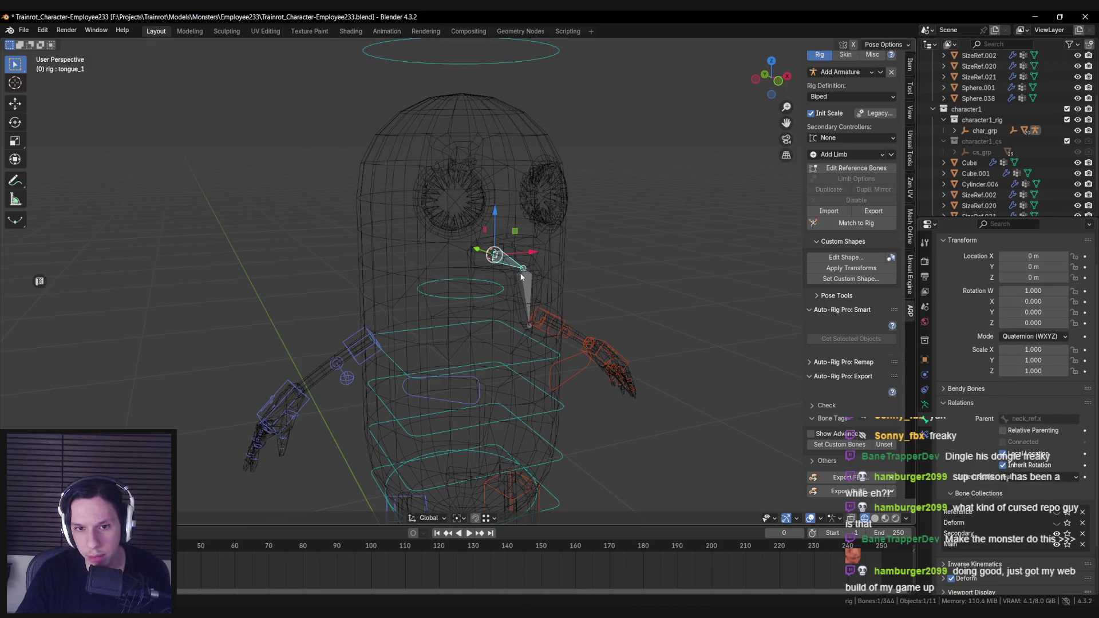
left_click(523, 297)
middle_click_drag(524, 297, 465, 338)
key("ctrl+s")
key("shift+z")
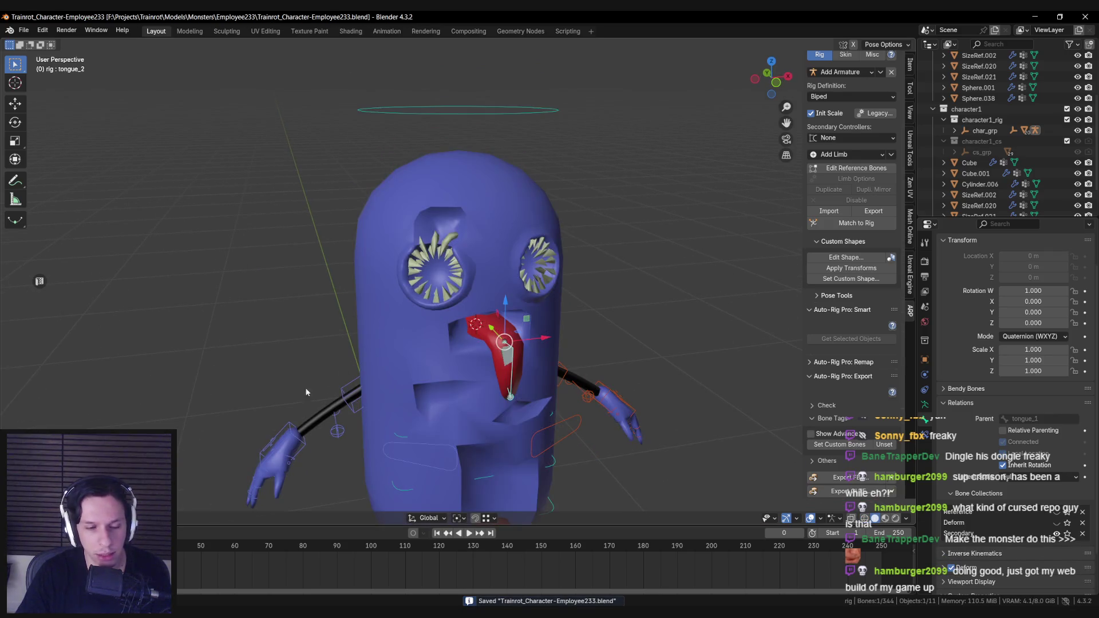
In Object Mode, select all monster meshes plus the rig and Bind them using Heat Maps.
key("ctrl+Tab")
key("shift+z")
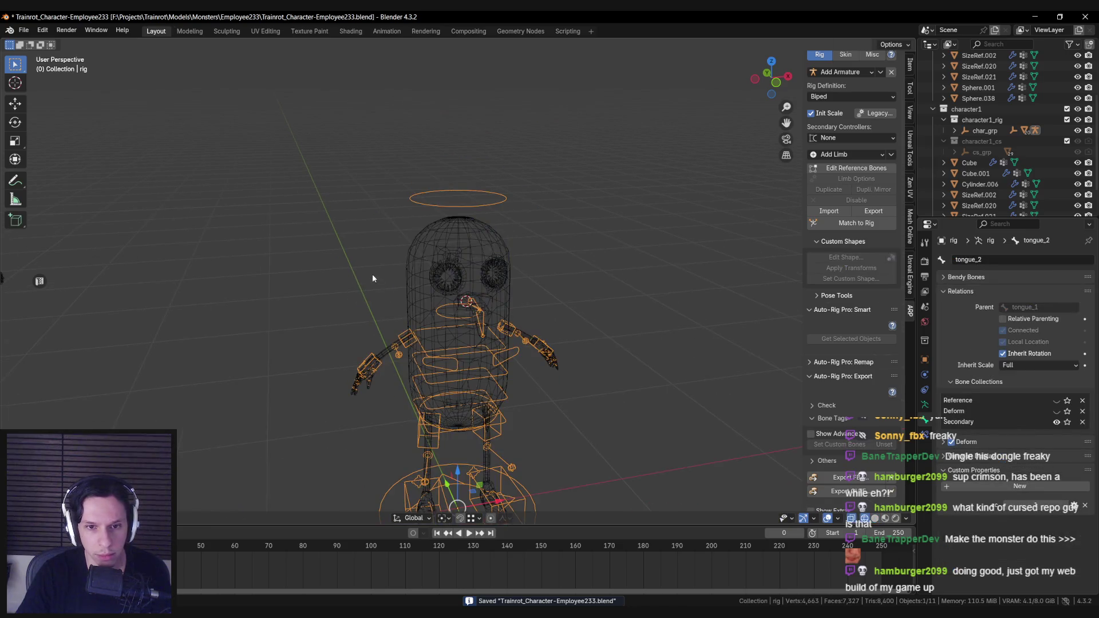
key("a")
scroll(577, 330, "up", 1)
left_click(845, 54)
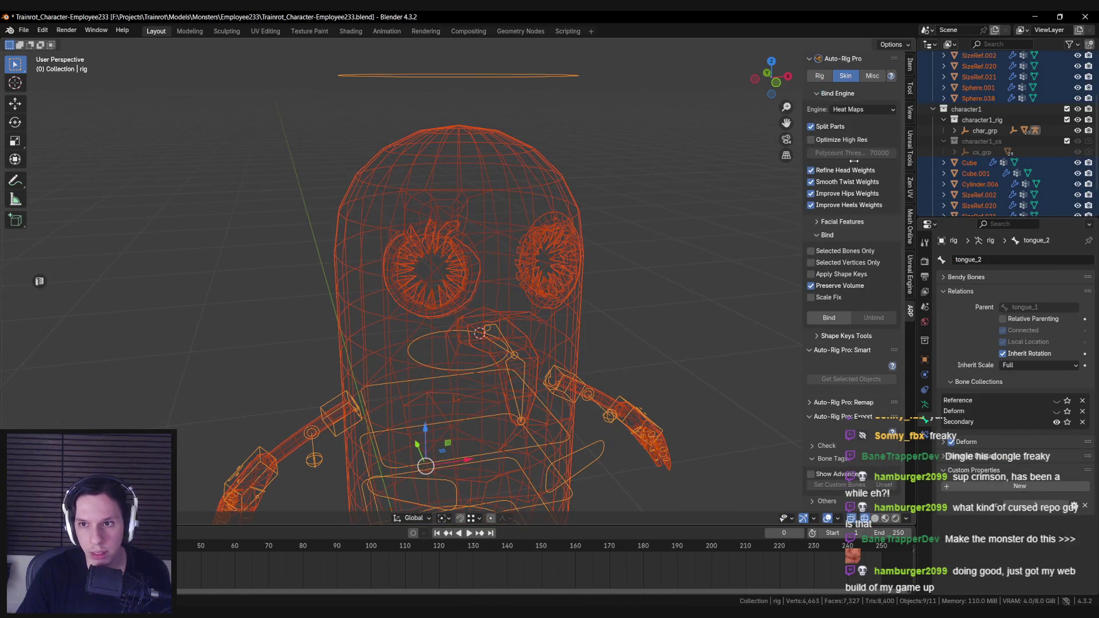
scroll(849, 261, "down", 5)
left_click(841, 277)
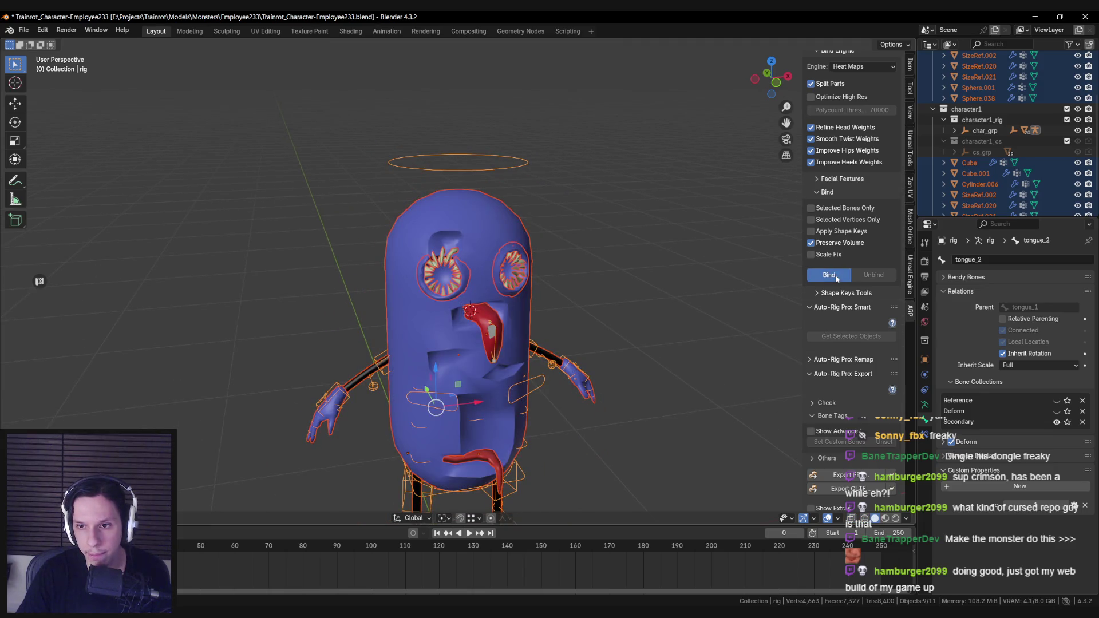
middle_click_drag(619, 284, 647, 275)
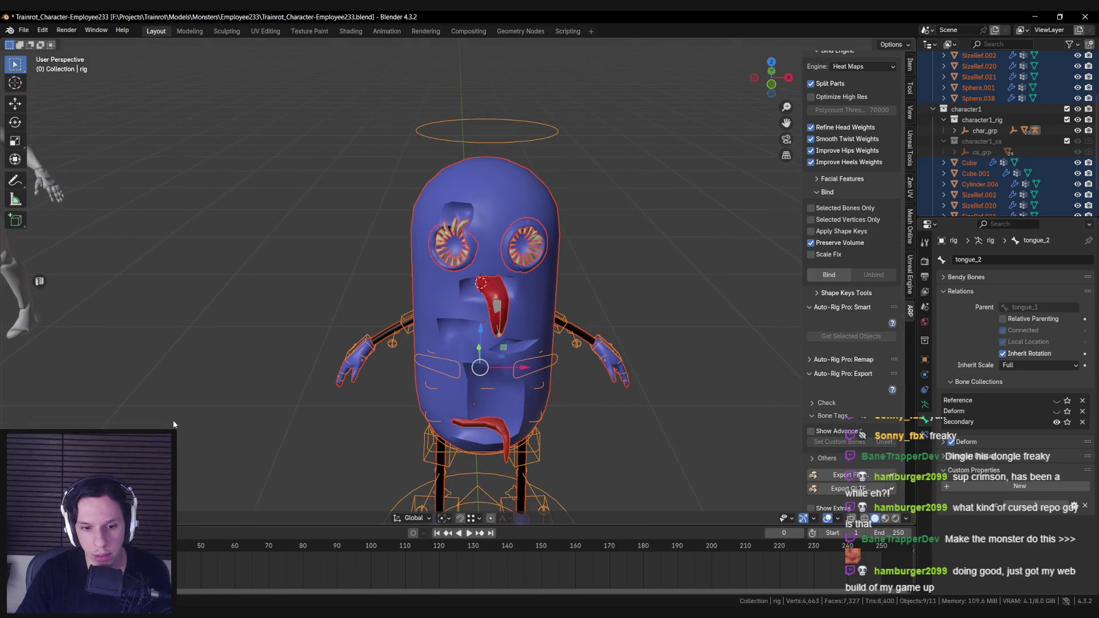
Test-rotate the head controller on X, checking the skinning in wireframe, then cancel.
left_click(486, 141)
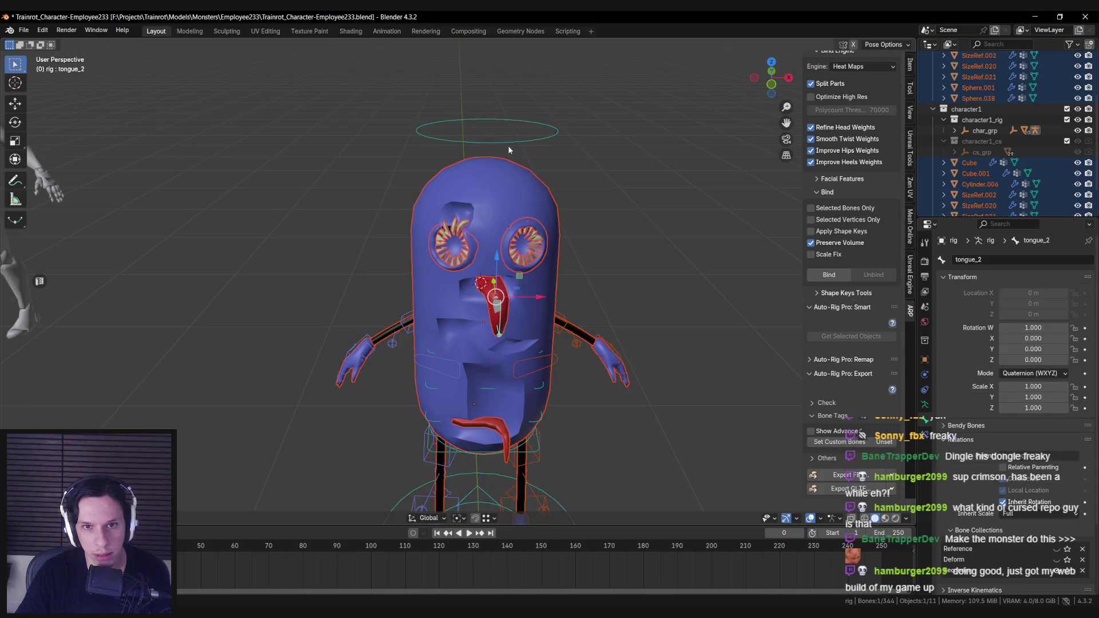
key("r")
key("x")
mouse_move(578, 309)
middle_mouse_down("alt")
mouse_move(536, 280)
mouse_move(541, 303)
middle_mouse_up("alt")
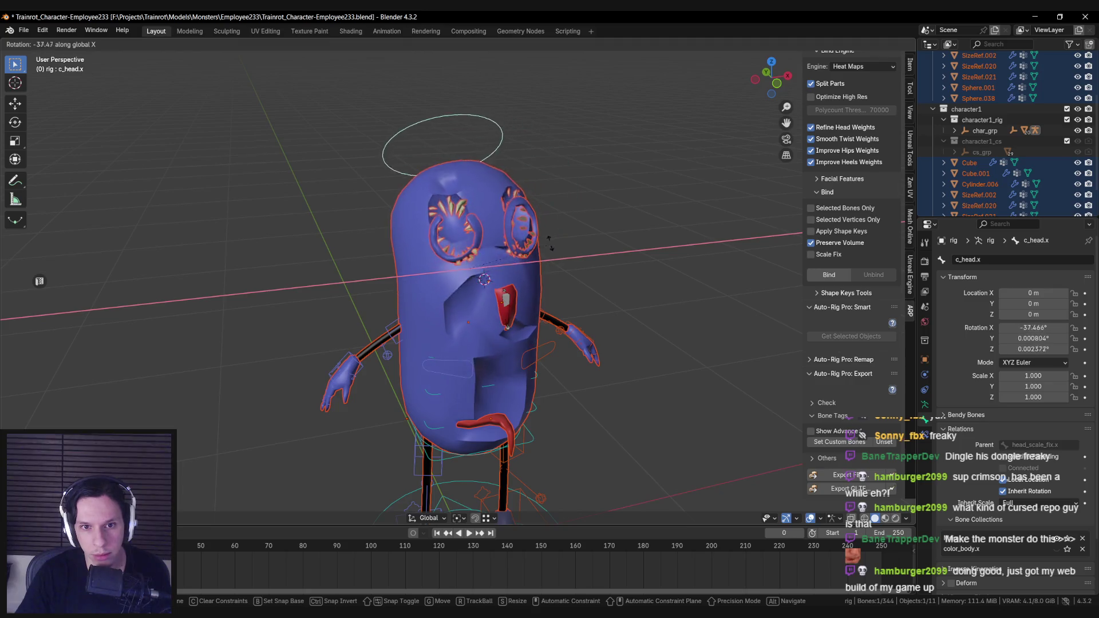
key("shift+z")
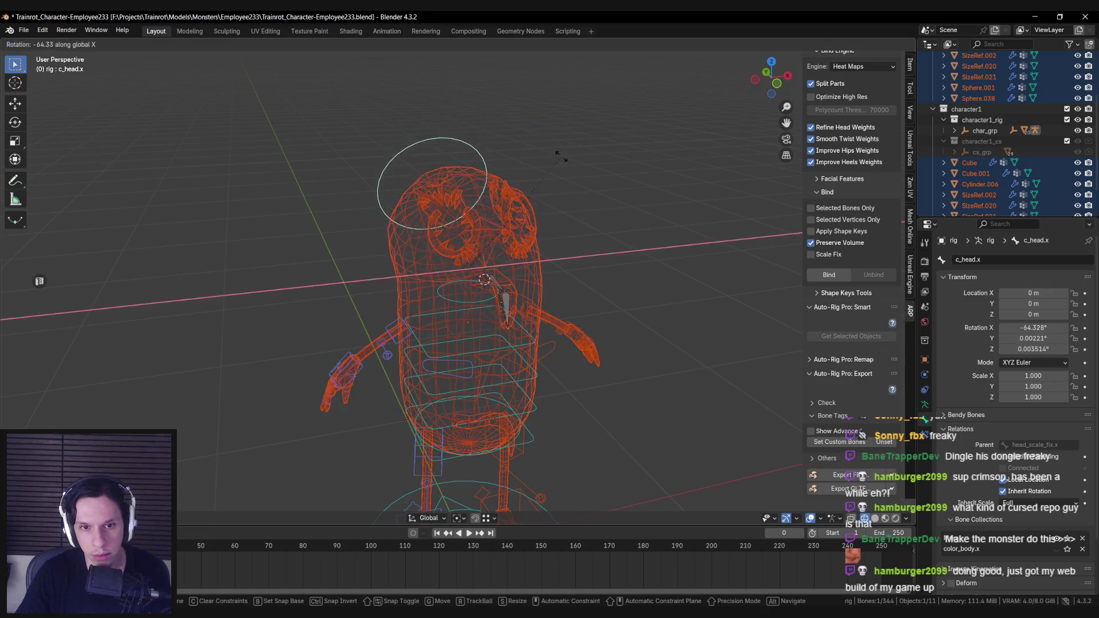
key("shift+z")
key("Escape")
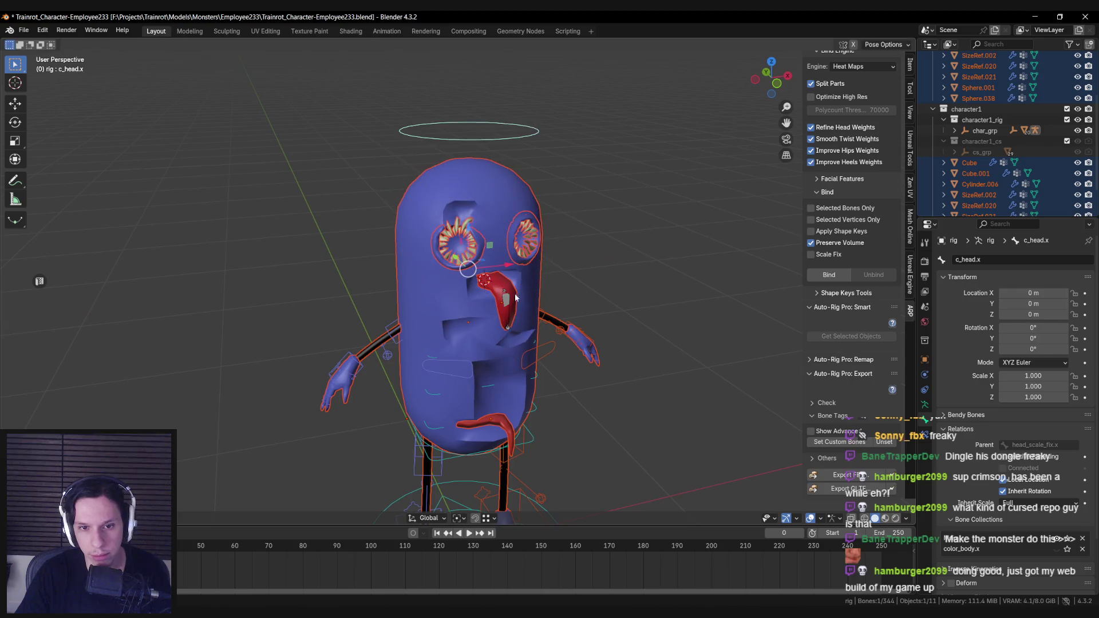
Test-bend tongue_2 and tongue_1 on X, cancel back to rest, and return to Object Mode.
left_click(506, 295)
key("r")
key("x")
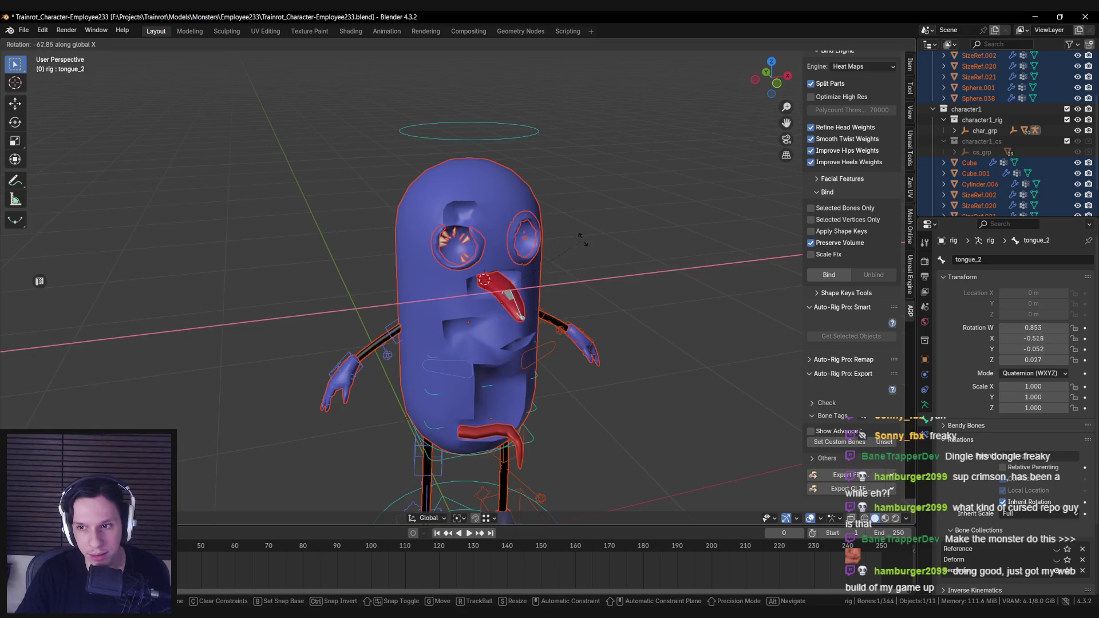
key("Escape")
key("shift+z")
left_click(485, 279)
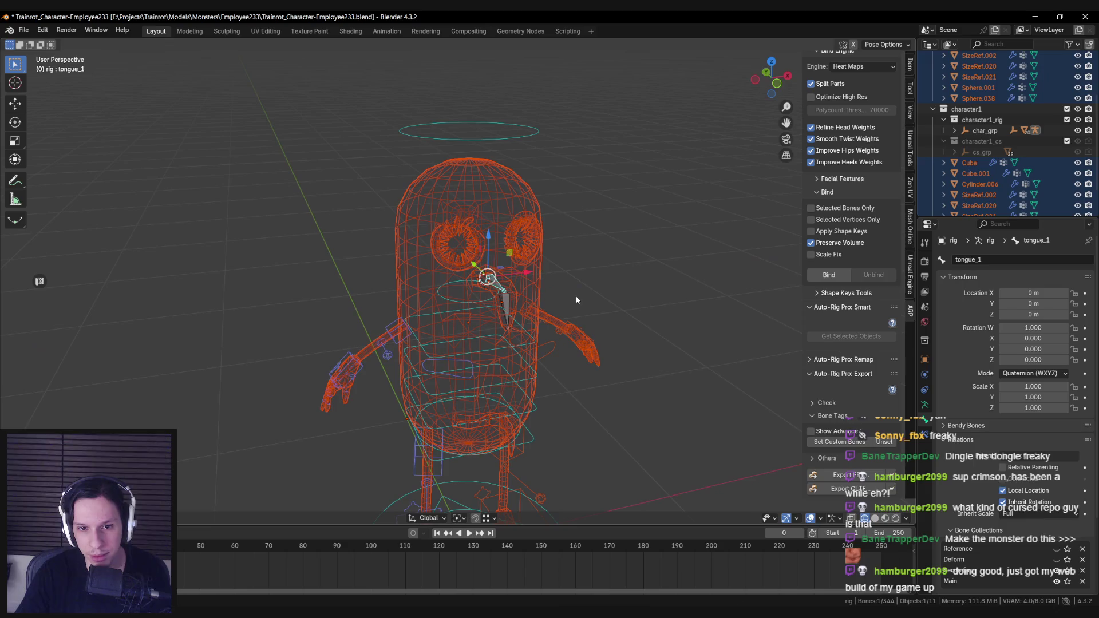
key("r")
key("x")
key("Escape")
key("shift+z")
key("r")
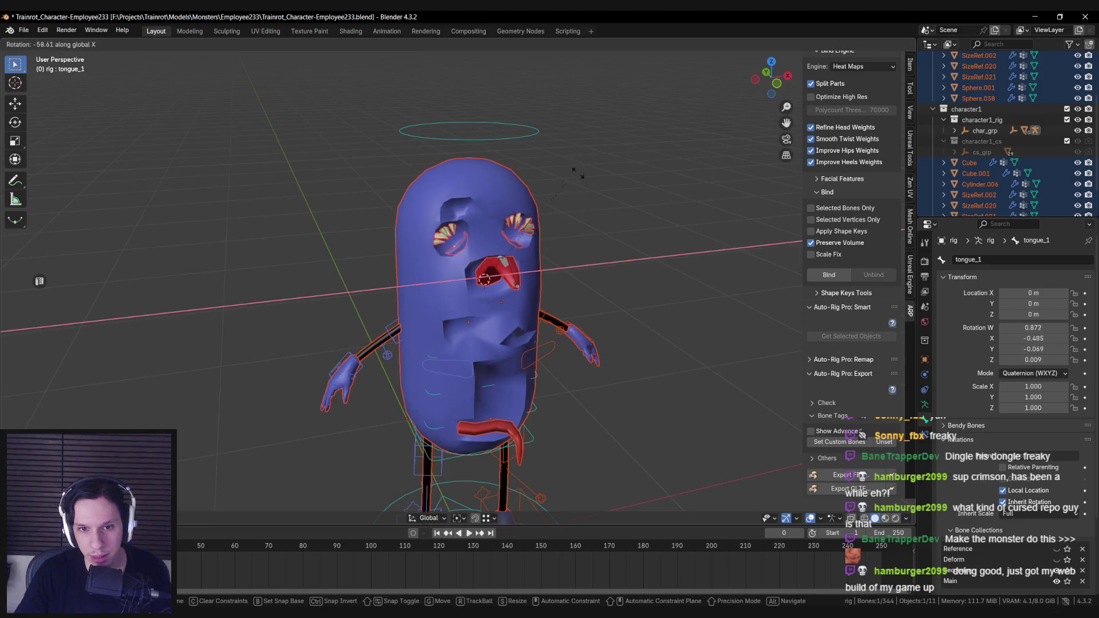
key("Escape")
key("ctrl+Tab")
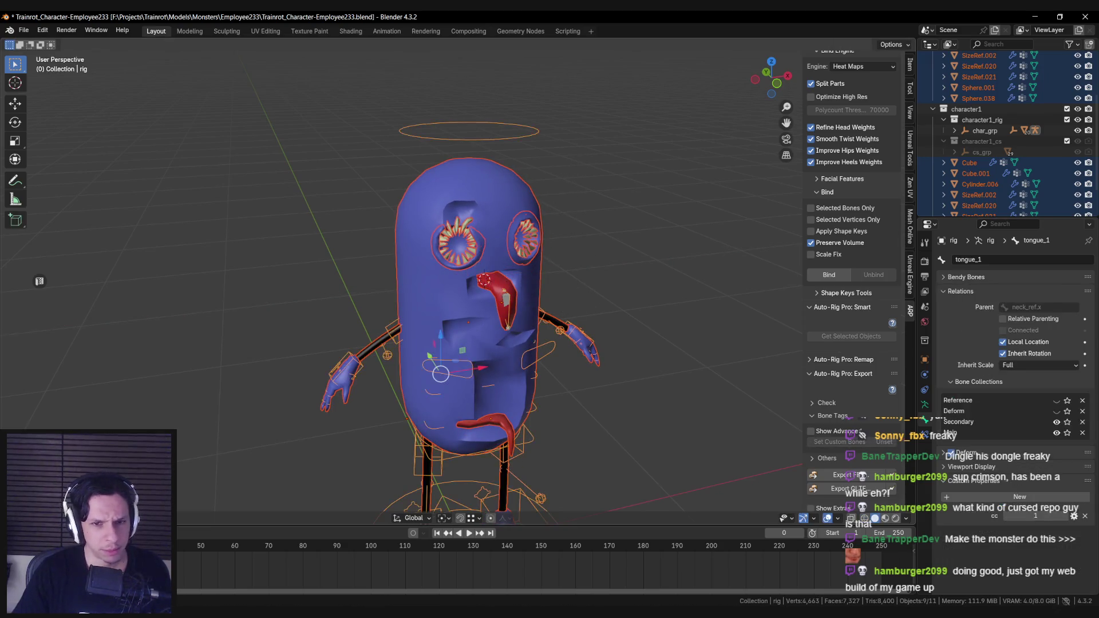
key("shift+z")
scroll(449, 283, "down", 3)
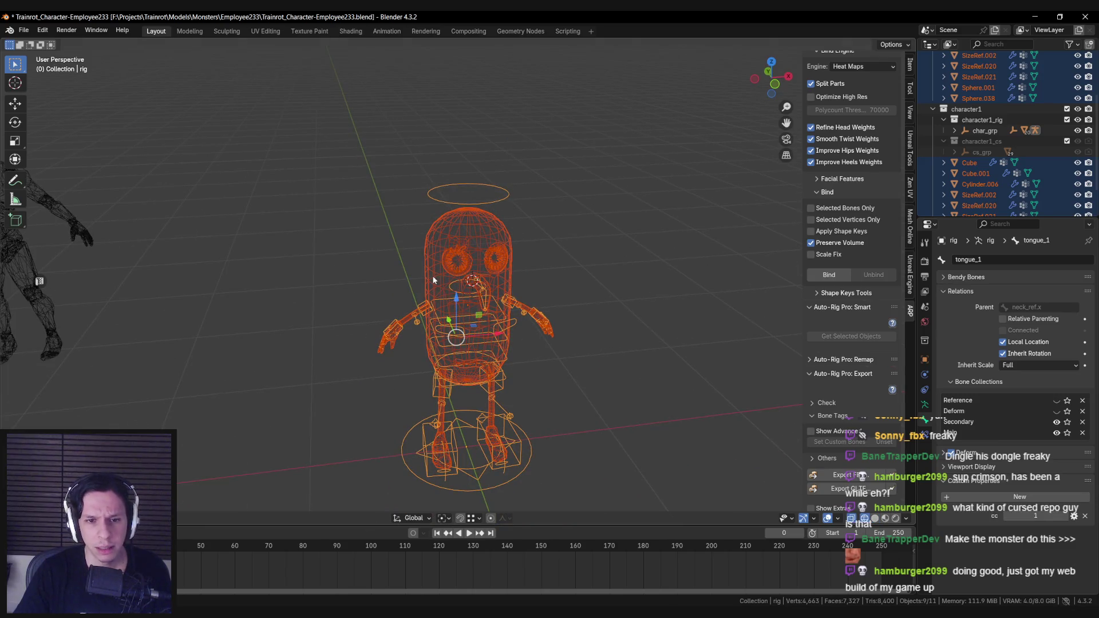
left_click(433, 292)
key("shift+z")
scroll(433, 292, "up", 2)
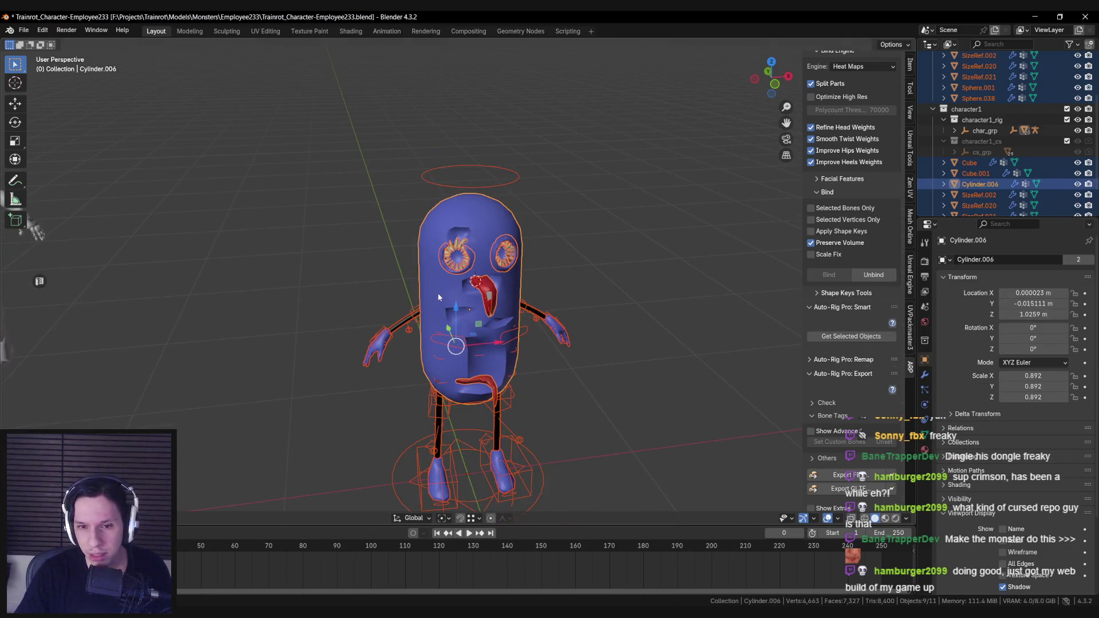
key("shift+z")
scroll(435, 296, "down", 2)
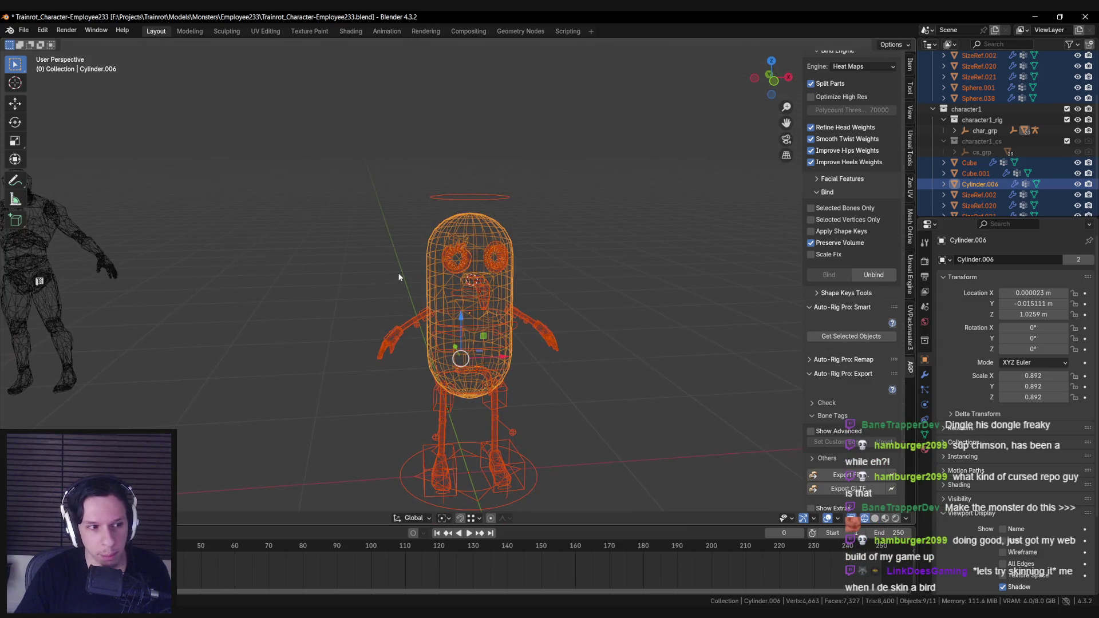
scroll(399, 277, "down", 1)
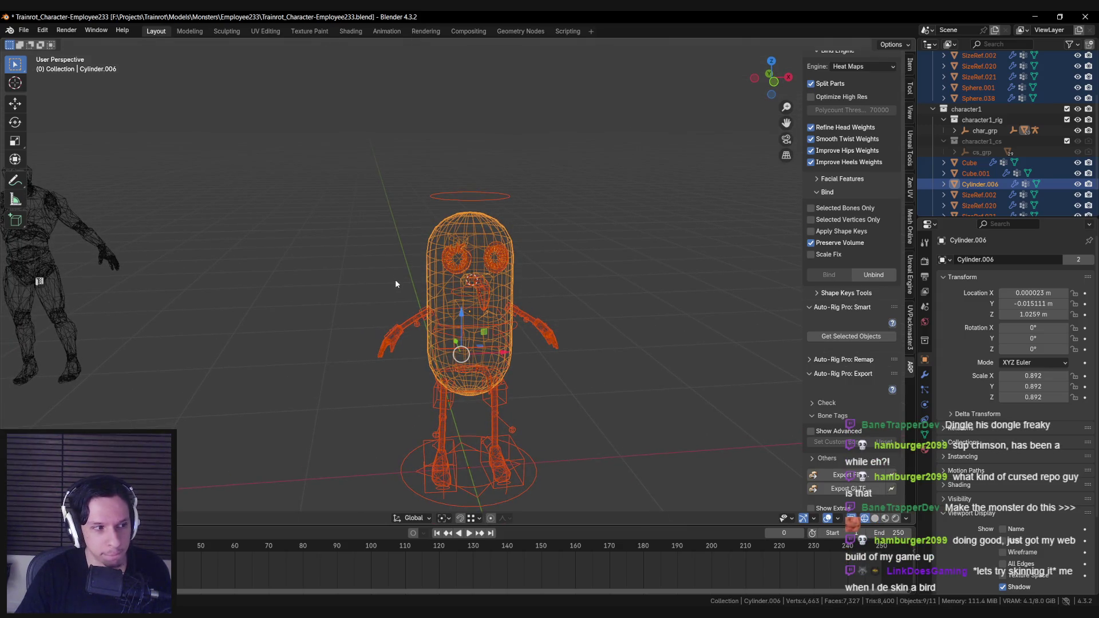
scroll(395, 279, "up", 3)
key("shift+z")
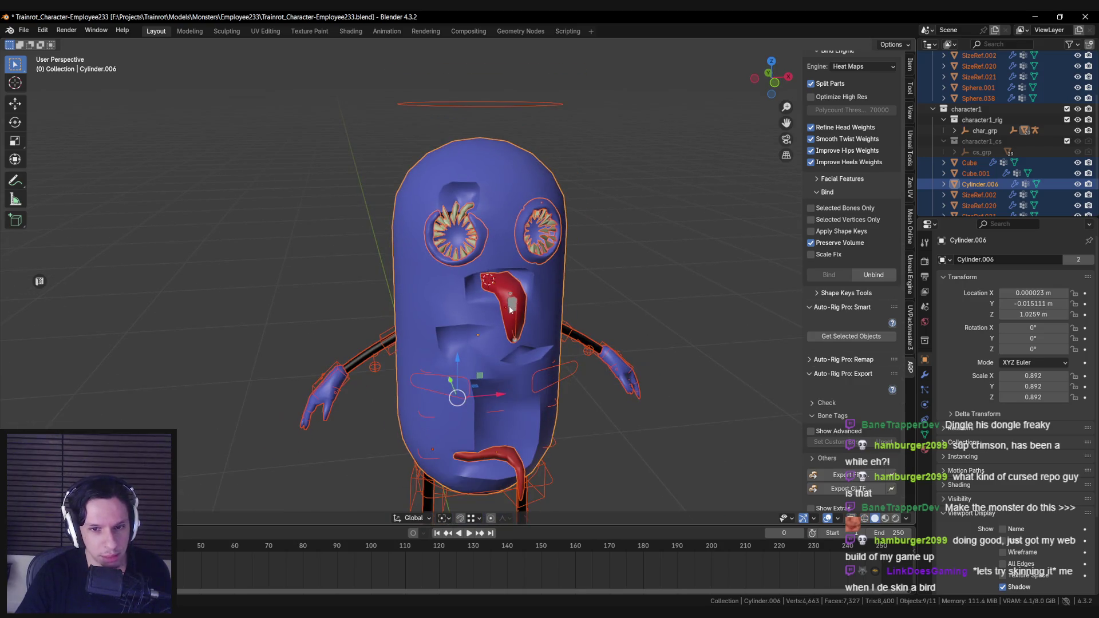
scroll(511, 309, "down", 3)
key("shift+z")
key("shift+z")
key("shift+z")
key("shift+z")
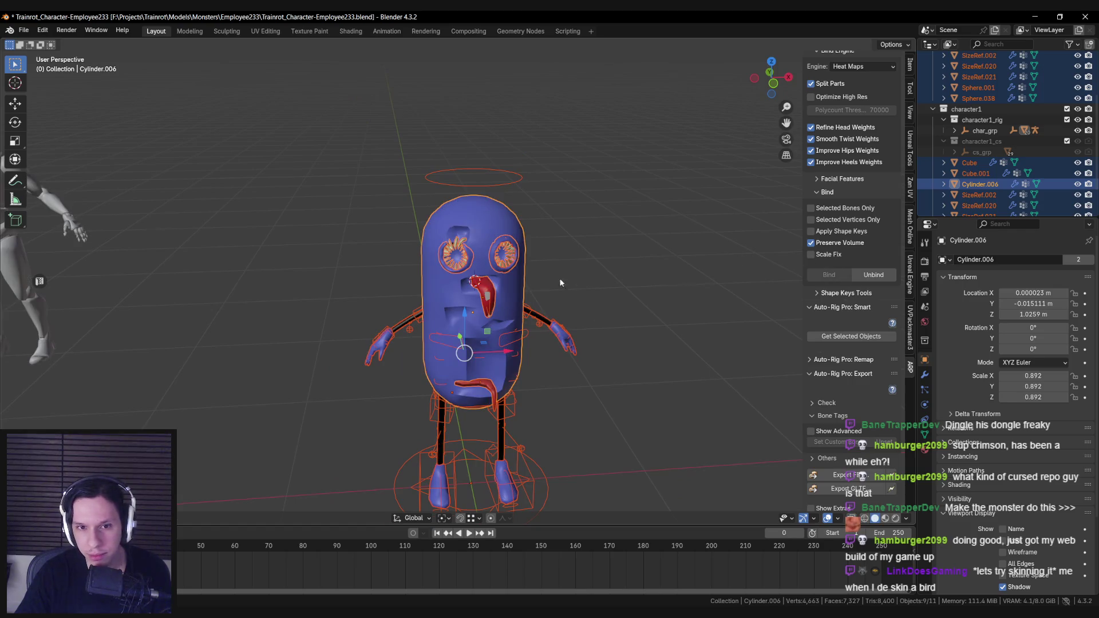
key("shift+z")
left_click(476, 208)
key("shift+z")
scroll(638, 245, "up", 2)
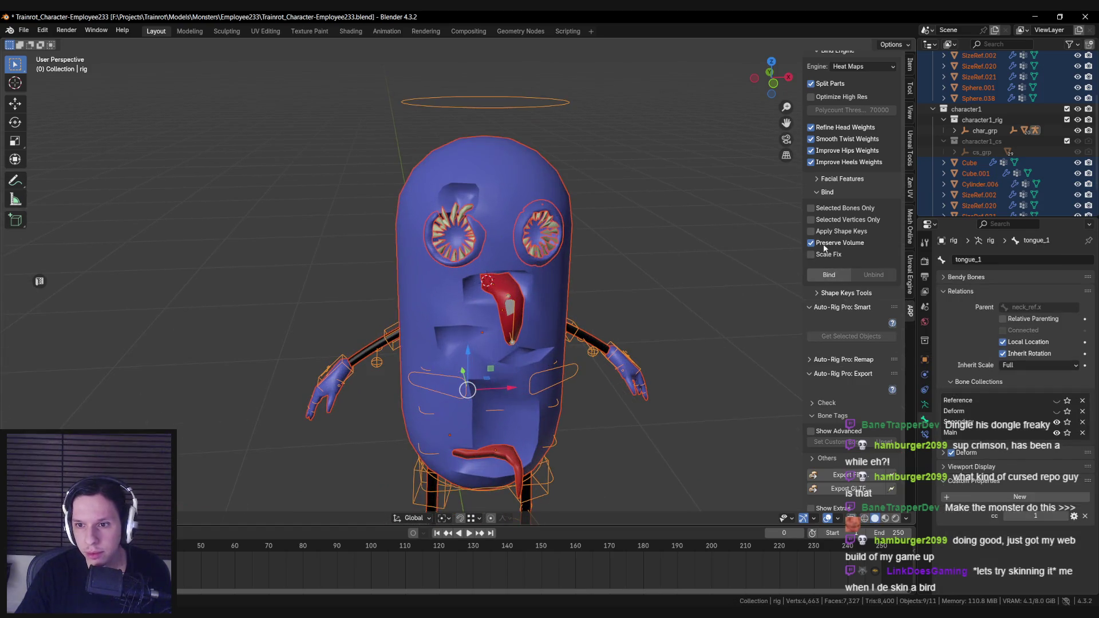
key("shift+z")
key("shift+z")
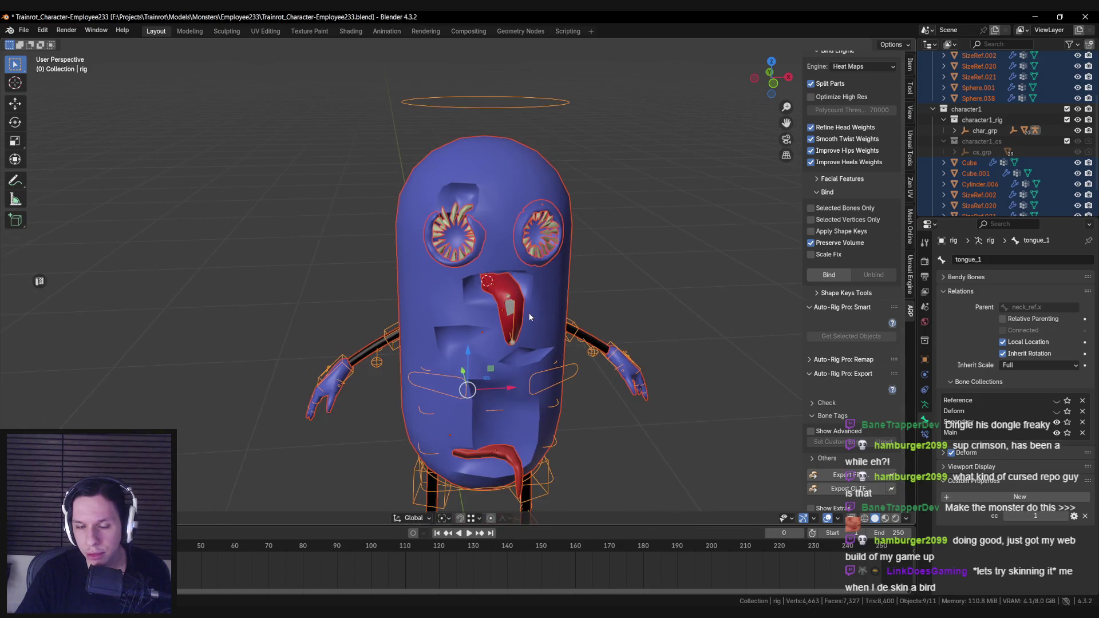
left_click(517, 293)
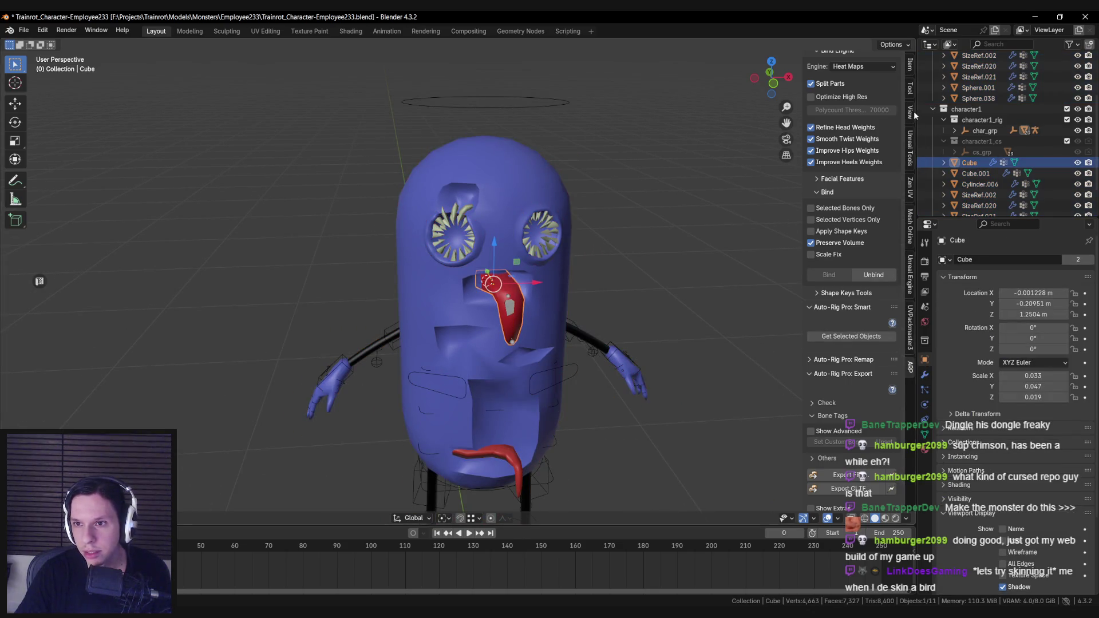
Apply scale to the red tongue piece and the body mesh Cylinder.006.
left_click(904, 66)
key("ctrl+a")
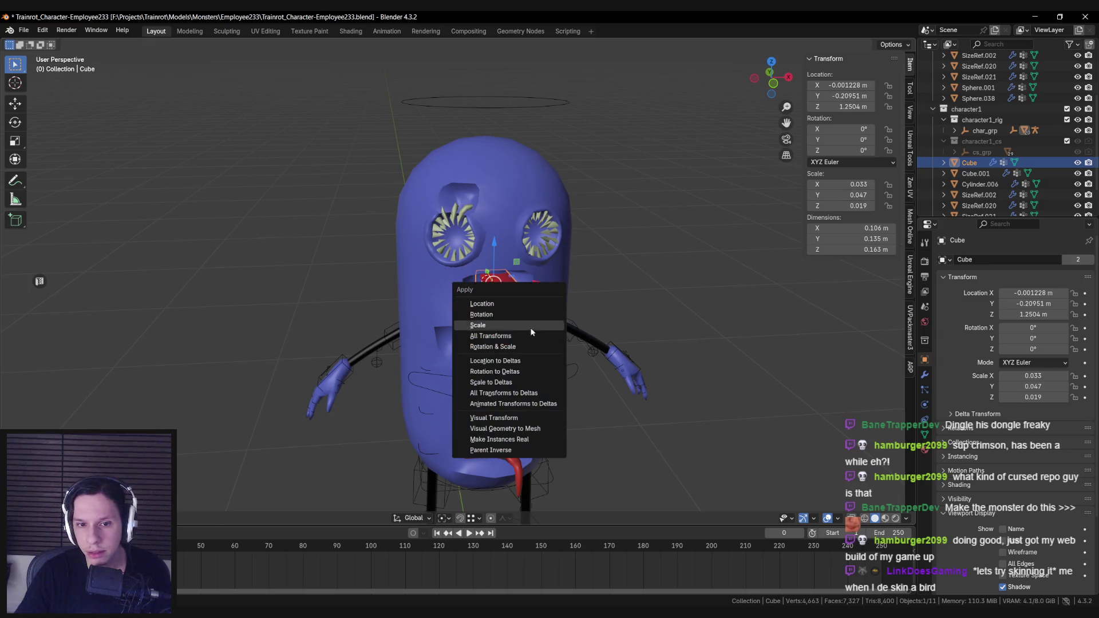
left_click(523, 344)
left_click(469, 248)
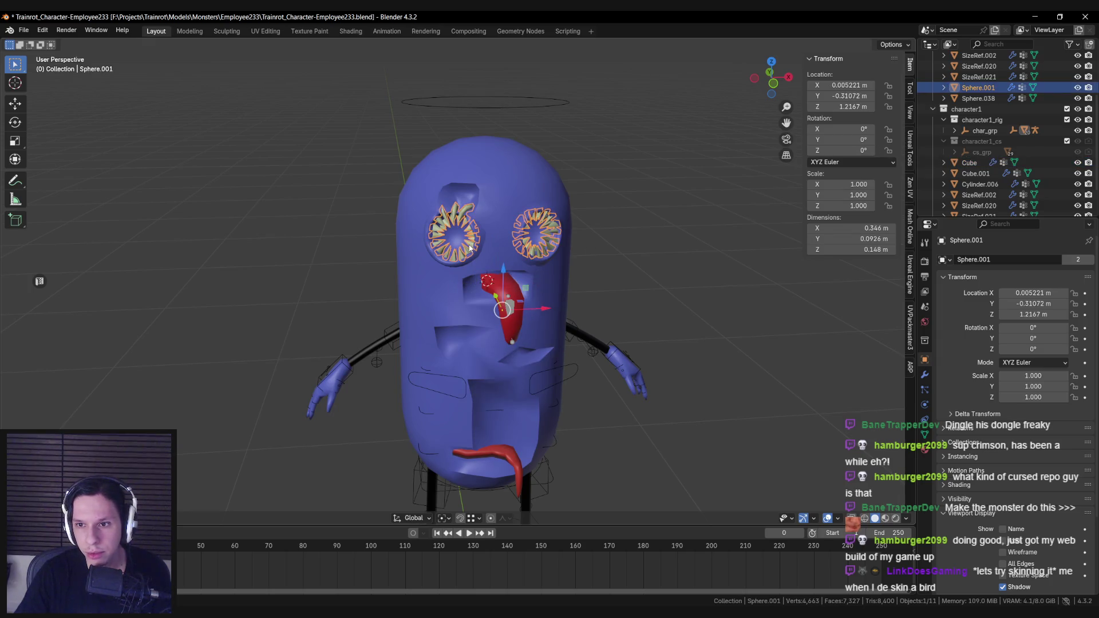
left_click(462, 229)
left_click(464, 241)
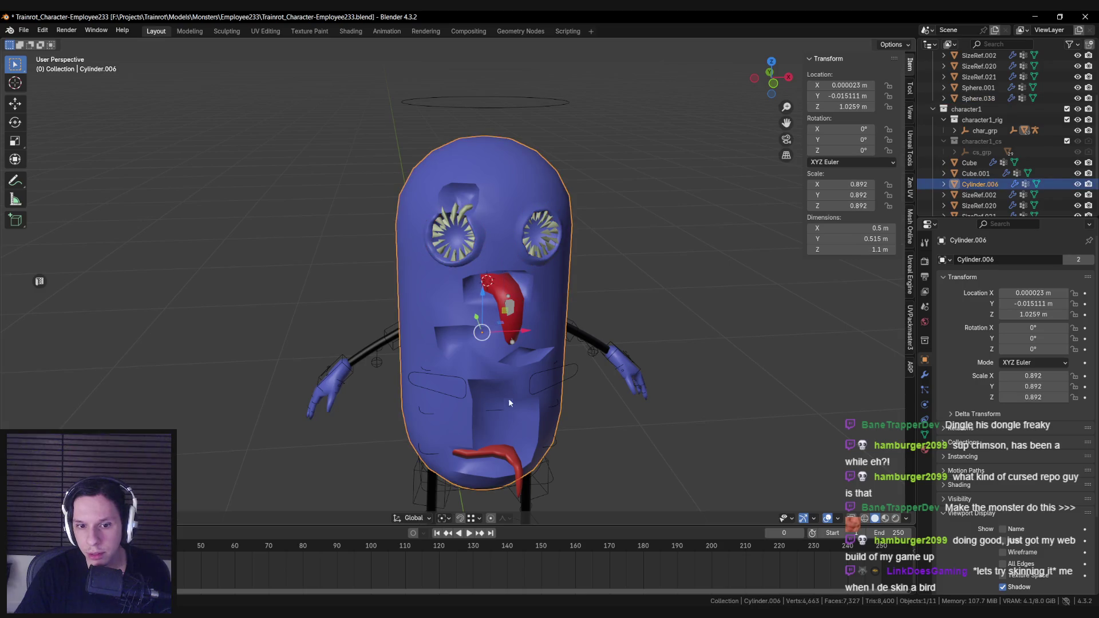
key("ctrl+a")
left_click(507, 413)
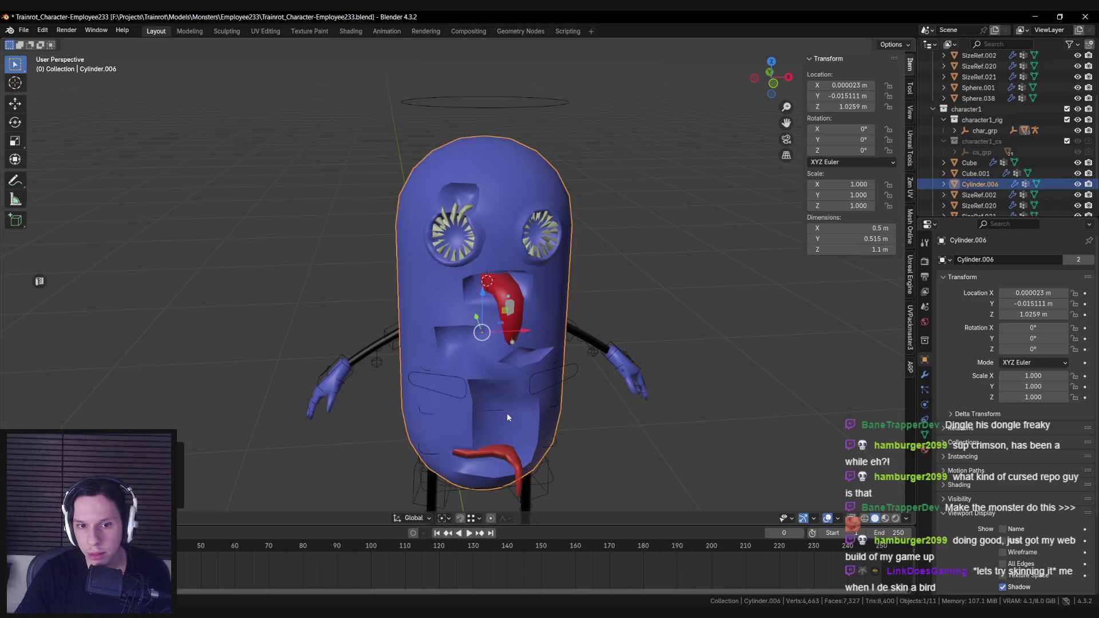
Apply rotation and scale to a limb object and the lower red tongue piece.
left_click(630, 370)
scroll(630, 370, "down", 2)
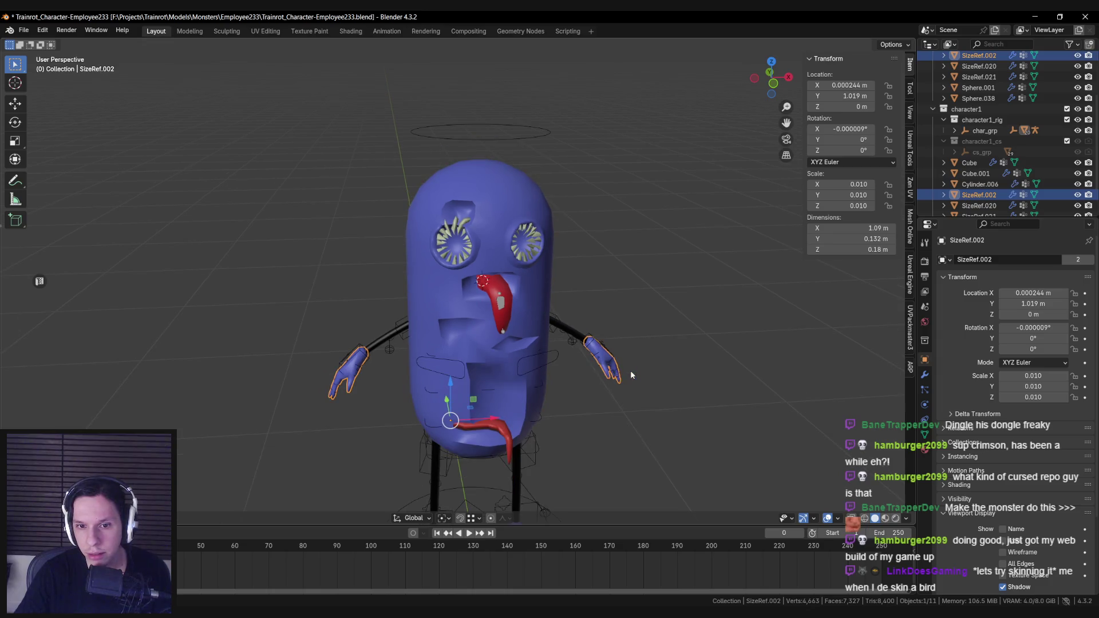
left_click(579, 336)
scroll(580, 337, "down", 3, "shift")
key("ctrl+a")
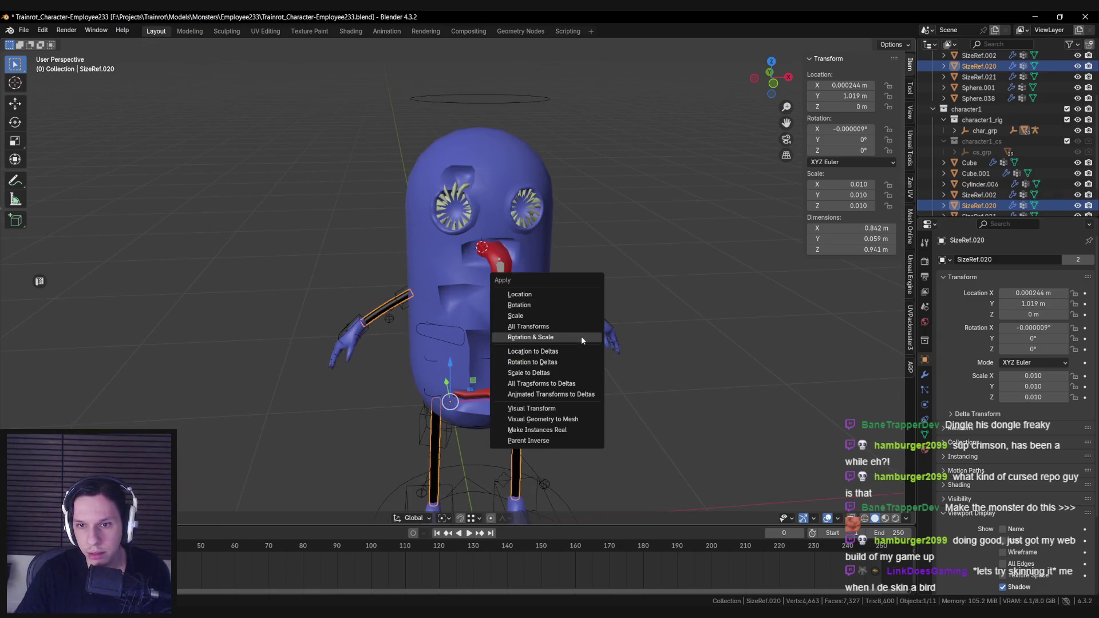
left_click(581, 335)
left_click(501, 358)
key("ctrl+a")
left_click(502, 359)
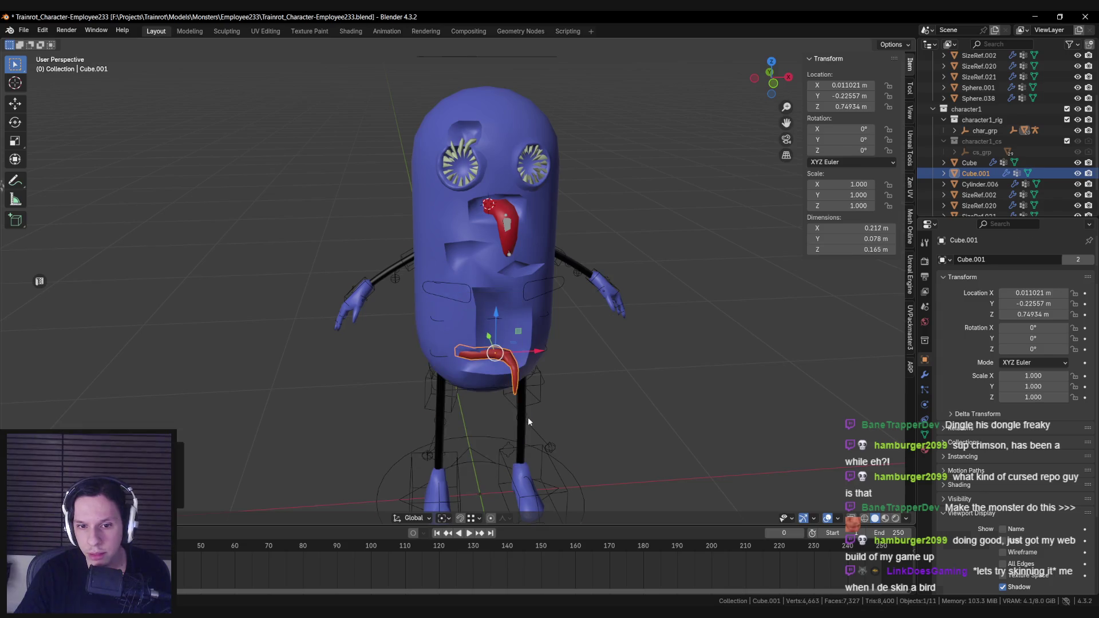
Check SizeRef.020, SizeRef.021, body, rig, eyes, Cube and Cube.001 one by one.
left_click(519, 423)
left_click(527, 482)
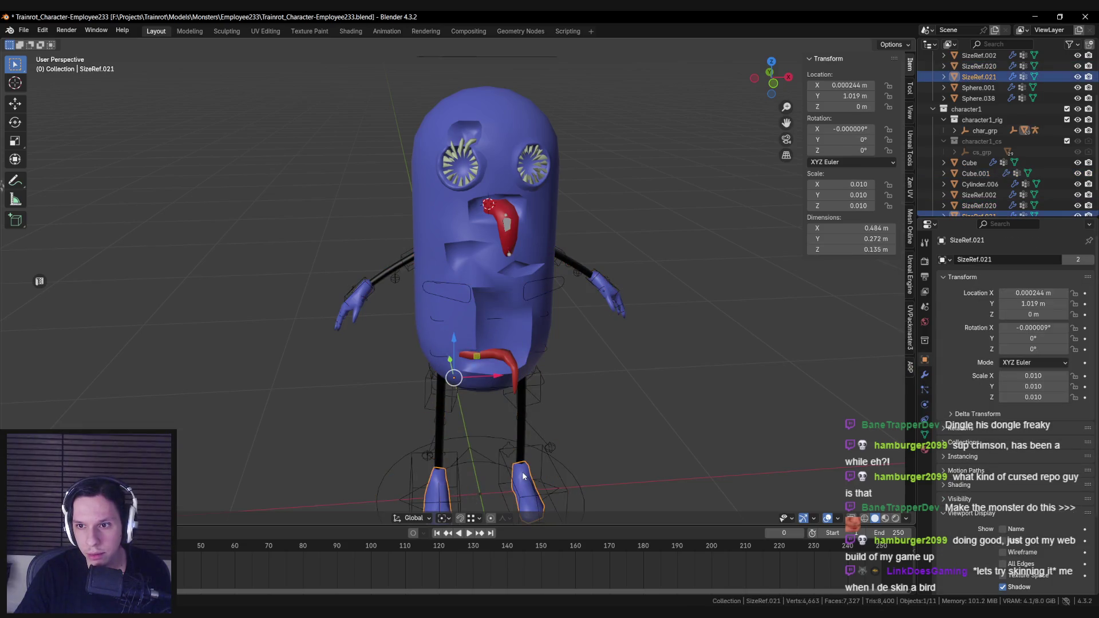
left_click(458, 300)
left_click(458, 300)
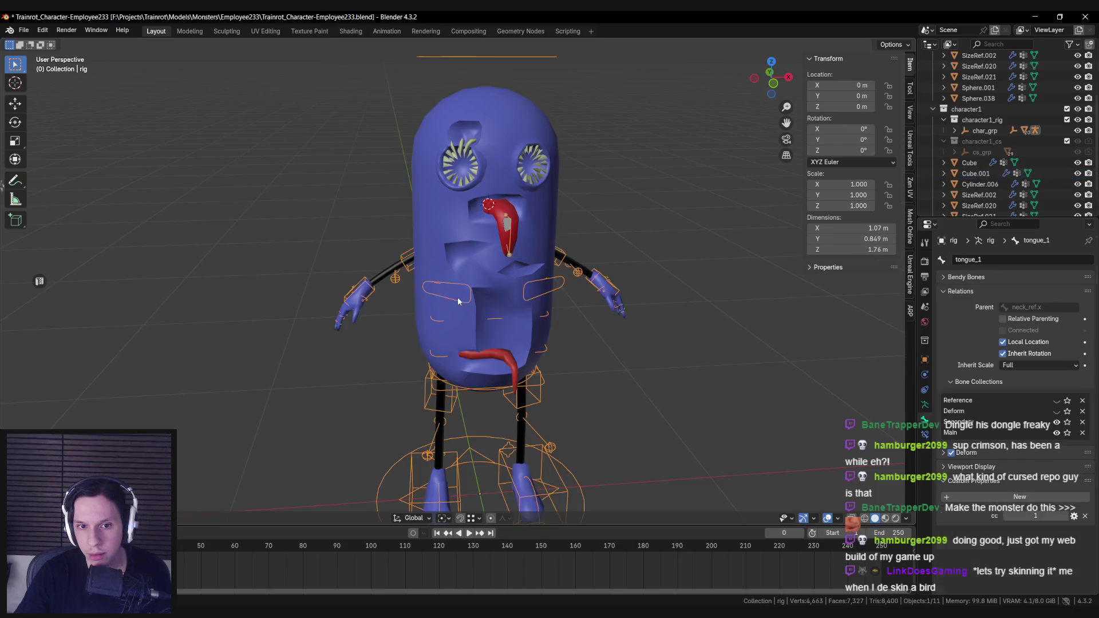
left_click(380, 278)
left_click(380, 278)
left_click(478, 244)
left_click(479, 245)
left_click(464, 179)
left_click(467, 163)
left_click(467, 164)
left_click(492, 136)
left_click(504, 214)
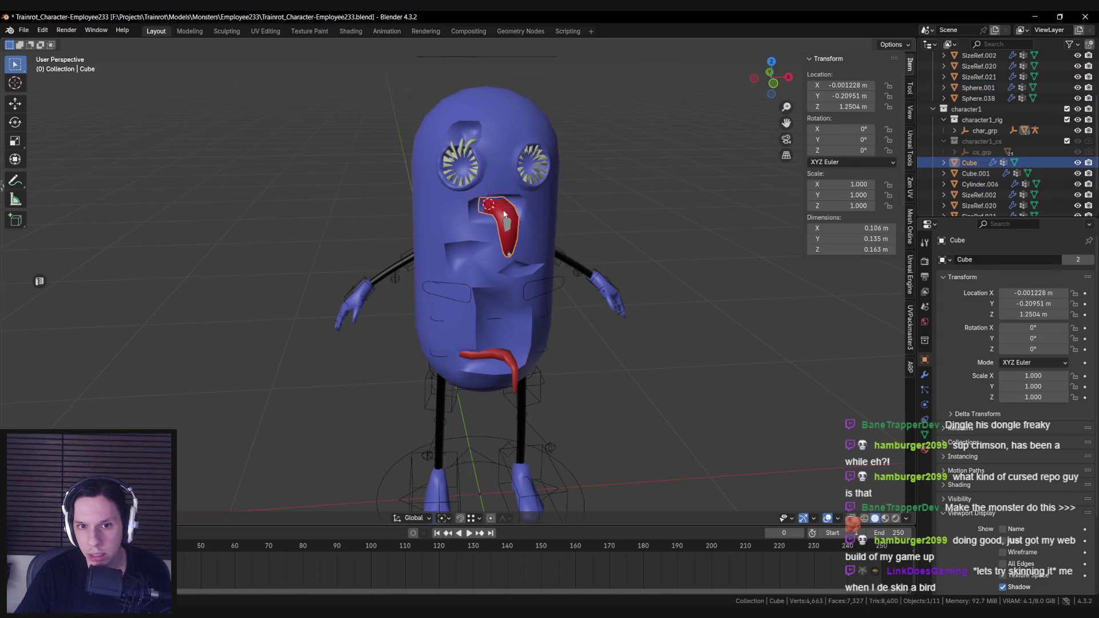
left_click(490, 250)
scroll(486, 255, "down", 3)
left_click(470, 327)
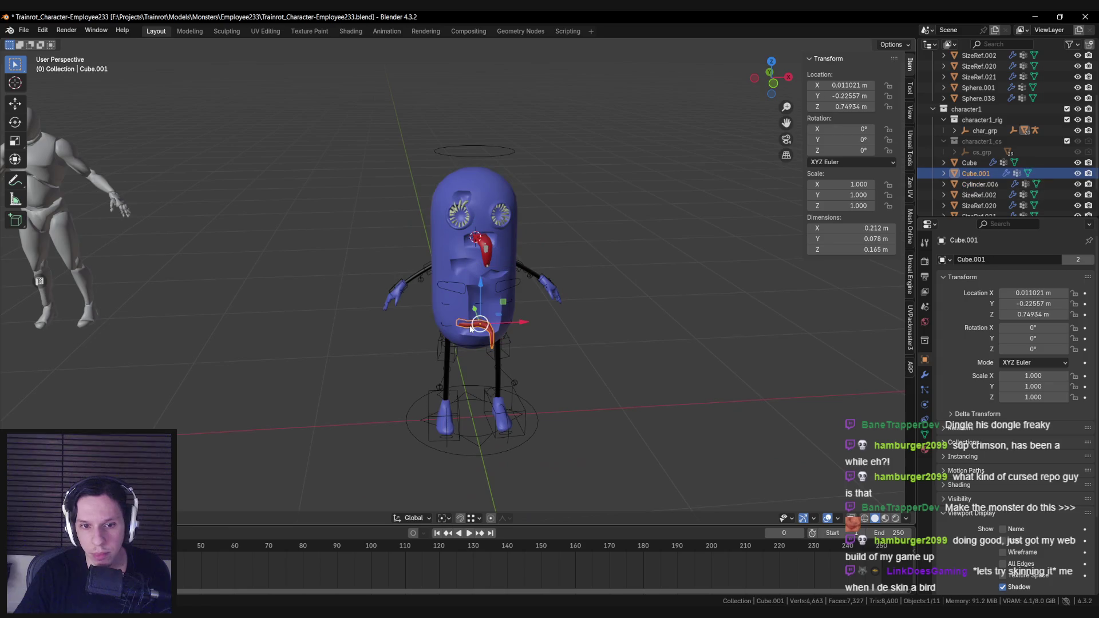
Box-select the whole character with its rig and show the Auto-Rig Pro skin settings.
key("a")
key("shift+b")
left_click_drag(314, 110, 626, 446)
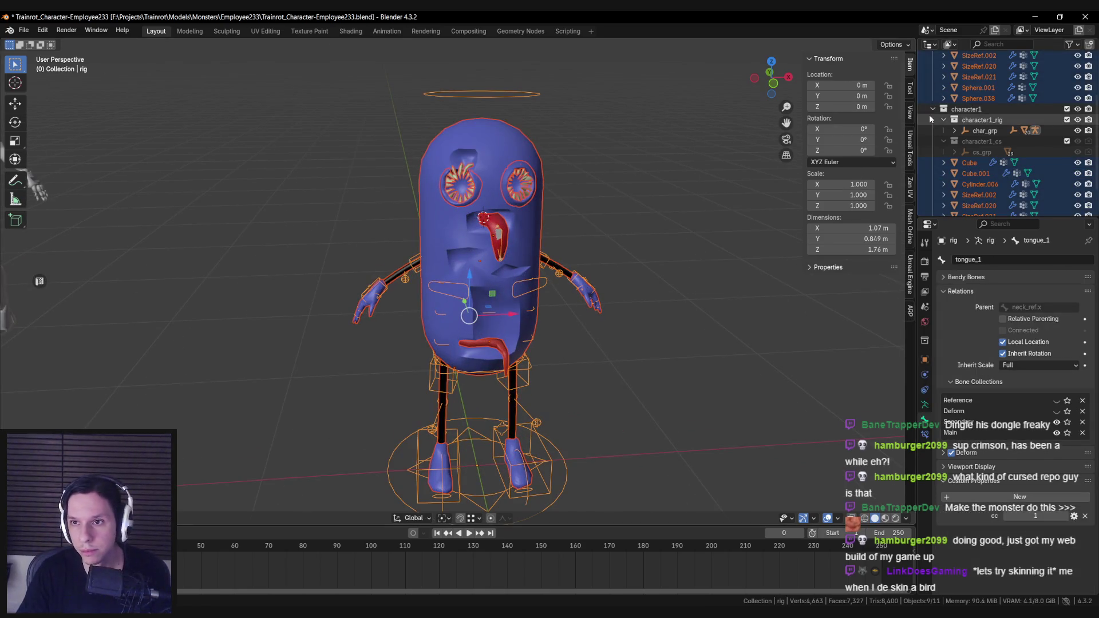
left_click(910, 311)
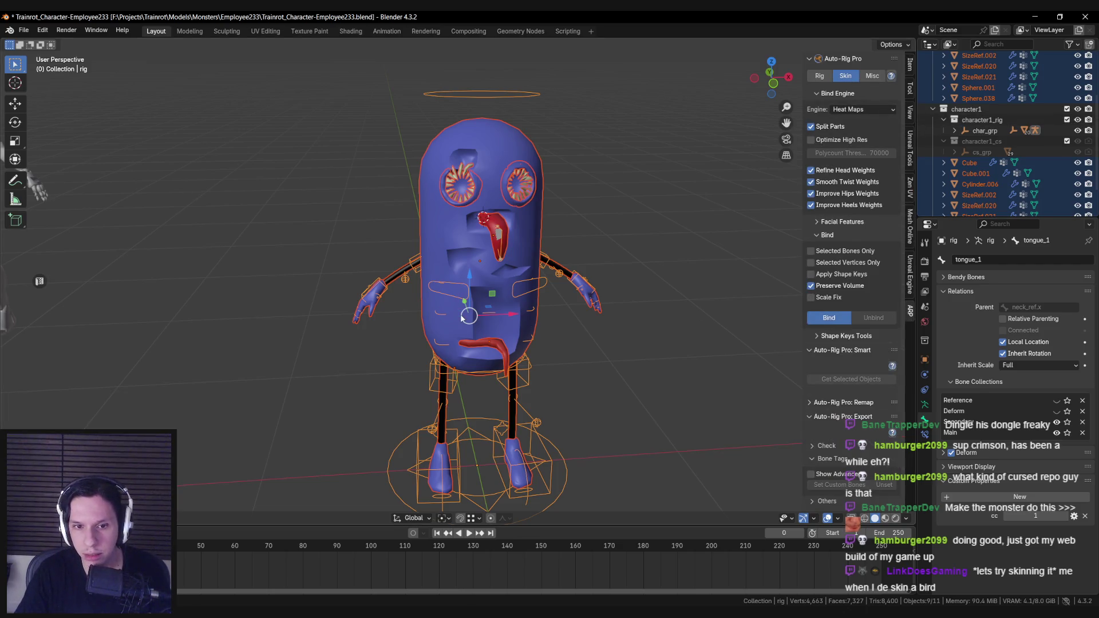
Leave only the Auto-Rig Pro rig selected and switch it into Pose Mode.
middle_click_drag(482, 312, 472, 314)
scroll(490, 259, "up", 2)
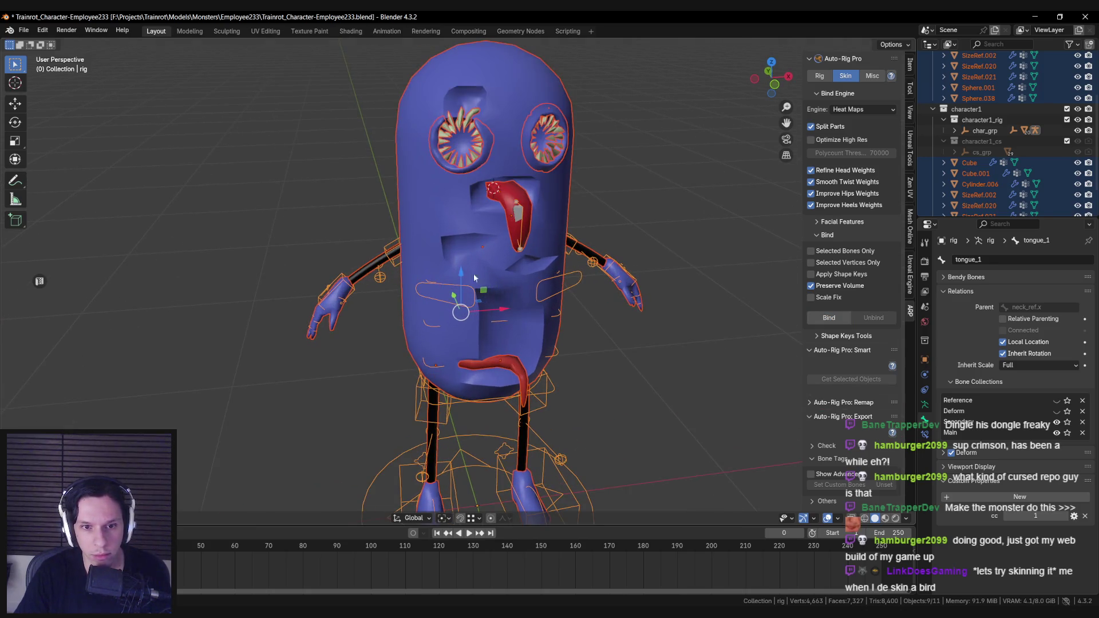
left_click(451, 306)
key("ctrl+Tab")
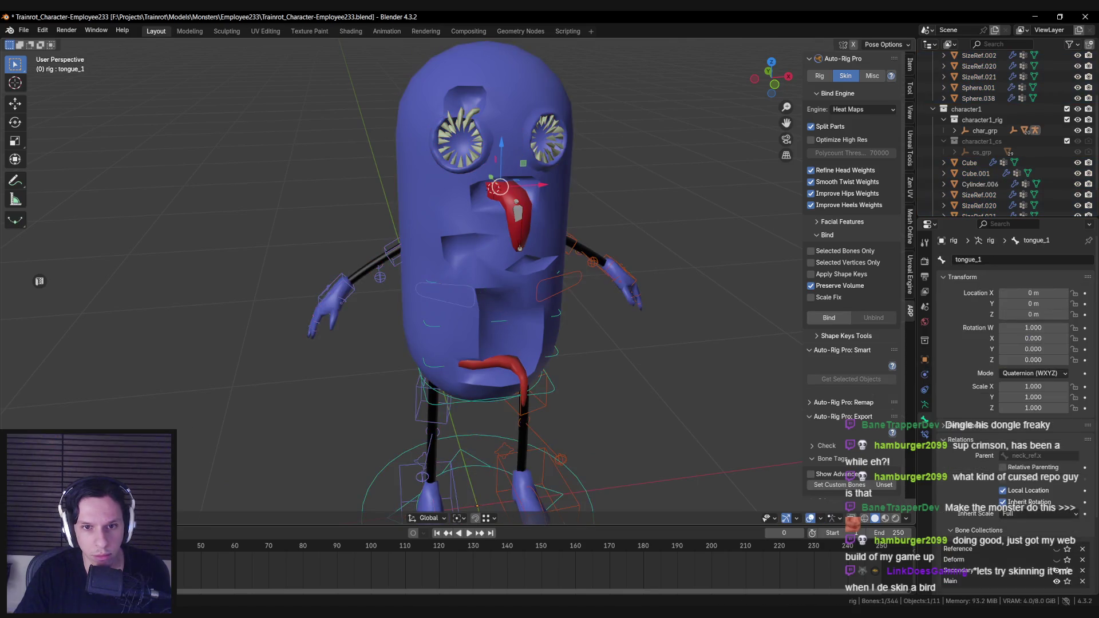
Test-rotate tongue_2 and tongue_1 on X in see-through view, cancelling each back to rest.
middle_click_drag(493, 286, 504, 281)
left_click(519, 229)
key("r")
key("x")
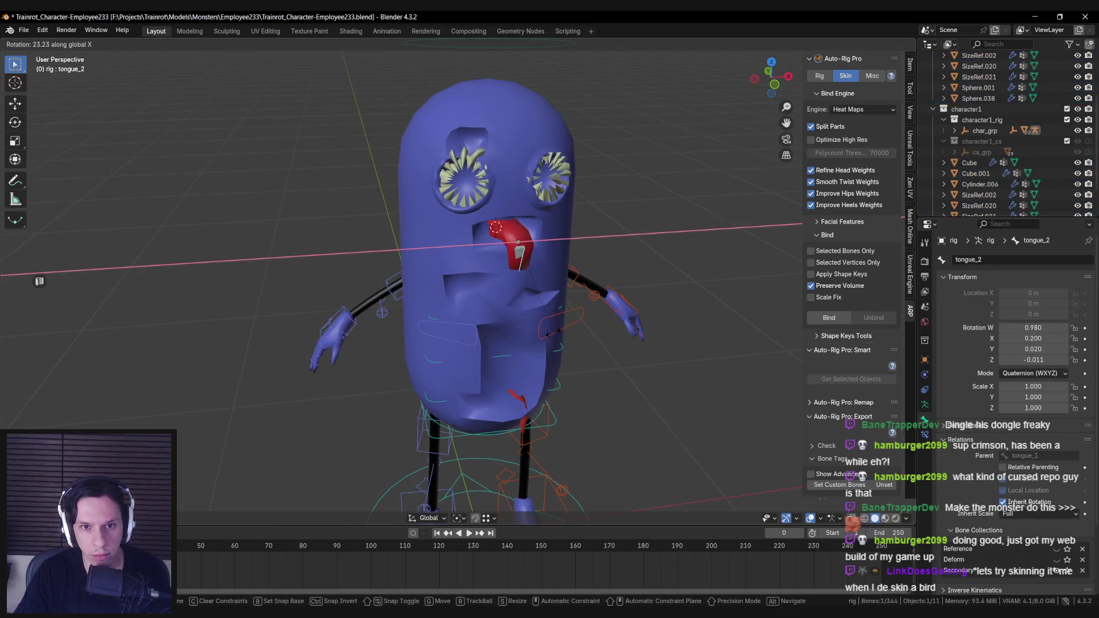
key("Escape")
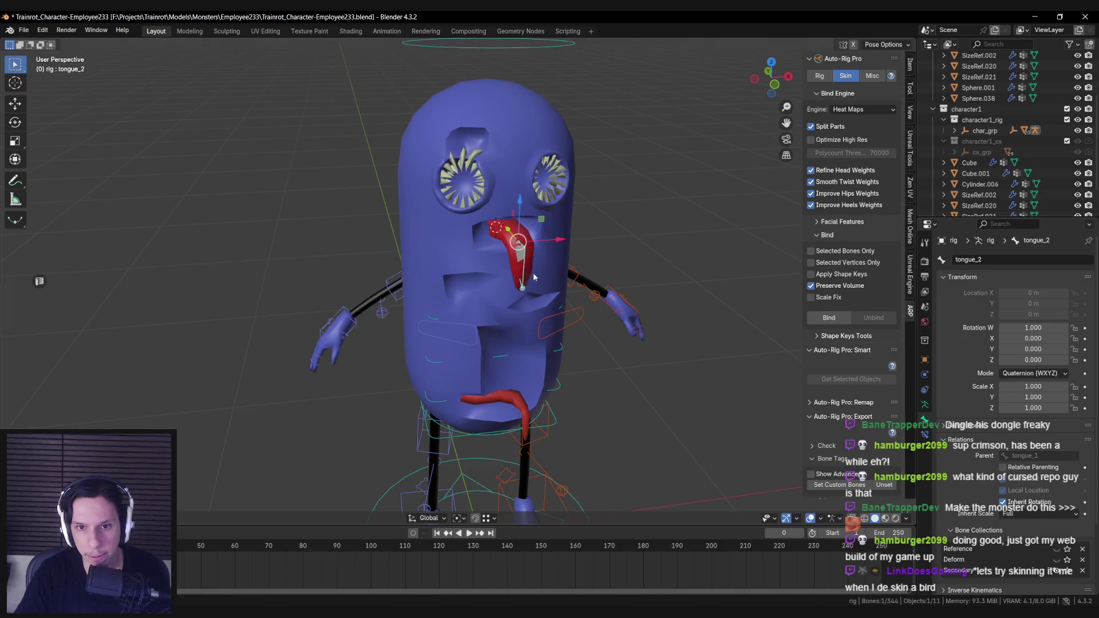
left_click(511, 233)
key("alt+z")
key("r")
key("x")
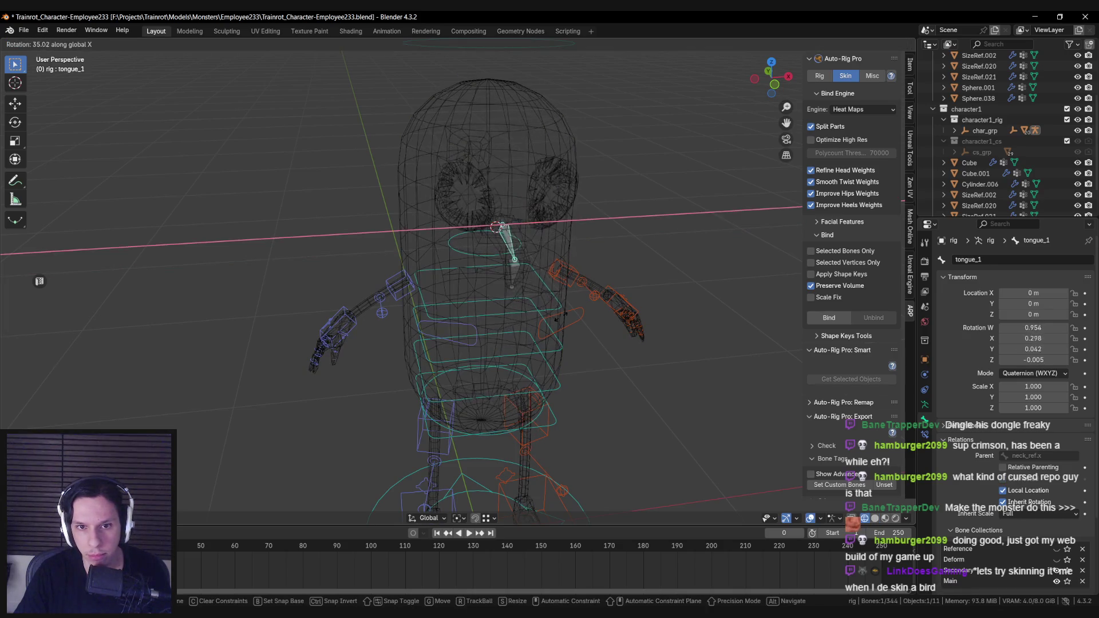
key("Escape")
key("alt+z")
Inspect tongue_1's transform, bone collections, deform settings and bone constraints.
left_click(909, 66)
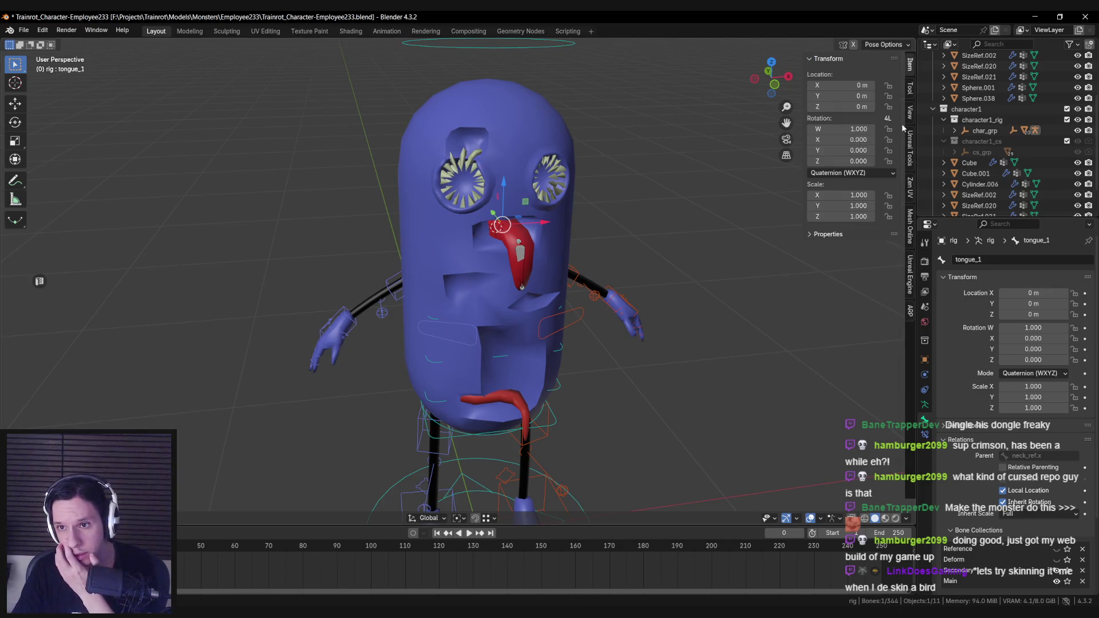
left_click(910, 90)
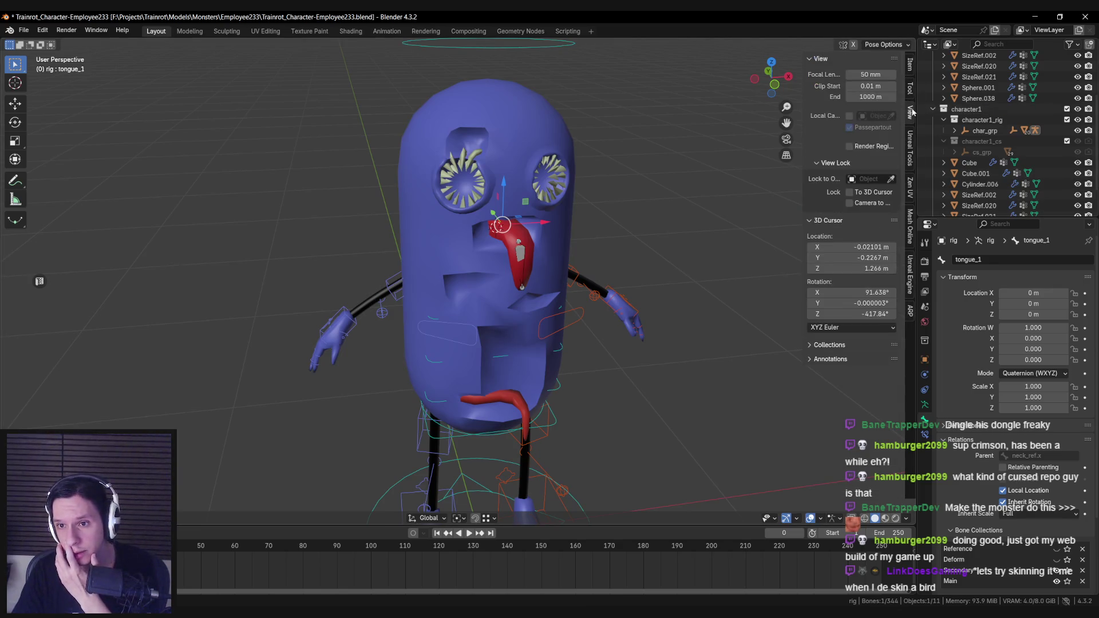
left_click(924, 403)
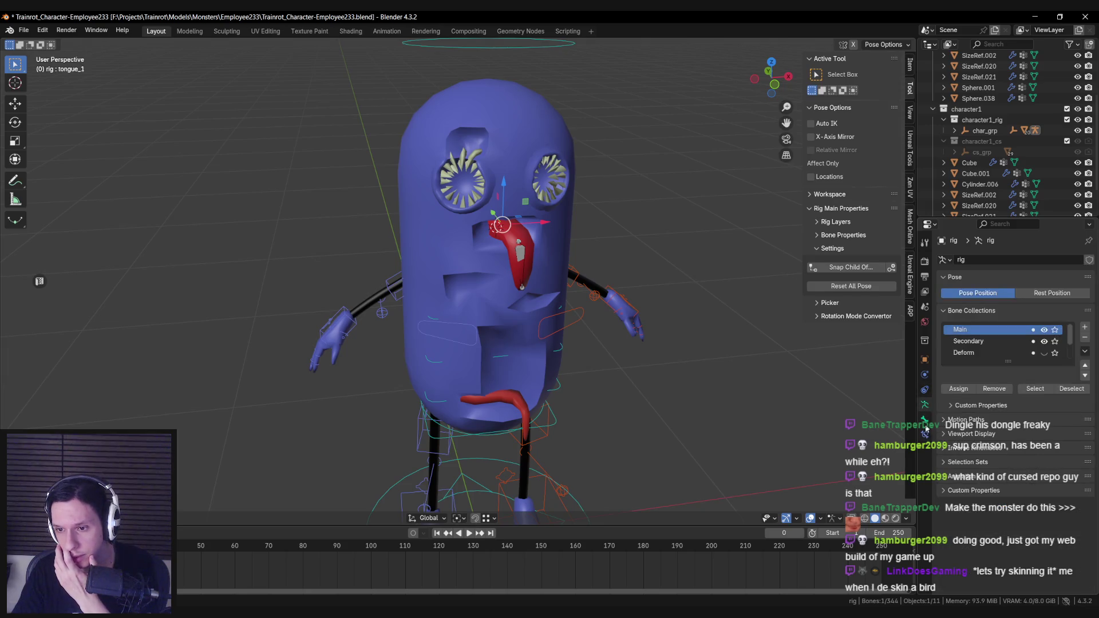
left_click(925, 422)
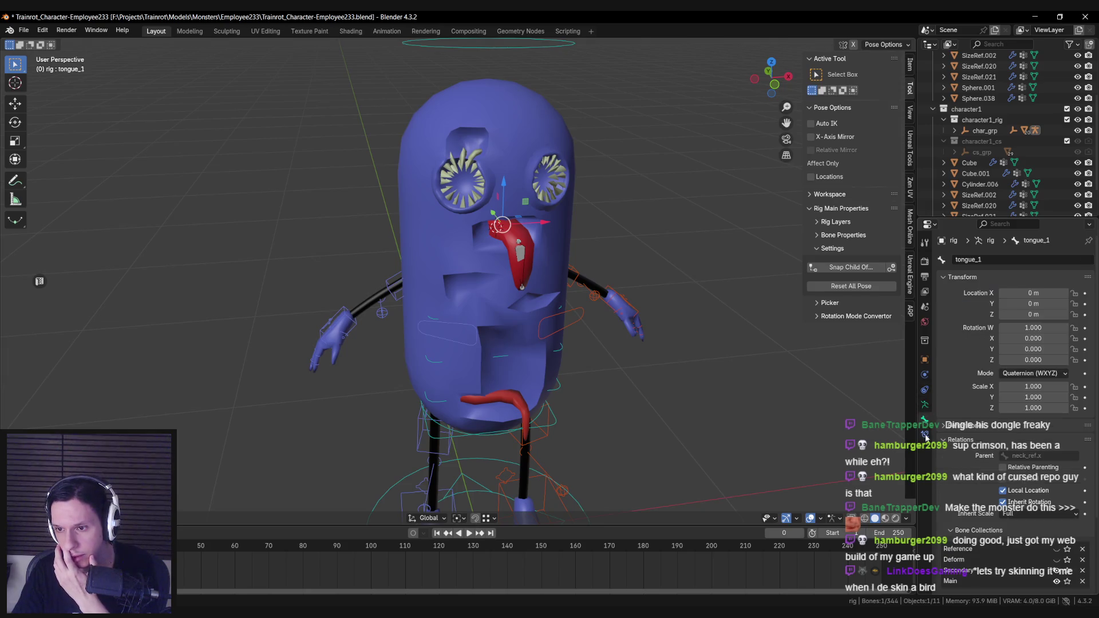
left_click(963, 427)
scroll(963, 426, "down", 4)
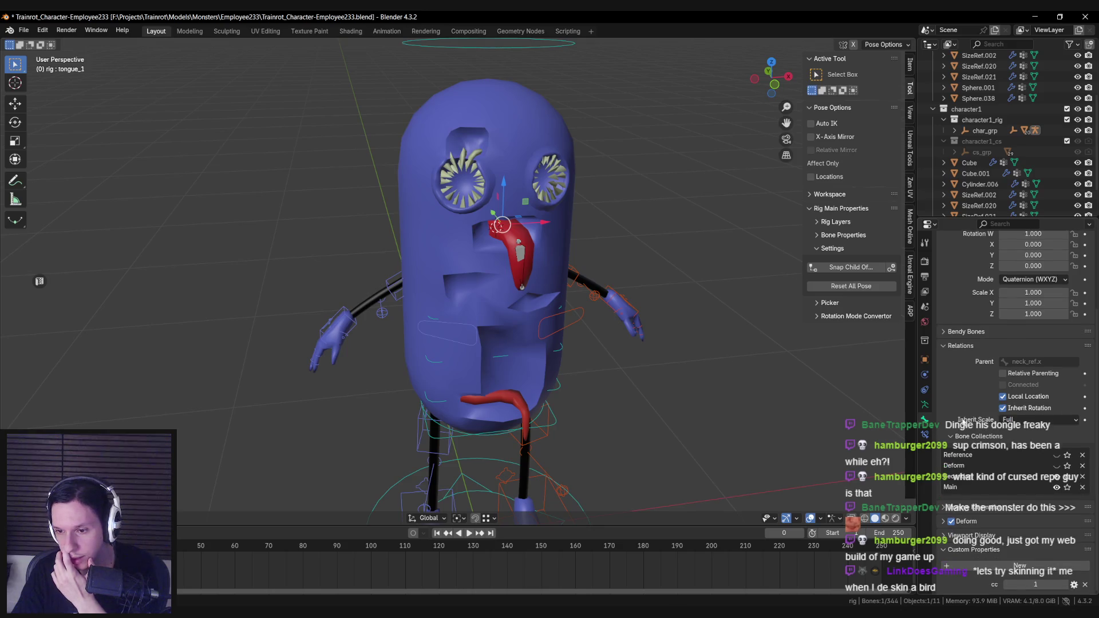
left_click(944, 523)
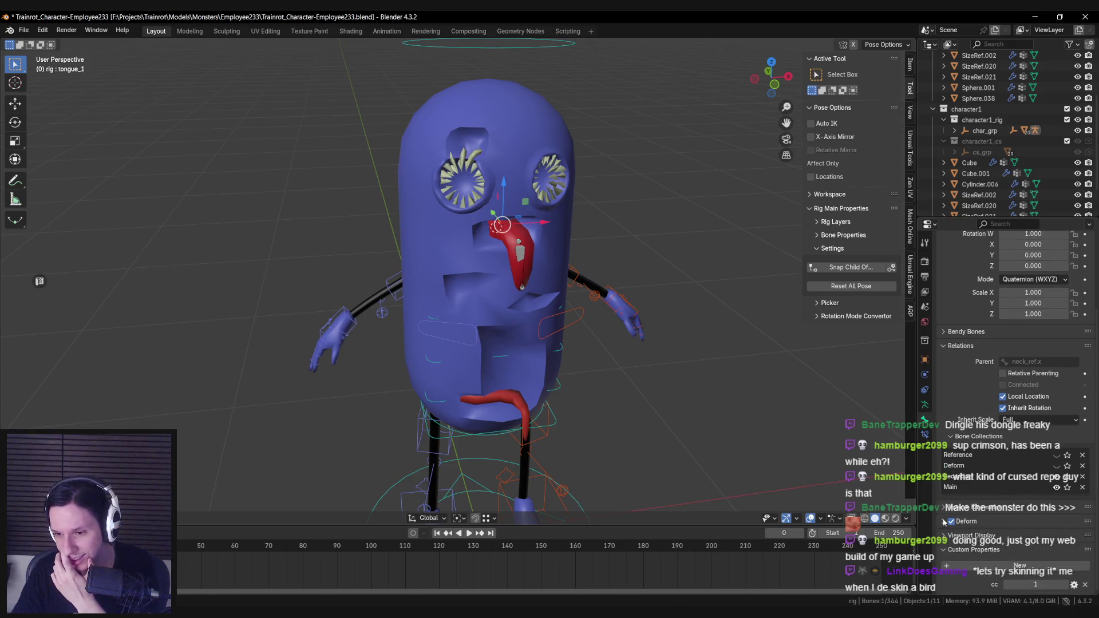
left_click(925, 433)
left_click(923, 407)
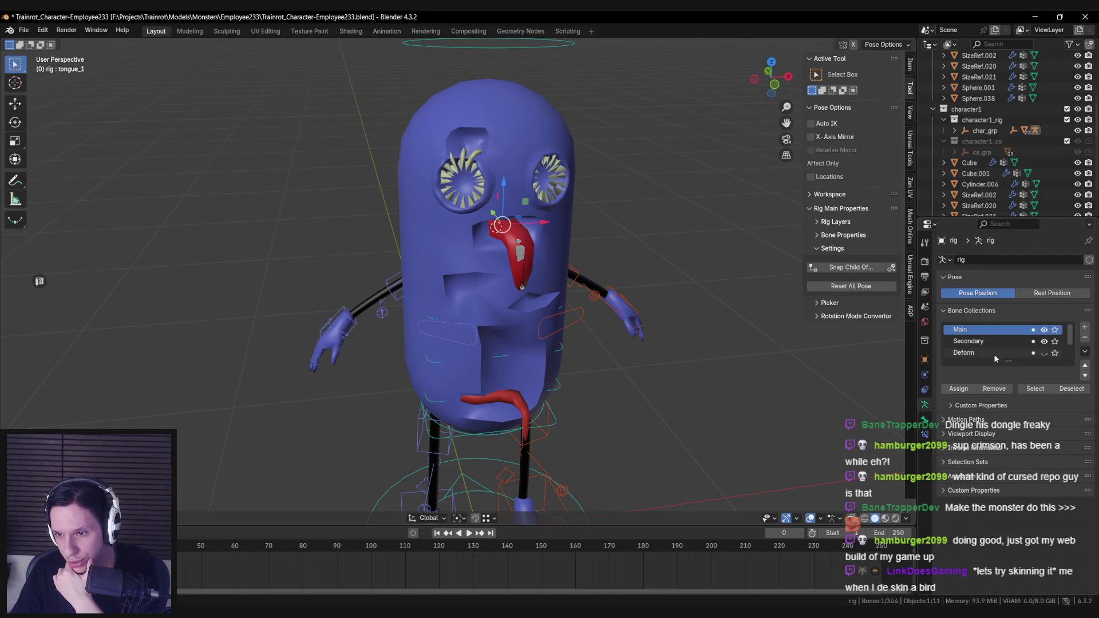
Remove tongue_1 from the Main collection, make Secondary active, and save the file.
scroll(1008, 354, "down", 5, "ctrl")
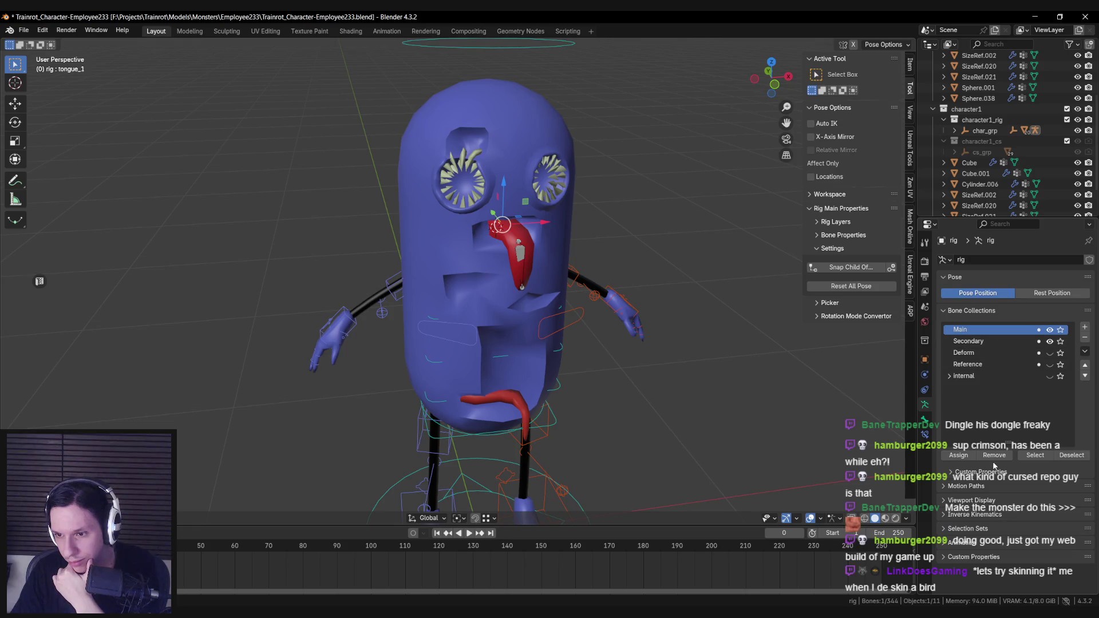
left_click(992, 456)
left_click(990, 342)
middle_click_drag(629, 336, 641, 333)
key("ctrl+s")
scroll(641, 333, "up", 2)
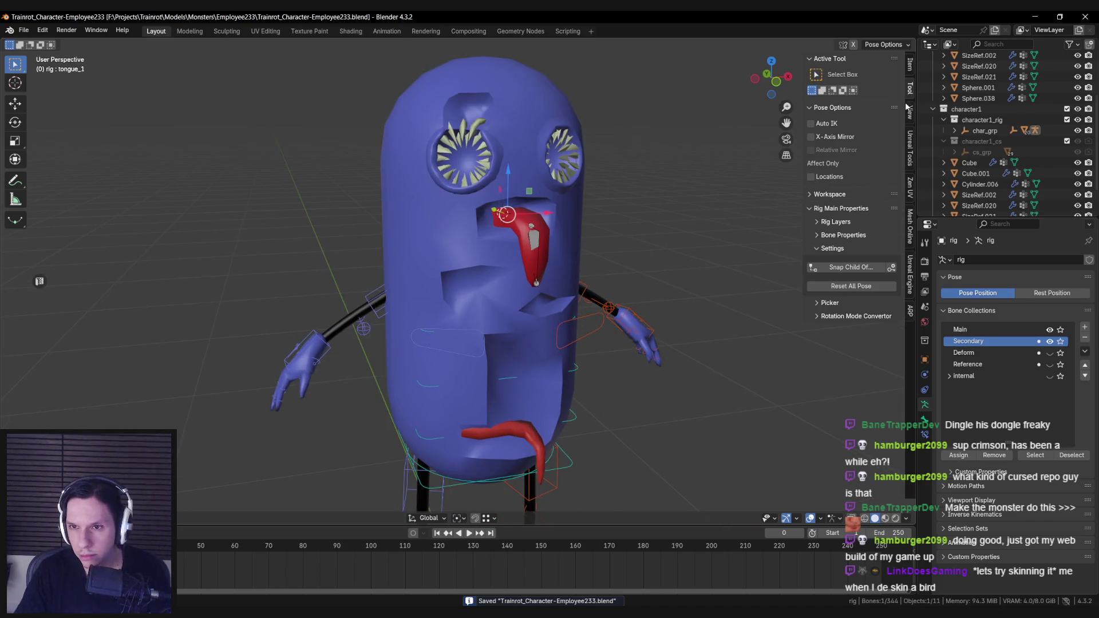
left_click(914, 69)
Test-rotate tongue_2 around X twice, cancelling each time so the tongue stays at rest.
left_click(539, 249)
key("r")
key("x")
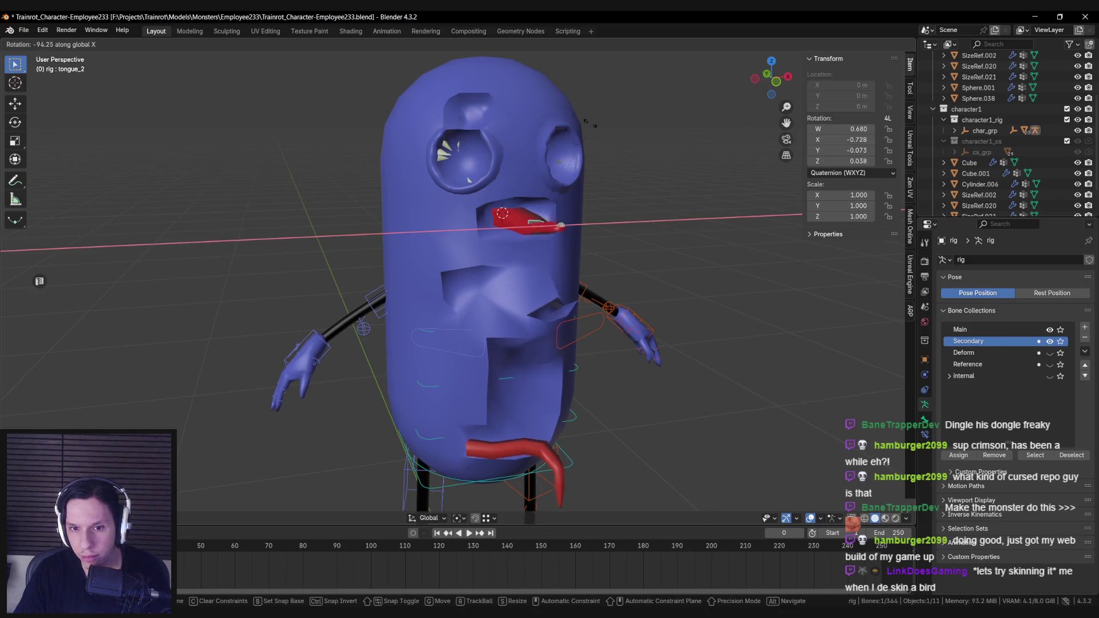
key("Escape")
key("shift+z")
key("r")
key("x")
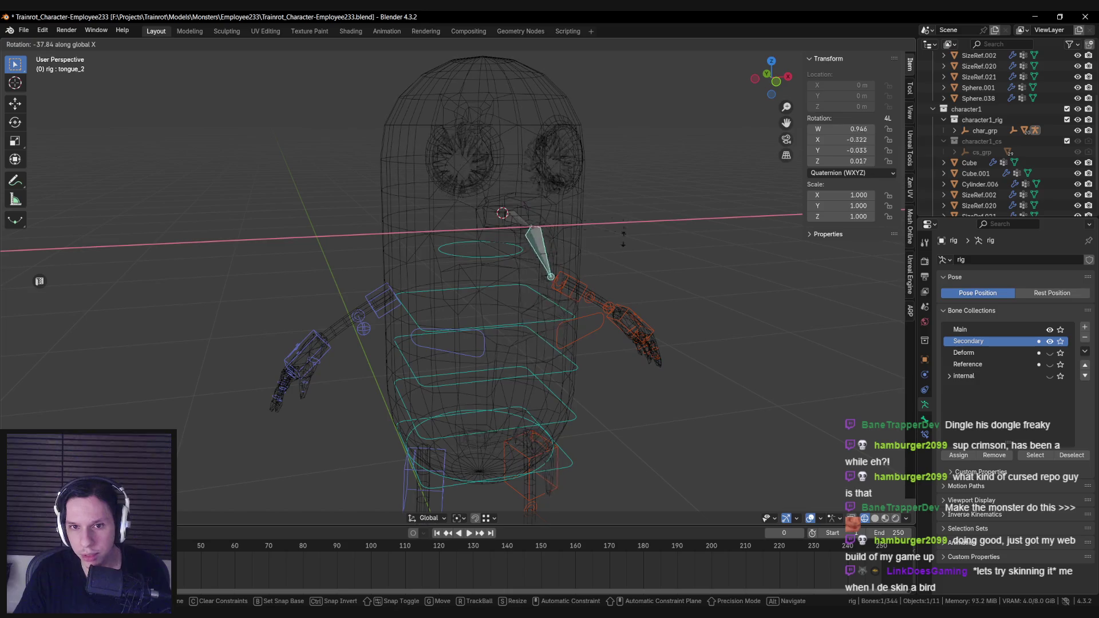
key("shift+z")
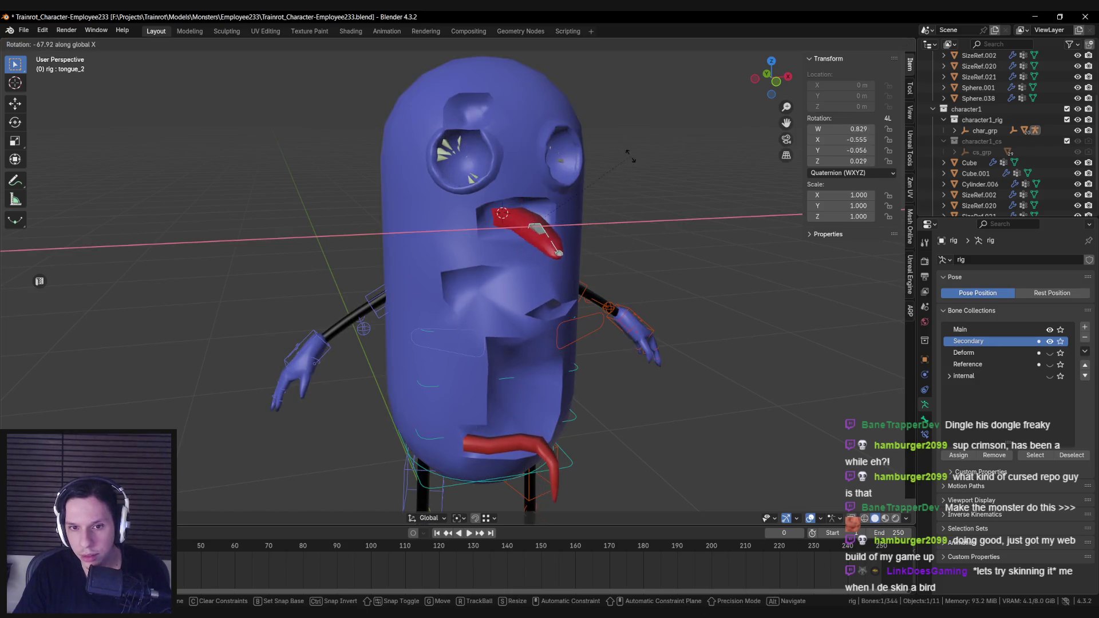
key("Escape")
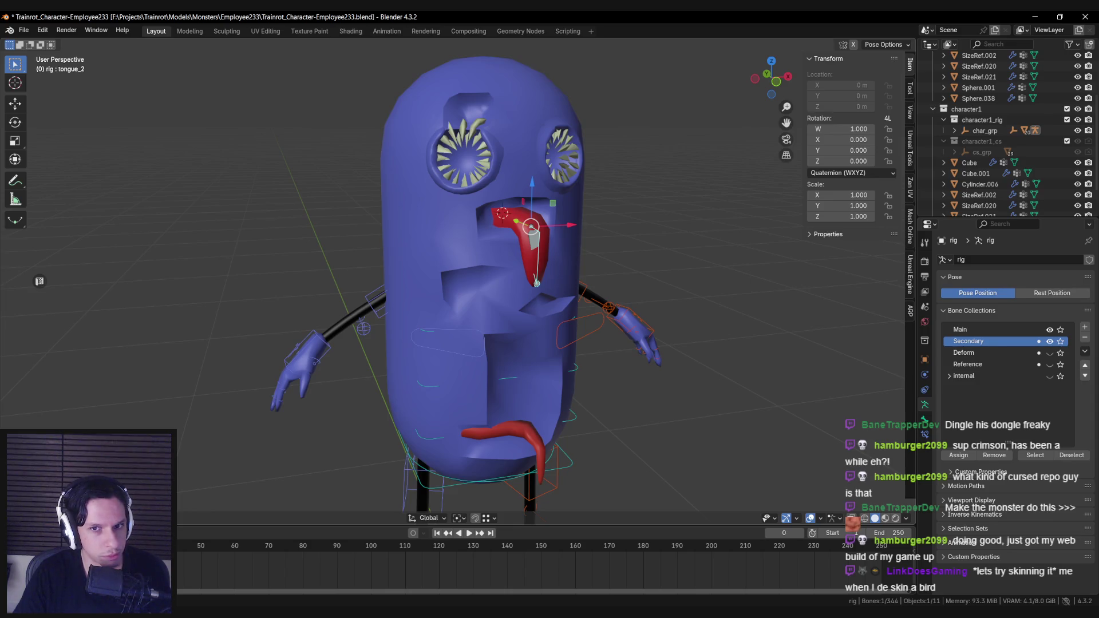
In Object mode, box-select the monster's meshes and rig in wireframe, then save the file.
mouse_move(447, 263)
middle_mouse_down()
mouse_move(475, 355)
mouse_move(507, 330)
mouse_move(492, 312)
middle_mouse_up()
key("ctrl+Tab")
scroll(507, 330, "down", 2)
key("shift+z")
mouse_move(338, 182)
left_mouse_down()
mouse_move(570, 453)
mouse_move(560, 471)
left_mouse_up()
key("shift+z")
scroll(560, 471, "up", 3)
key("ctrl+s")
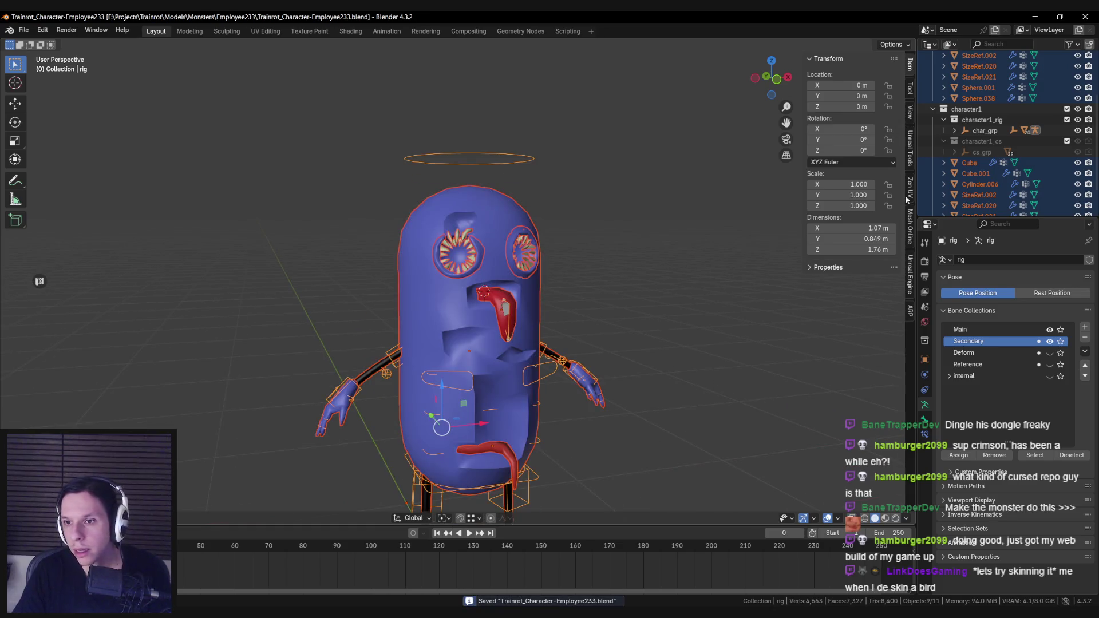
Bind the meshes with Voxel Heat Diffuse Skinning from the ARP Skin tab, then select only the rig.
left_click(909, 310)
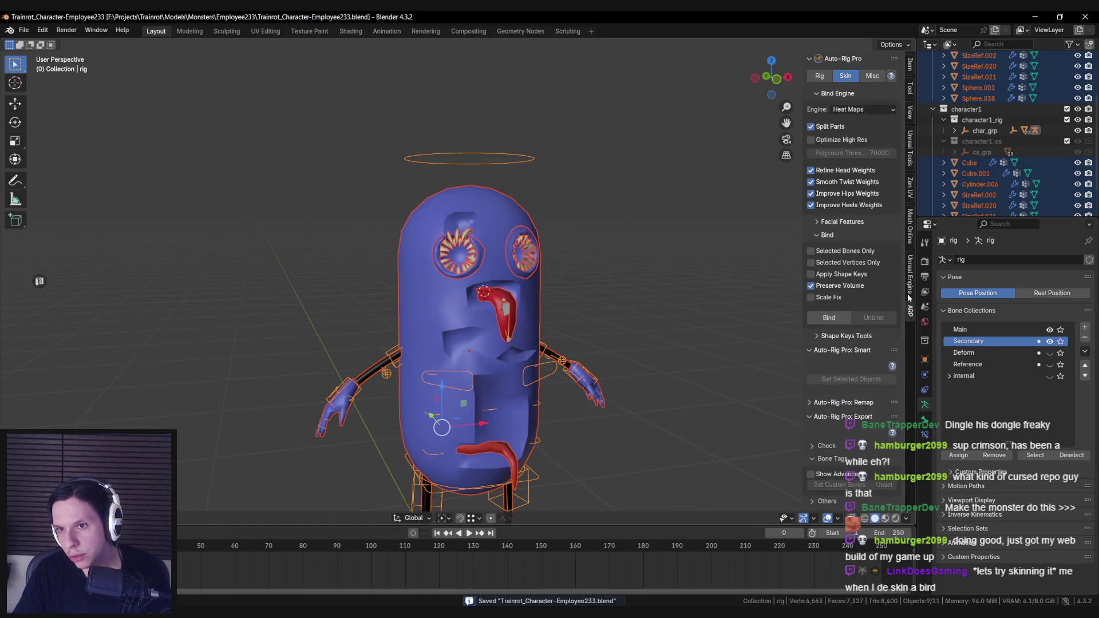
left_click(861, 109)
left_click(860, 146)
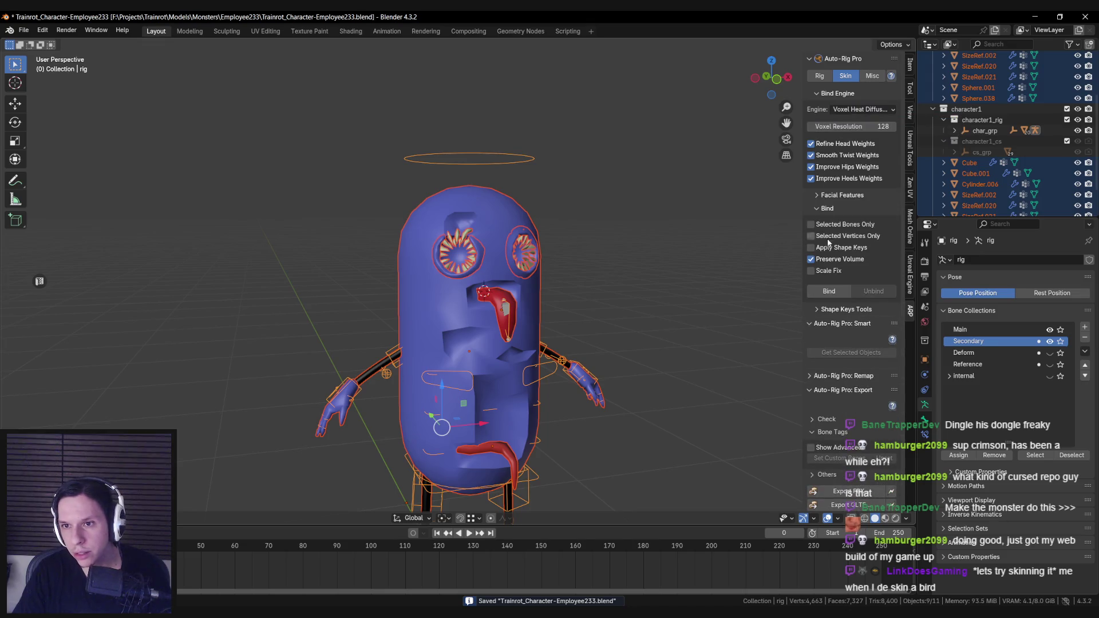
left_click(829, 291)
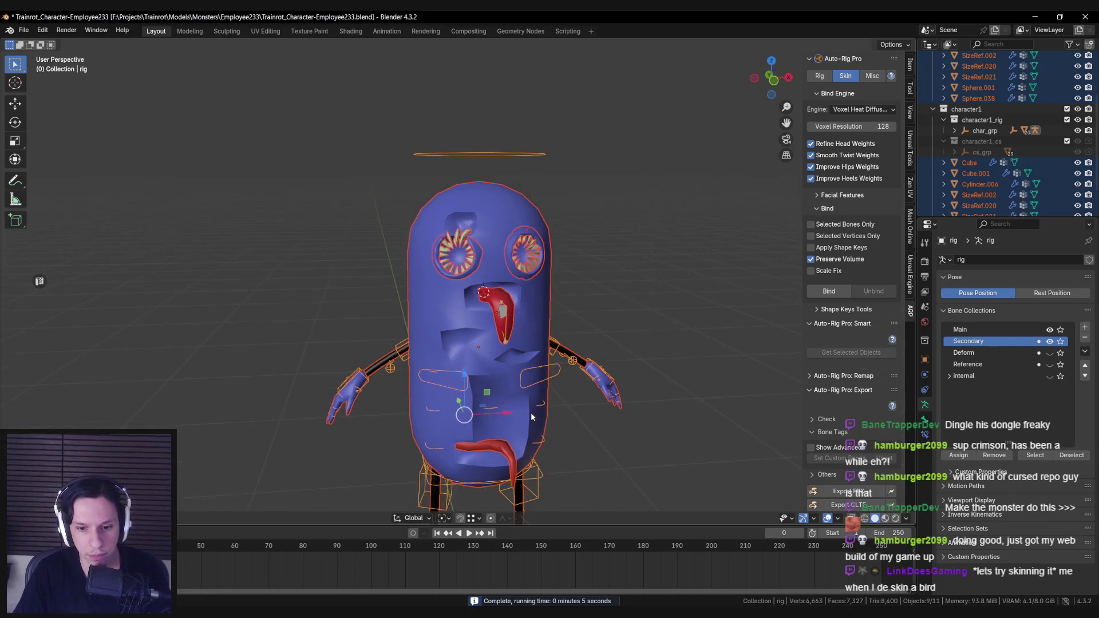
scroll(504, 258, "up", 3)
scroll(486, 172, "down", 1)
left_click(478, 107)
left_click(479, 108)
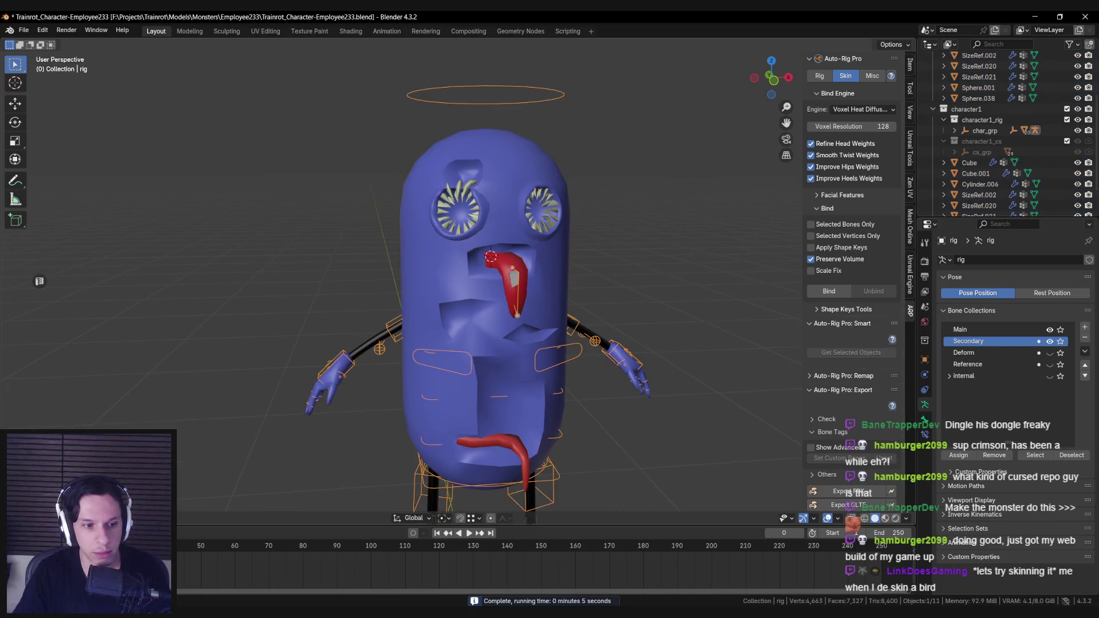
In Pose mode, test-rotate the head halo control on X and cancel.
key("ctrl+Tab")
left_click(564, 95)
key("r")
key("x")
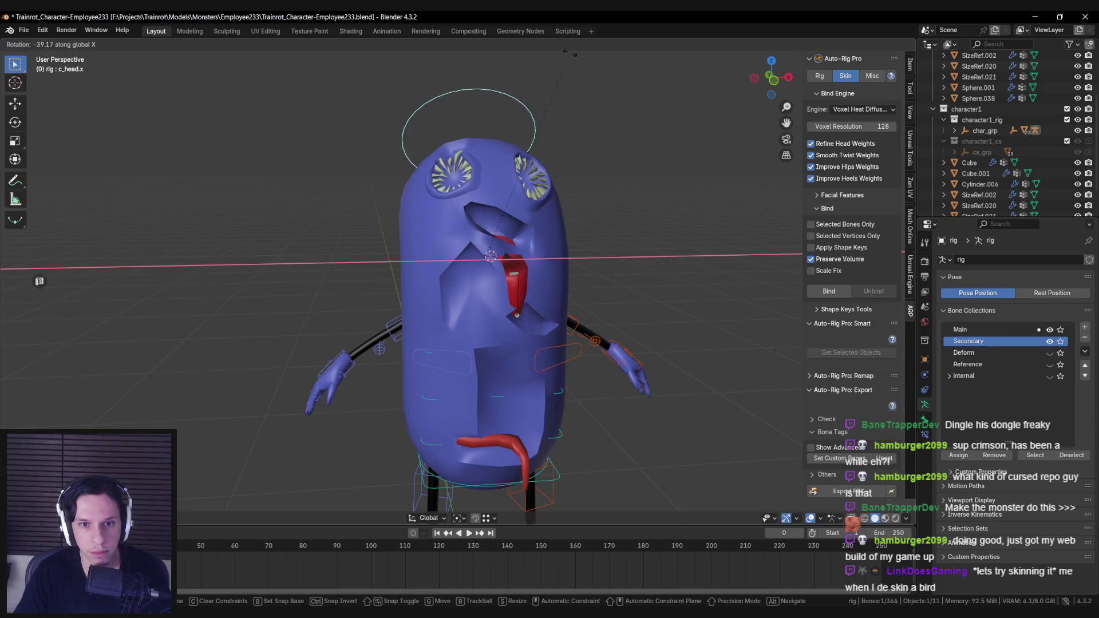
key("Escape")
Bend the tongue_2 bone around the X axis and confirm it.
left_click(517, 289)
key("r")
key("x")
middle_click_drag(581, 255, 671, 255, "alt")
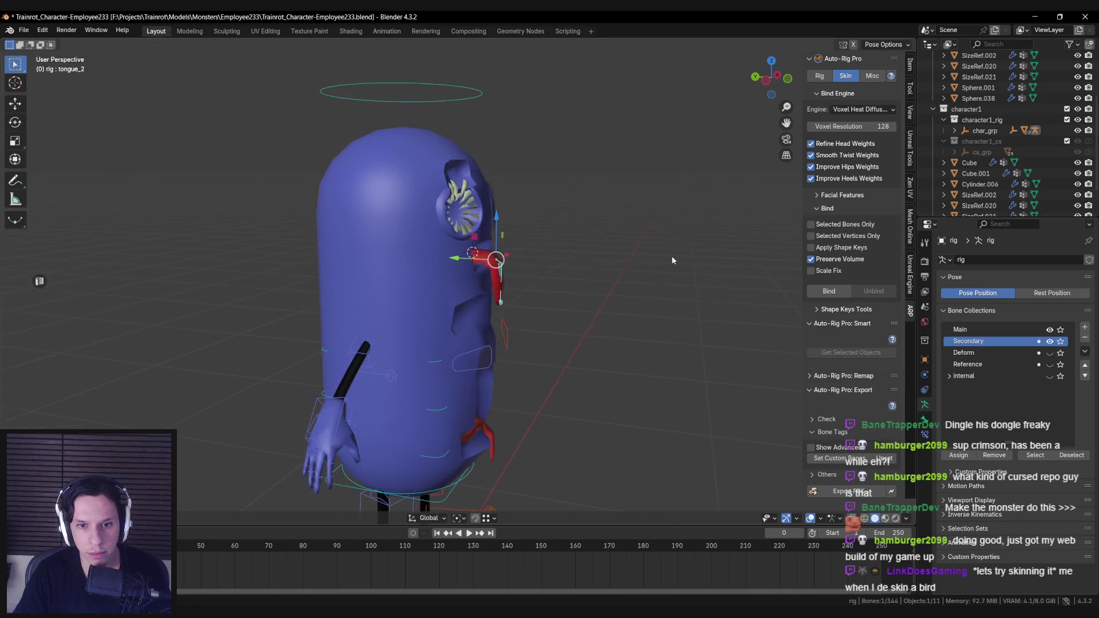
left_click(595, 173)
middle_click_drag(595, 173, 560, 229, "alt")
key("alt+z")
Test-rotate the tongue_1 bone in see-through view, cancelling the rotation.
left_click(524, 262)
key("alt+z")
key("r")
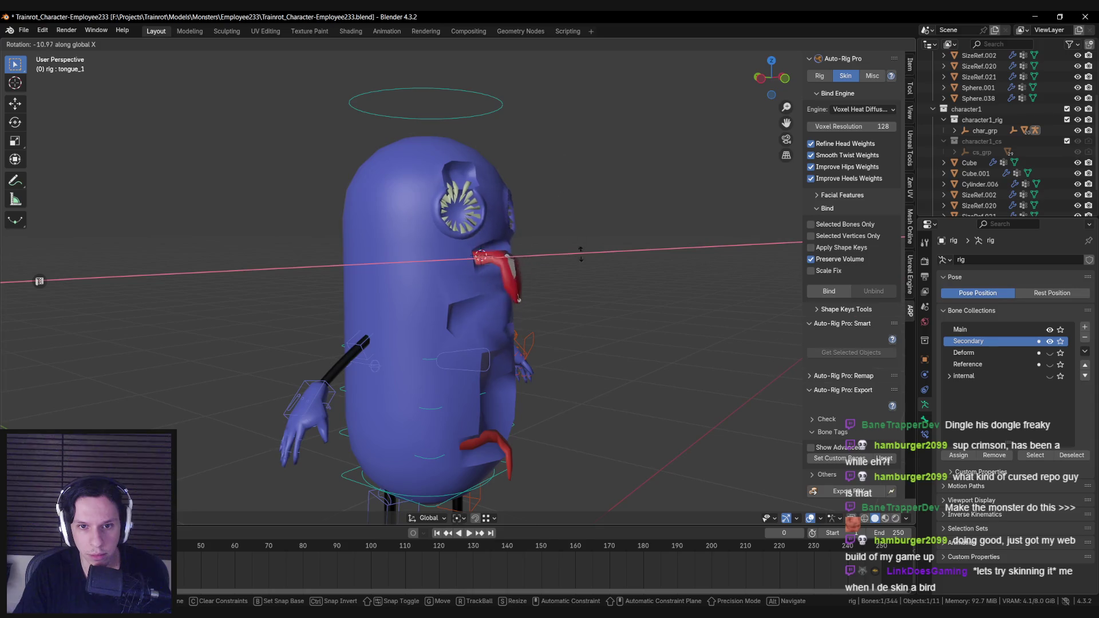
key("Escape")
key("r")
key("Escape")
Swing tongue_1 around the Y axis, then undo that rotation.
left_click(491, 264)
key("r")
middle_click_drag(550, 270, 592, 305, "alt")
key("y")
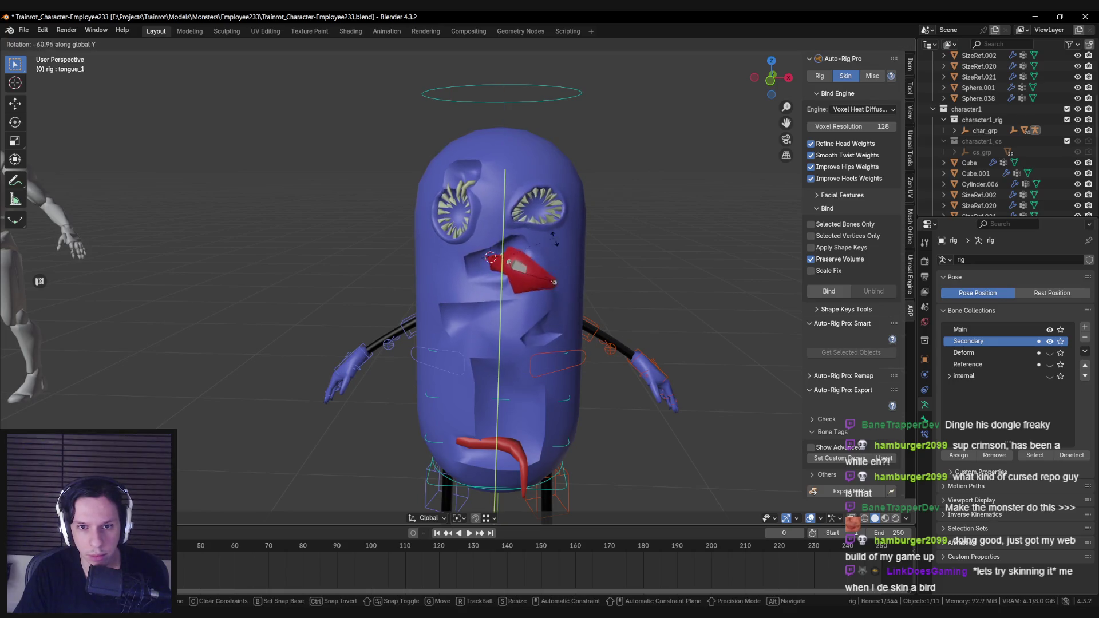
left_click(539, 256)
mouse_move(540, 256)
middle_mouse_down()
mouse_move(473, 285)
mouse_move(592, 257)
mouse_move(547, 278)
middle_mouse_up()
key("ctrl+z")
left_click(584, 213)
mouse_move(584, 213)
middle_mouse_down()
mouse_move(552, 250)
mouse_move(581, 257)
mouse_move(510, 267)
mouse_move(575, 262)
middle_mouse_up()
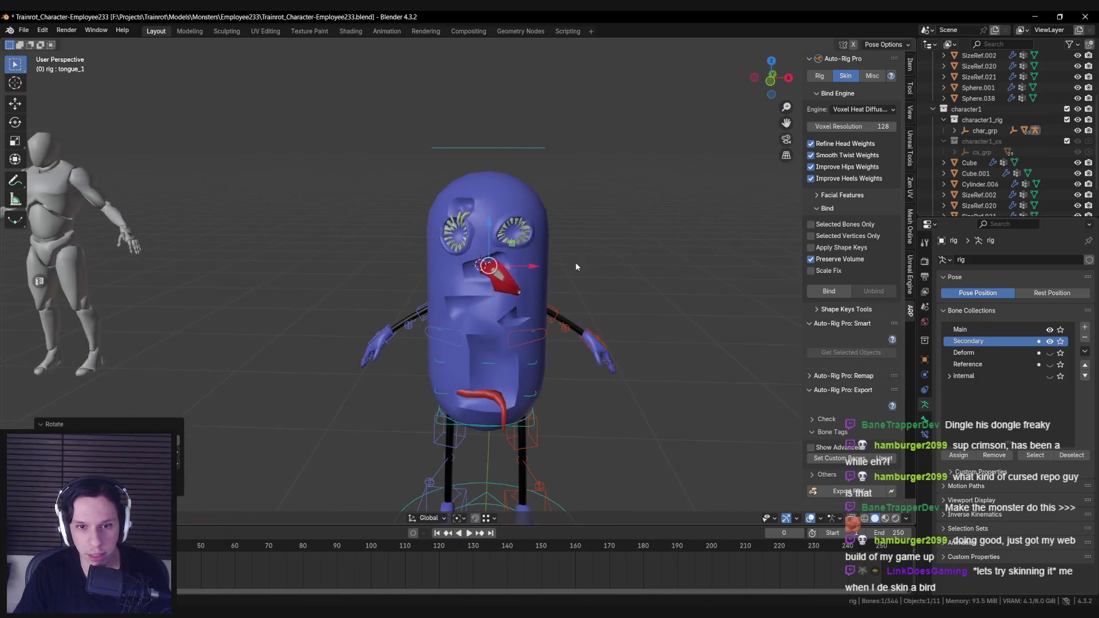
Rotate tongue_1 and tongue_2 around Y so the tongue hangs down.
key("r")
key("y")
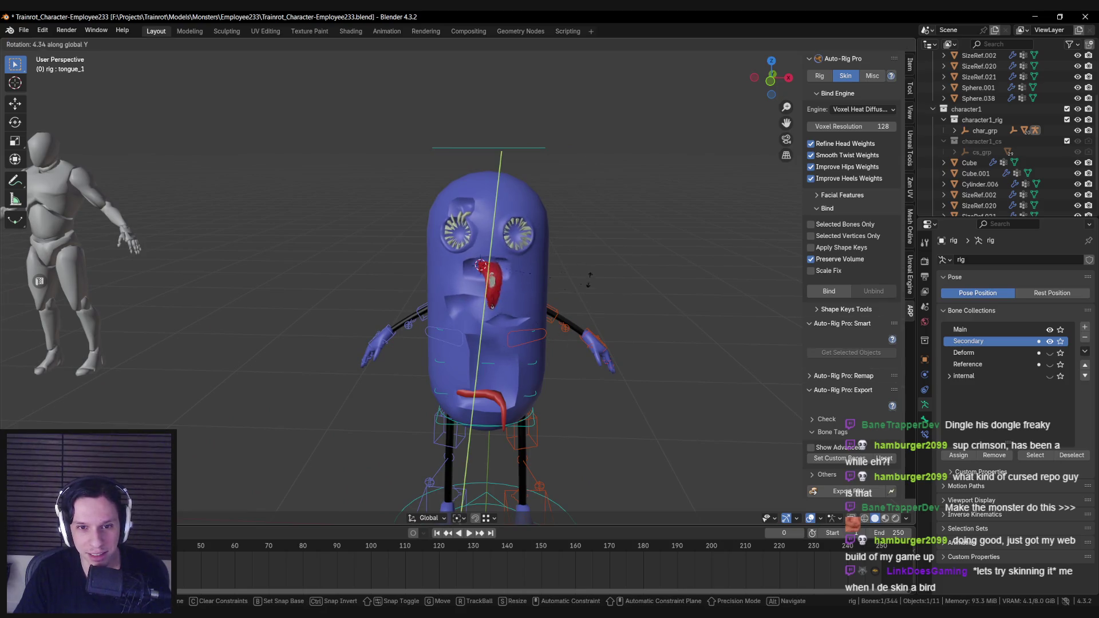
left_click(524, 289)
left_click(495, 287)
key("r")
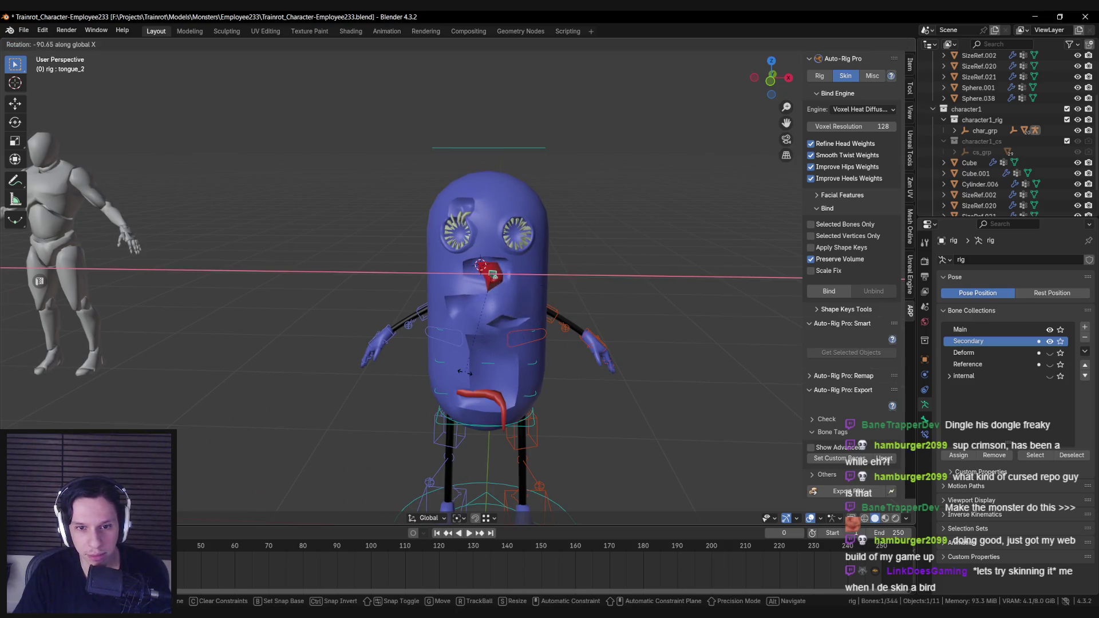
key("y")
left_click(572, 312)
Rotate the c_shoulder.l control around Z, then select the left thigh control.
left_click(522, 338)
key("r")
key("z")
left_click(579, 358)
middle_click_drag(579, 357, 579, 283, "shift")
left_click(528, 366)
Rotate the left thigh on X and move the left foot back to the ground.
key("r")
key("x")
left_click(579, 296)
left_click(573, 422)
key("g")
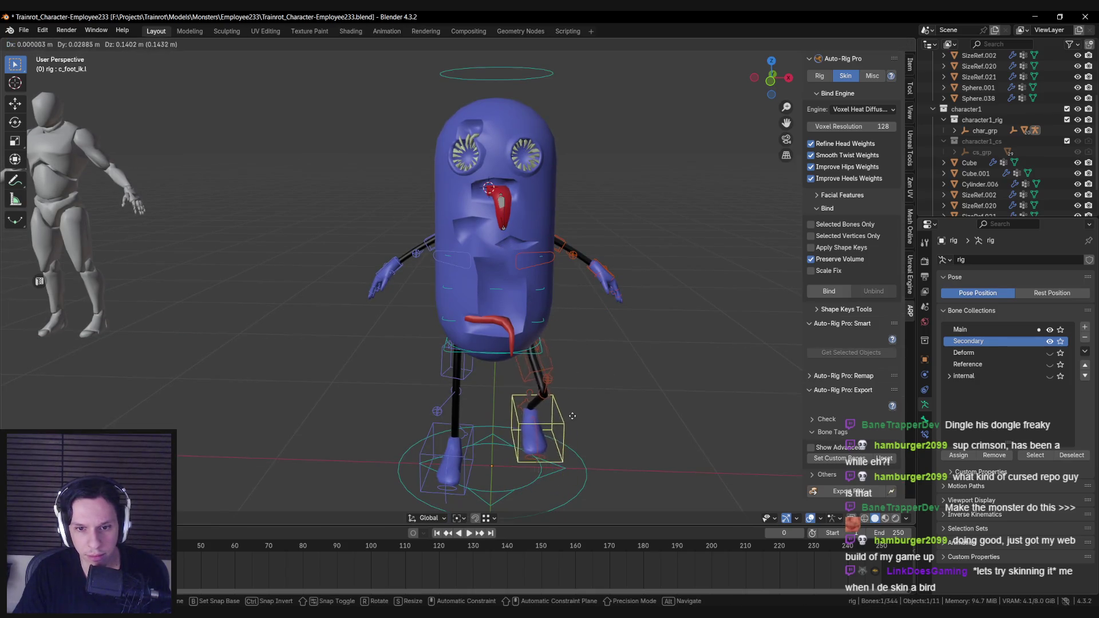
left_click(562, 416)
Test-move the lower and upper spine controls, cancelling both moves.
left_click(564, 312)
key("g")
key("Escape")
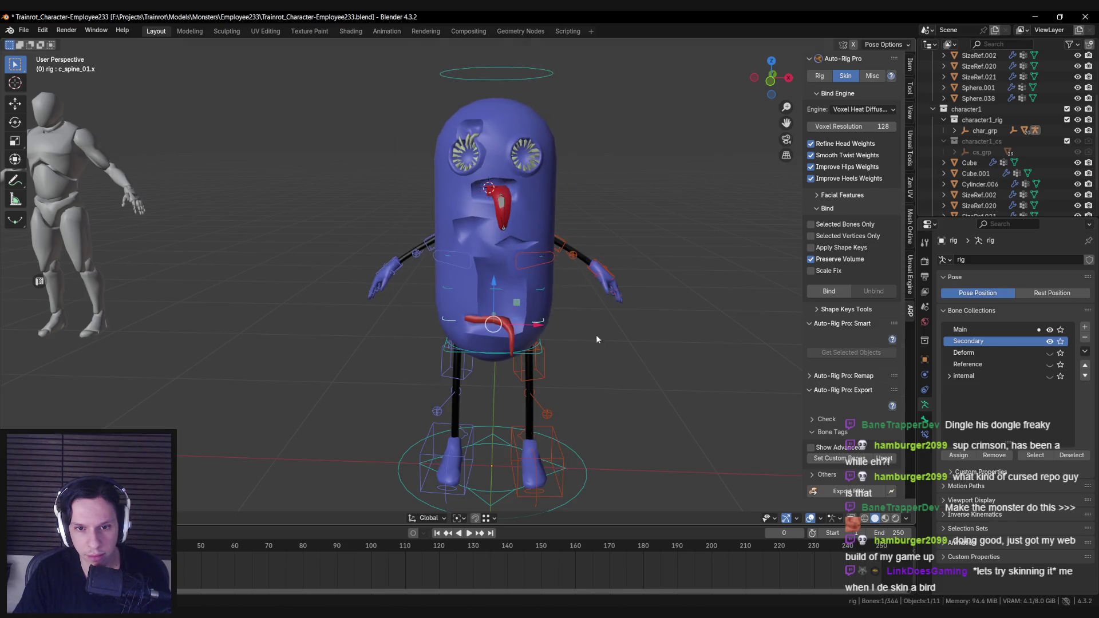
left_click(548, 265)
left_click(548, 266)
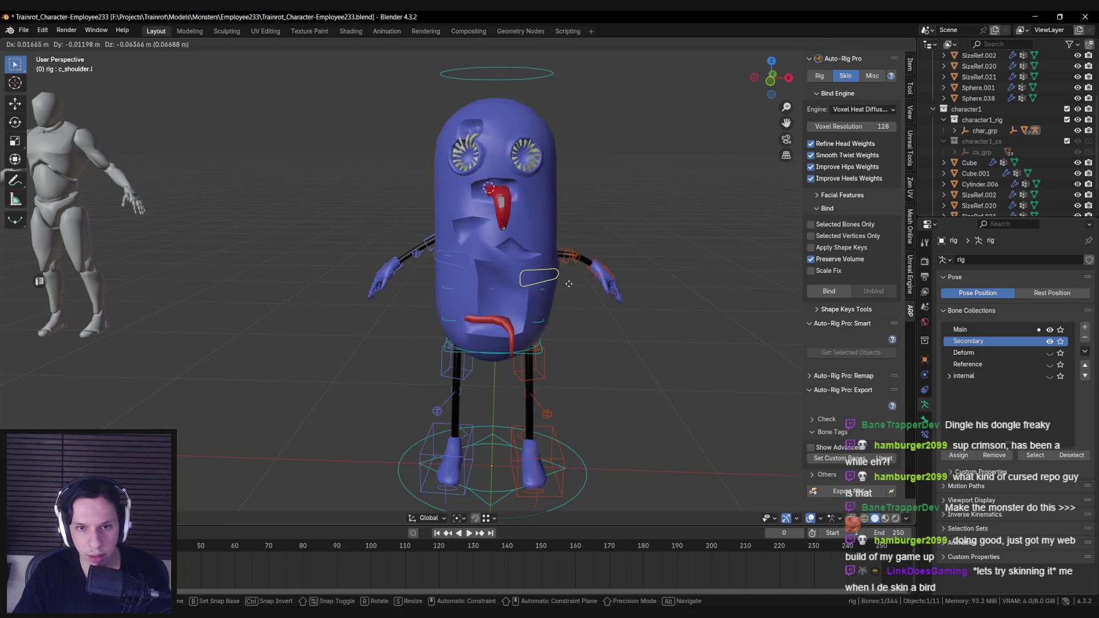
left_click(527, 297)
key("g")
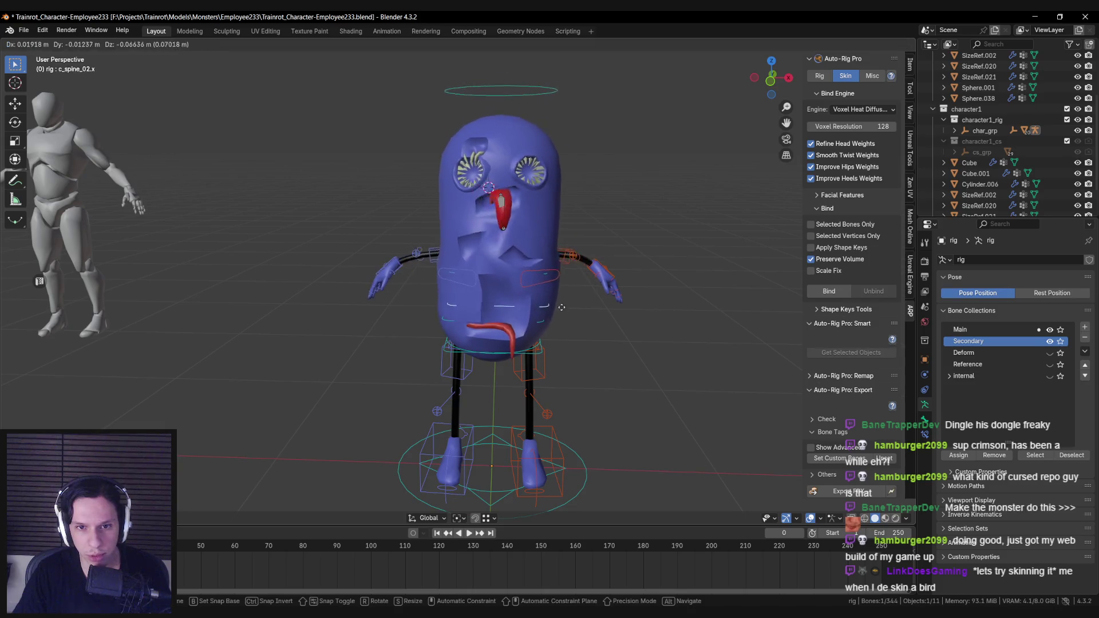
key("Escape")
Rotate the head halo control, switching the axis from X to Z.
middle_click_drag(537, 209, 500, 122)
left_click(500, 122)
key("r")
key("x")
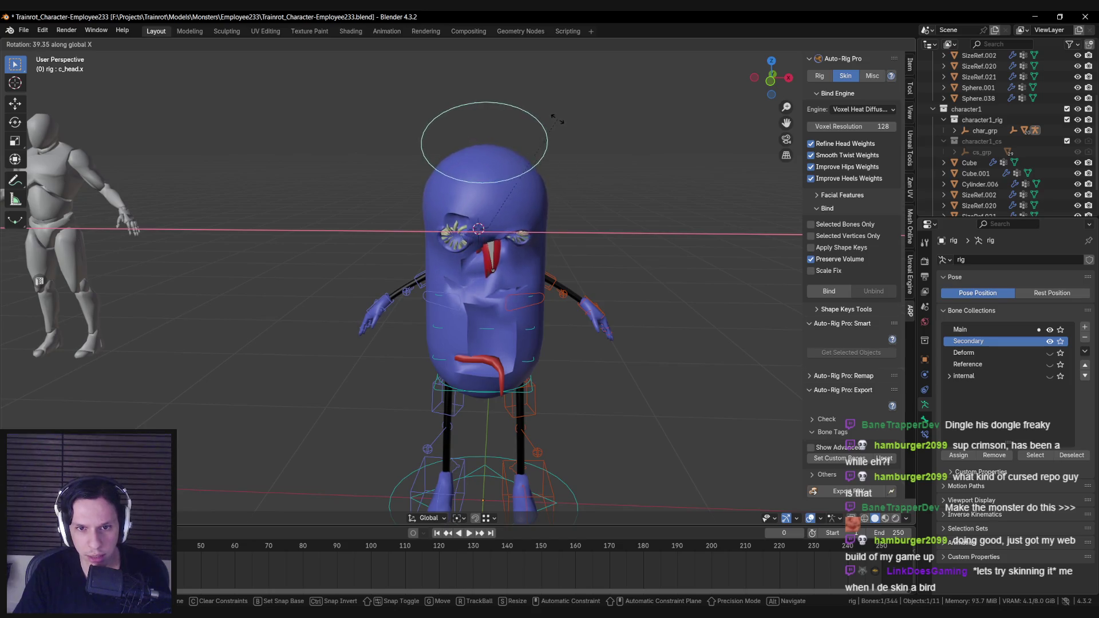
mouse_move(591, 192)
middle_mouse_down("alt")
mouse_move(624, 183)
mouse_move(674, 222)
middle_mouse_up("alt")
key("z")
left_click(560, 333)
Test-rotate the neck control in see-through view and cancel it.
key("alt+z")
left_click(465, 259)
key("r")
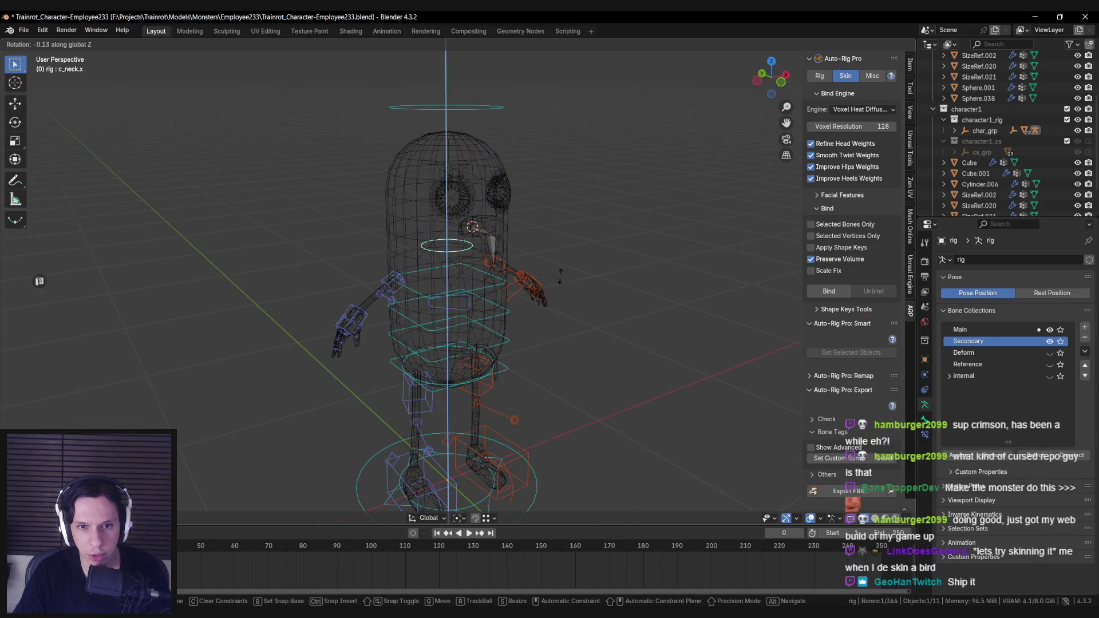
key("alt+z")
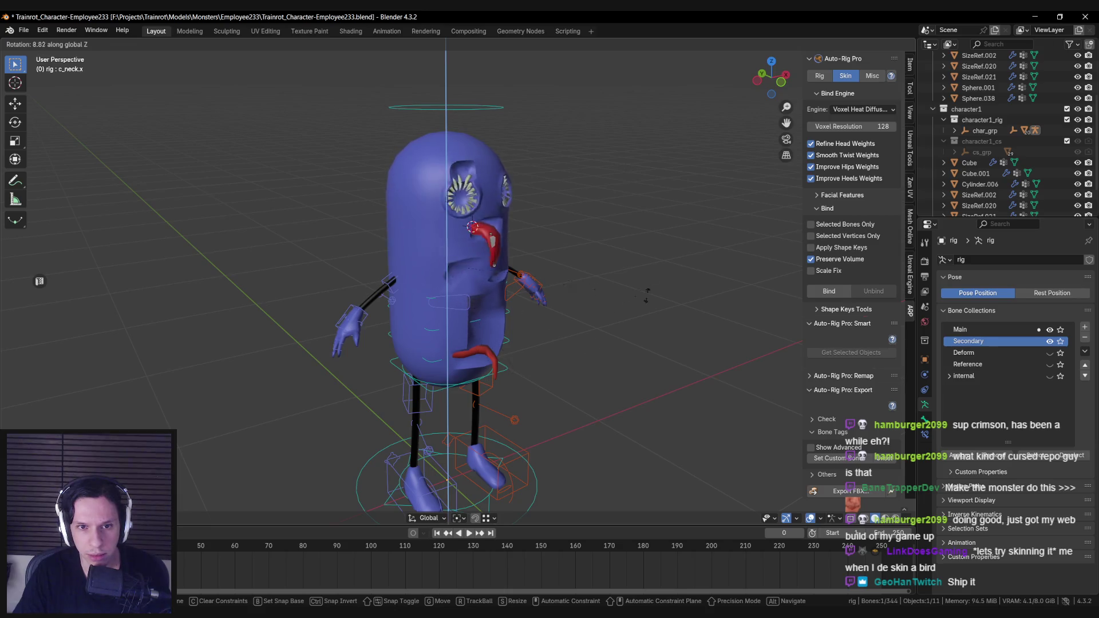
key("Escape")
middle_click_drag(612, 243, 586, 243)
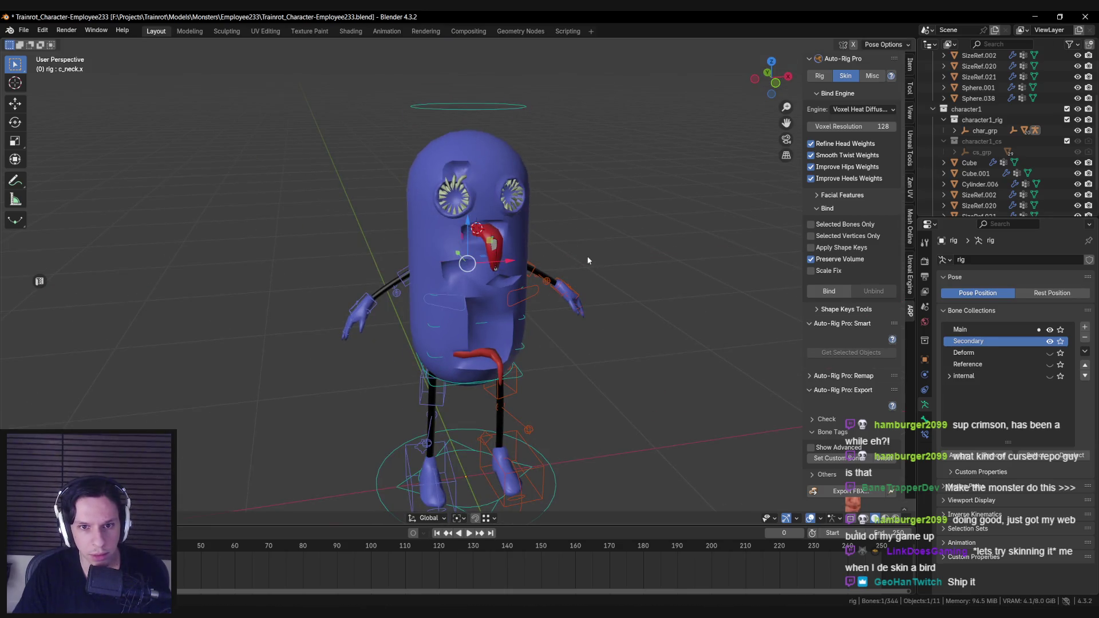
Select the tongue_2 bone and expand the Facial Features binding panel.
scroll(494, 335, "up", 3)
left_click(496, 331)
scroll(498, 329, "up", 2)
scroll(498, 329, "up", 2)
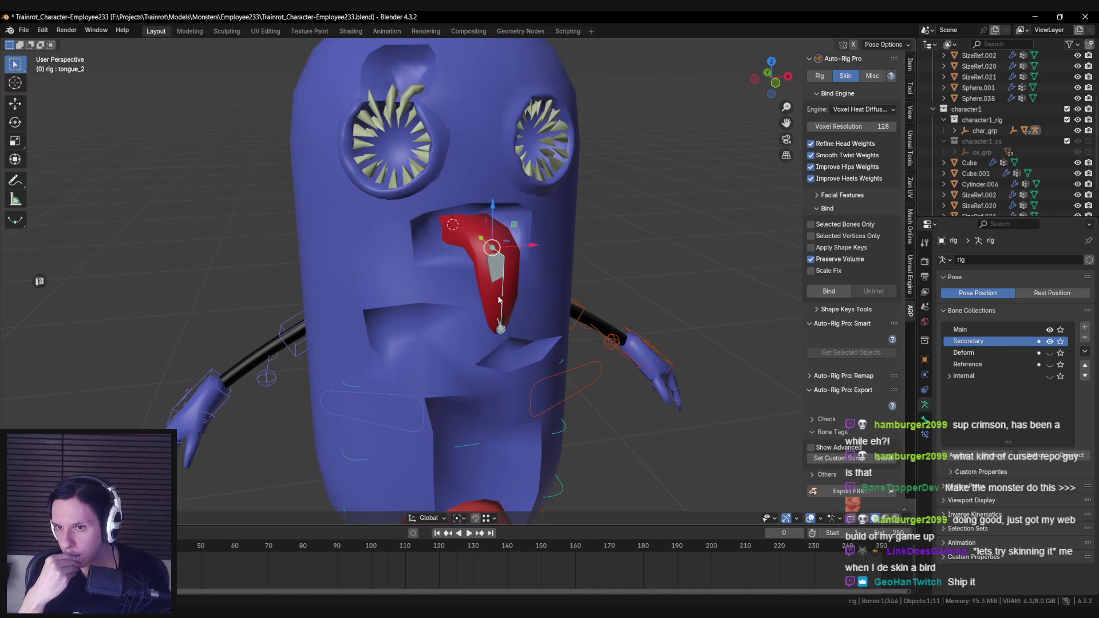
left_click(822, 196)
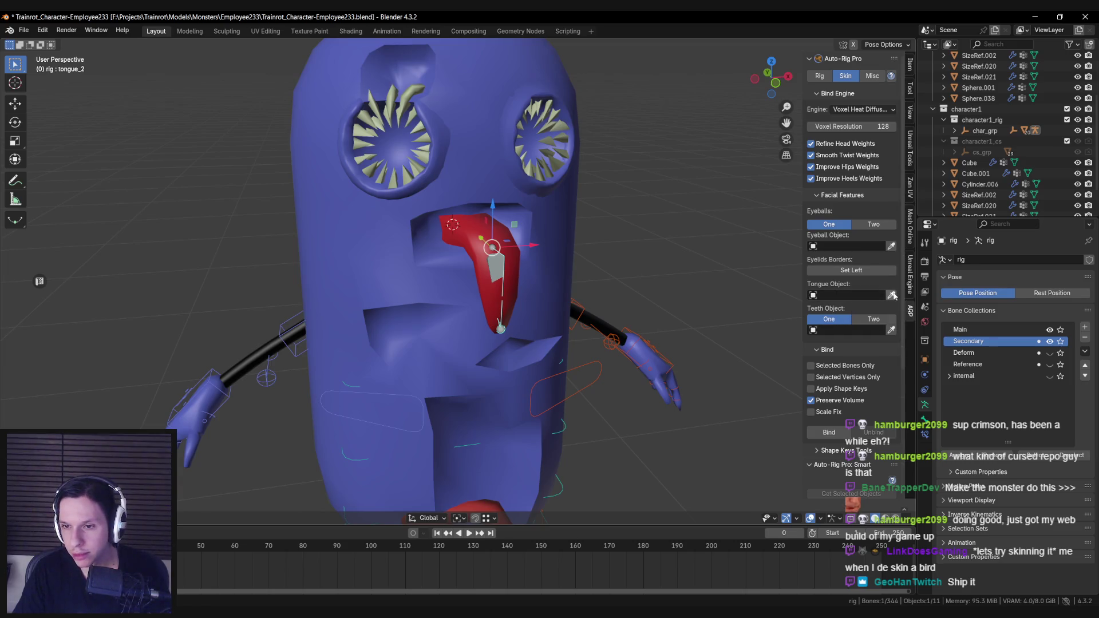
Set the tongue mesh Cube as the Tongue Object with the eyedropper in Object mode.
left_click(864, 294)
left_click(891, 295)
left_click(544, 278)
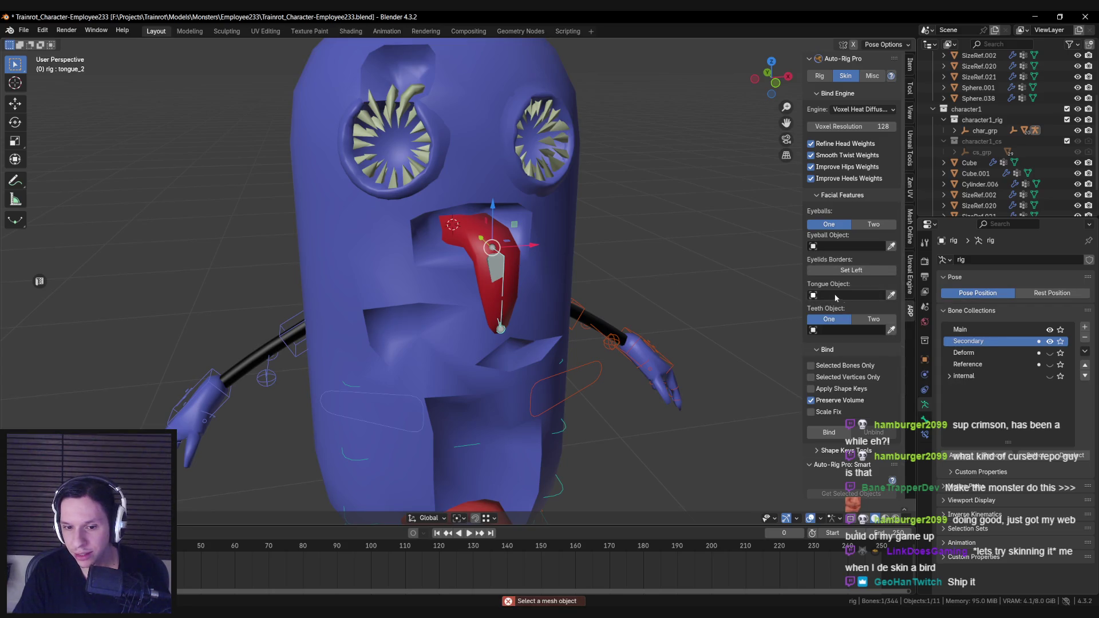
left_click(509, 265)
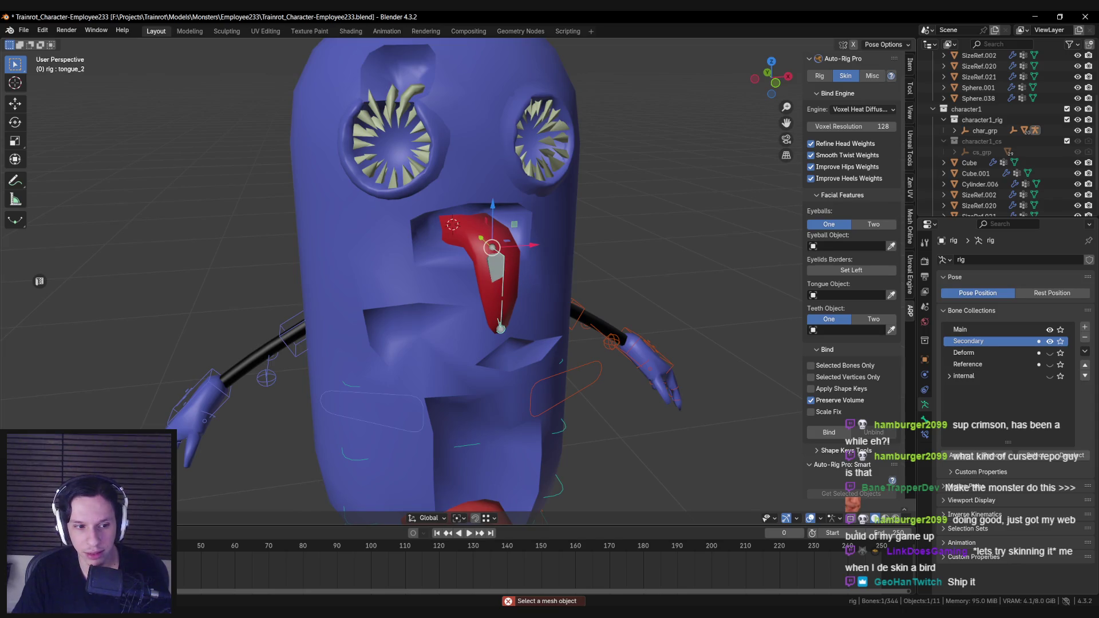
key("ctrl+Tab")
left_click(515, 266, "shift")
left_click(892, 296)
left_click(541, 263)
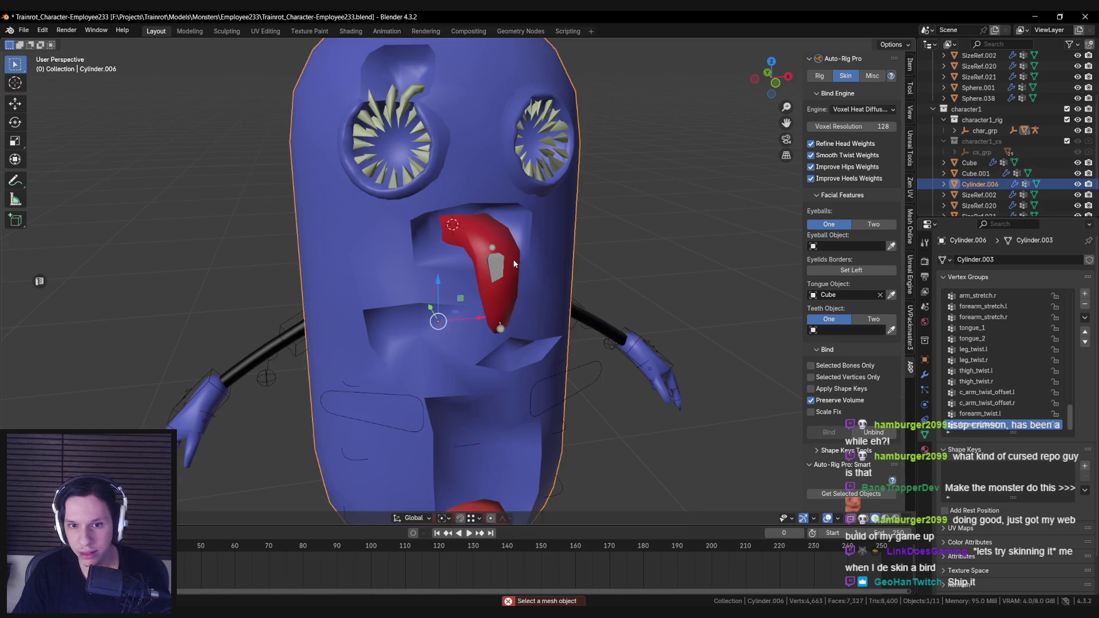
left_click(517, 276)
Select the rig and save Trainrot_Character-Employee233.blend.
scroll(521, 280, "down", 4)
scroll(498, 263, "up", 2)
left_click(482, 267)
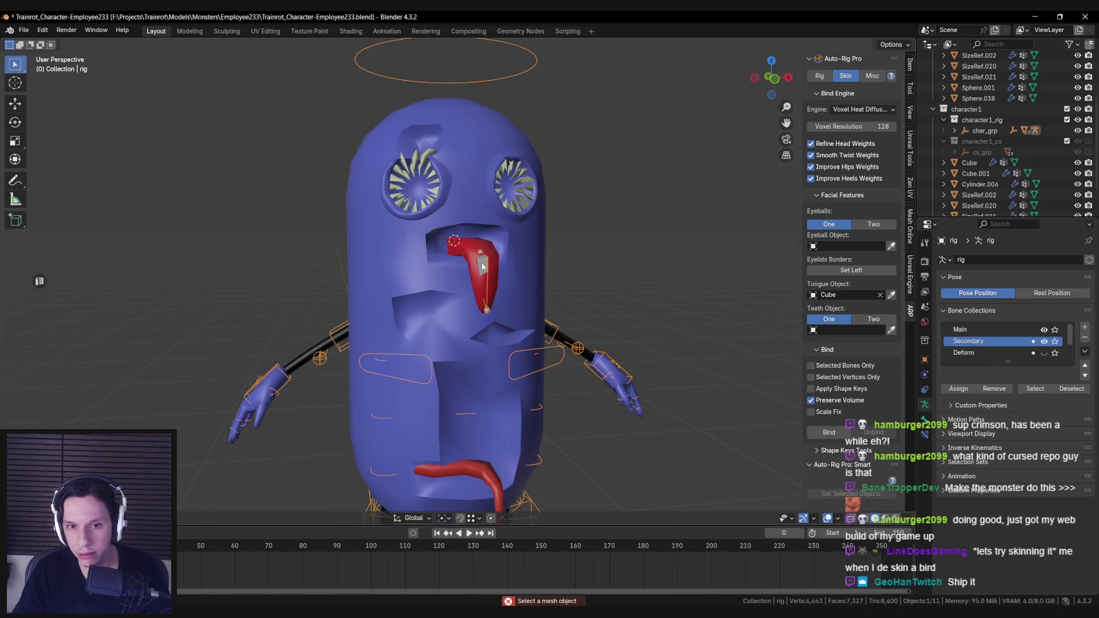
scroll(482, 266, "down", 3)
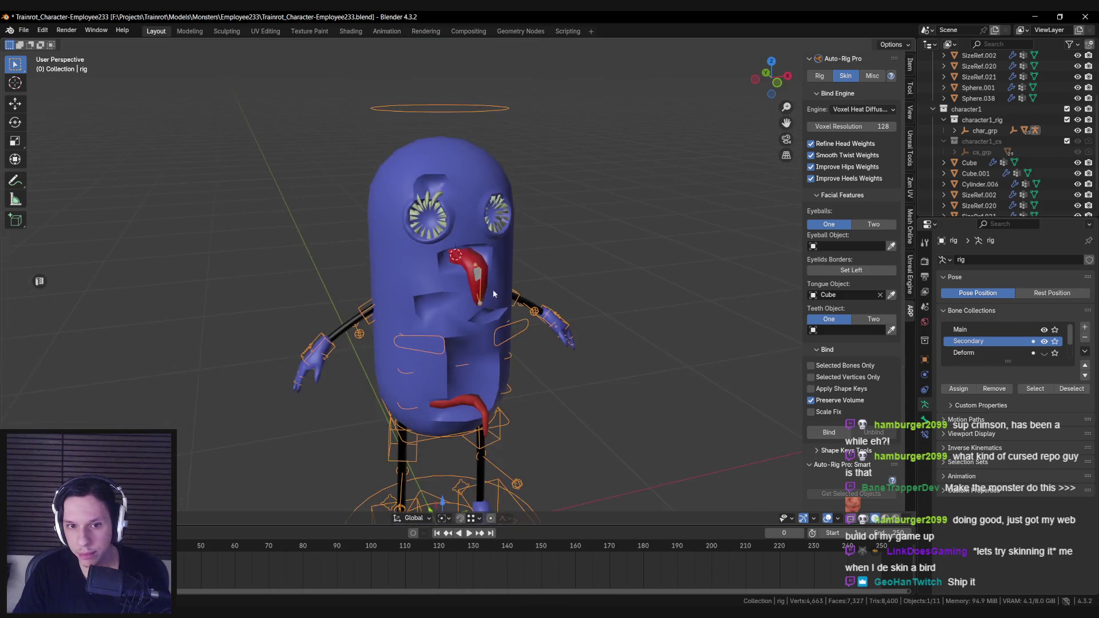
key("ctrl+s")
Box-select all the character meshes together with the rig.
scroll(507, 270, "down", 2)
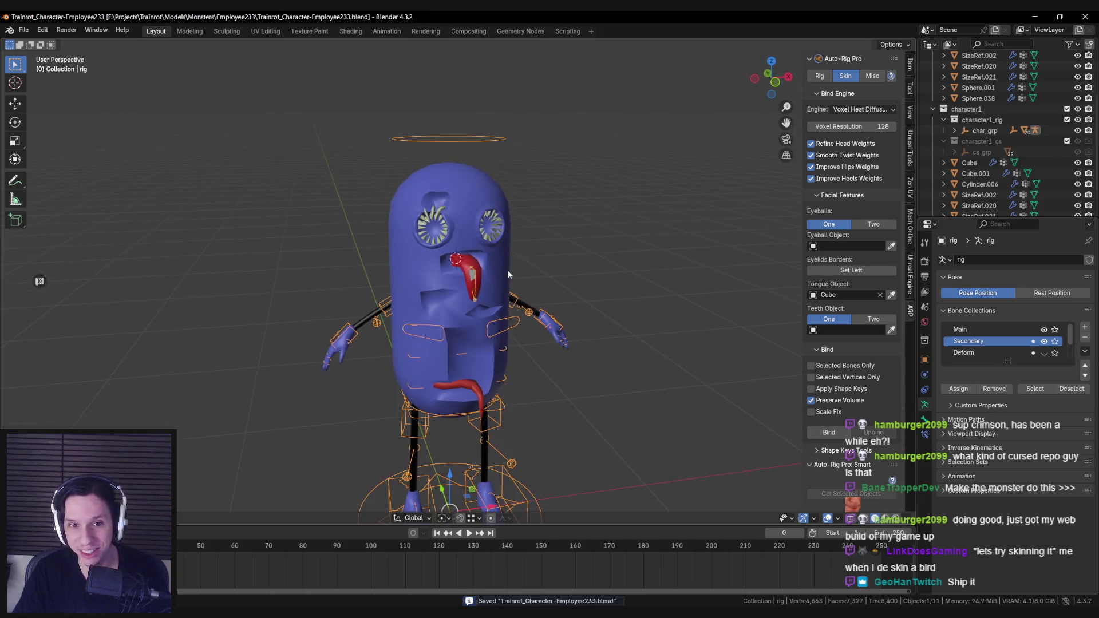
scroll(450, 269, "down", 2)
left_click_drag(348, 225, 637, 481)
scroll(638, 482, "up", 3)
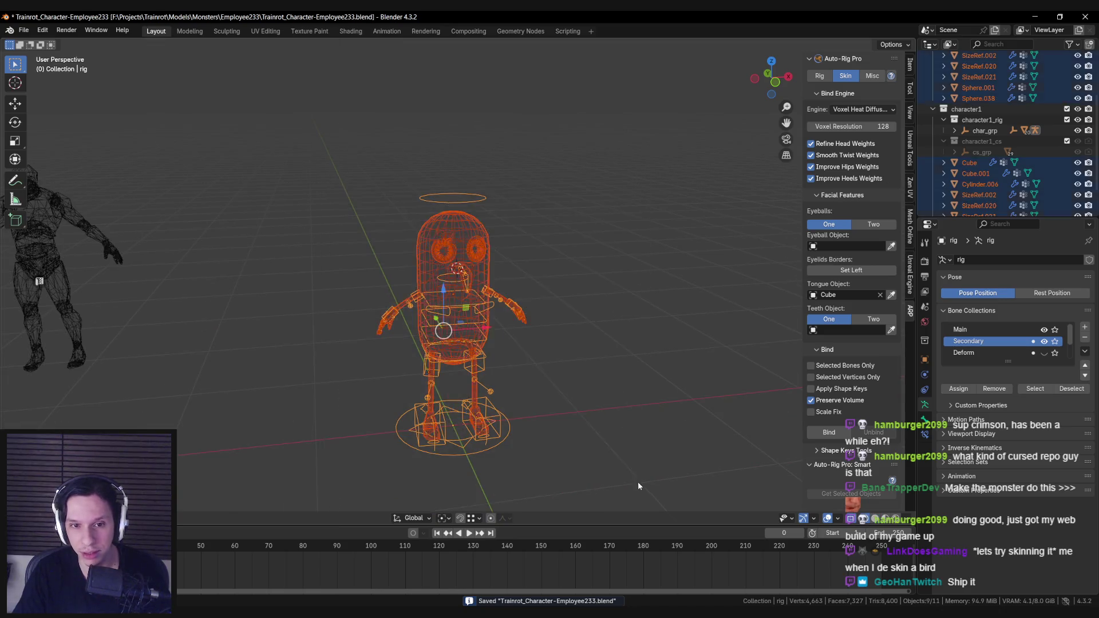
Bind the meshes to the rig, then test-rotate tongue_2 on X in Pose mode.
left_click(826, 433)
scroll(469, 330, "up", 1)
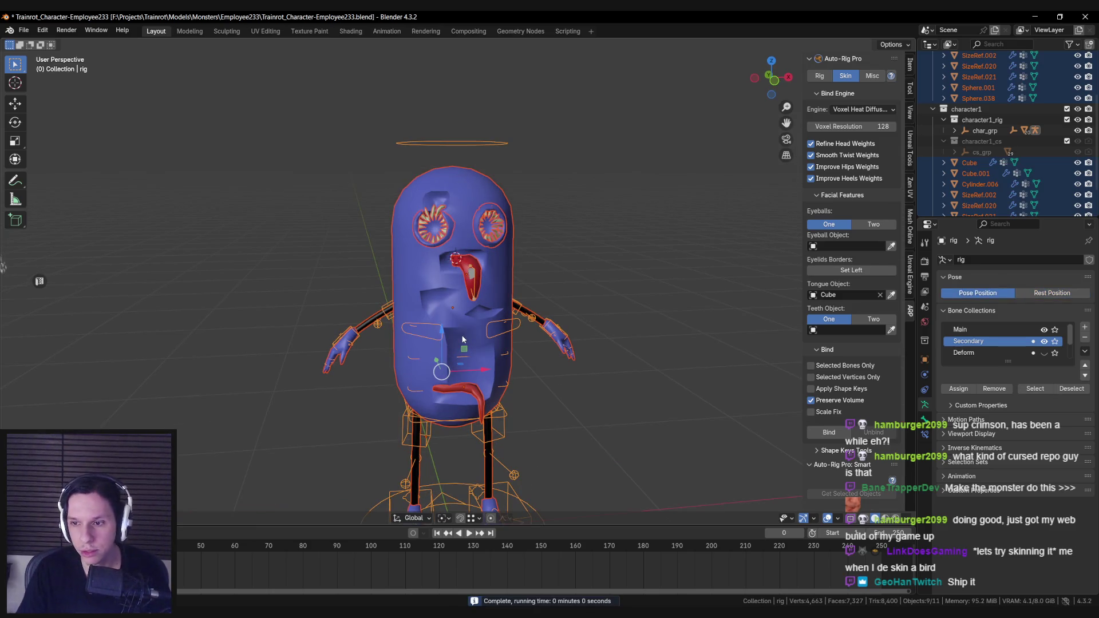
scroll(462, 338, "up", 4)
key("ctrl+Tab")
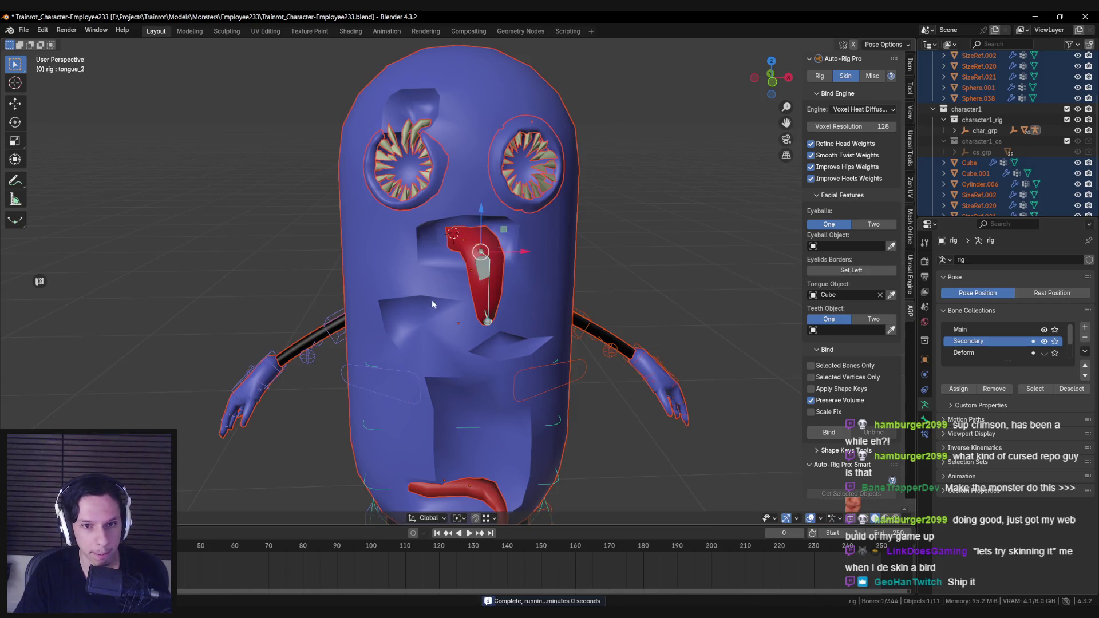
key("r")
key("x")
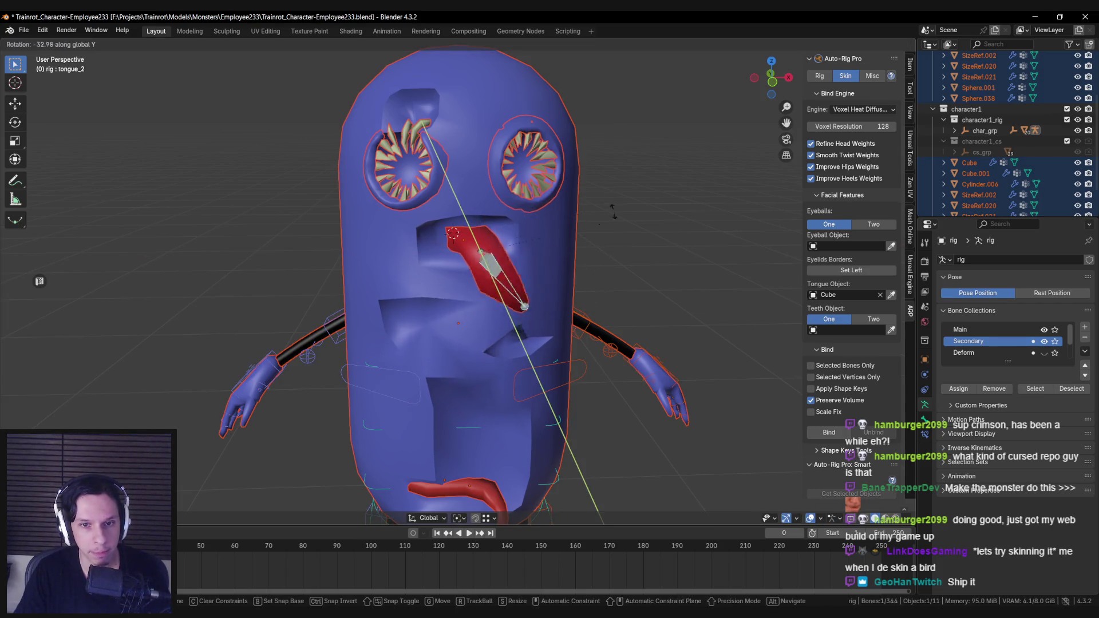
key("Escape")
Test-rotate tongue_1 freely and tongue_2 on Y, cancelling both.
left_click(473, 243)
key("shift+z")
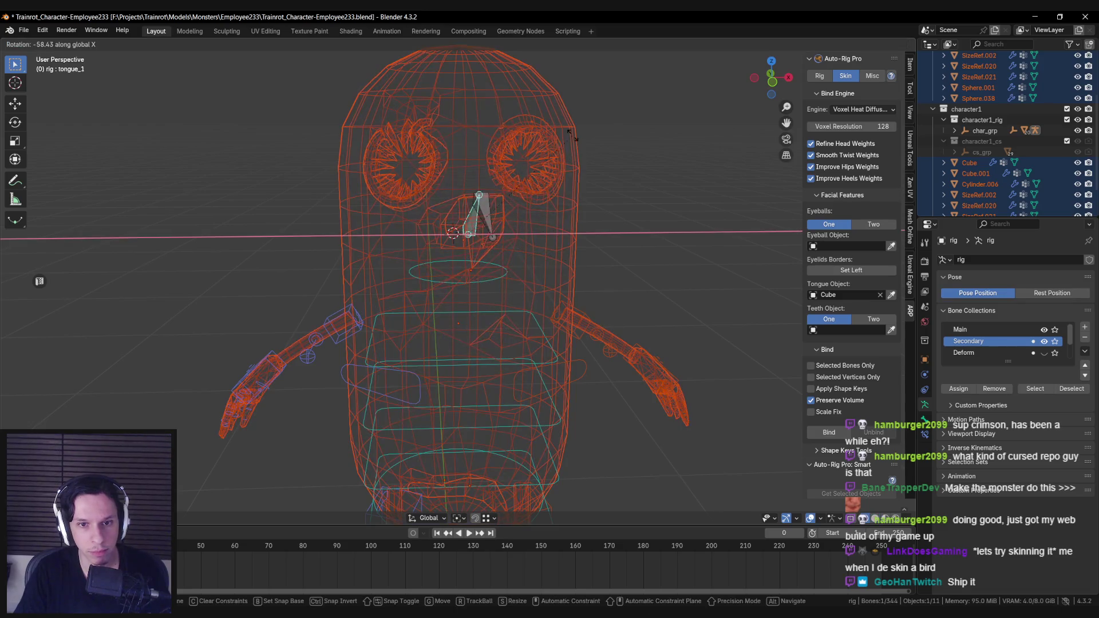
key("shift+z")
key("r")
key("Escape")
left_click(484, 276)
key("r")
key("y")
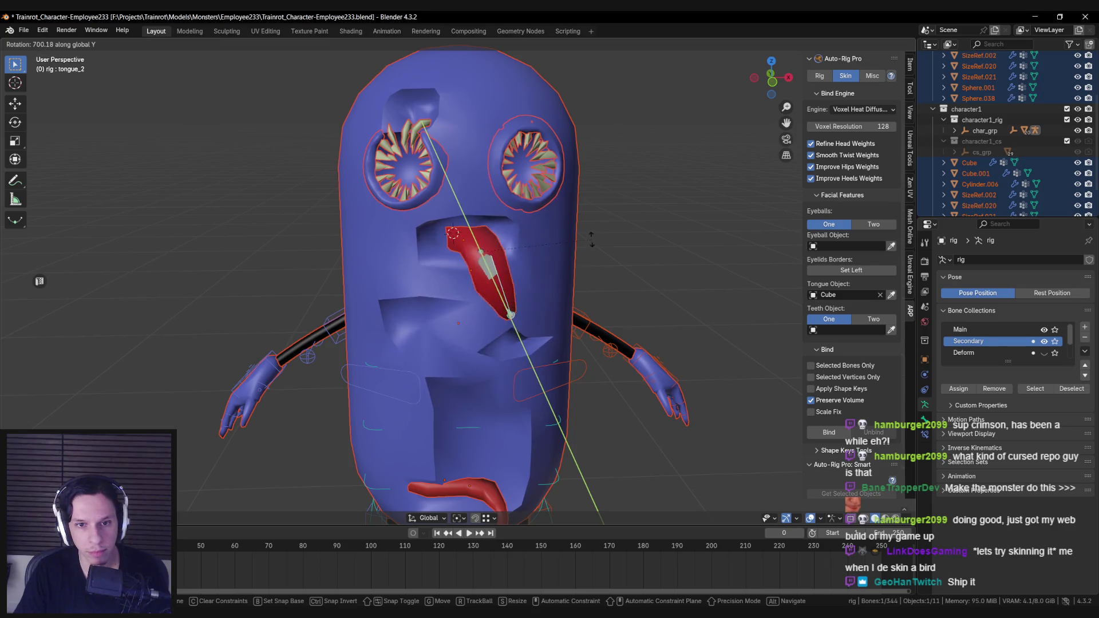
key("Escape")
Test-swing tongue_1 sideways and test-scale the head control, cancel both, then reselect tongue_2.
left_click(480, 251)
key("shift+z")
key("shift+z")
key("r")
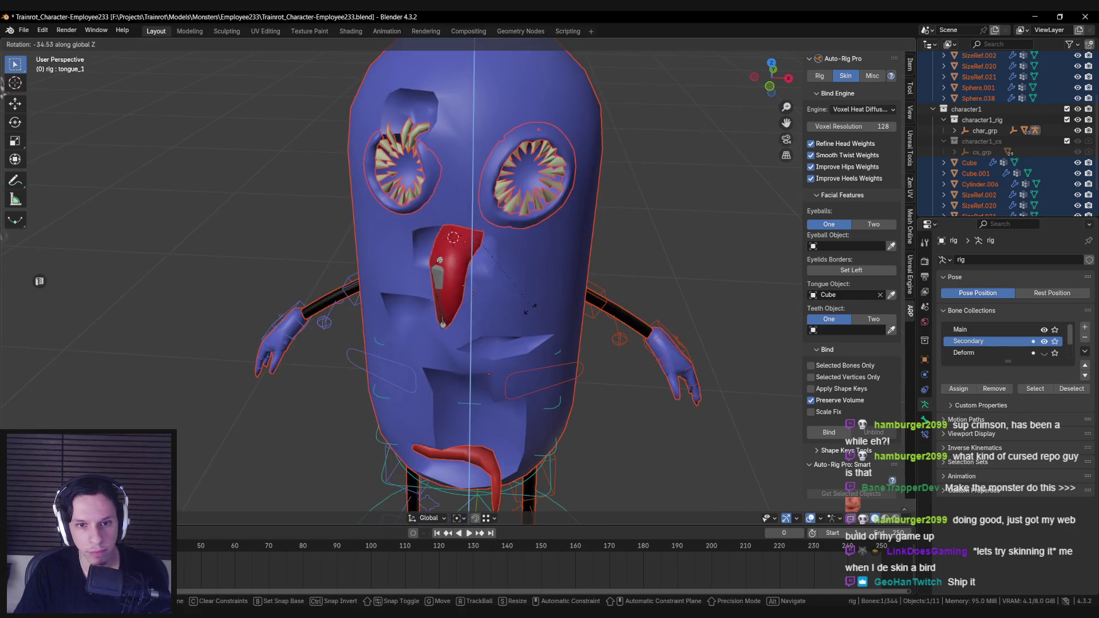
key("Escape")
left_click(486, 135)
key("s")
key("Escape")
scroll(484, 279, "up", 2)
left_click(482, 264)
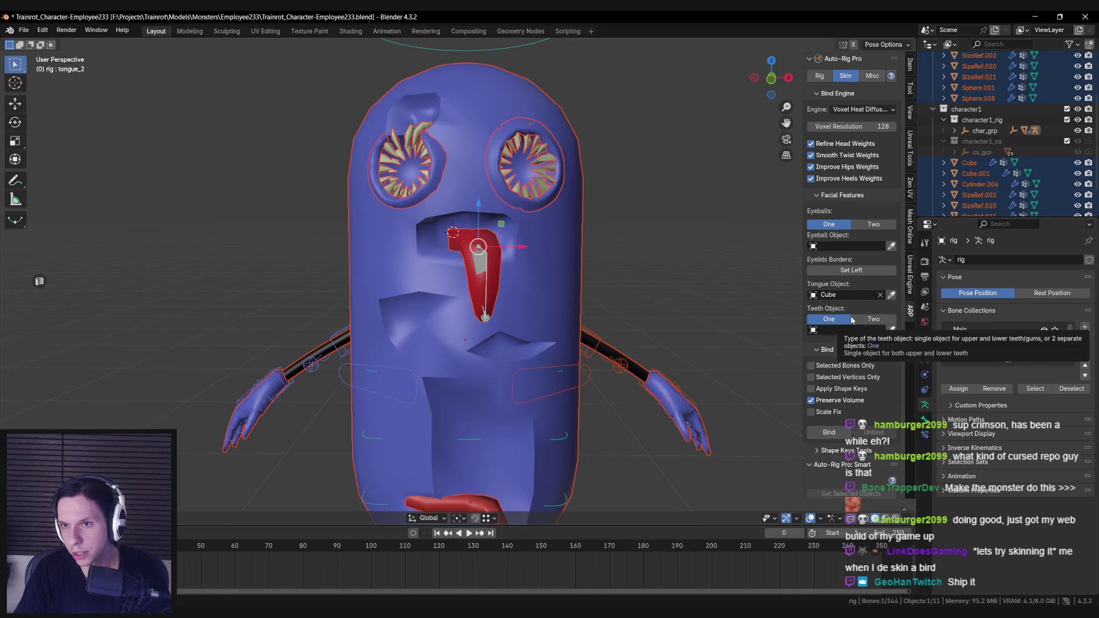
Tick Scale Fix under Bind in the Auto-Rig Pro panel and return the rig to Object Mode.
scroll(851, 316, "down", 1)
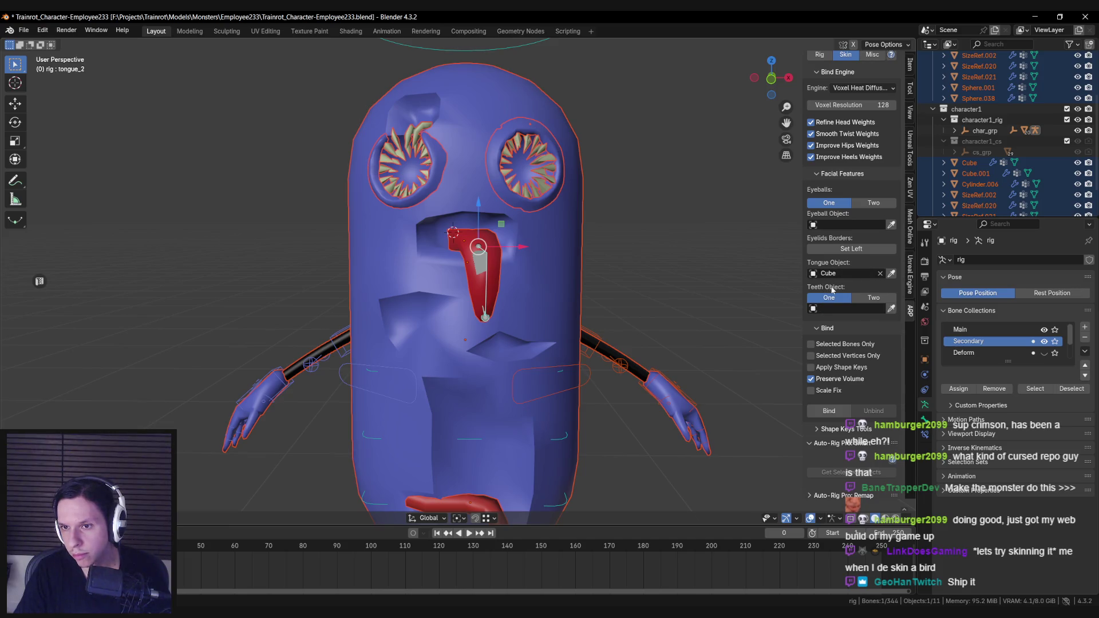
scroll(832, 286, "up", 1)
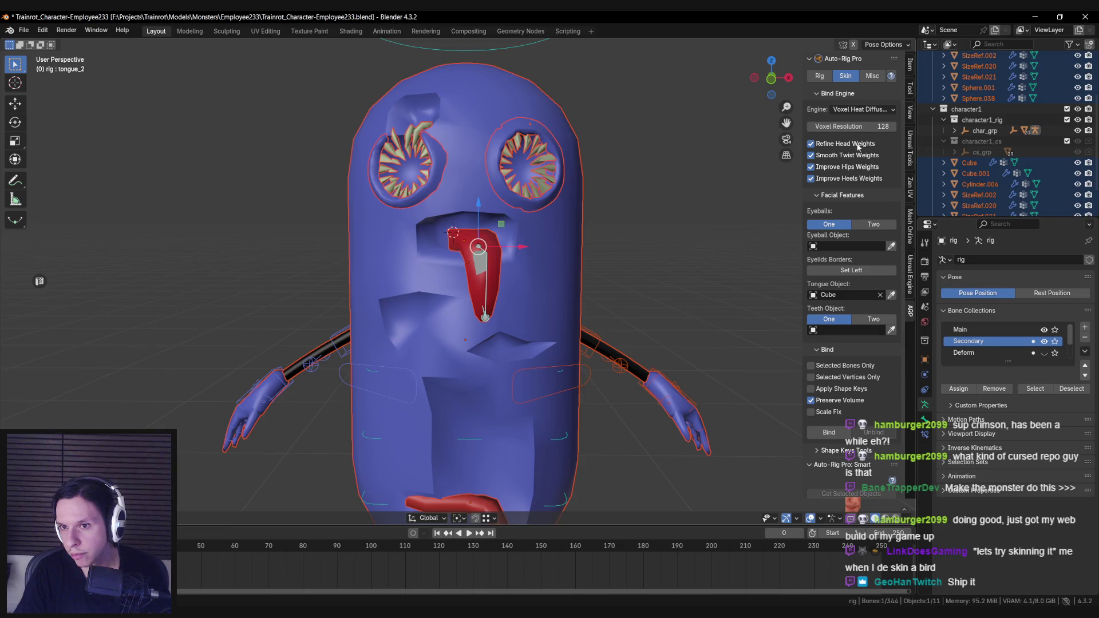
scroll(852, 241, "down", 4)
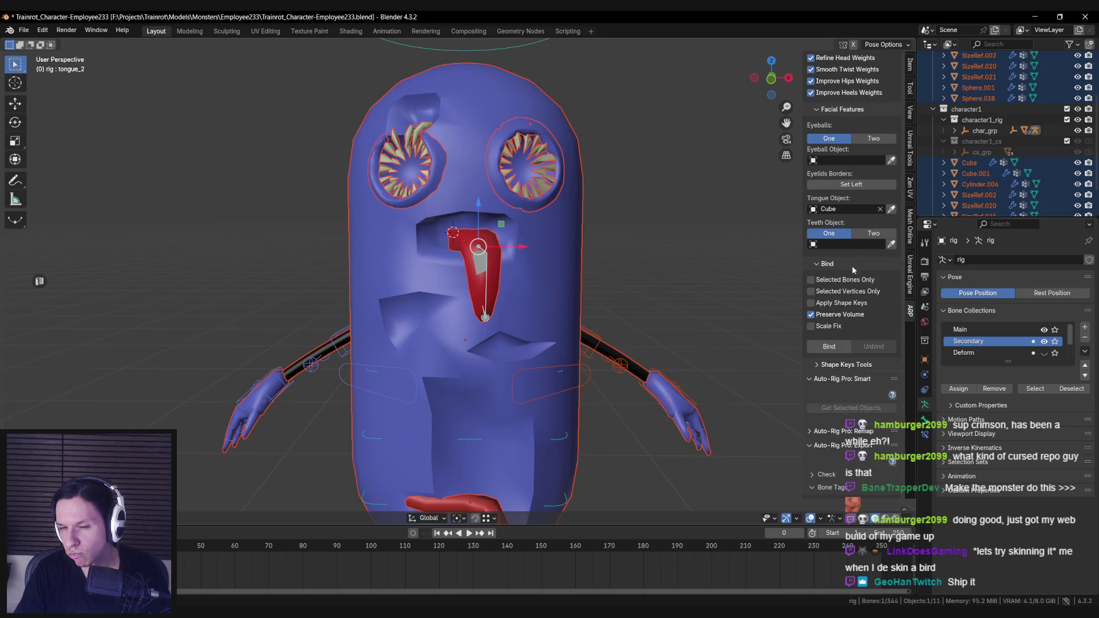
scroll(836, 331, "down", 1)
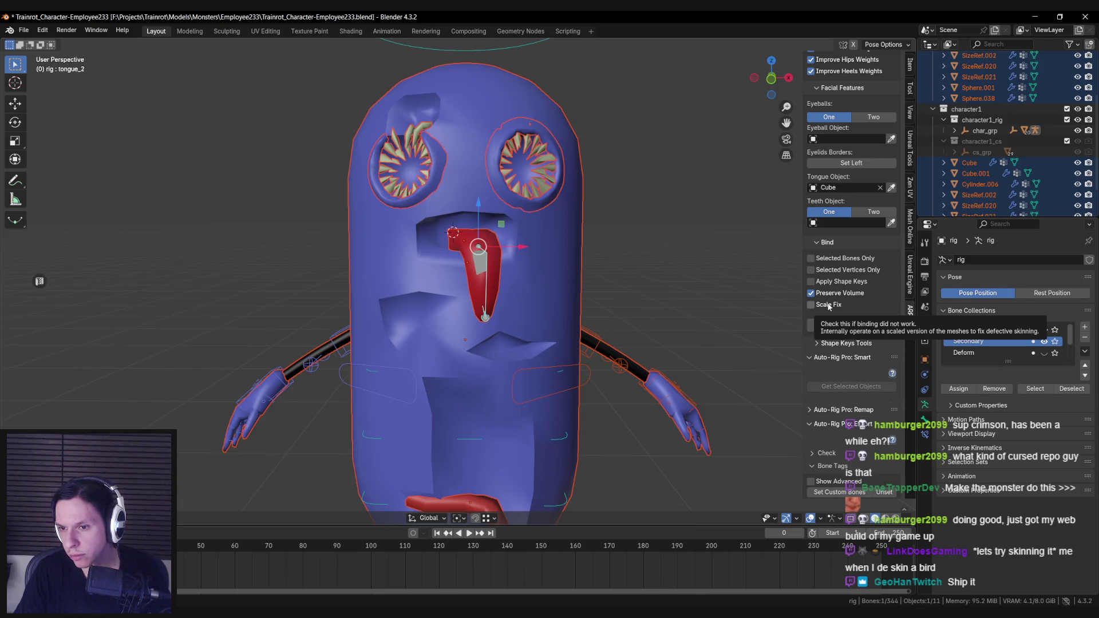
left_click(828, 305)
scroll(539, 308, "down", 3)
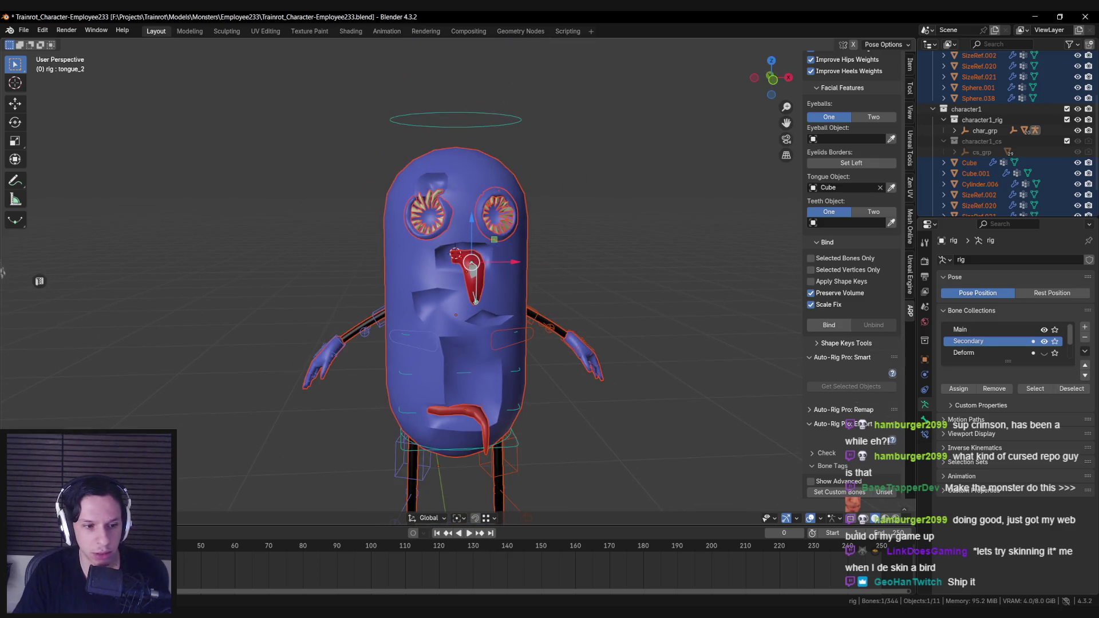
key("ctrl+z")
key("ctrl+z")
key("ctrl+z")
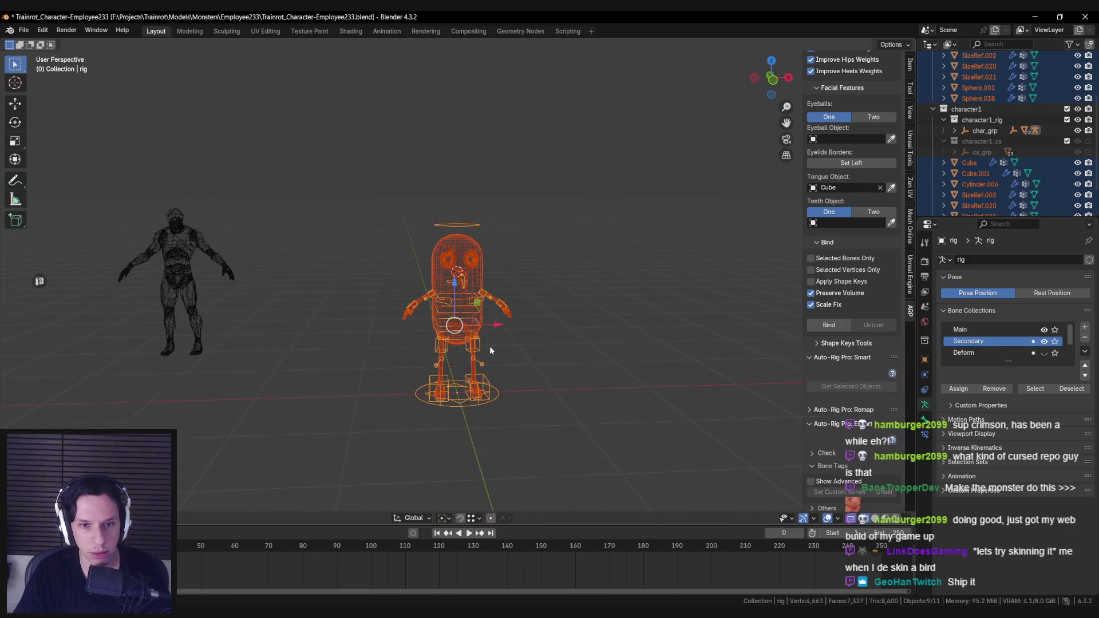
Compare the rig's rest and posed positions, then put only the rig into Pose mode.
key("ctrl+z")
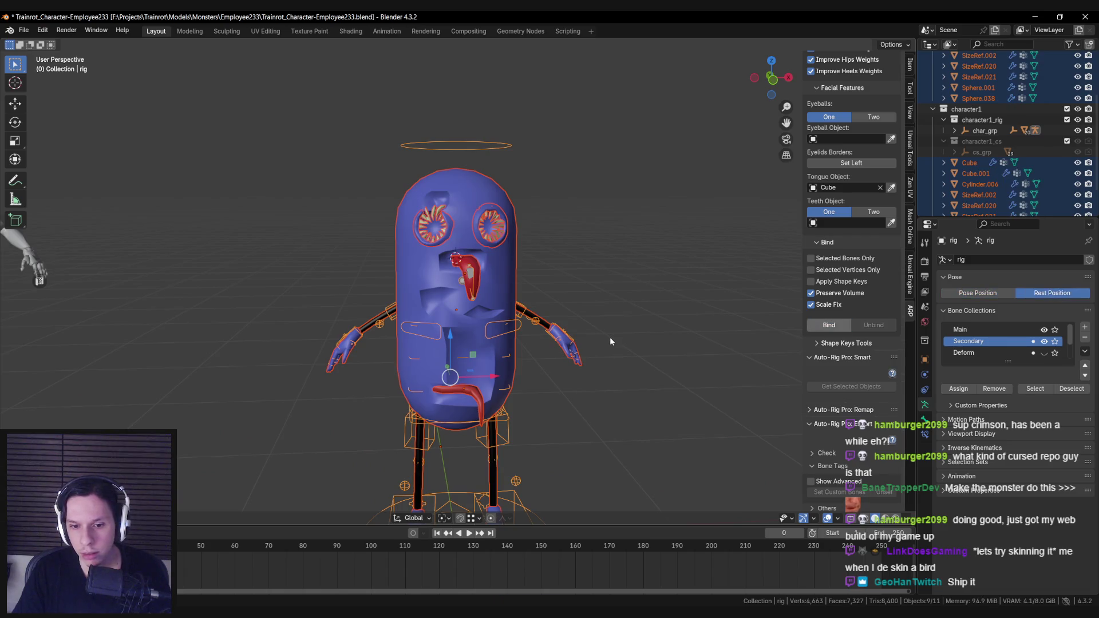
key("ctrl+z")
key("ctrl+z")
scroll(557, 354, "down", 3)
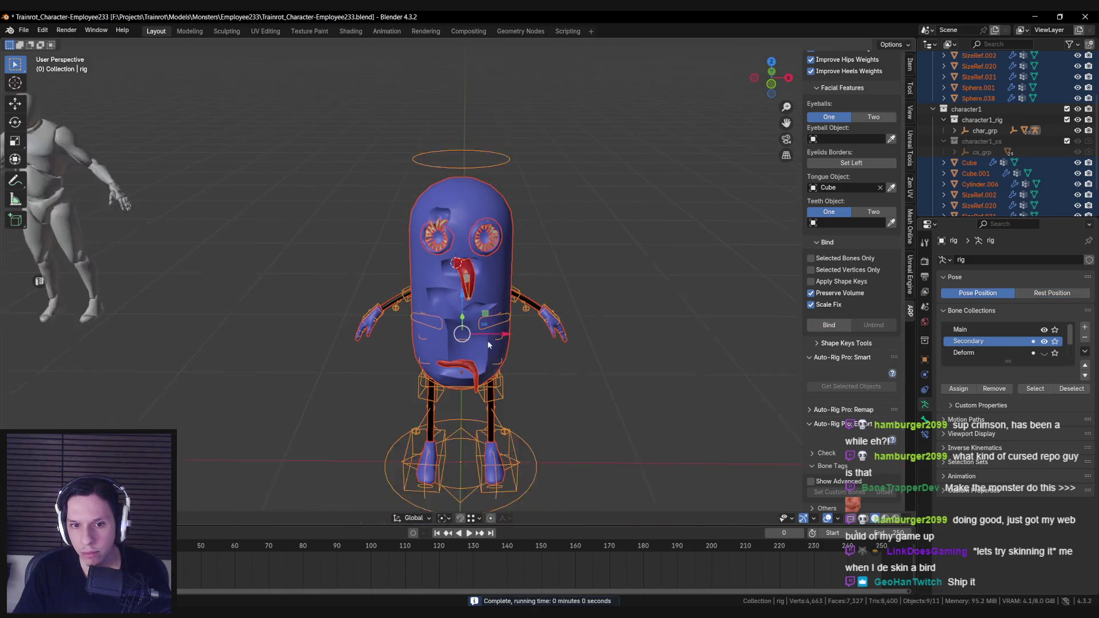
scroll(486, 331, "up", 5)
key("ctrl+z")
scroll(490, 333, "down", 3)
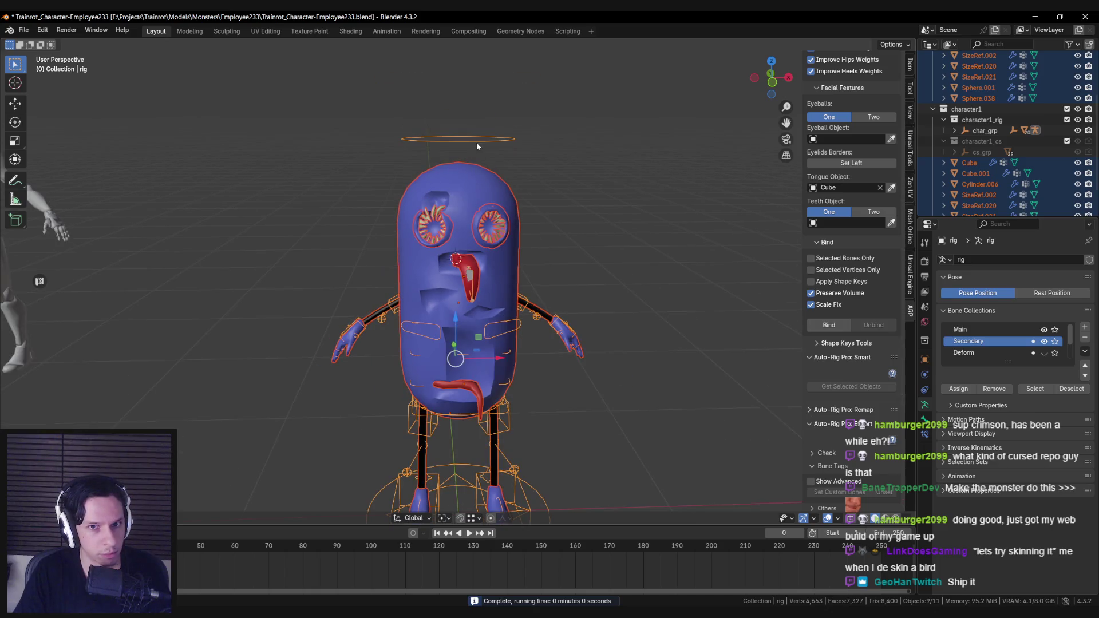
key("ctrl+Tab")
Test-rotate the head control bone on the X and Y axes, then cancel.
left_click(430, 139)
key("r")
key("x")
key("y")
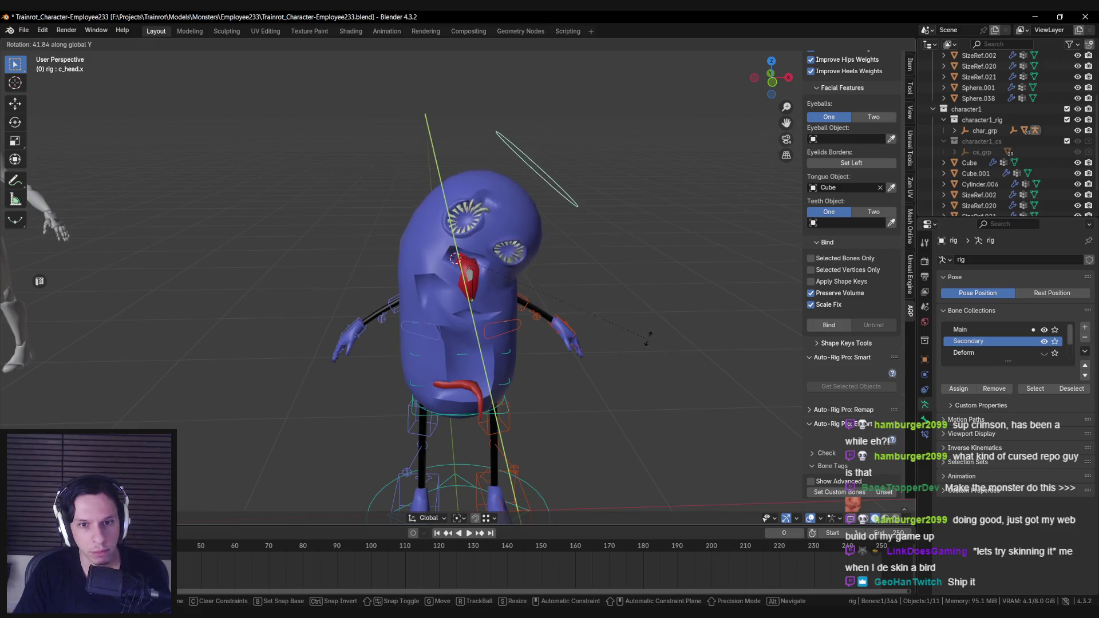
key("Escape")
Test-rotate the tongue_2 bone on the X and Y axes, then cancel.
scroll(481, 286, "up", 4)
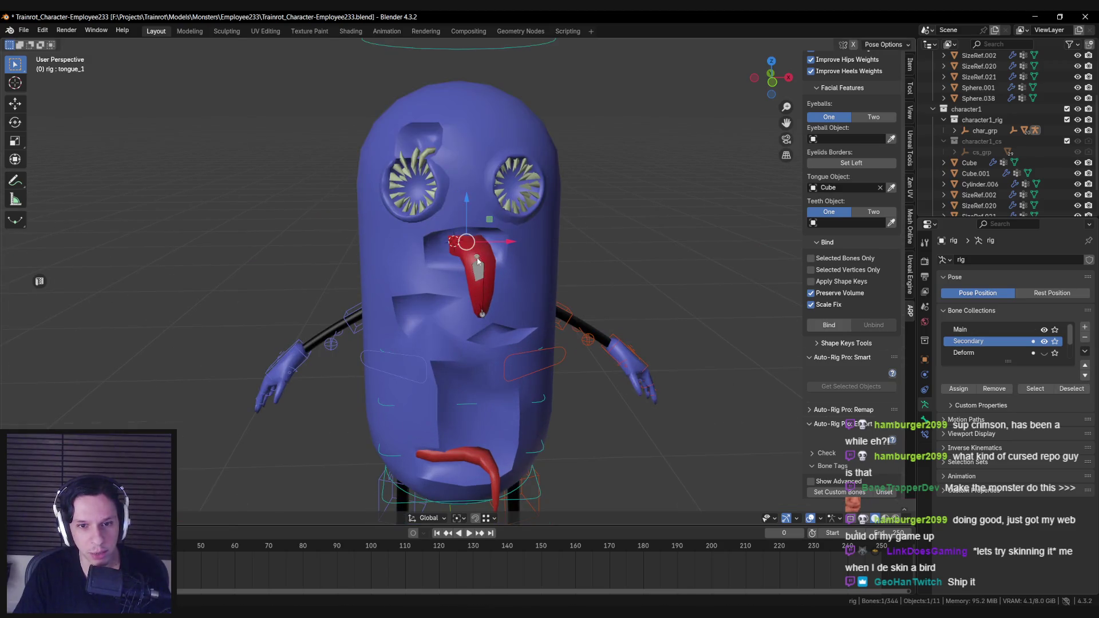
left_click(479, 287)
key("r")
key("x")
key("y")
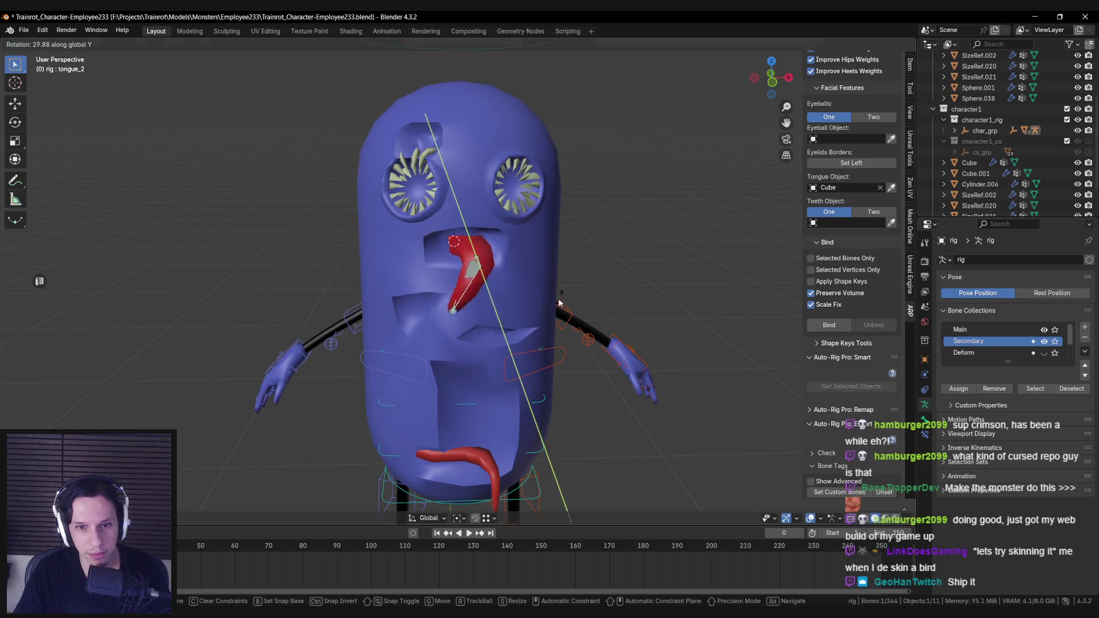
key("Escape")
Test-rotate tongue_1 on the Y and Z axes, watching the red tongue mesh follow.
key("shift+z")
left_click(471, 252)
key("shift+z")
key("r")
key("y")
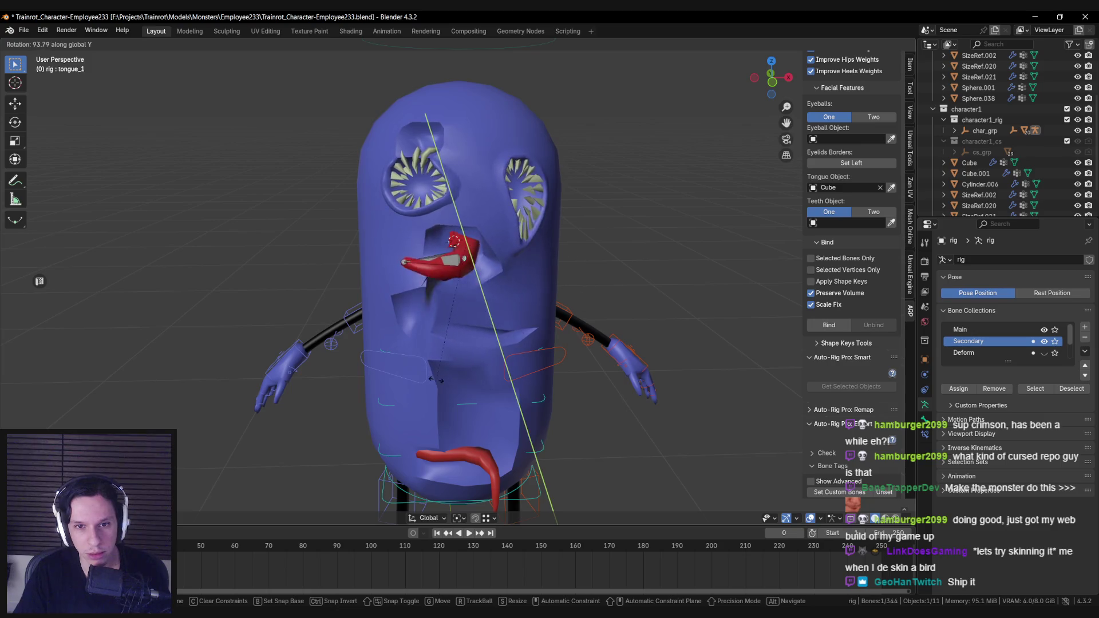
middle_click_drag(562, 255, 595, 270, "alt")
key("Escape")
key("r")
key("z")
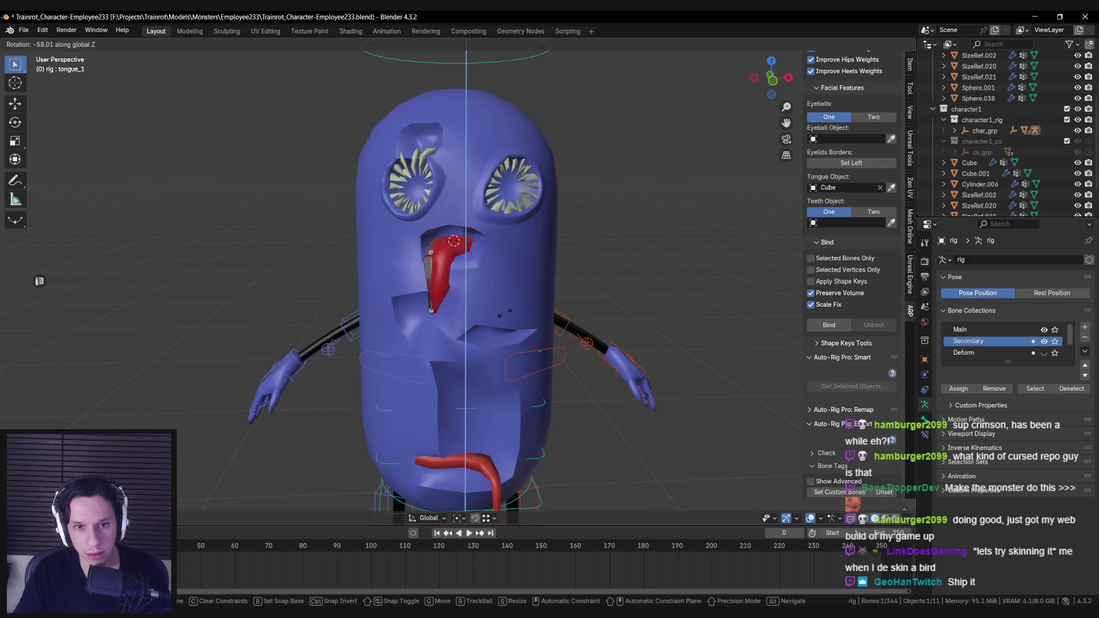
key("Escape")
Zoom and orbit the view to inspect the tongue deformation from an angle.
scroll(492, 284, "up", 5)
scroll(493, 284, "down", 4)
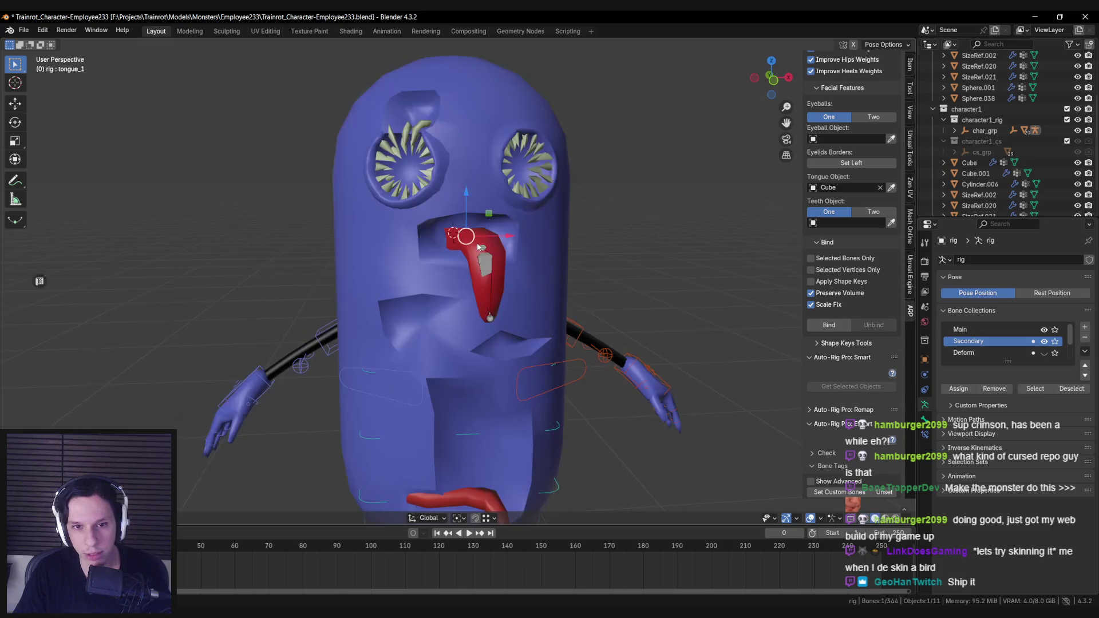
scroll(478, 247, "up", 5)
scroll(485, 293, "down", 2)
scroll(484, 293, "up", 3)
mouse_move(469, 322)
middle_mouse_down()
mouse_move(438, 328)
mouse_move(441, 349)
mouse_move(432, 238)
middle_mouse_up()
scroll(432, 237, "down", 4)
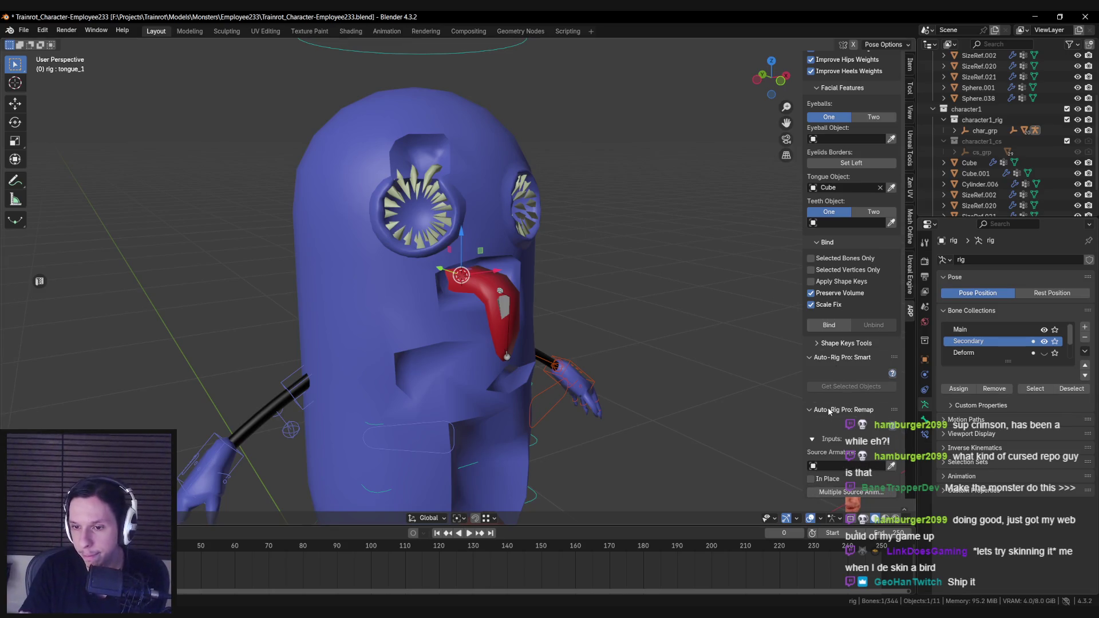
Keep Voxel Heat Diffuse as bind engine and set Voxel Resolution to 256.
scroll(828, 411, "up", 3)
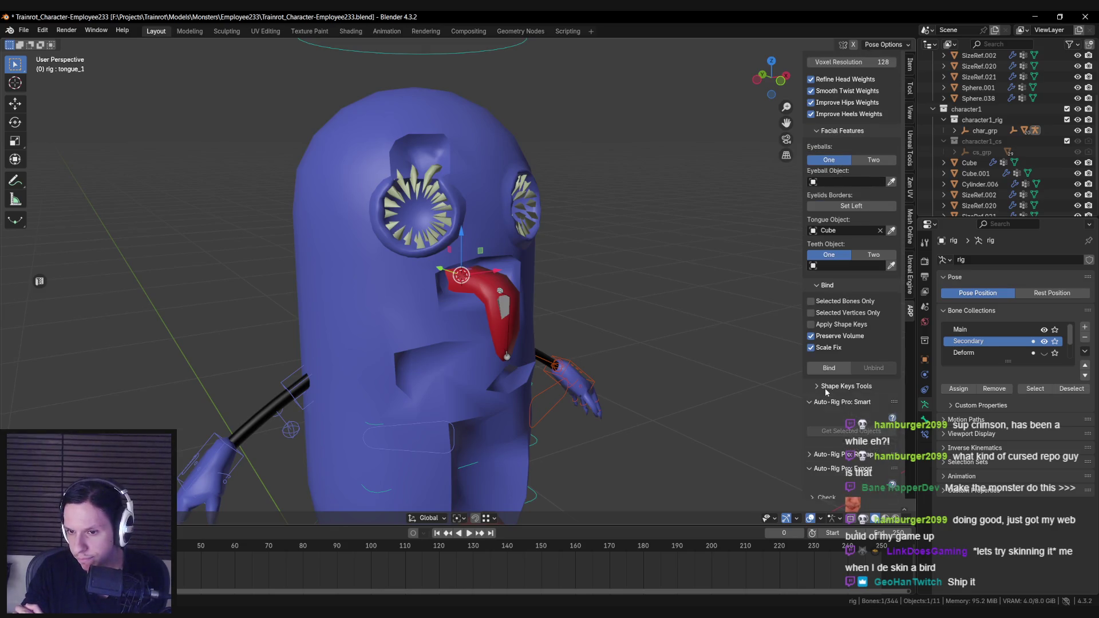
scroll(826, 394, "up", 4)
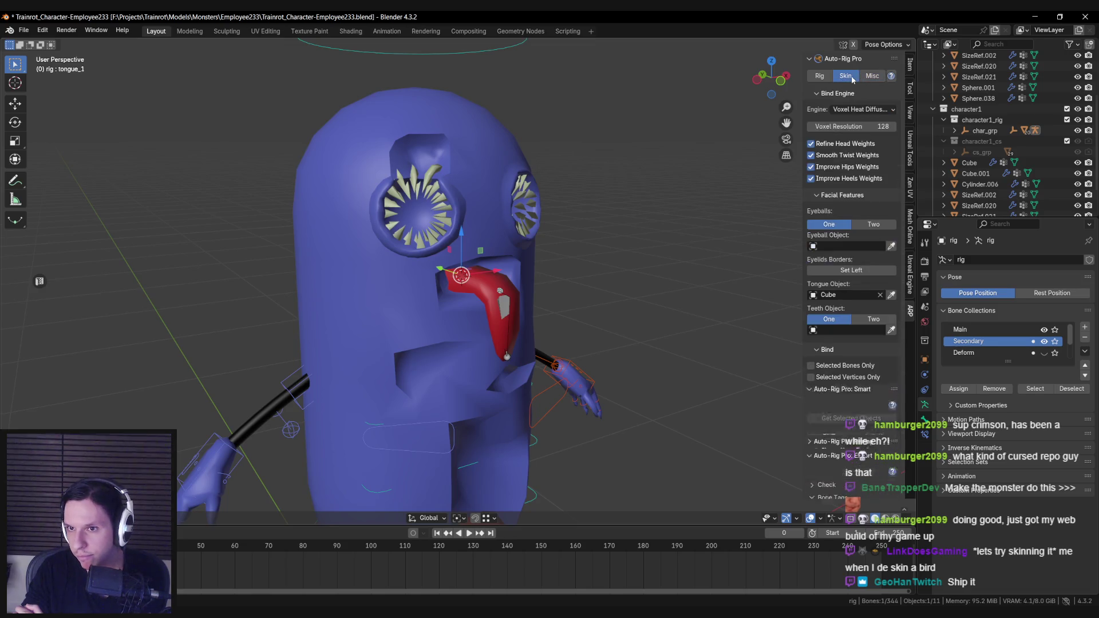
left_click(861, 110)
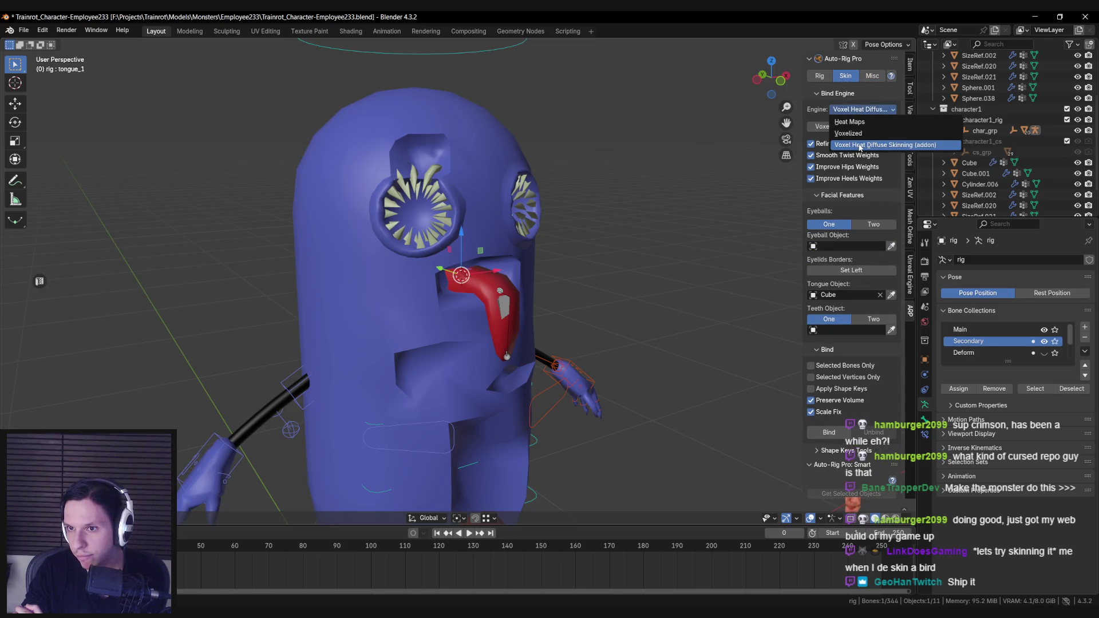
left_click(856, 144)
left_click(841, 126)
type("256")
key("Return")
scroll(578, 326, "down", 4)
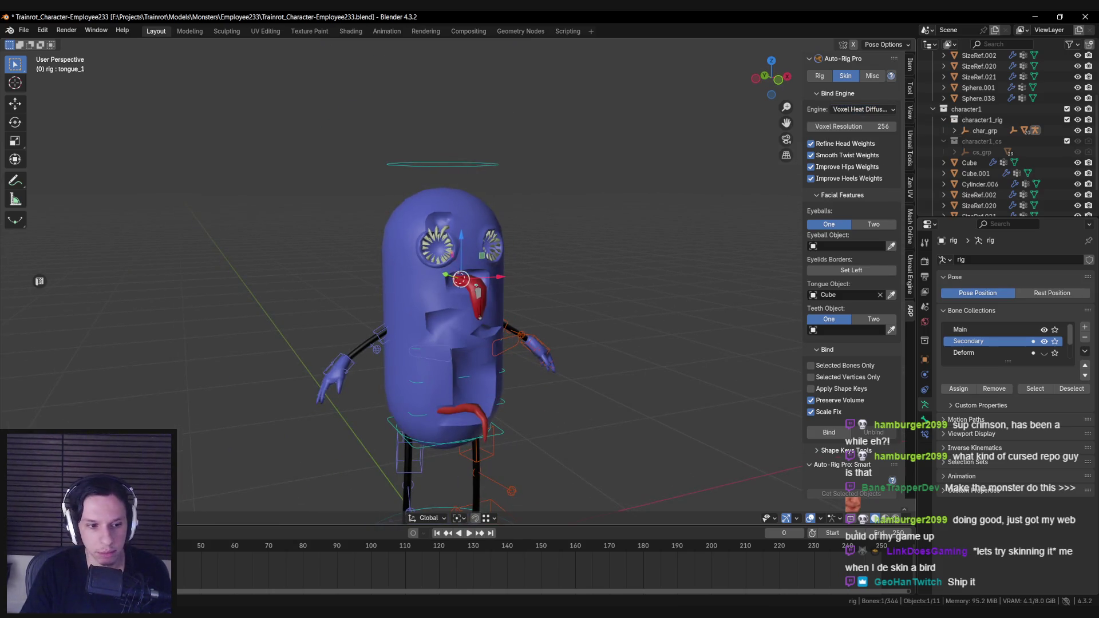
In Object mode, select all objects, save the file, and bind the meshes.
key("ctrl+Tab")
scroll(368, 203, "down", 2)
key("a")
scroll(701, 298, "up", 4)
key("ctrl+s")
left_click(829, 432)
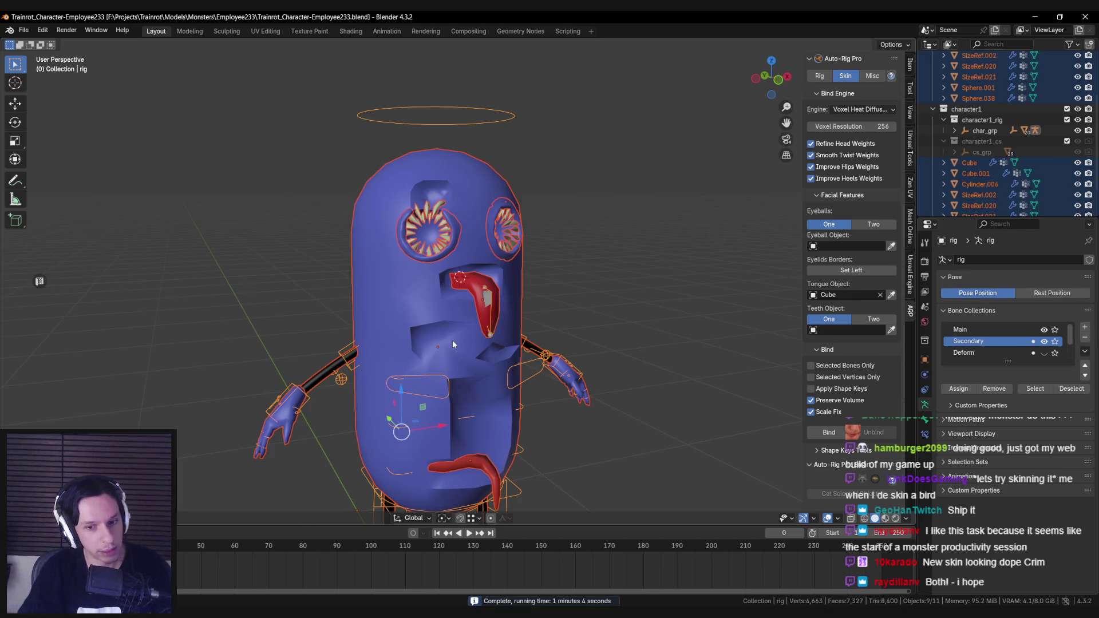
Enter Pose mode and test-rotate the head bone on the X and Z axes, cancelling each.
mouse_move(471, 383)
middle_mouse_down()
mouse_move(399, 317)
mouse_move(530, 339)
mouse_move(513, 358)
mouse_move(417, 353)
middle_mouse_up()
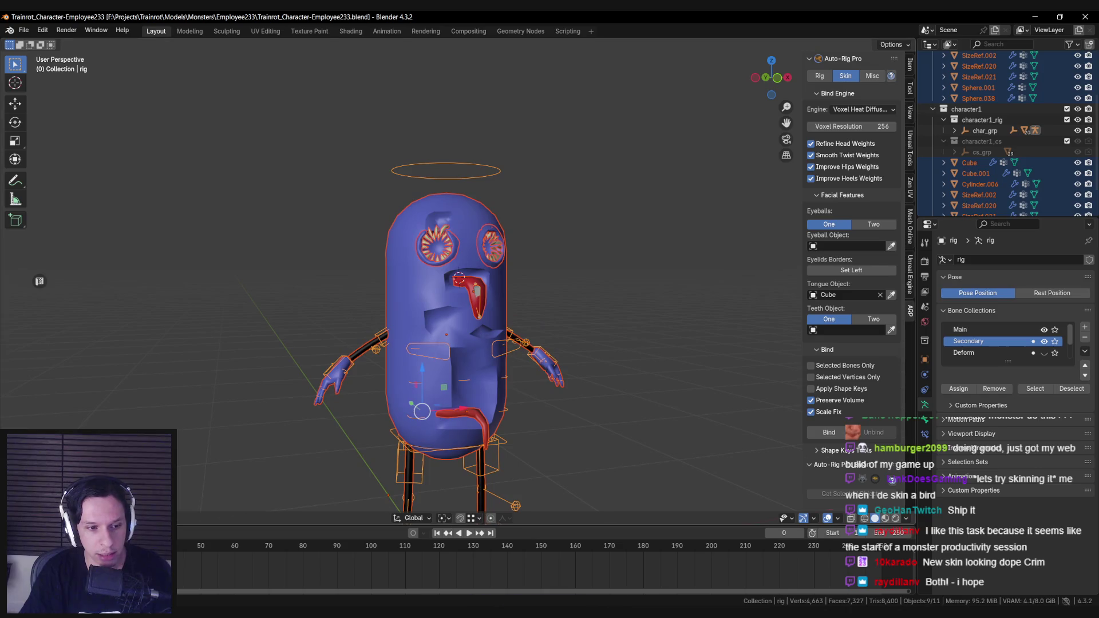
key("ctrl+Tab")
left_click(474, 176)
key("r")
key("x")
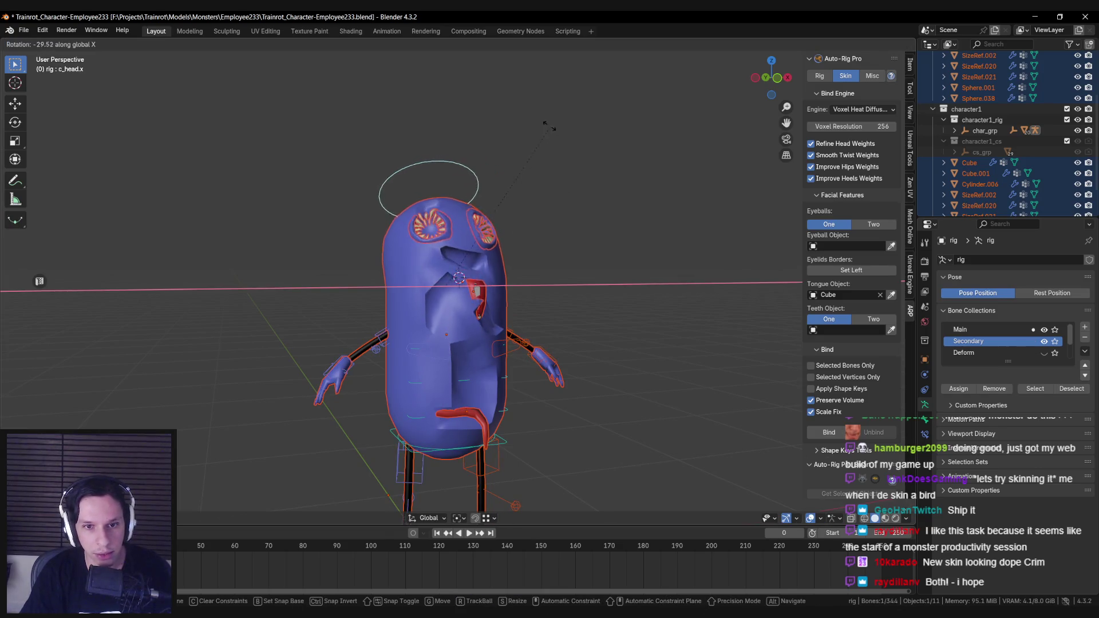
right_click(551, 234)
key("r")
key("z")
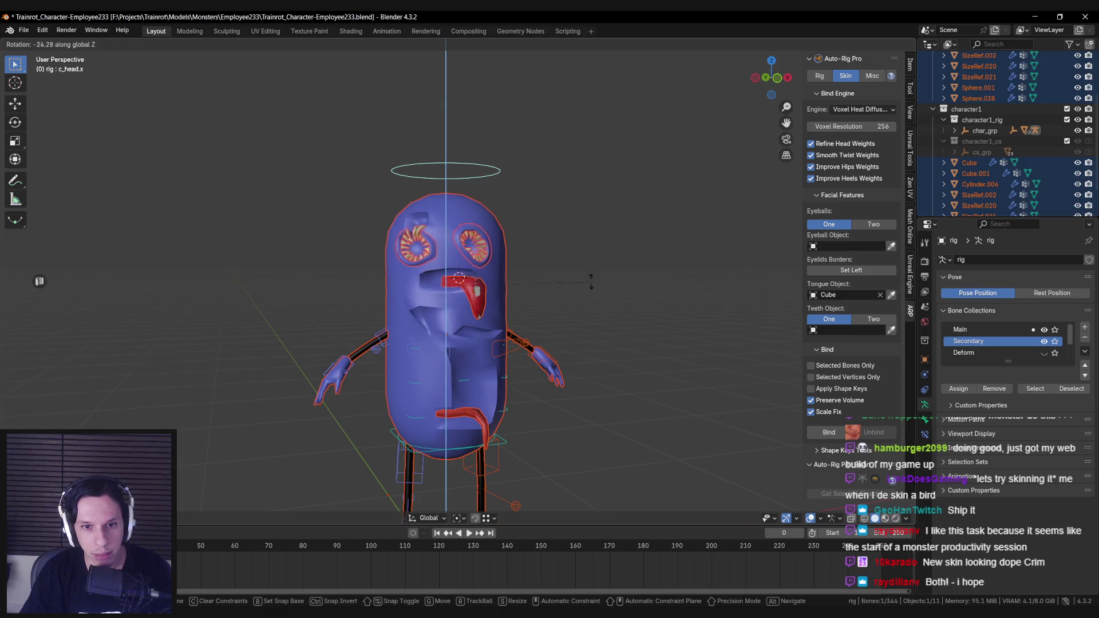
right_click(531, 280)
middle_click_drag(531, 280, 531, 280)
key("r")
key("x")
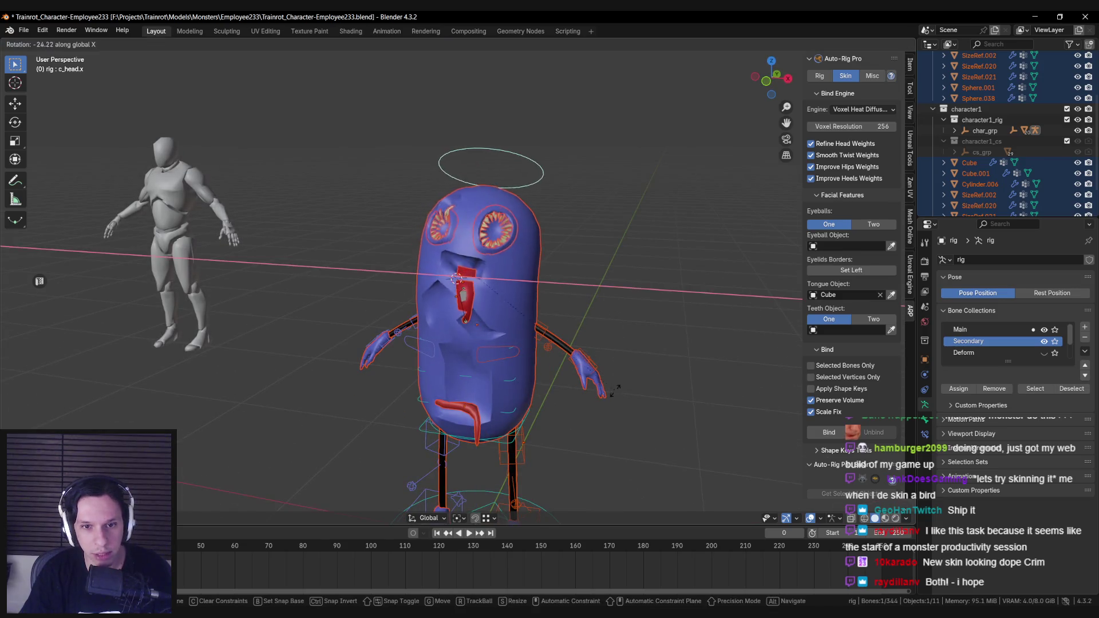
right_click(484, 331)
Test-rotate the tongue_2 bone on the X axis, then cancel.
scroll(484, 331, "up", 2)
scroll(483, 331, "up", 2)
left_click(475, 332)
key("r")
key("x")
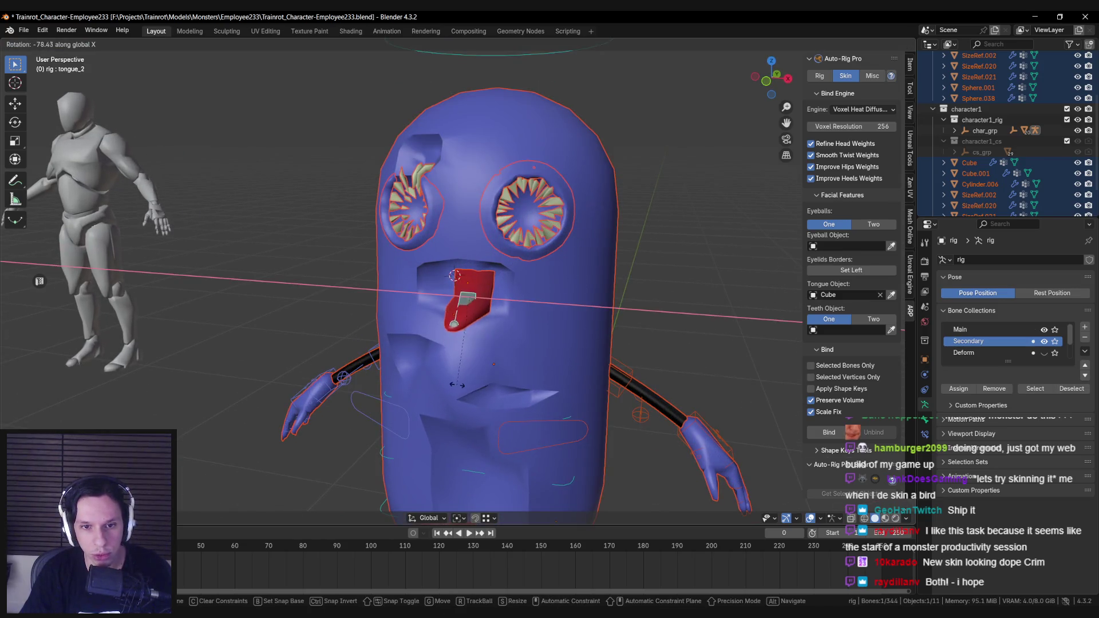
right_click(484, 384)
In X-ray view, test-rotate tongue_1 on the X, Y and Z axes, then cancel.
key("shift+z")
key("shift+z")
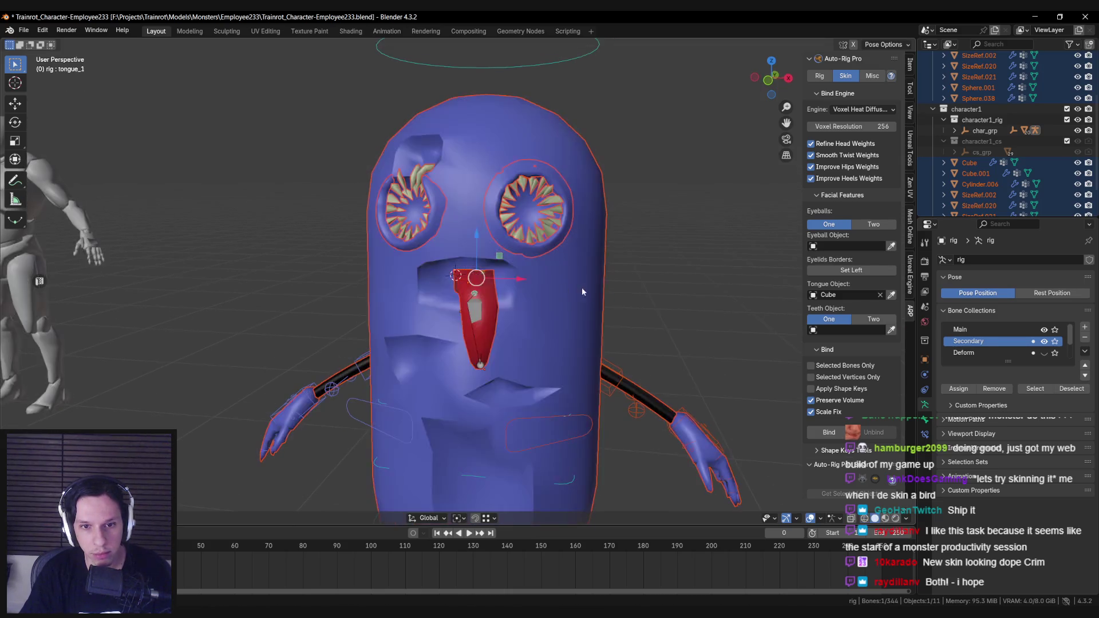
left_click(470, 283)
key("r")
key("x")
key("y")
key("z")
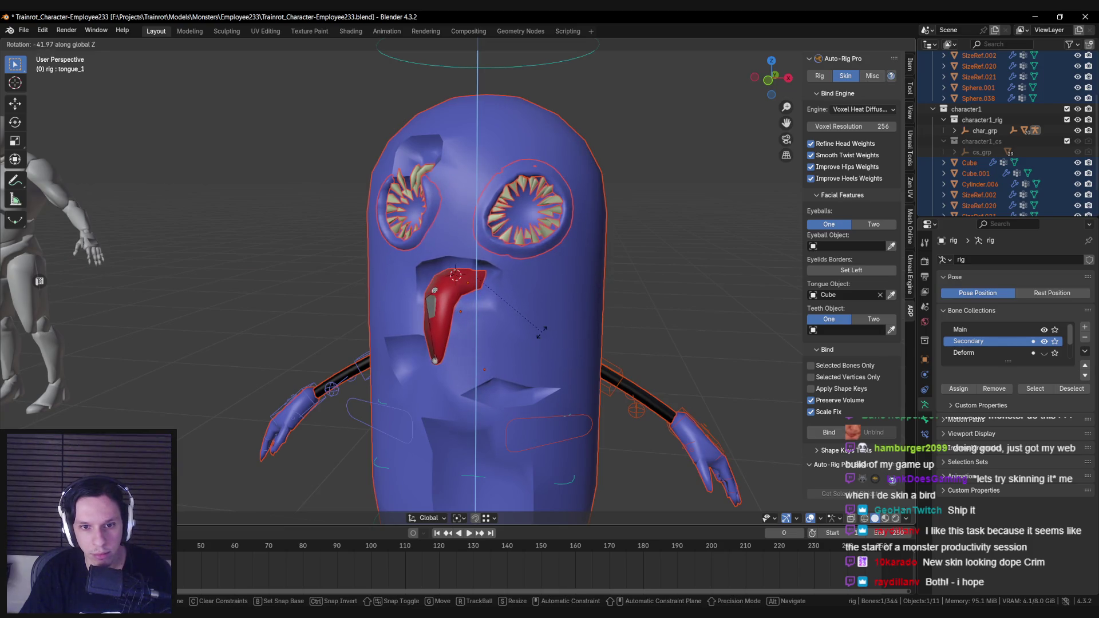
right_click(563, 335)
Bend tongue_2 around the X axis and orbit to inspect the tongue.
left_click(479, 340)
key("r")
key("x")
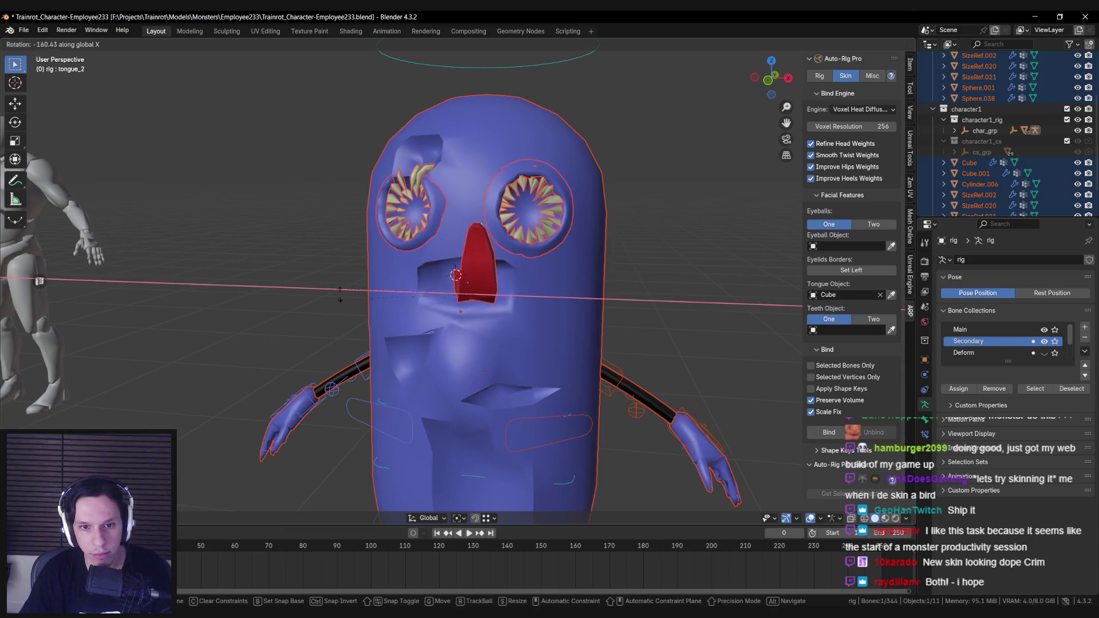
mouse_move(400, 341)
middle_mouse_down("alt")
mouse_move(587, 368)
mouse_move(614, 219)
mouse_move(606, 200)
mouse_move(592, 345)
mouse_move(596, 332)
middle_mouse_up("alt")
left_click(596, 174)
middle_click_drag(595, 174, 578, 279, "alt")
scroll(578, 279, "up", 3)
Select the neighbouring tongue bones and bend each around the X axis.
key("bracketleft")
key("r")
key("x")
left_click(604, 258)
key("bracketright")
key("r")
key("x")
left_click(604, 257)
mouse_move(604, 257)
middle_mouse_down()
mouse_move(411, 325)
mouse_move(510, 334)
middle_mouse_up()
Undo the new bind so voxel resolution returns to 128, and clear the selection.
key("ctrl+z")
scroll(509, 335, "up", 3)
scroll(509, 334, "down", 3)
key("ctrl+z")
key("ctrl+z")
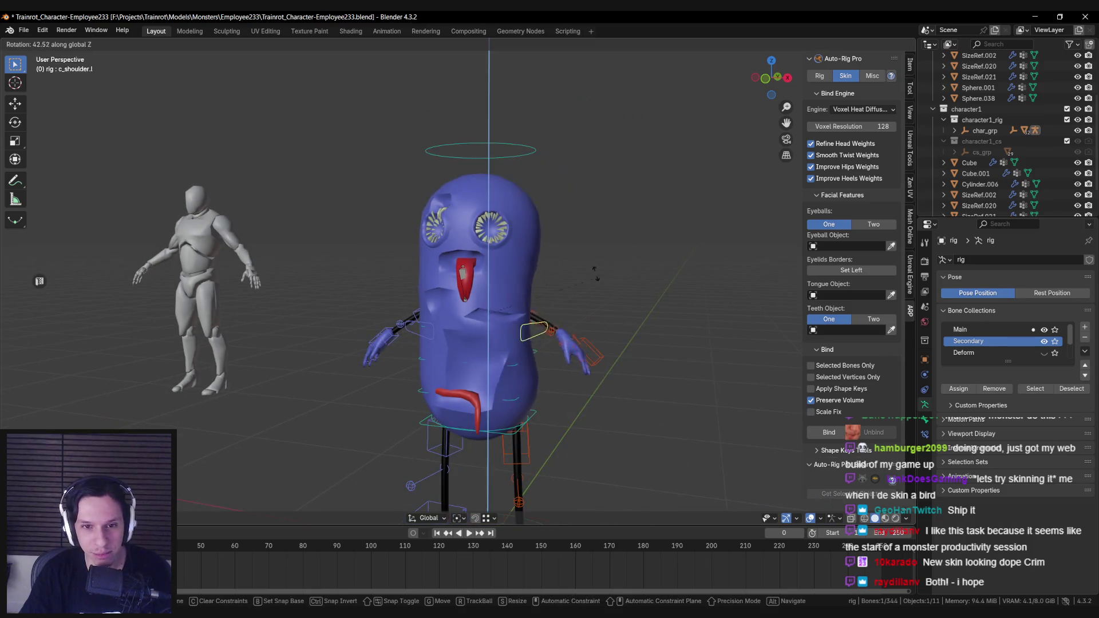
Test-rotate the head control bone on the X and Y axes, then cancel.
left_click(501, 333)
mouse_move(500, 333)
middle_mouse_down()
mouse_move(565, 335)
mouse_move(515, 166)
middle_mouse_up()
left_click(517, 151)
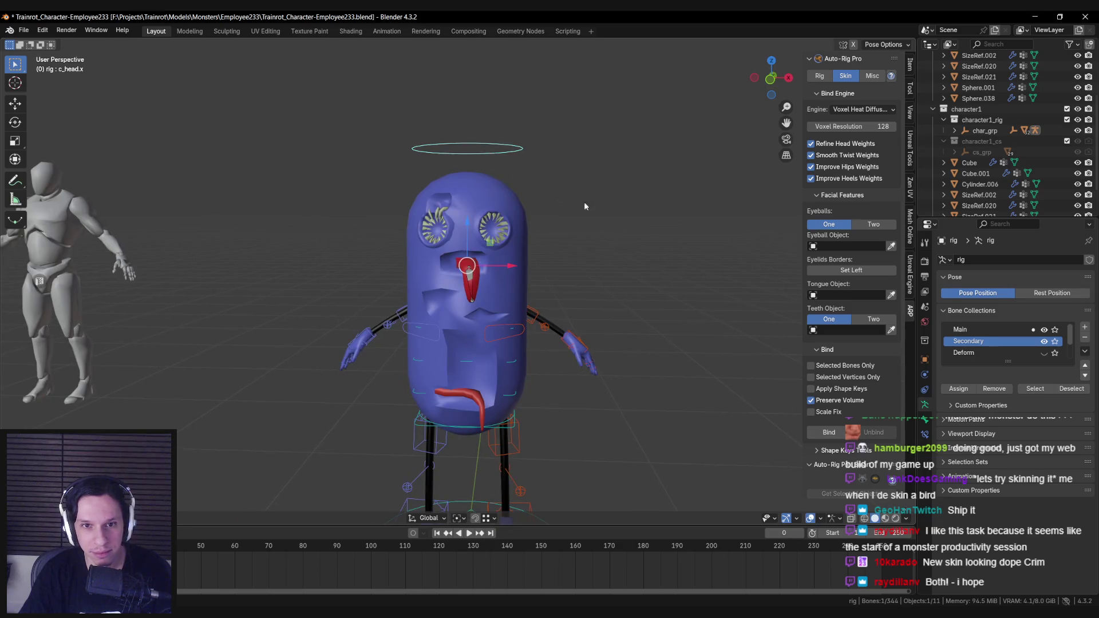
key("r")
key("x")
key("y")
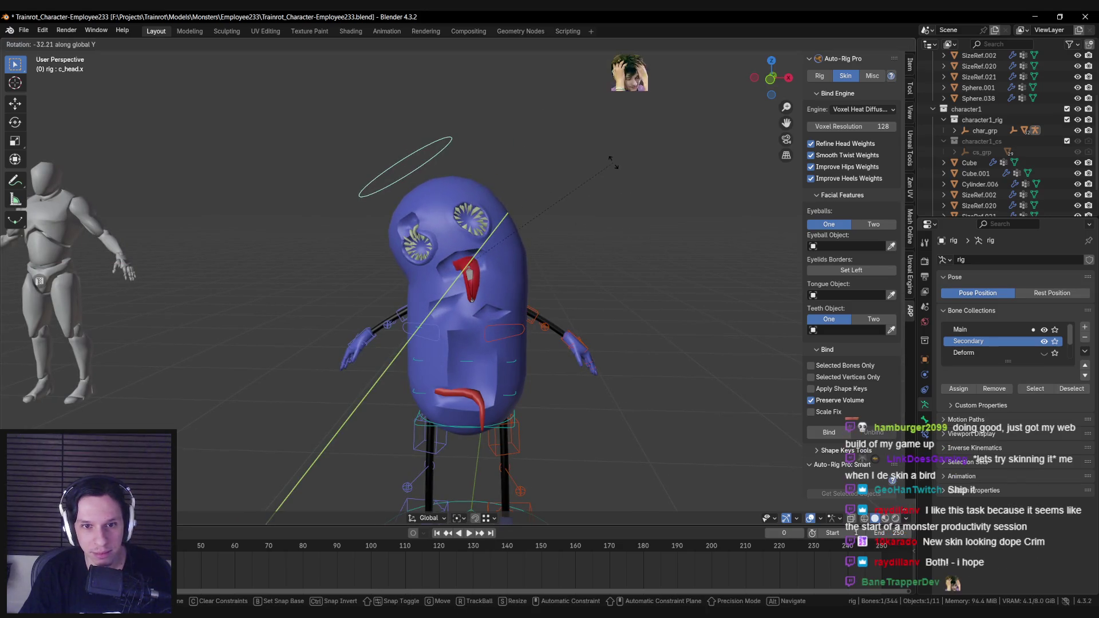
key("x")
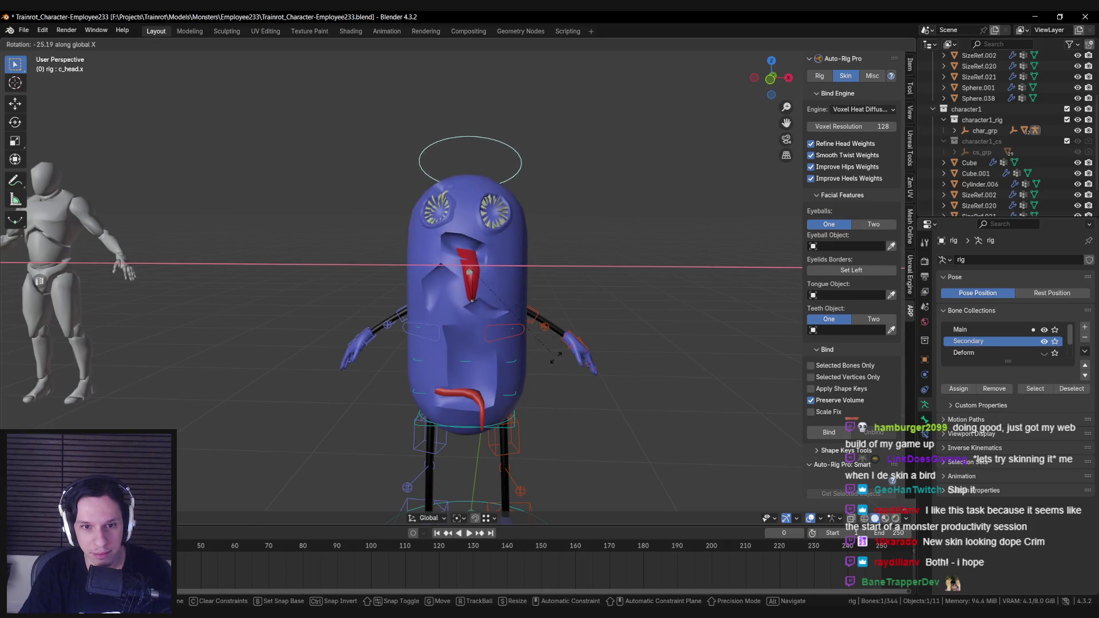
key("Escape")
scroll(503, 306, "up", 4)
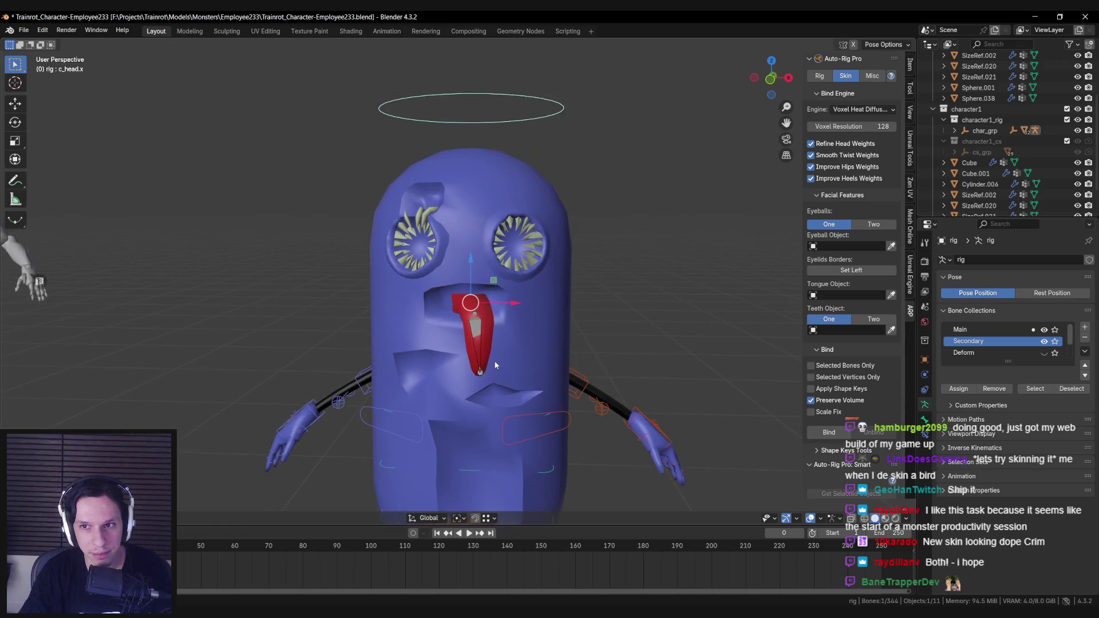
scroll(496, 364, "down", 4)
left_click(852, 110)
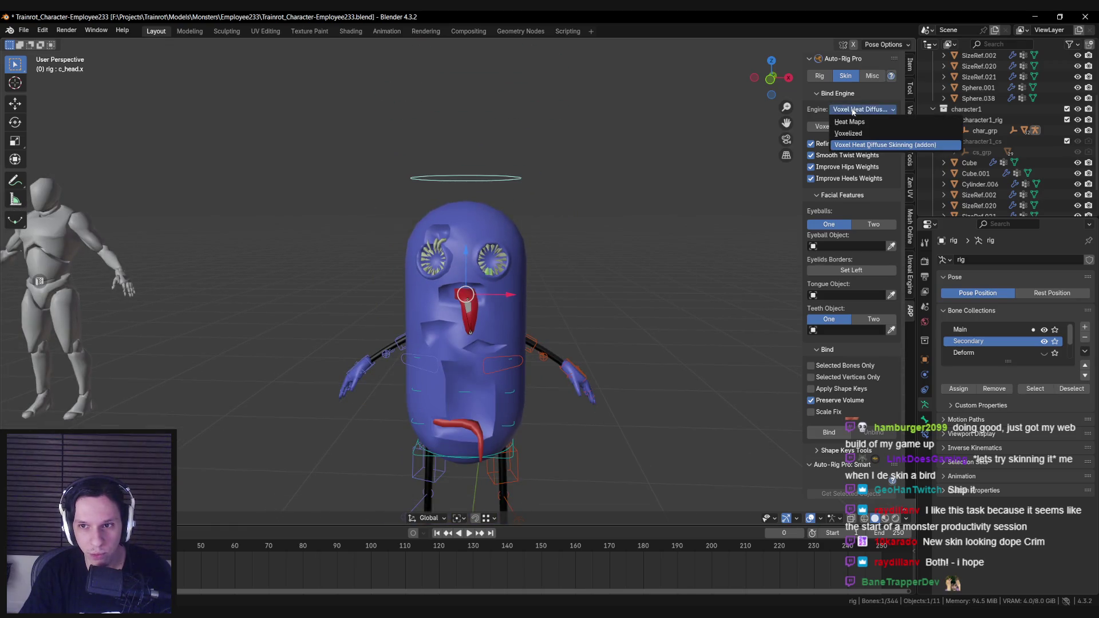
Set the bind engine to Heat Maps and rebind all character objects in Object mode.
left_click(850, 121)
scroll(393, 394, "down", 3)
scroll(392, 394, "down", 1)
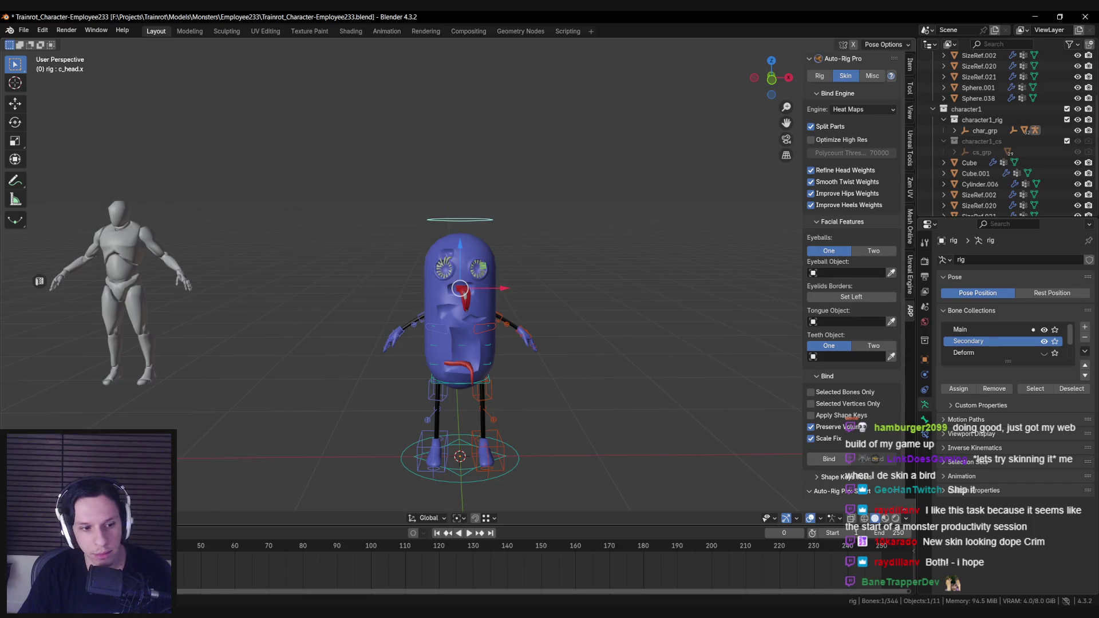
key("ctrl+Tab")
key("KP_Decimal")
left_click(832, 459)
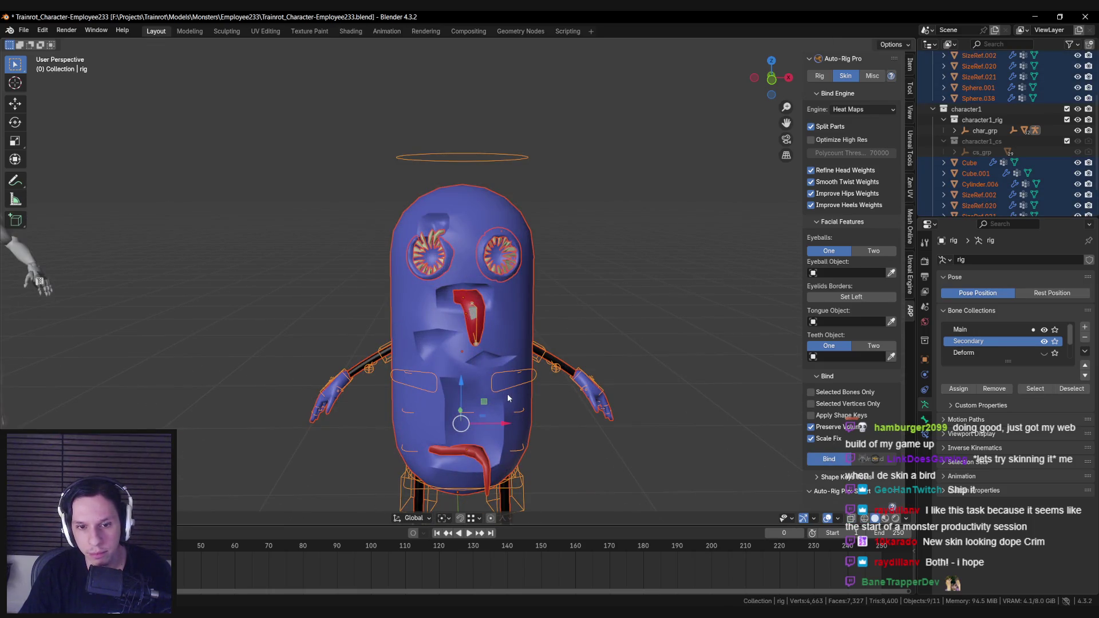
In Pose mode, bend tongue_2 sideways around the X axis and inspect it.
key("ctrl+Tab")
left_click(473, 312)
key("r")
key("x")
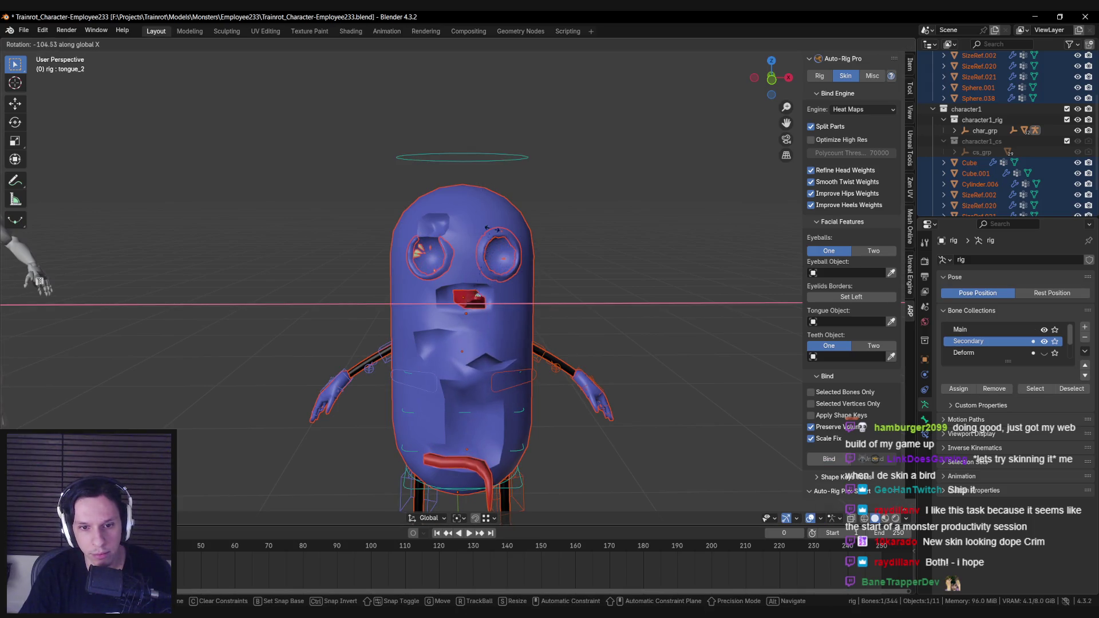
left_click(524, 278)
middle_click_drag(524, 279, 498, 331)
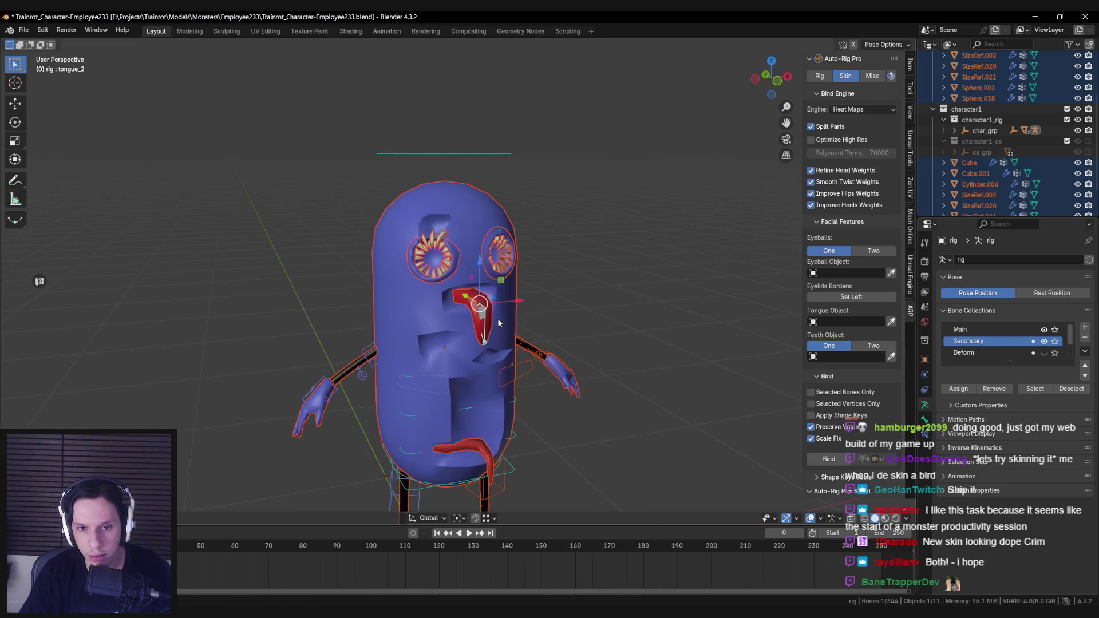
Retest the tongue rotation, return to Object mode, and select the eye mesh Sphere.001.
key("r")
key("x")
right_click(417, 262)
left_click(433, 256)
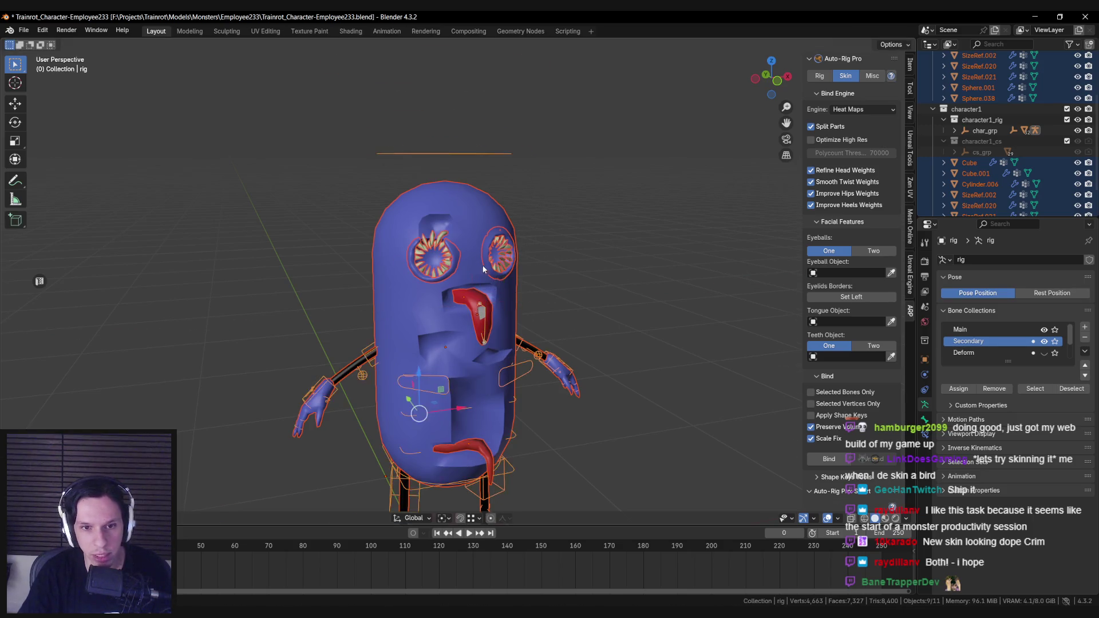
scroll(434, 256, "up", 3)
left_click(924, 374)
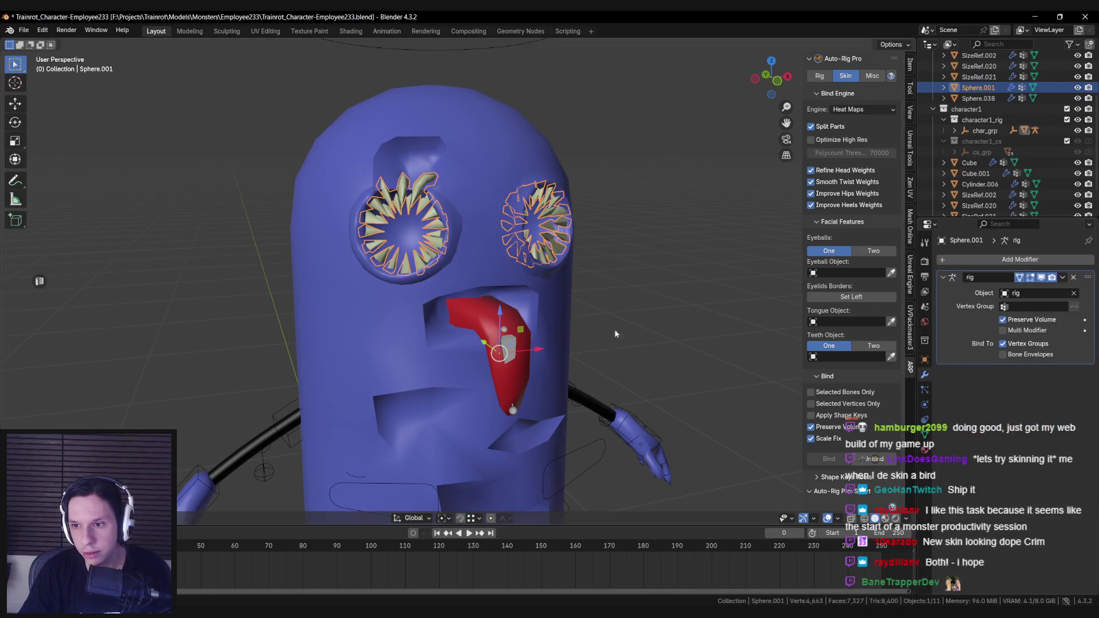
Select the second eye and the body and join them into one mesh with Ctrl+J.
scroll(543, 273, "down", 3)
left_click(433, 257, "shift")
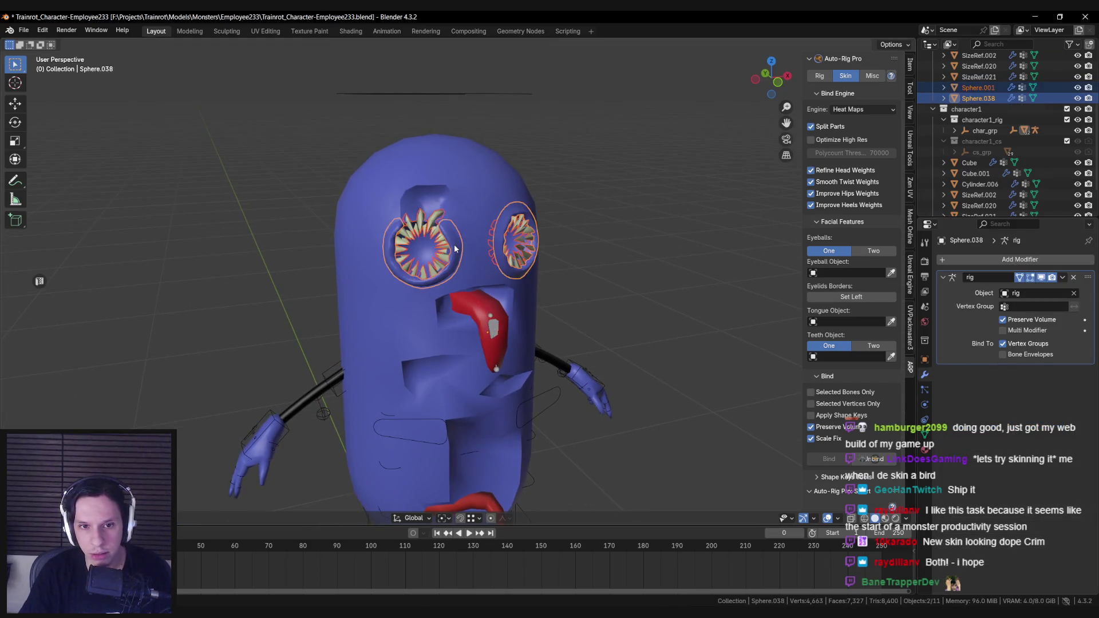
left_click(476, 219, "shift")
mouse_move(488, 293)
middle_mouse_down()
mouse_move(493, 255)
mouse_move(466, 389)
middle_mouse_up()
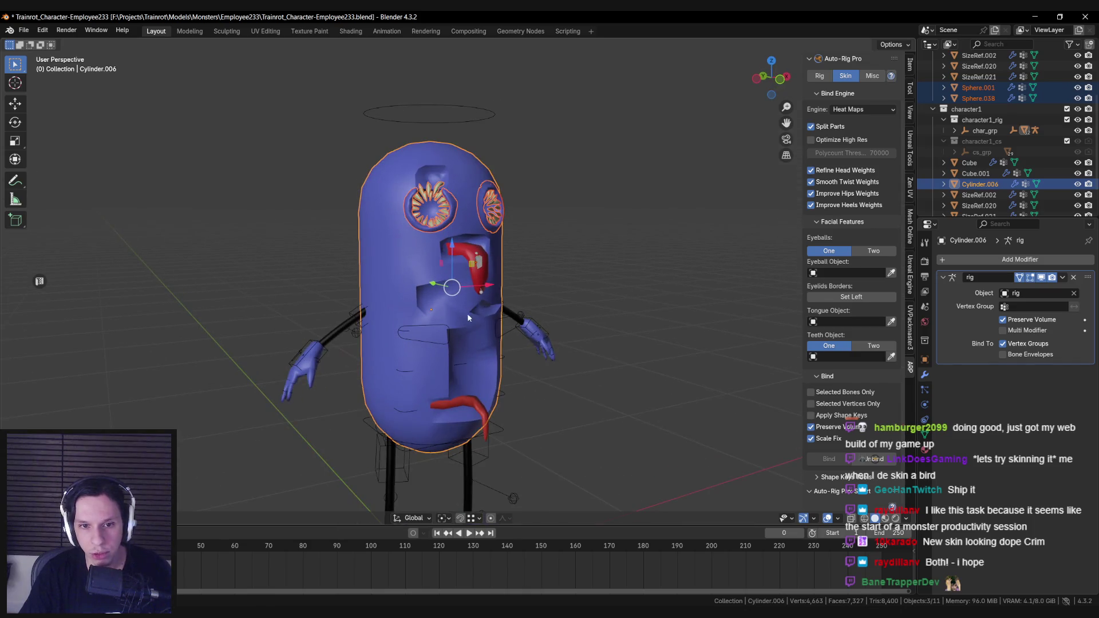
key("ctrl+j")
mouse_move(433, 375)
middle_mouse_down()
mouse_move(431, 366)
mouse_move(401, 382)
mouse_move(497, 310)
mouse_move(467, 328)
mouse_move(469, 357)
middle_mouse_up()
Bind the merged monster meshes to the rig with the rig active.
scroll(469, 357, "up", 2)
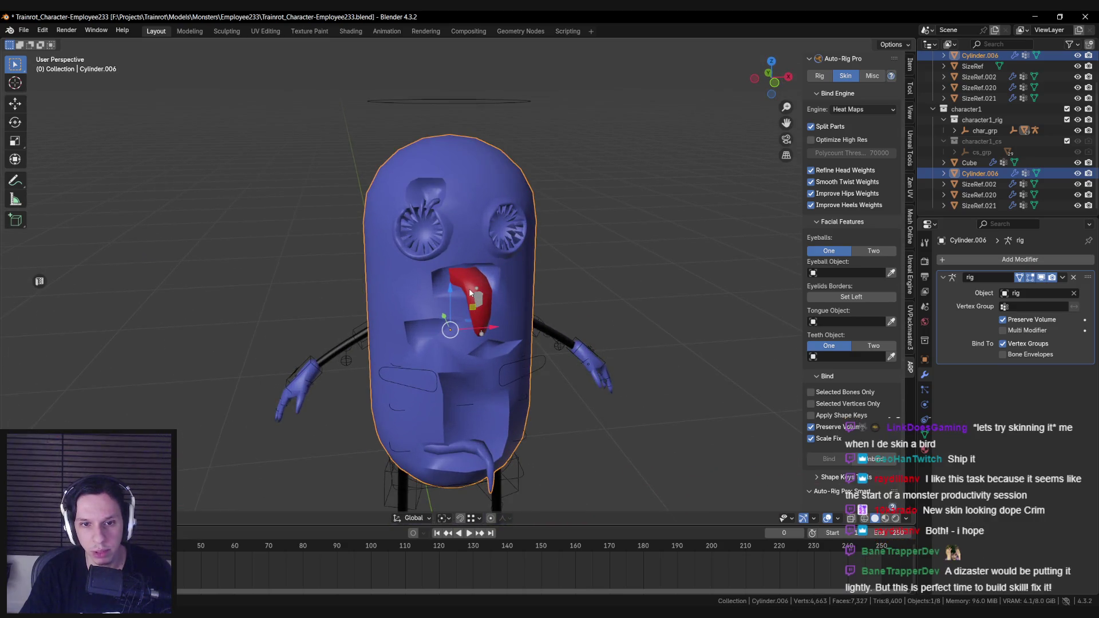
scroll(469, 288, "down", 2)
key("ctrl+z")
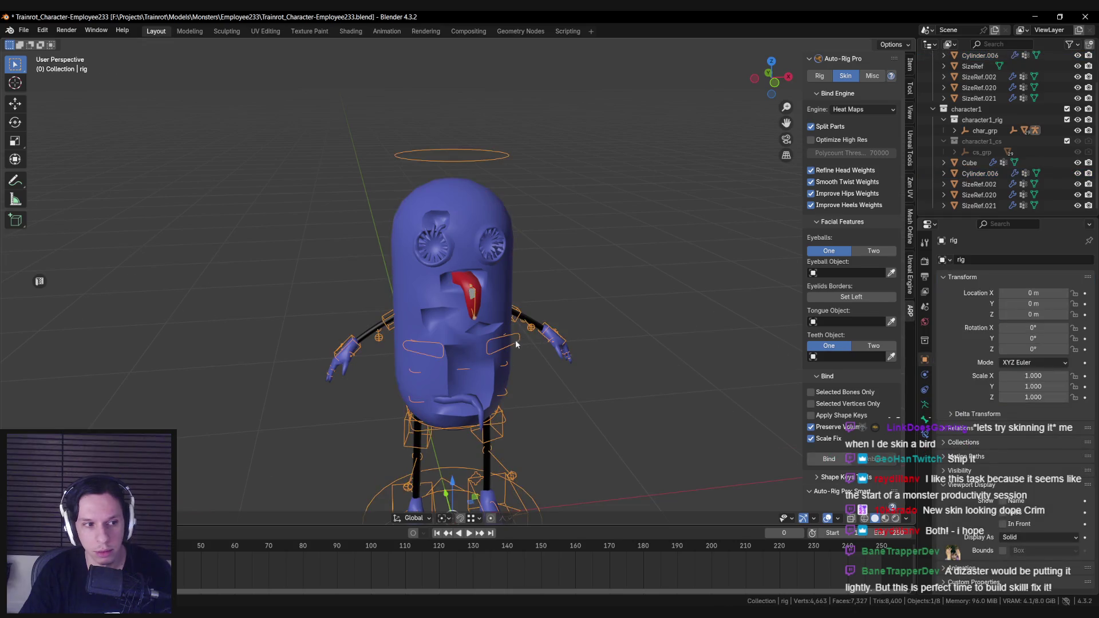
scroll(355, 177, "down", 3)
scroll(463, 317, "up", 4)
left_click(826, 459)
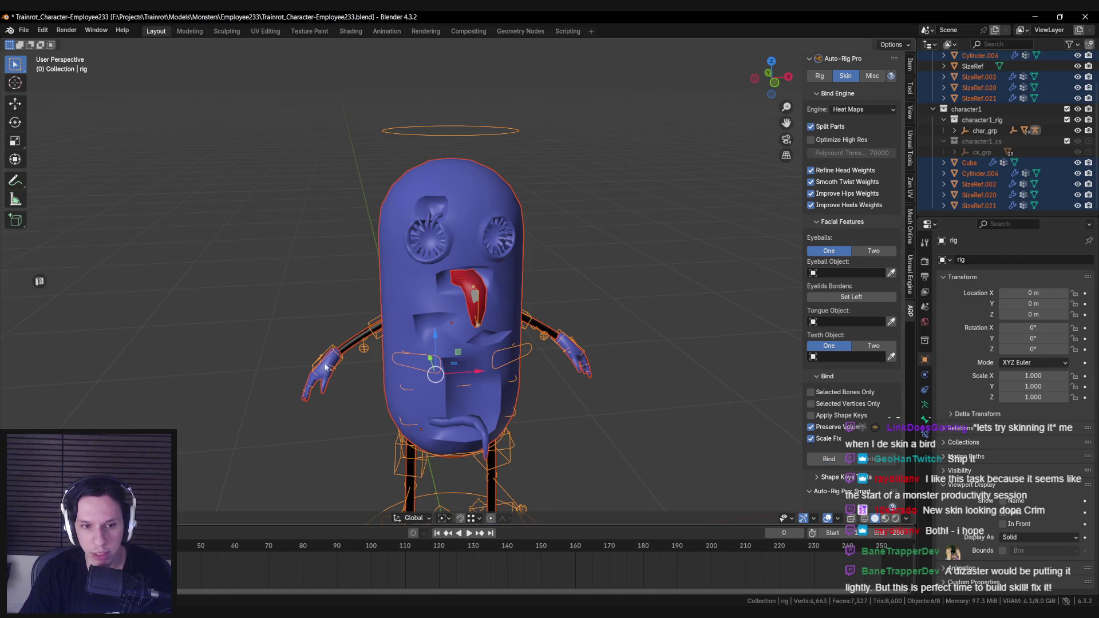
Test-rotate the tongue_2 bone in Pose Mode, cancel it, and undo back to the Voxel Heat Diffuse bind.
key("ctrl+Tab")
left_click(478, 313)
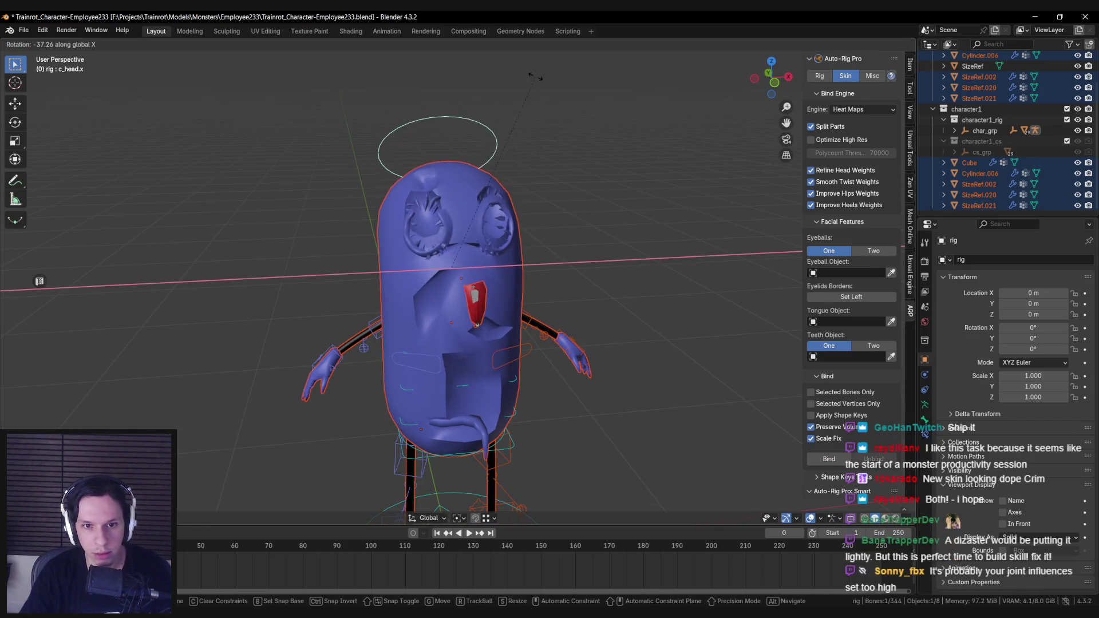
left_click(478, 314)
key("r")
key("x")
key("Escape")
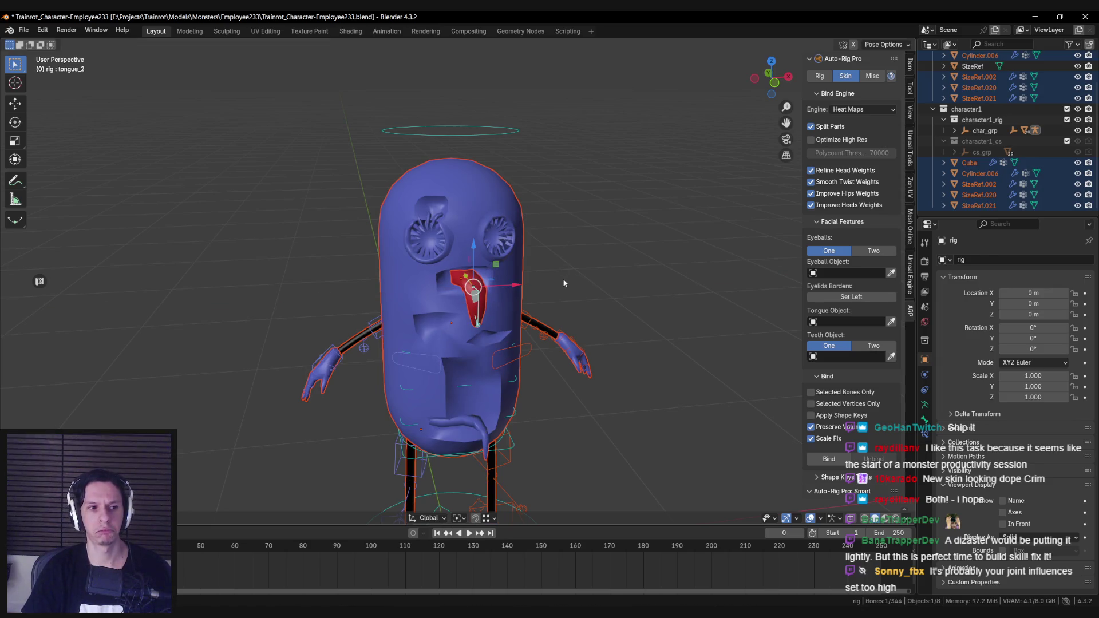
key("ctrl+z")
key("ctrl+z")
key("ctrl+z")
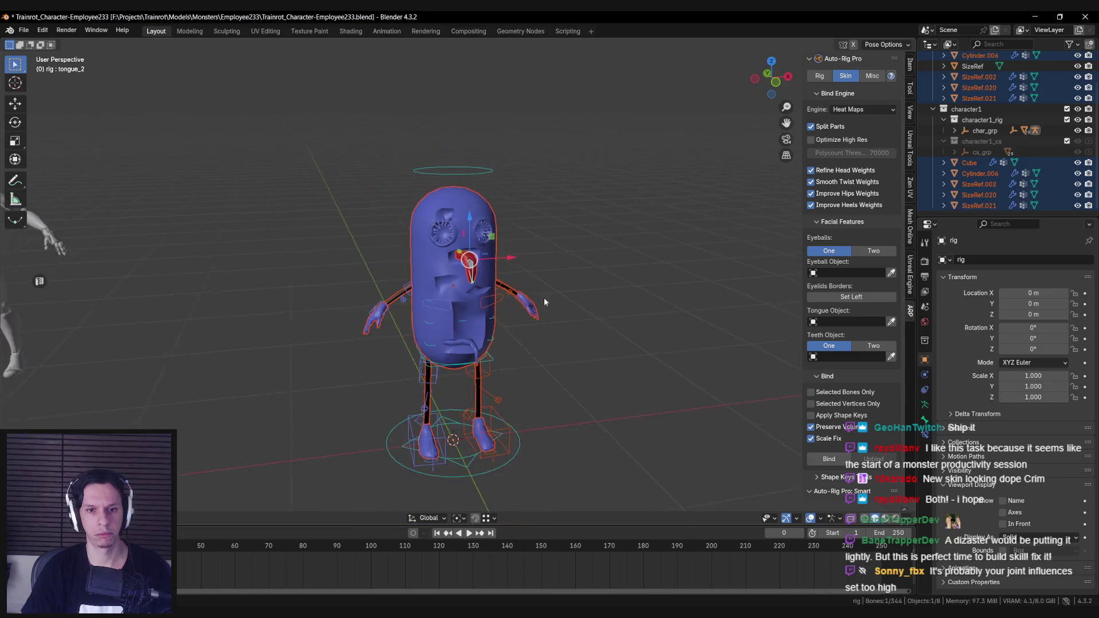
key("ctrl+z")
key("ctrl+z")
scroll(506, 298, "up", 2)
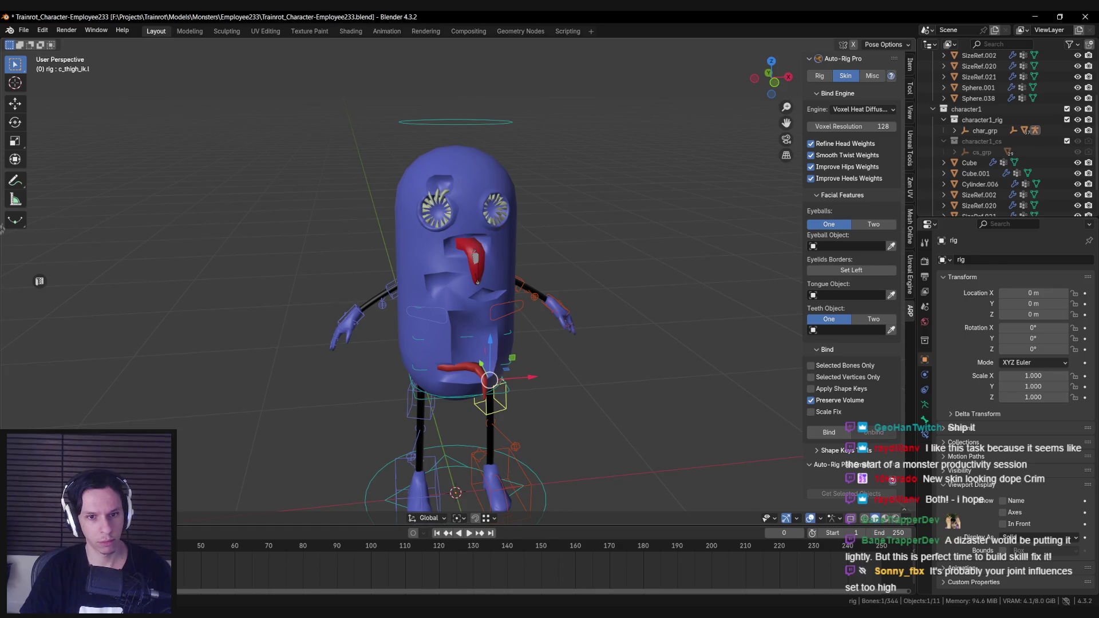
Select the tongue_2 bone in Pose Mode and switch the rig into Edit Mode.
key("ctrl+z")
scroll(474, 264, "up", 1)
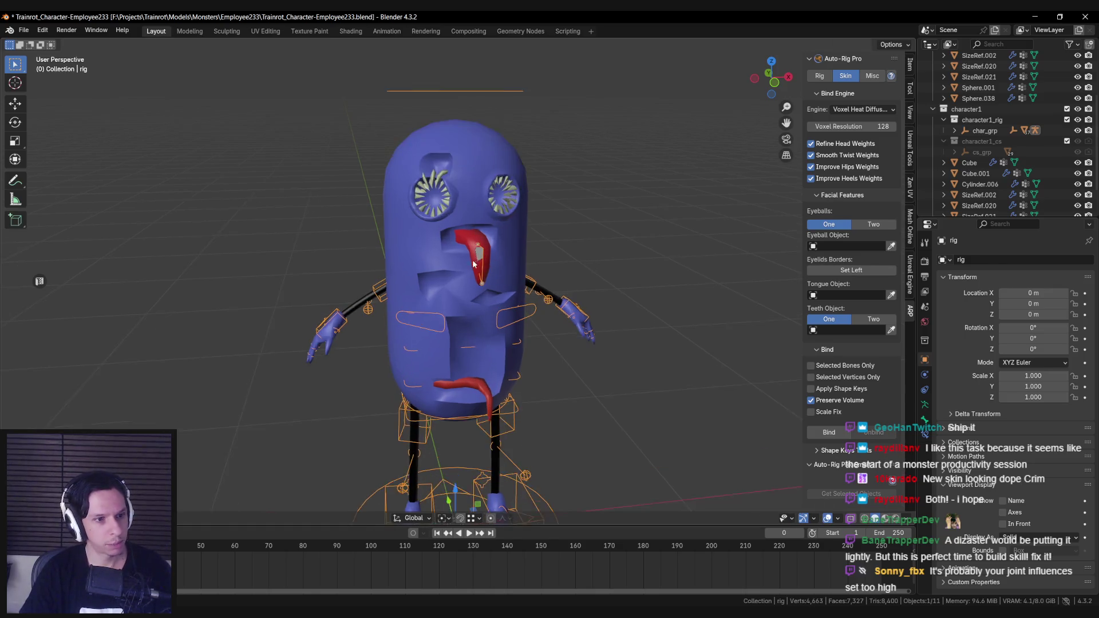
scroll(473, 265, "up", 1)
scroll(424, 293, "up", 1)
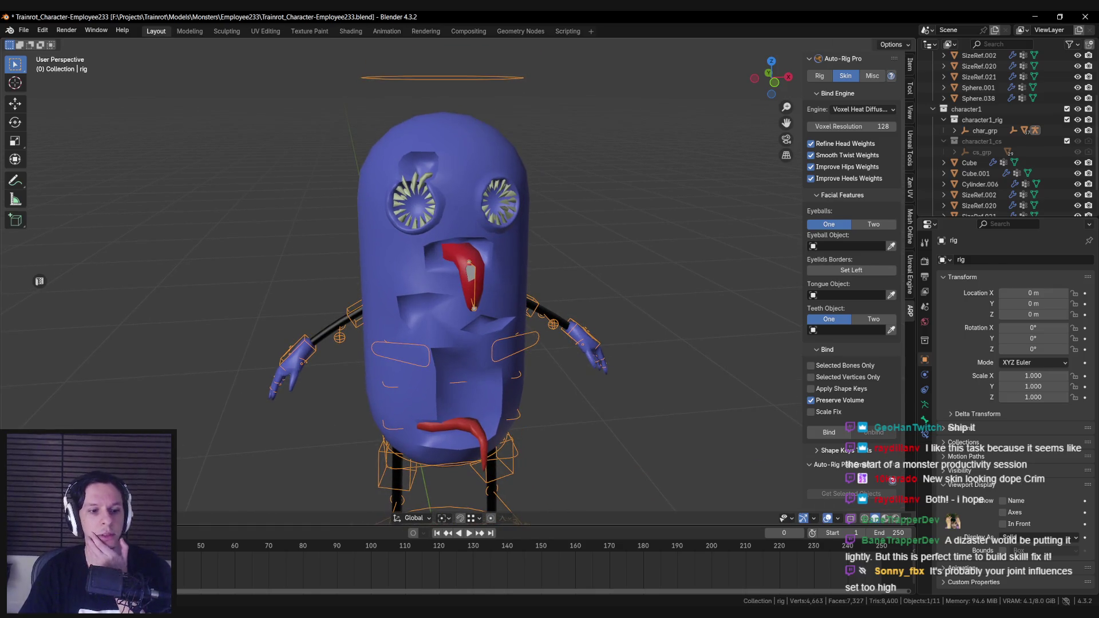
key("ctrl+Tab")
left_click(470, 273)
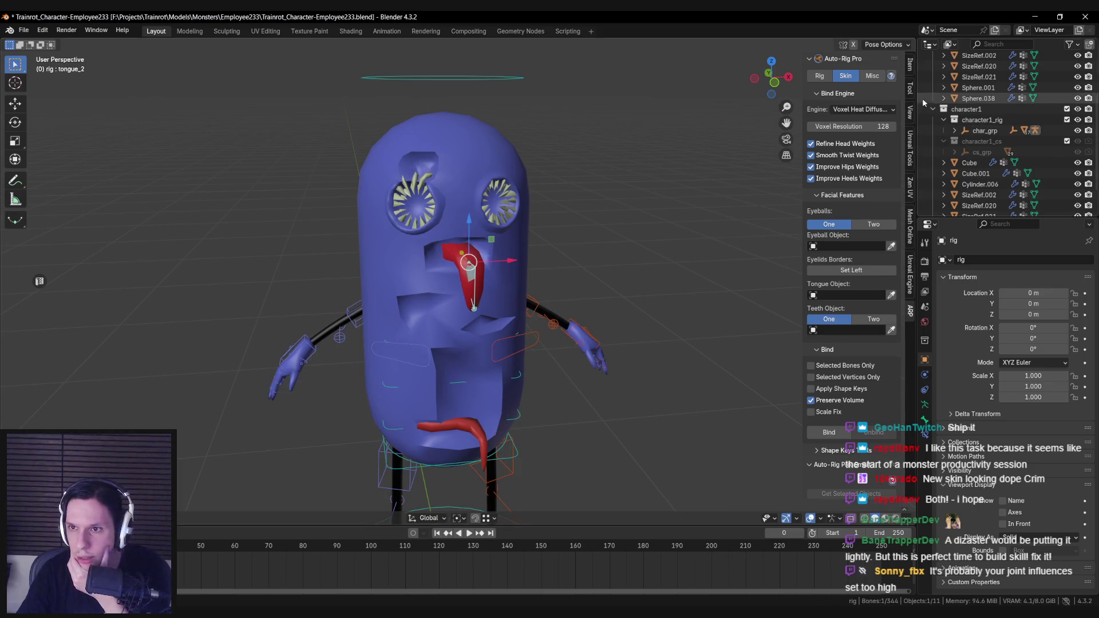
key("Tab")
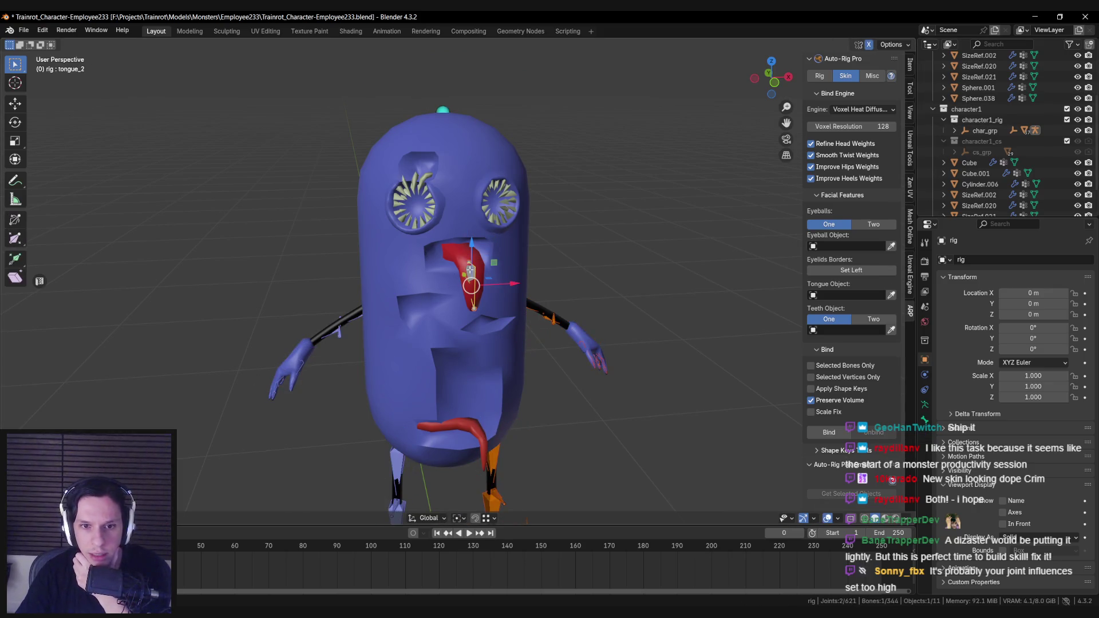
Show tongue_2's head, tail and radius values, cancel a trial radius change, then select tongue_1.
left_click(911, 86)
left_click(911, 114)
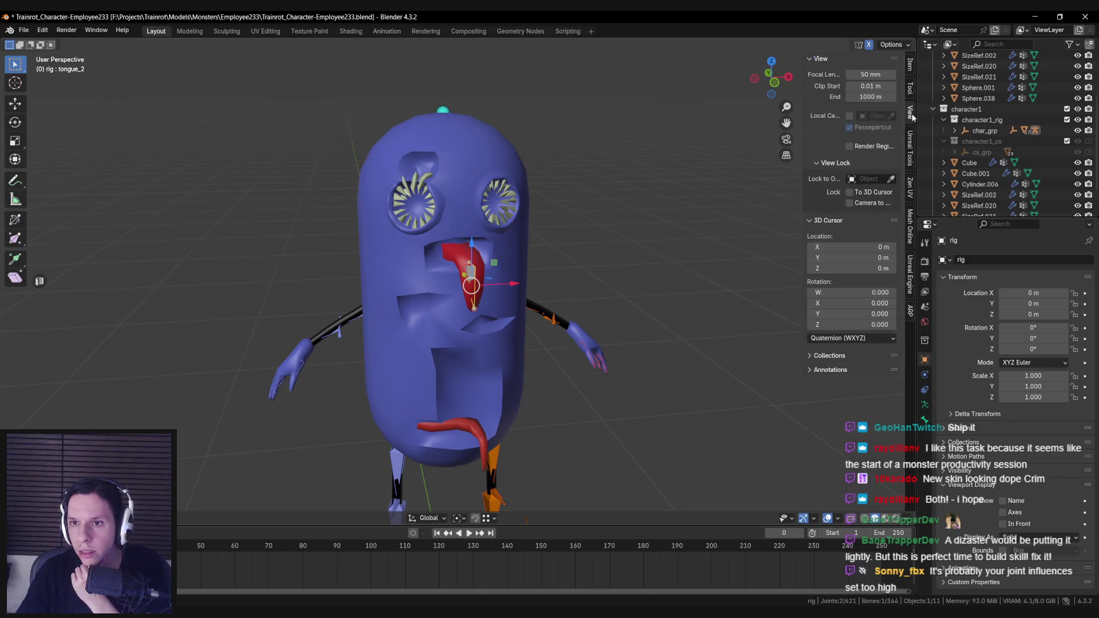
left_click(911, 65)
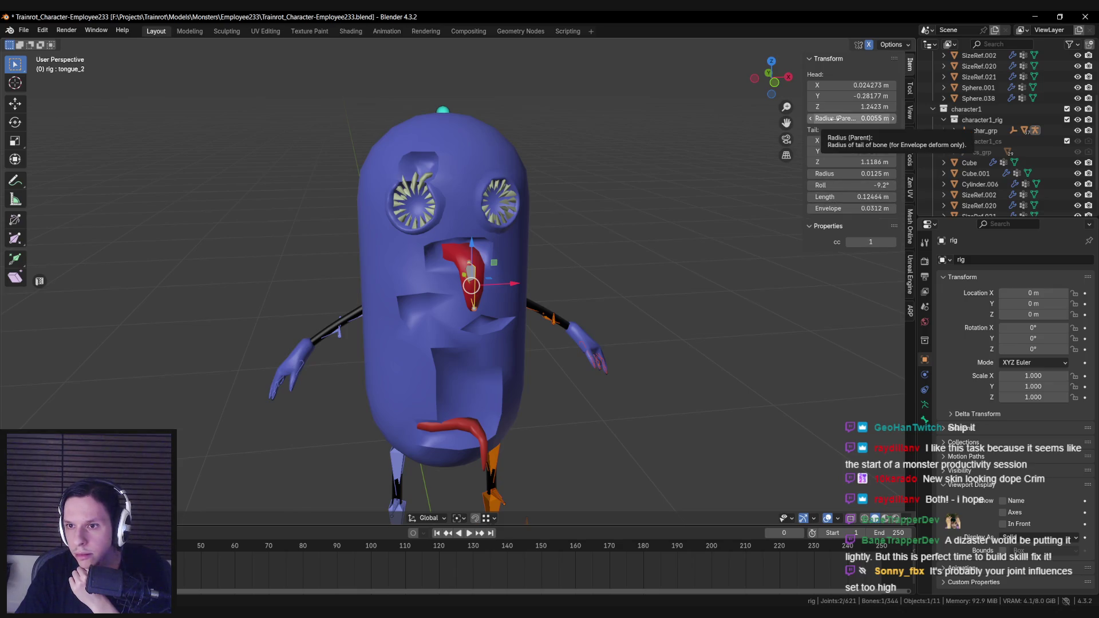
scroll(463, 255, "up", 3)
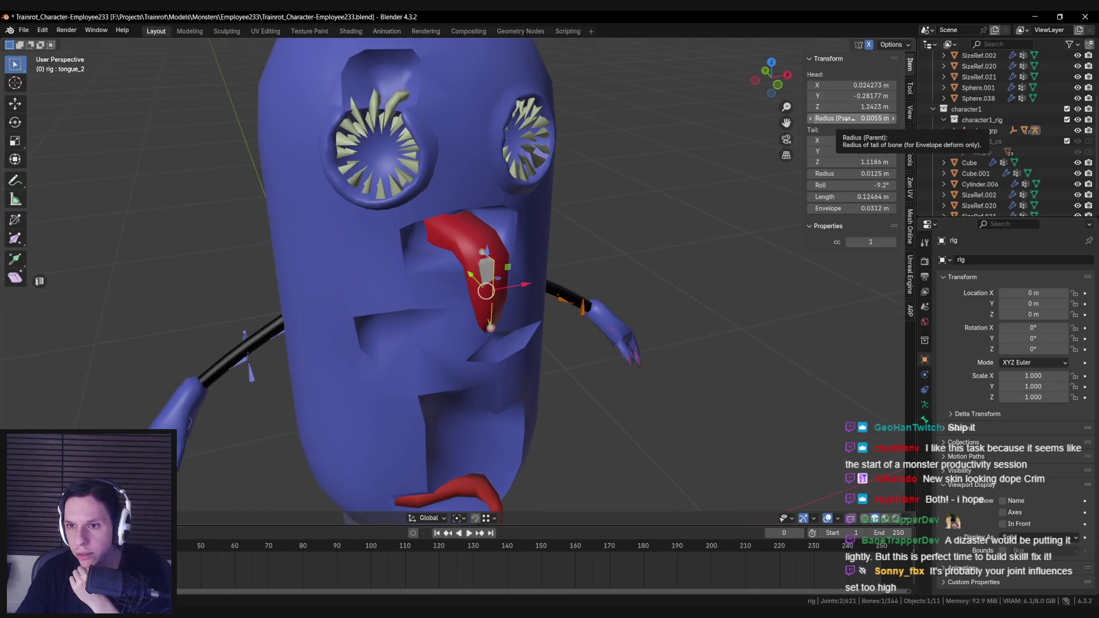
left_click_drag(849, 119, 843, 119)
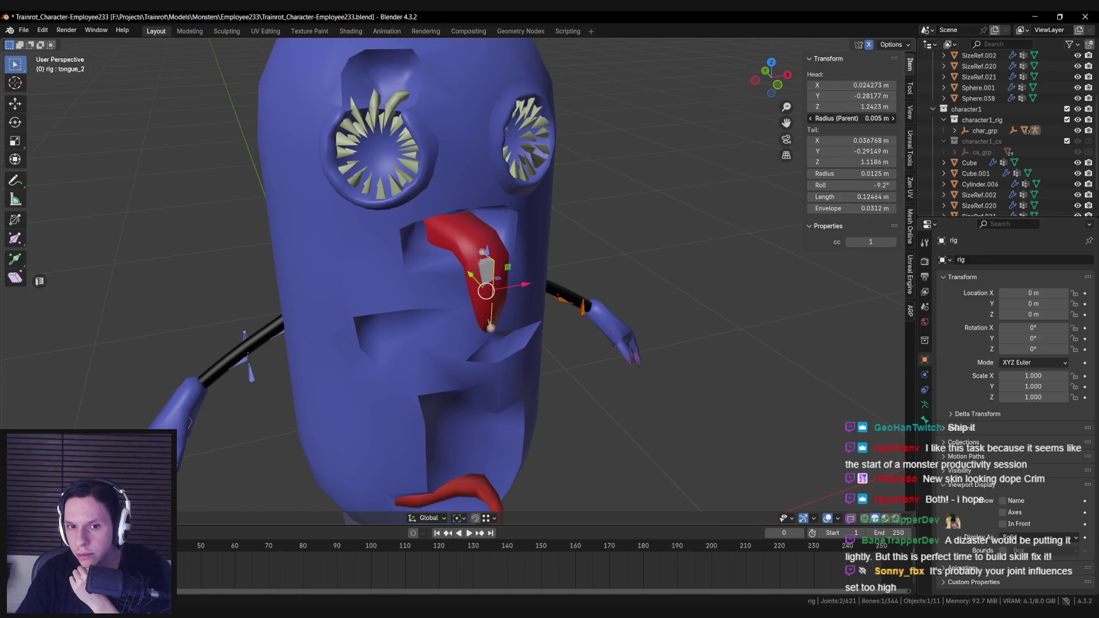
key("Escape")
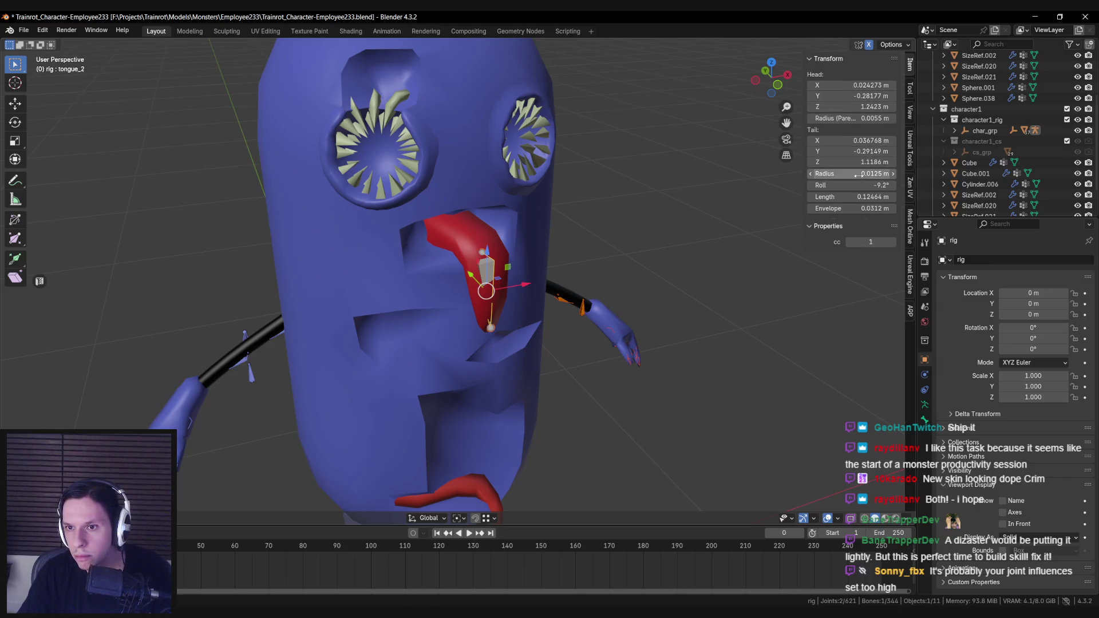
left_click(446, 239)
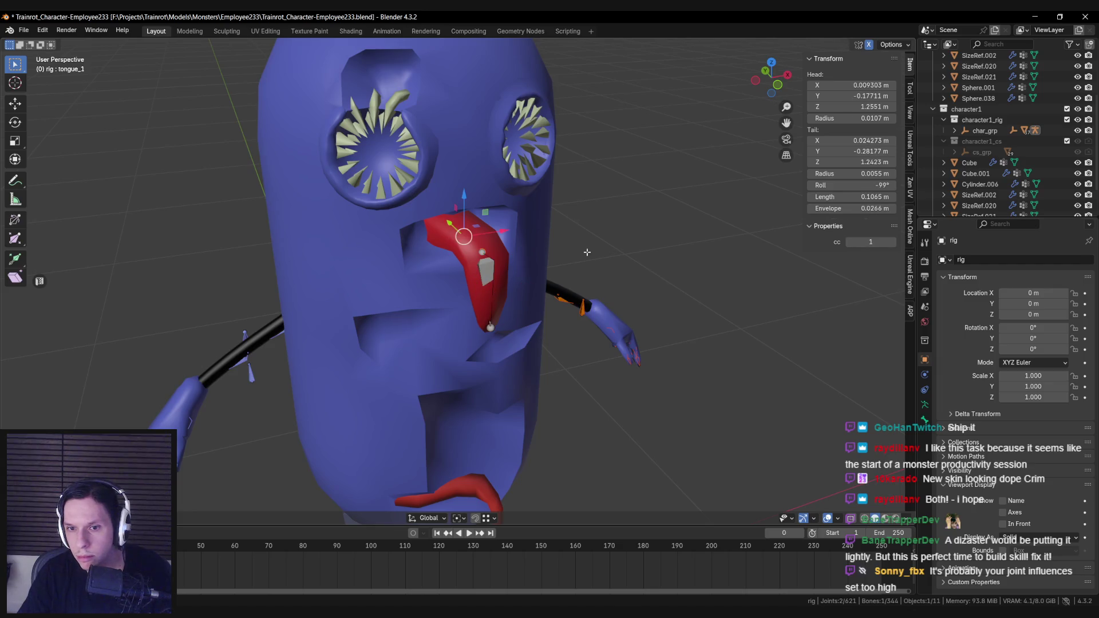
Inspect tongue_1's Bone properties and parenting, viewing the tongue from the side in see-through.
left_click(924, 406)
scroll(968, 419, "down", 2)
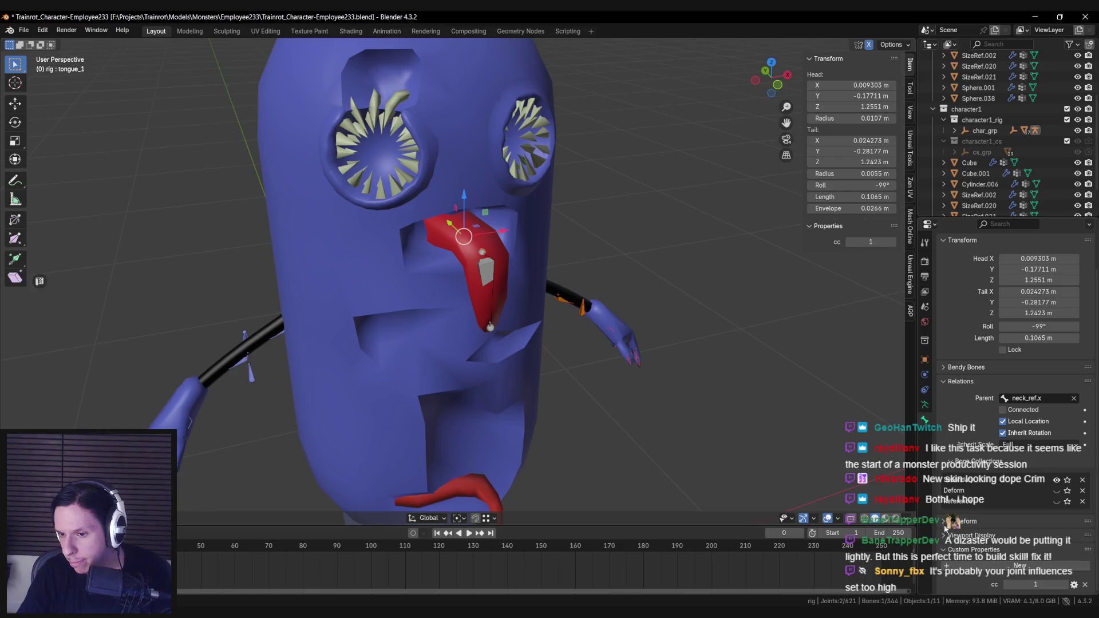
scroll(942, 525, "down", 3)
scroll(945, 523, "down", 1)
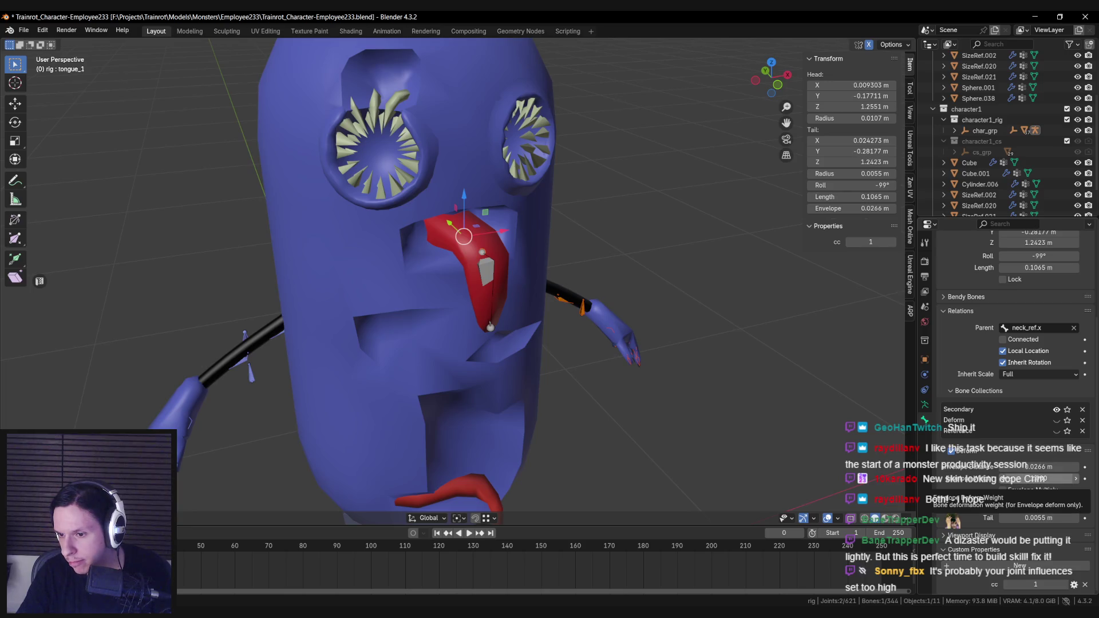
scroll(963, 538, "down", 3)
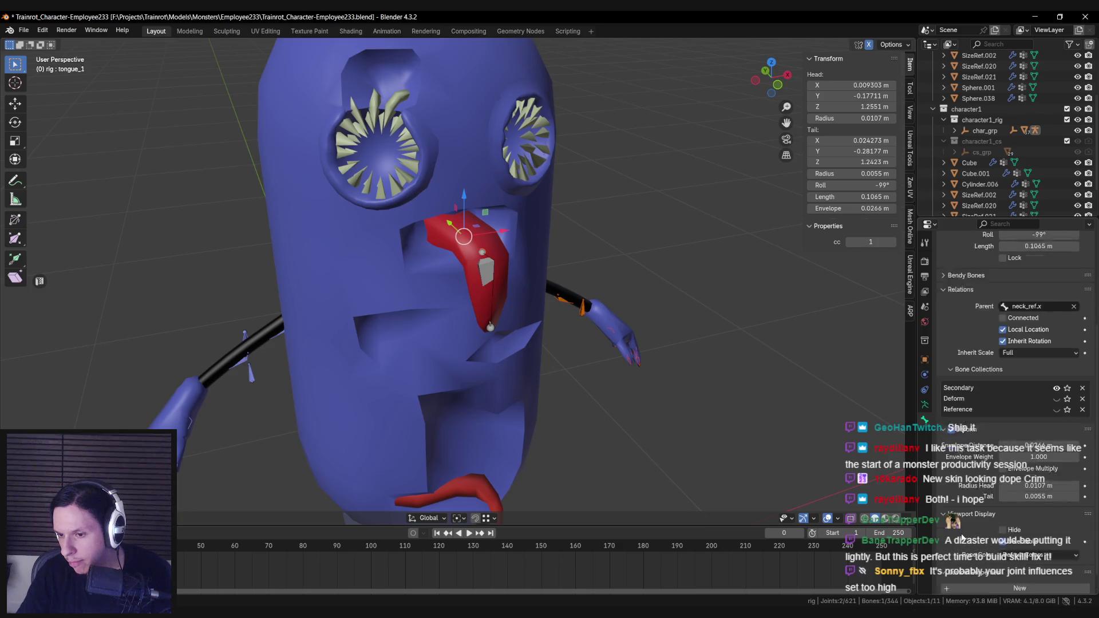
scroll(963, 496, "up", 6)
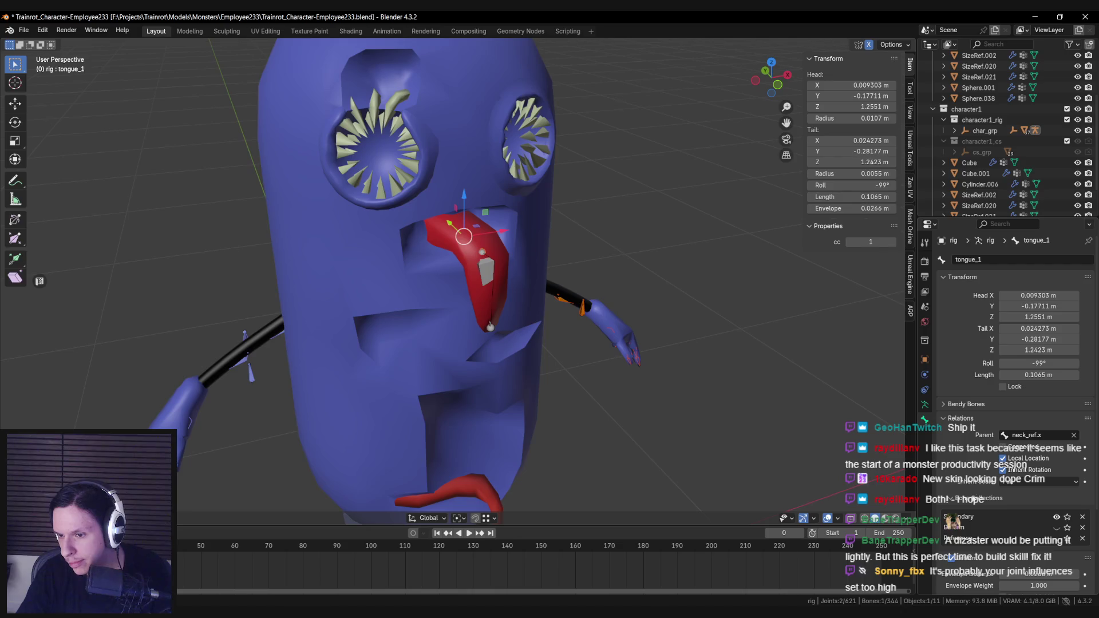
middle_click_drag(604, 356, 587, 340)
key("alt+z")
key("alt+z")
left_click(483, 276)
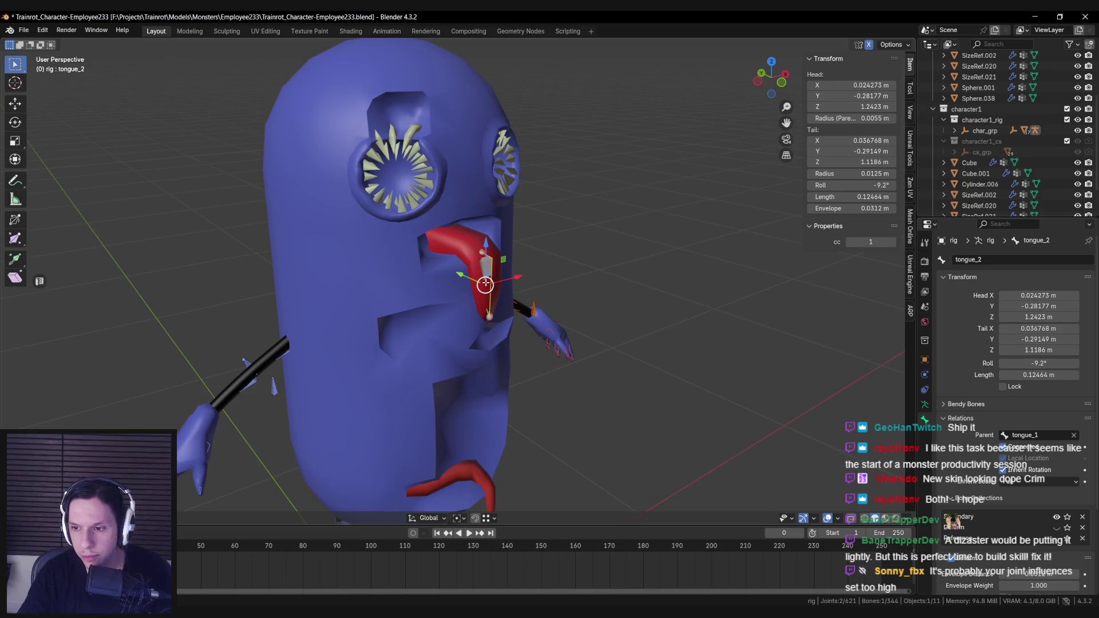
left_click(461, 243)
left_click(491, 278)
left_click(482, 251)
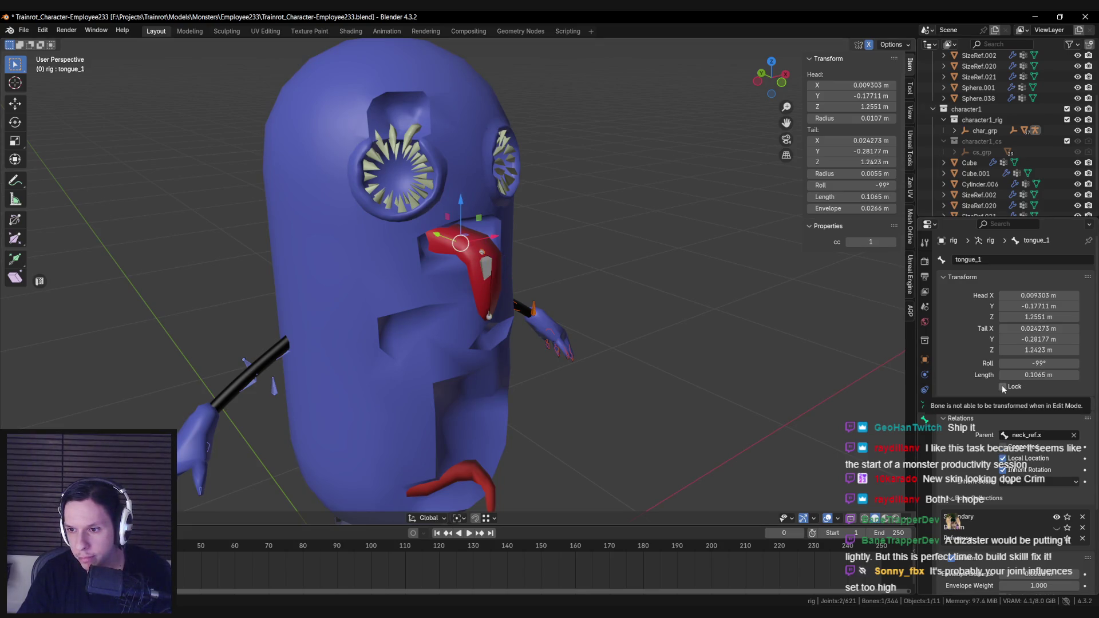
Glance at the bone collections, then test-lengthen tongue_1 and undo the change.
left_click(924, 405)
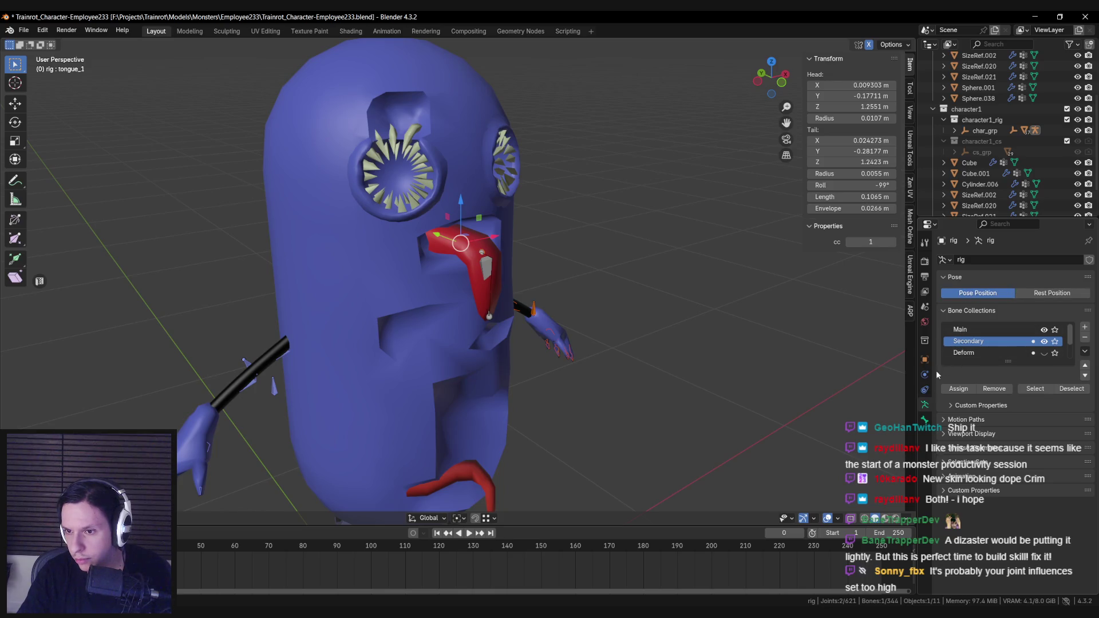
left_click(925, 420)
scroll(953, 384, "down", 2)
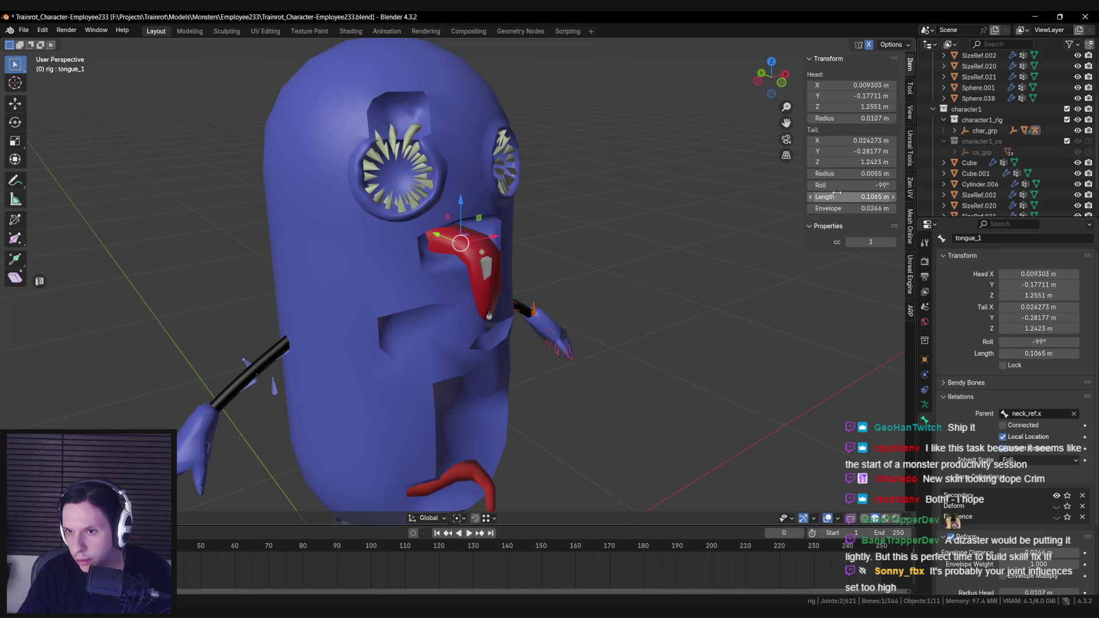
mouse_move(836, 197)
left_mouse_down()
mouse_move(824, 196)
mouse_move(858, 196)
left_mouse_up()
key("ctrl+z")
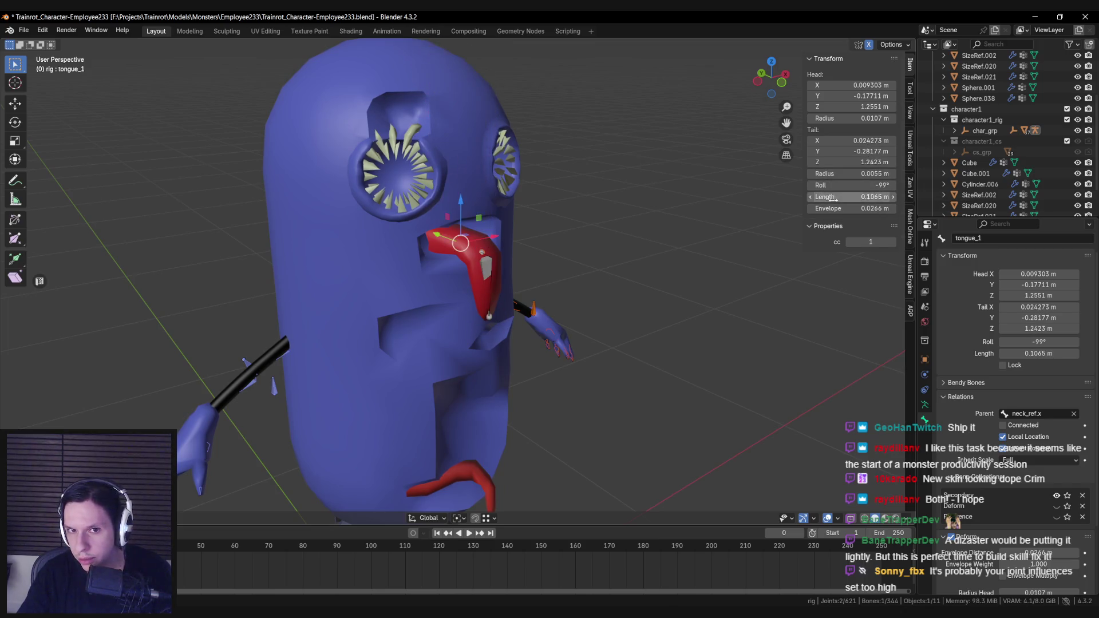
Select the tongue_2 bone and show the rig's bone collection settings.
middle_click_drag(789, 229, 807, 213)
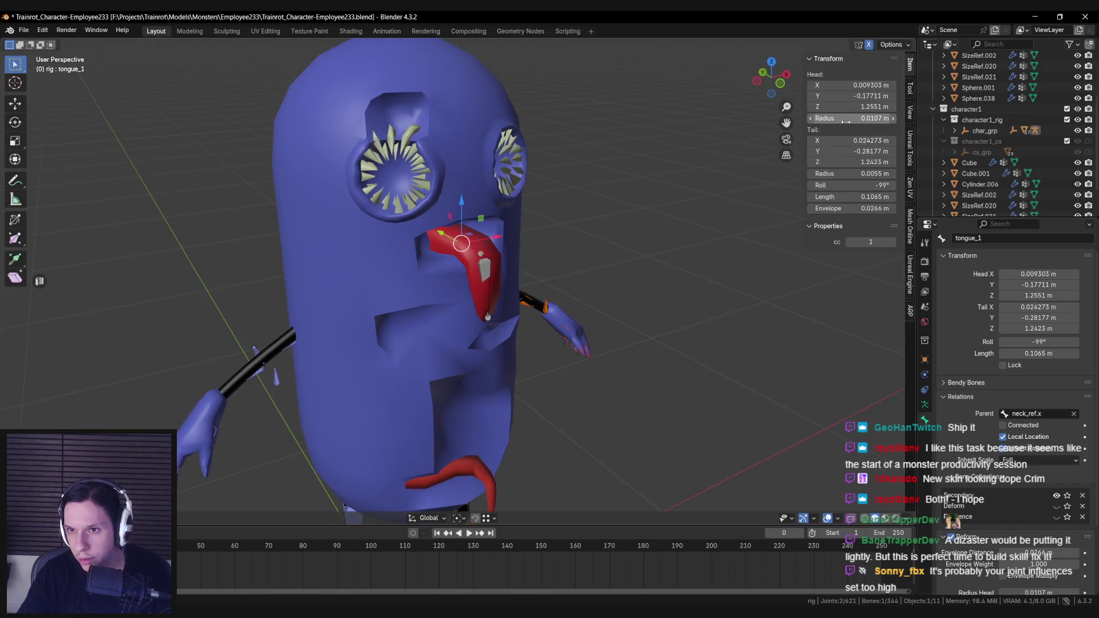
key("bracketright")
scroll(960, 465, "down", 3)
left_click(925, 405)
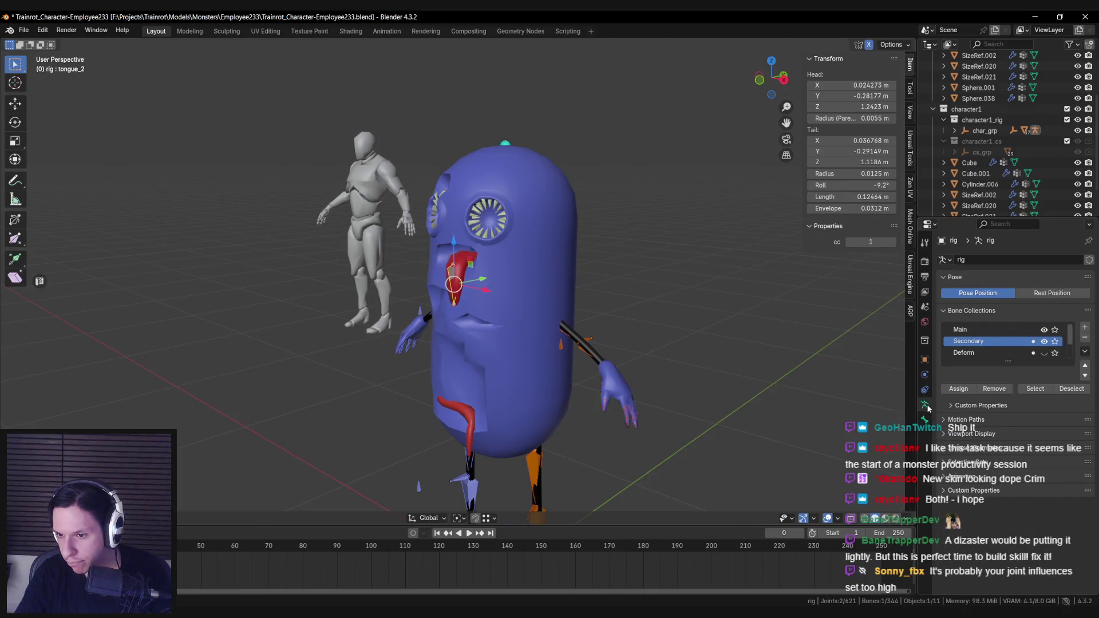
Check the Cube.001 tongue mesh's tongue_1 and tongue_2 vertex groups, then reselect the rig armature.
middle_click_drag(705, 391, 652, 392)
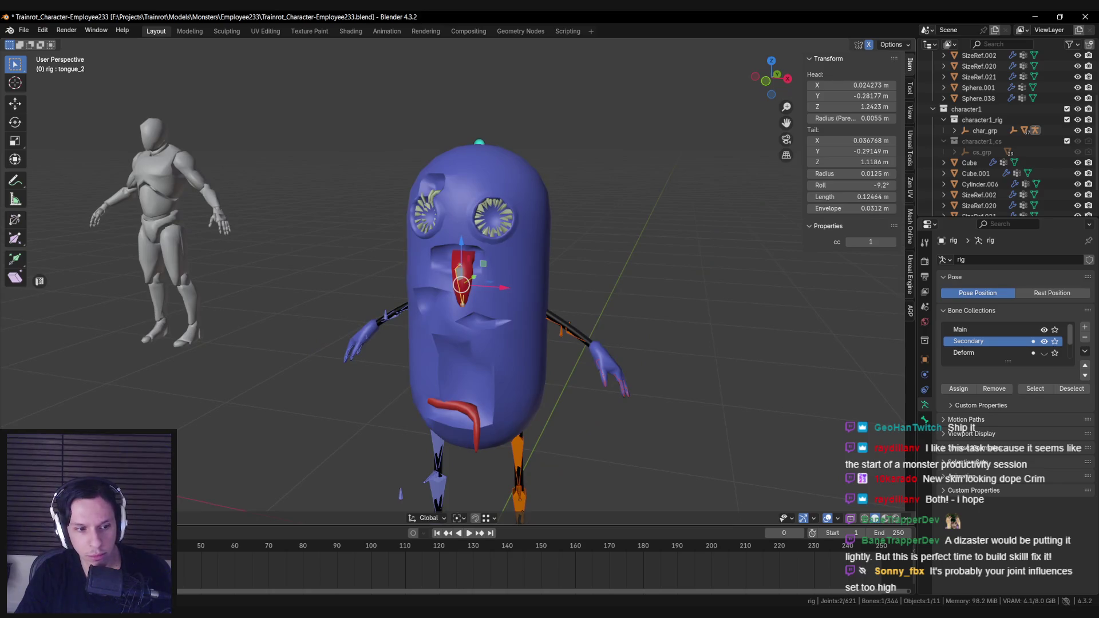
left_click(459, 289)
middle_click_drag(459, 289, 457, 297)
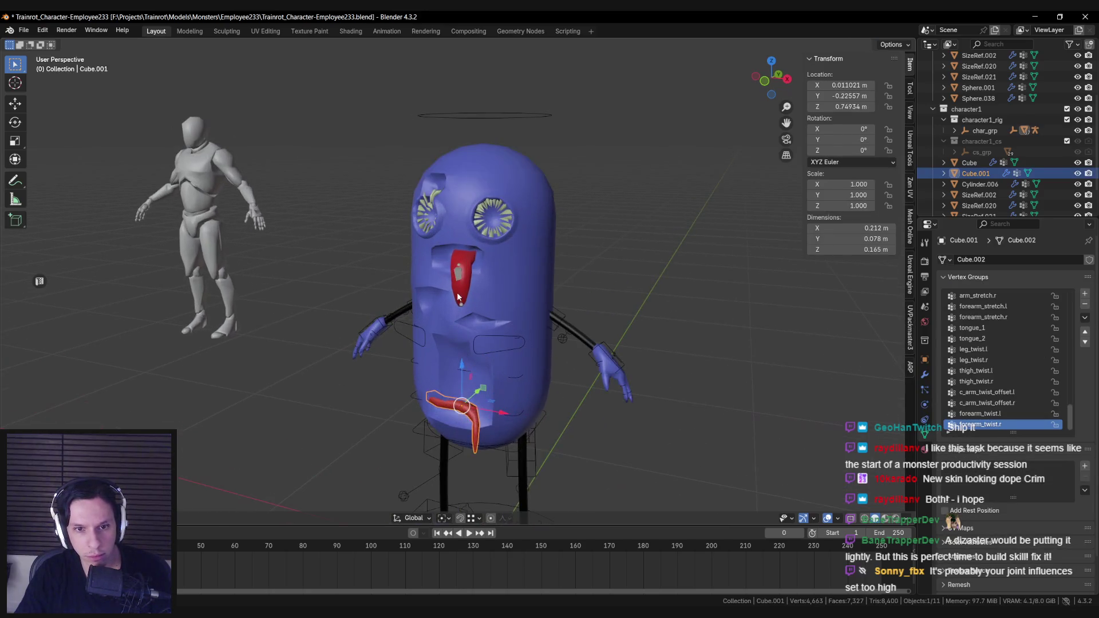
left_click(458, 296)
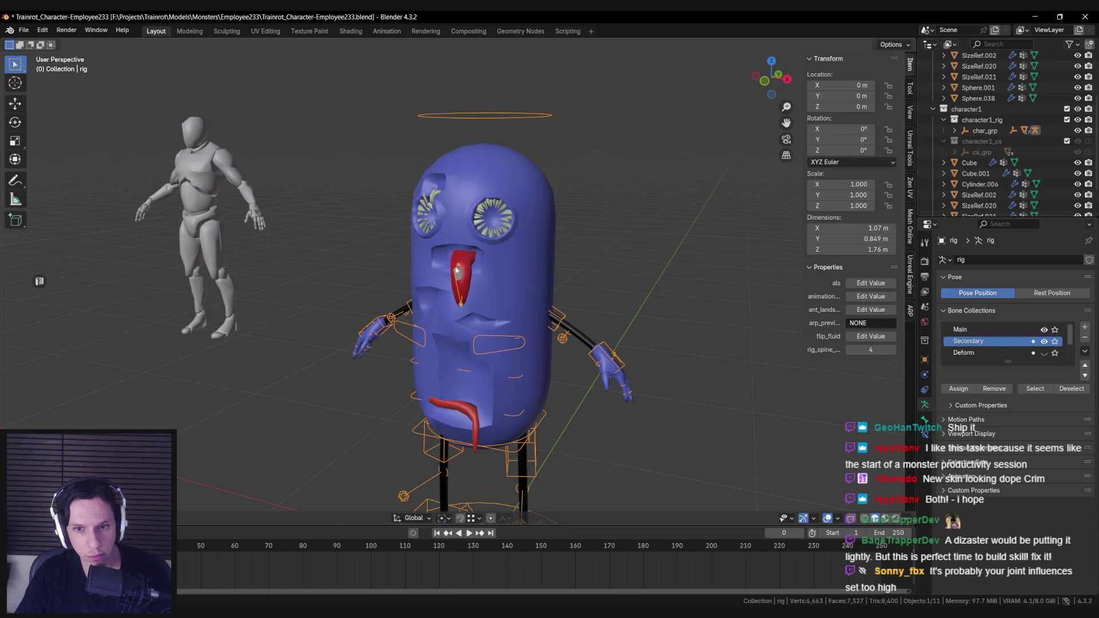
middle_click_drag(457, 270, 467, 274)
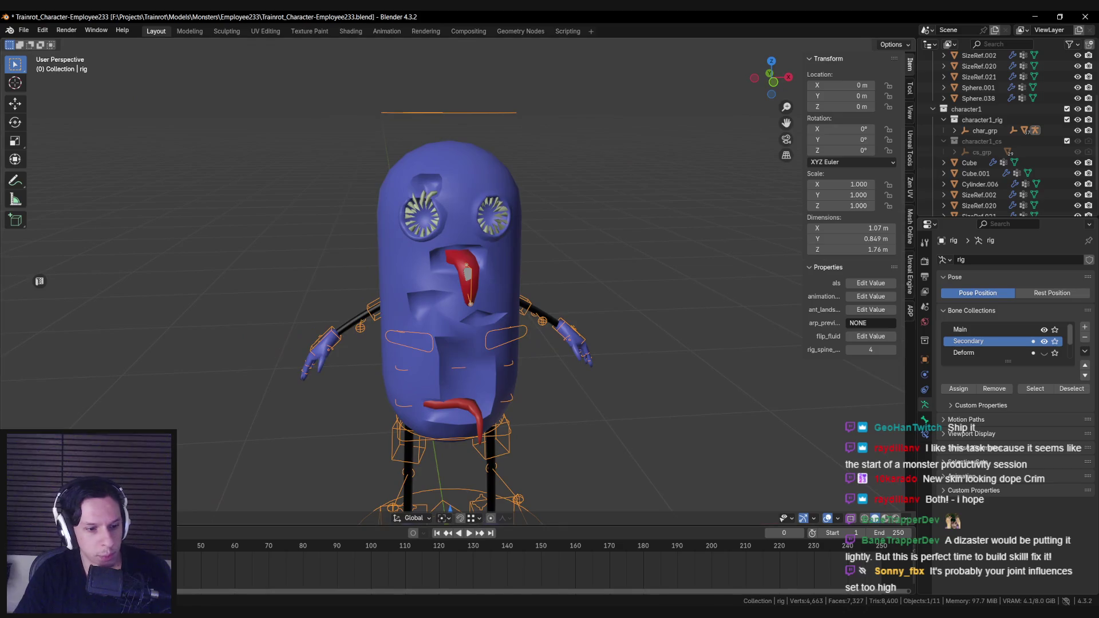
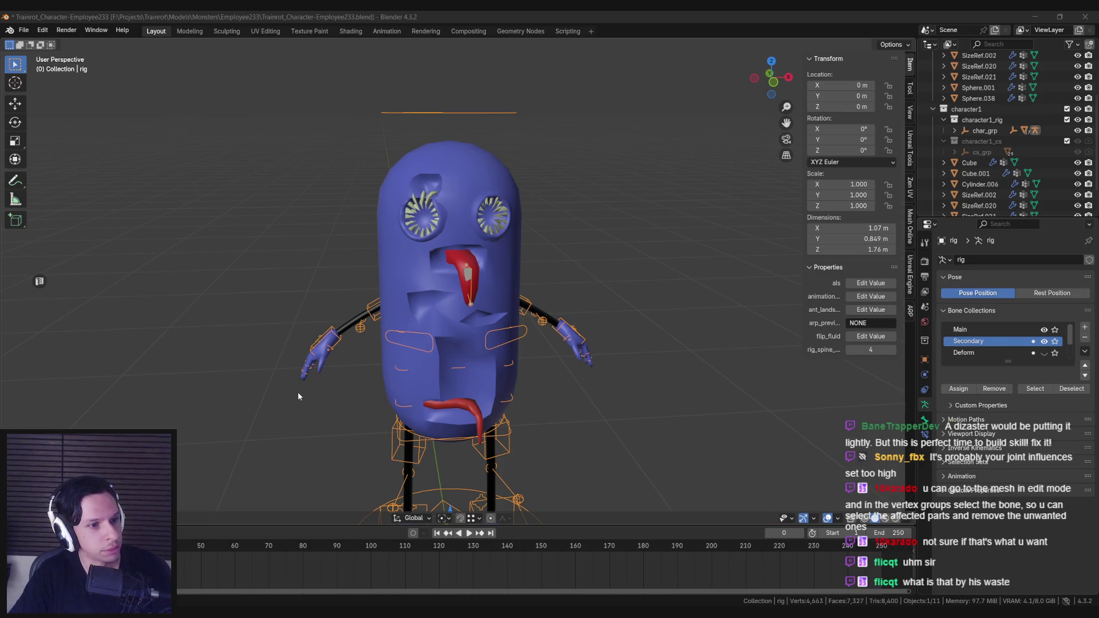
Orbit and zoom around the character to see the rig from the side.
scroll(378, 383, "down", 3)
mouse_move(397, 371)
middle_mouse_down()
mouse_move(389, 280)
mouse_move(350, 255)
mouse_move(293, 279)
mouse_move(367, 289)
mouse_move(407, 309)
mouse_move(424, 331)
mouse_move(393, 306)
mouse_move(411, 352)
middle_mouse_up()
scroll(425, 331, "up", 5)
scroll(392, 307, "down", 4)
scroll(417, 342, "up", 3)
scroll(411, 352, "down", 3)
scroll(384, 345, "up", 4)
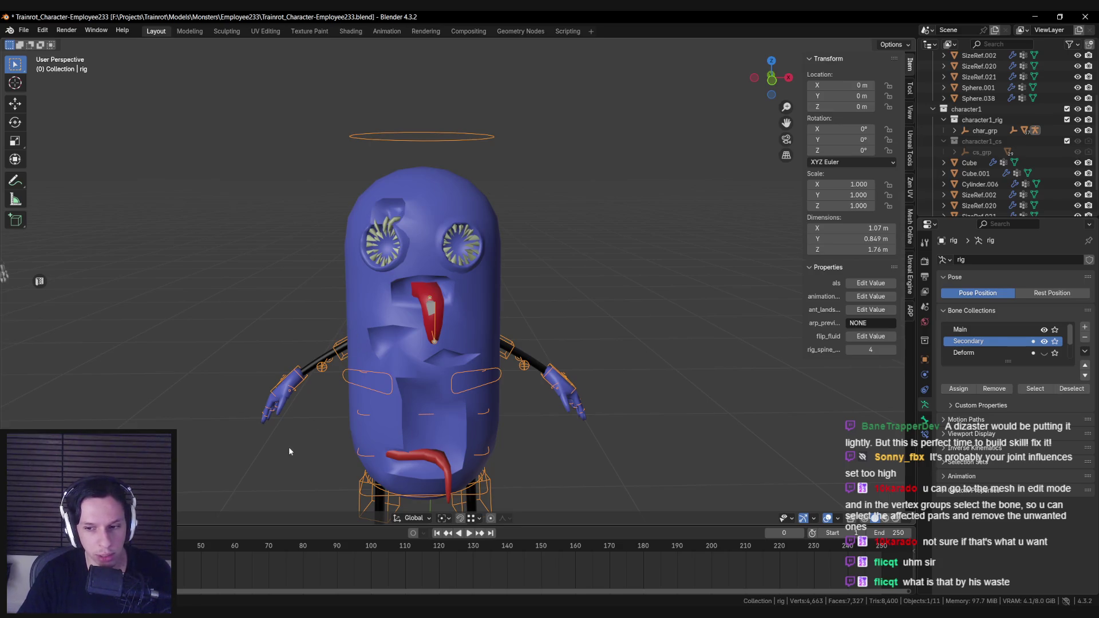
middle_click_drag(289, 446, 397, 346)
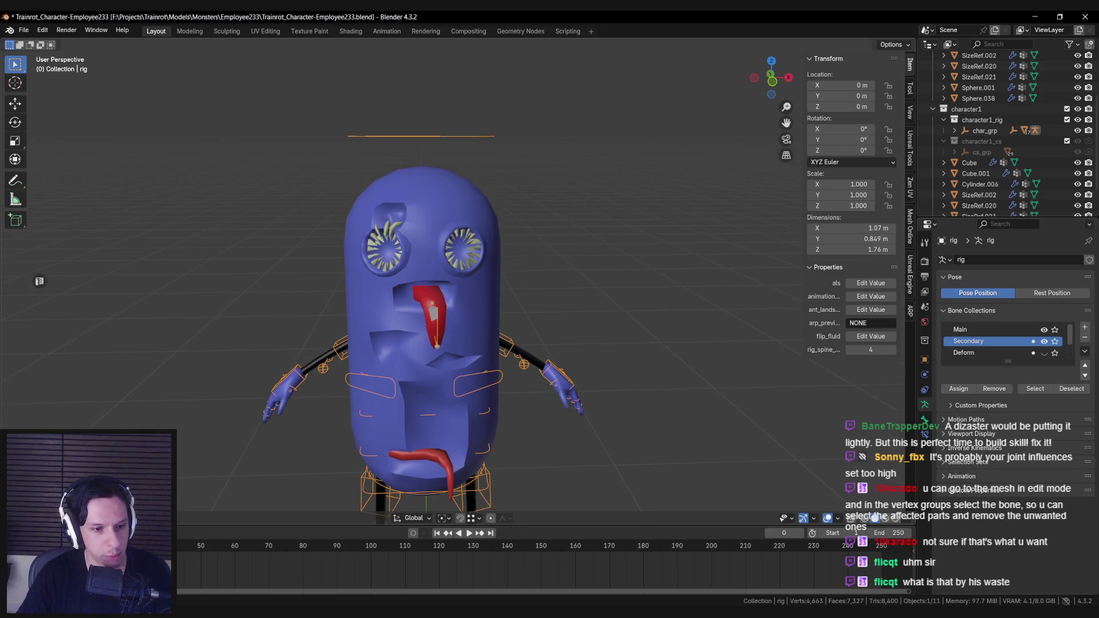
Put the rig in Edit Mode and select the tongue_2 bone, showing the mesh as wireframe.
key("Tab")
key("alt+z")
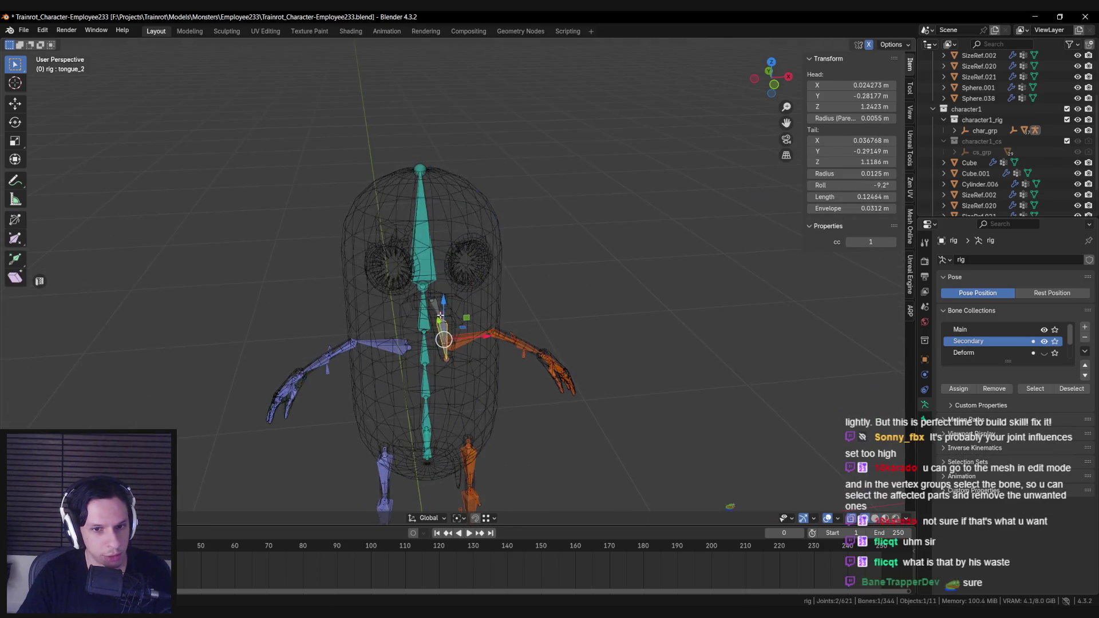
key("alt+z")
left_click(445, 348)
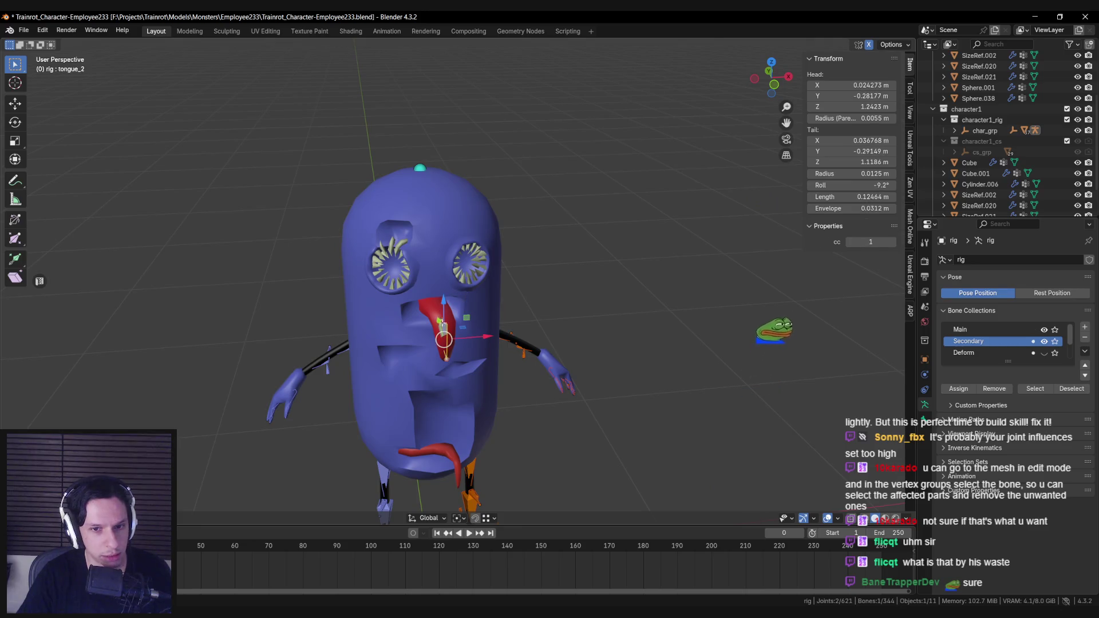
middle_click_drag(441, 369, 420, 394)
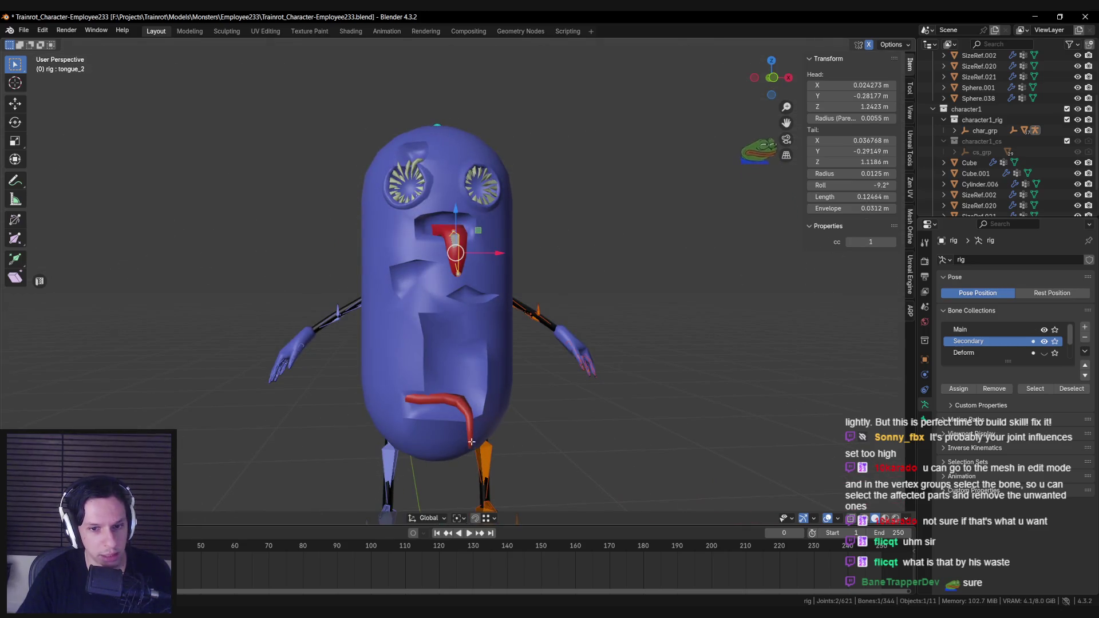
mouse_move(408, 396)
middle_mouse_down()
mouse_move(475, 404)
mouse_move(407, 405)
middle_mouse_up()
key("shift+z")
key("shift+z")
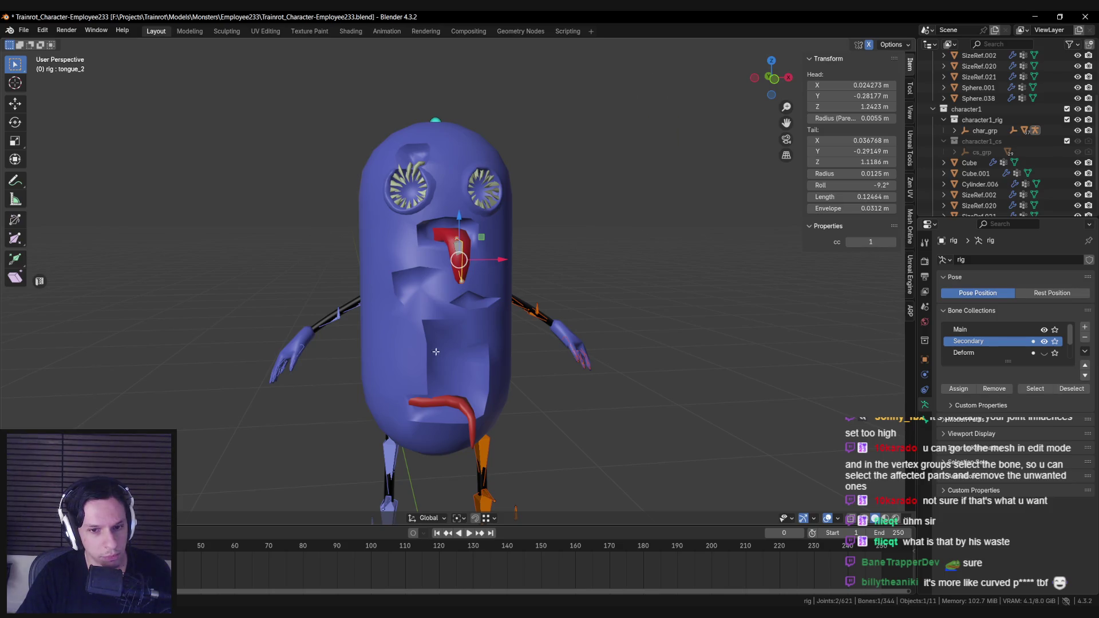
scroll(431, 292, "down", 4)
scroll(395, 373, "up", 3)
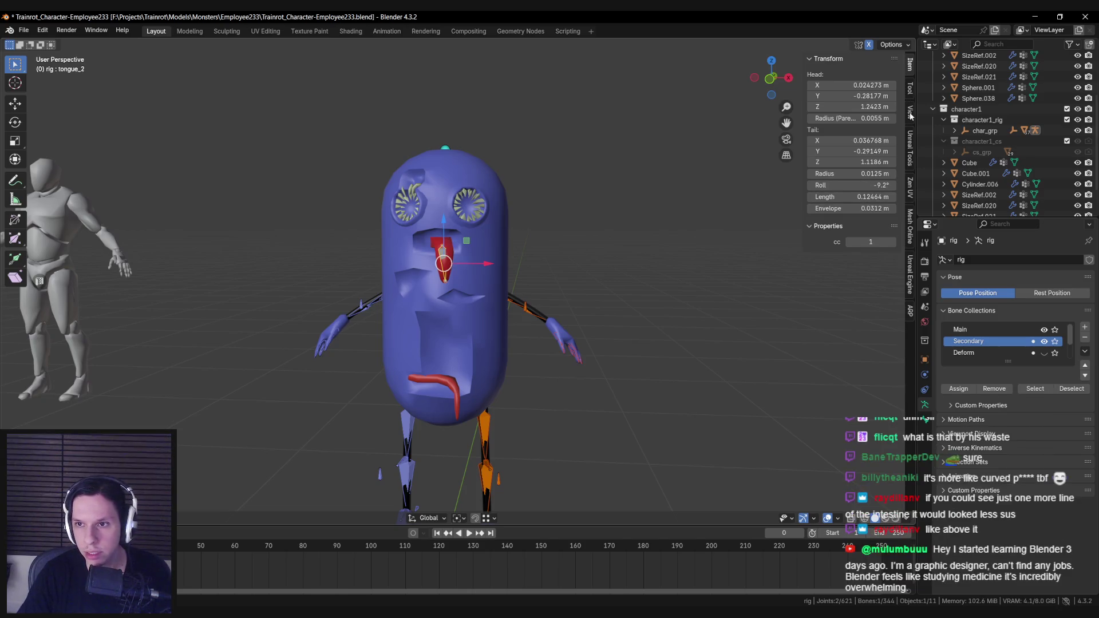
Check tongue_2's Bone properties, collapsing its Bendy Bones settings.
left_click(910, 143)
left_click(909, 115)
left_click(909, 87)
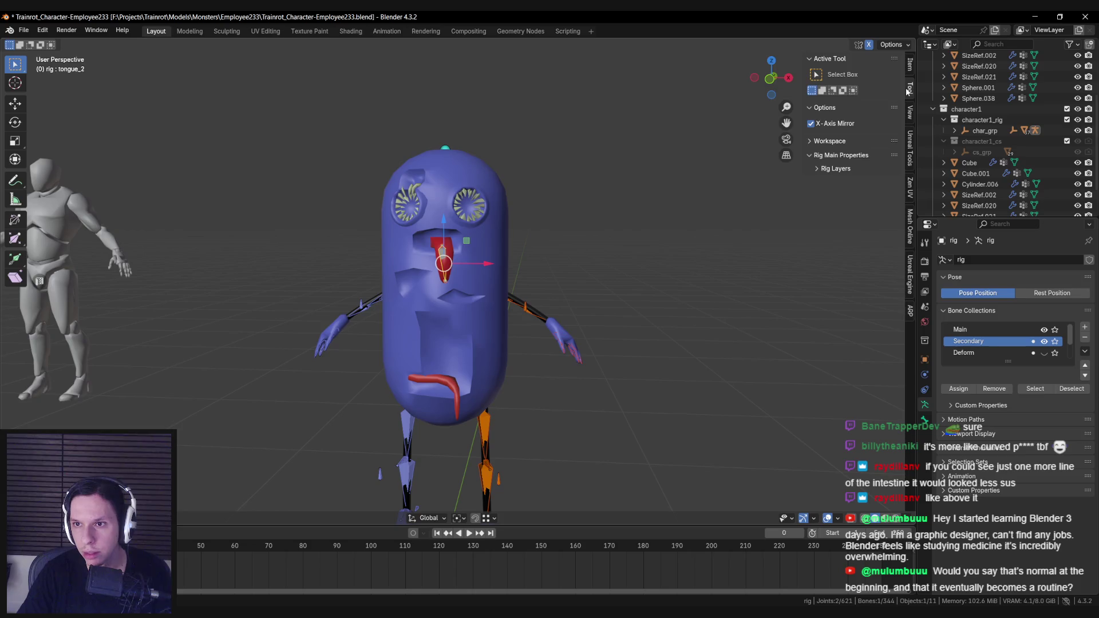
left_click(906, 519)
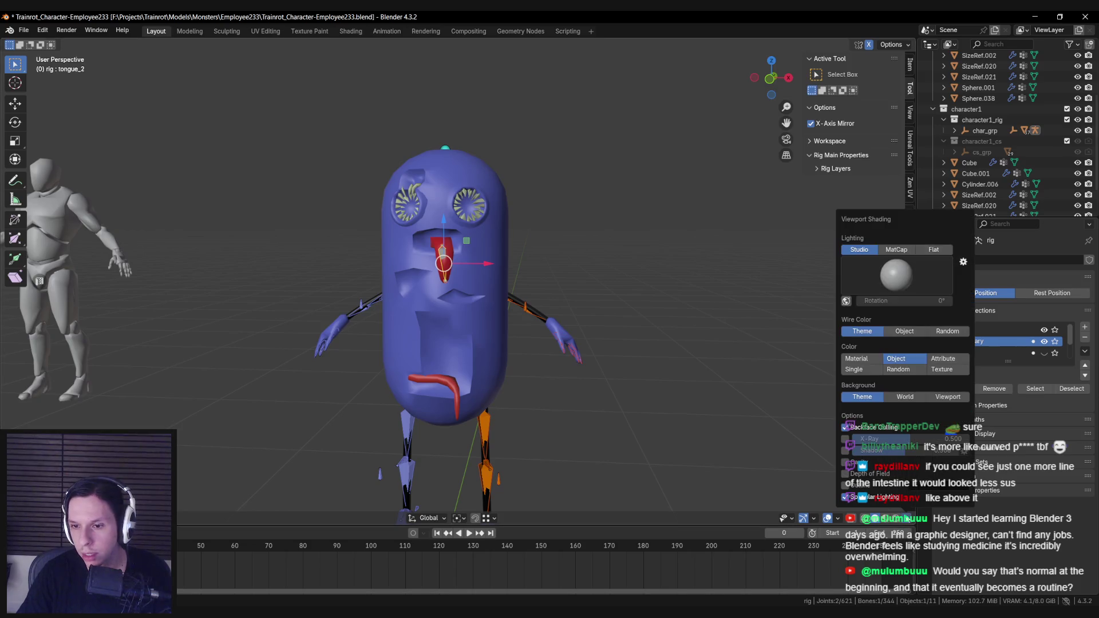
left_click(839, 518)
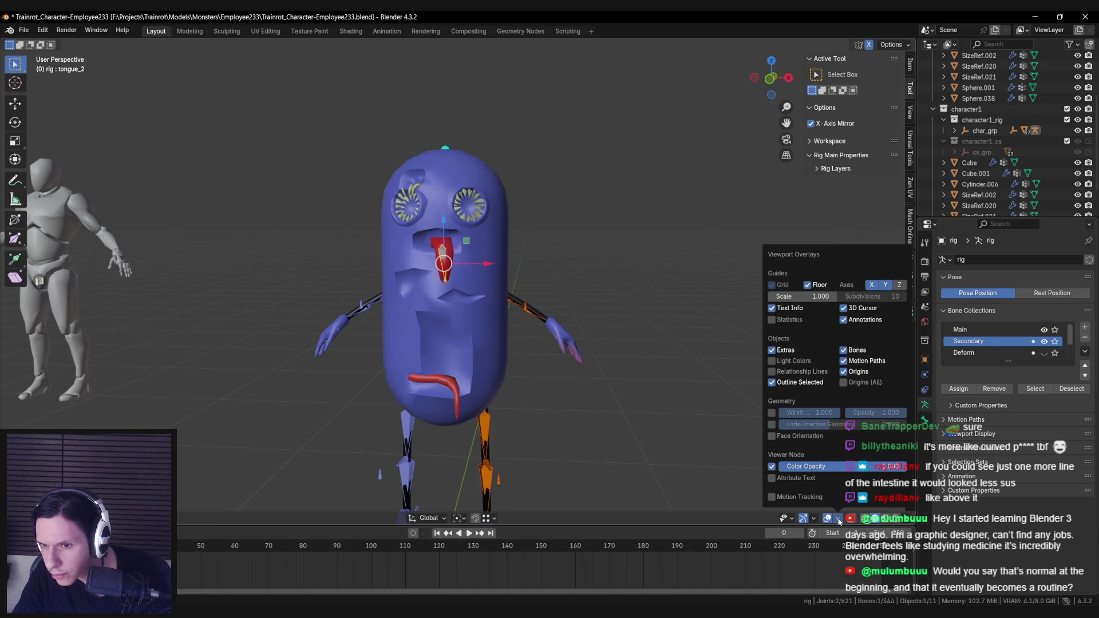
left_click(950, 435)
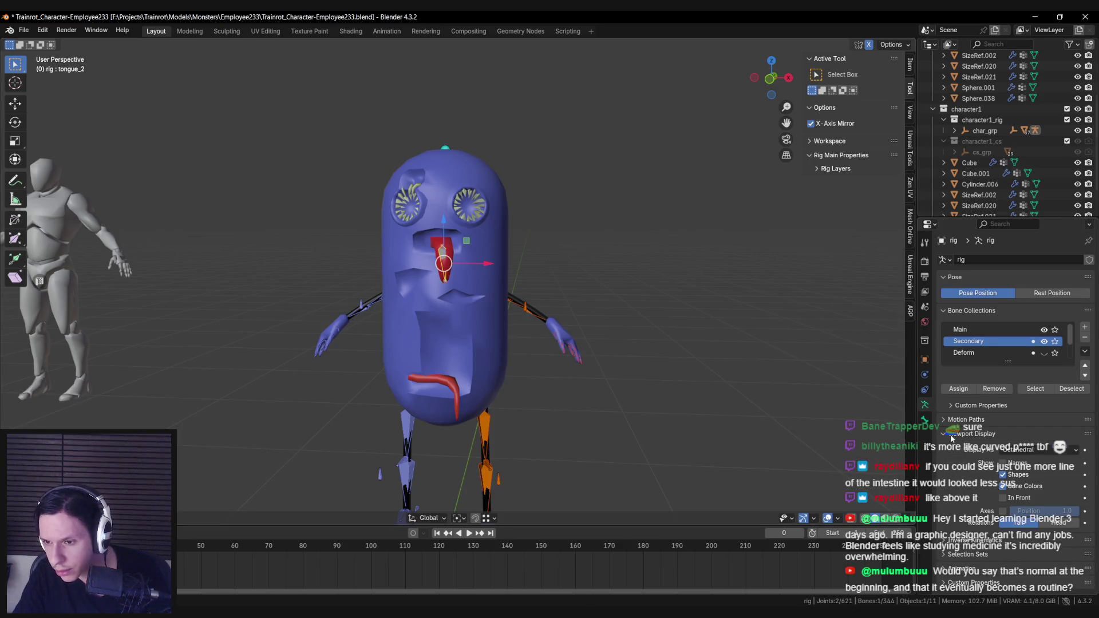
left_click(925, 420)
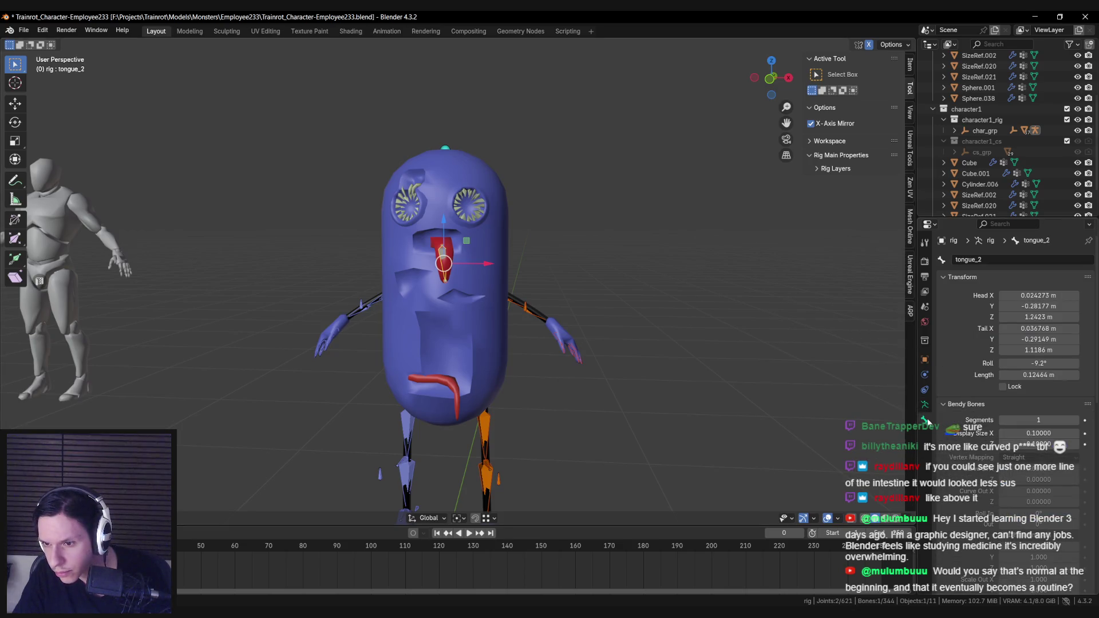
left_click(972, 404)
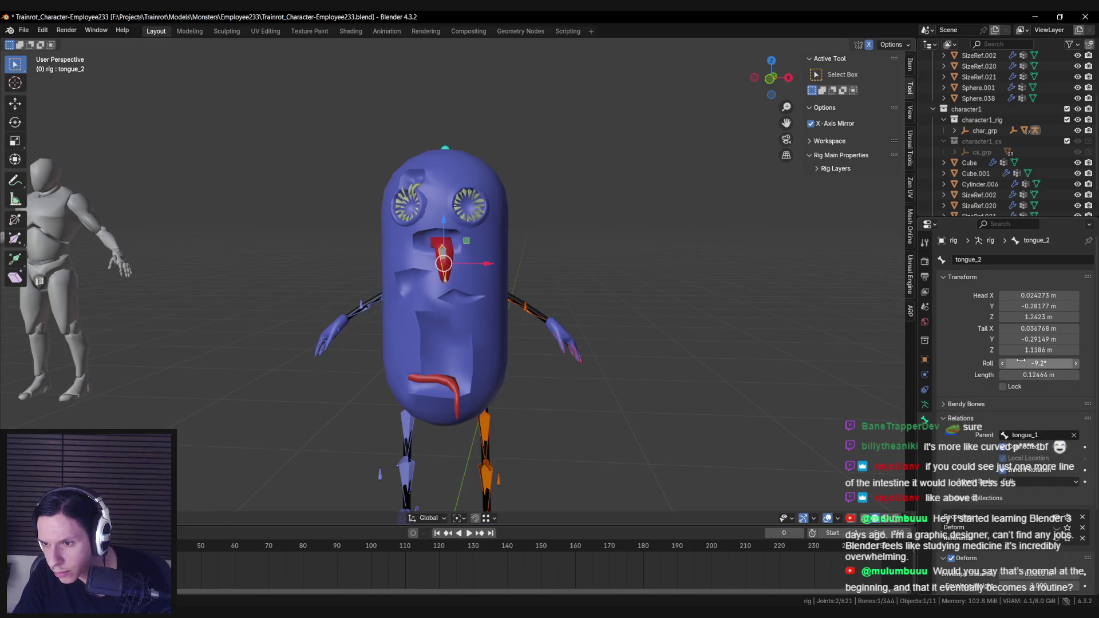
scroll(1007, 383, "down", 5)
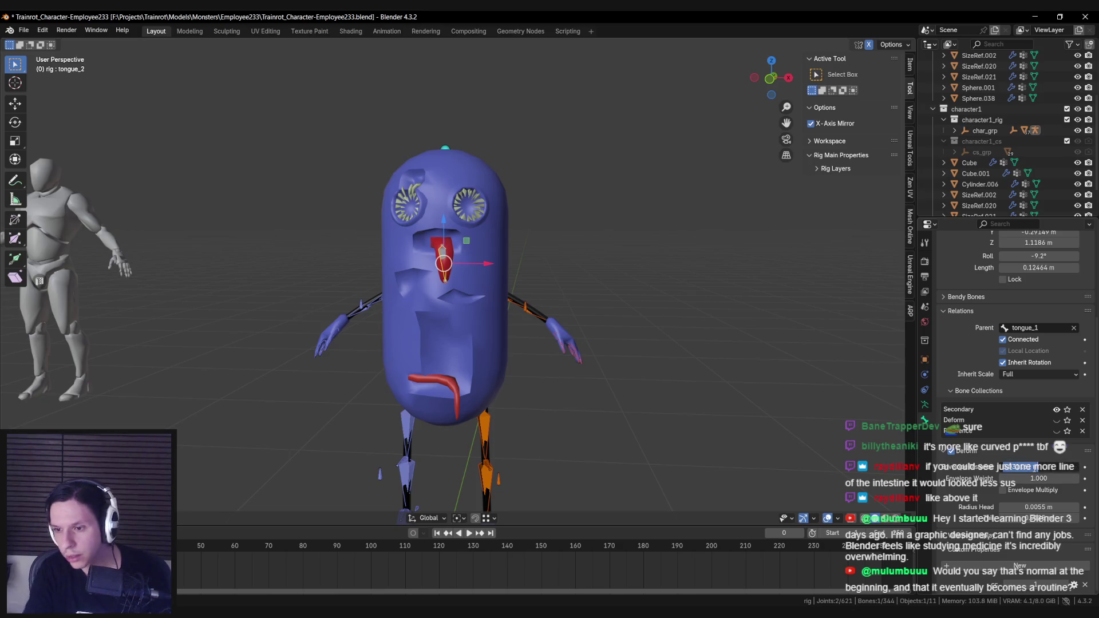
Run Auto-Rig Pro's Match to Rig from the ARP Rig tab, then save the file.
mouse_move(564, 370)
middle_mouse_down()
mouse_move(581, 367)
mouse_move(564, 375)
middle_mouse_up()
middle_click_drag(676, 288, 595, 338)
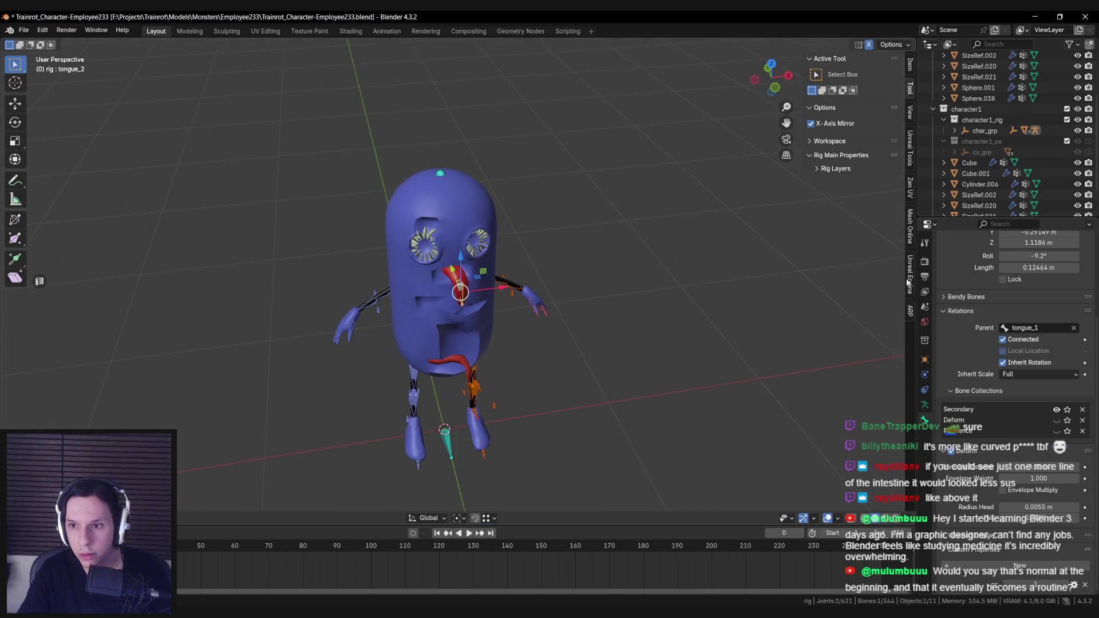
left_click(910, 311)
left_click(819, 76)
left_click(855, 245)
key("ctrl+s")
Orbit and zoom to review the rebuilt control rig.
middle_click_drag(514, 256, 430, 378)
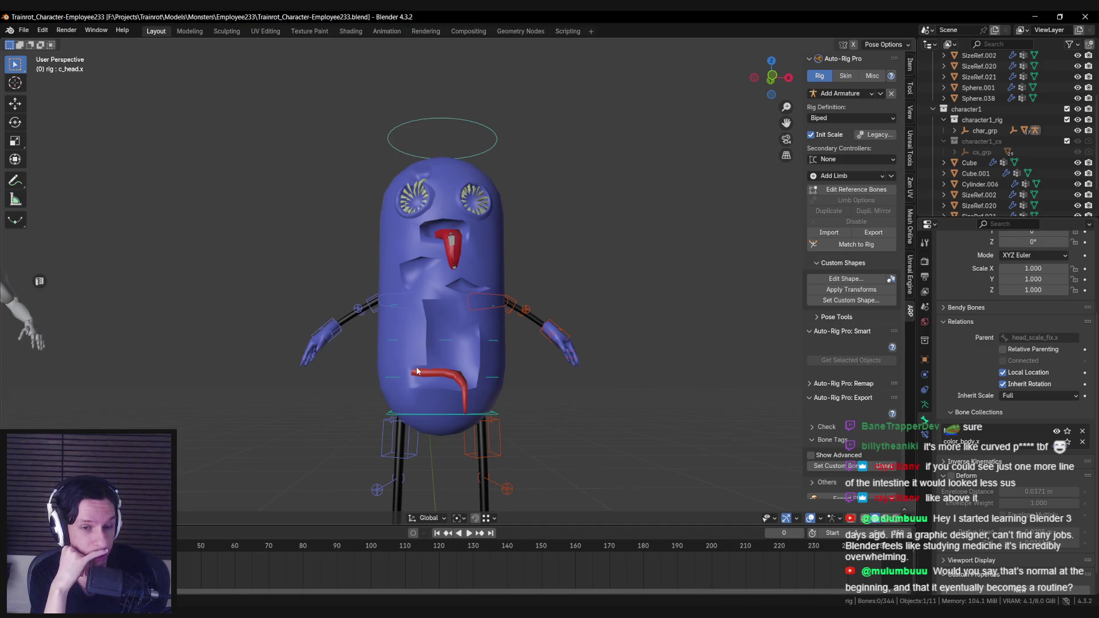
scroll(417, 321, "up", 3)
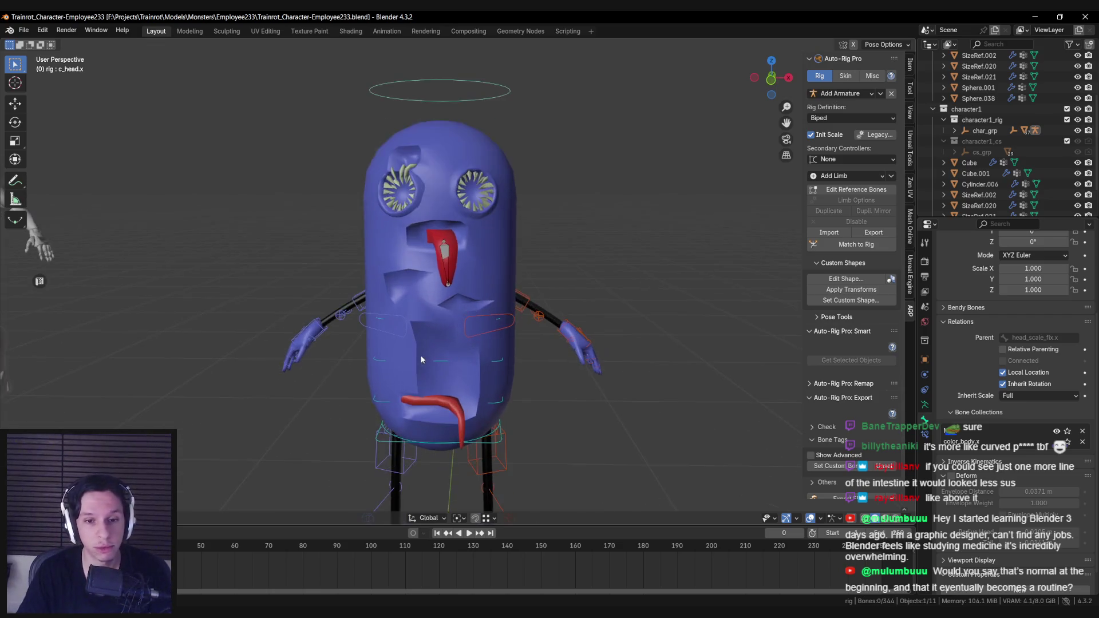
scroll(454, 369, "down", 3)
scroll(452, 352, "up", 3)
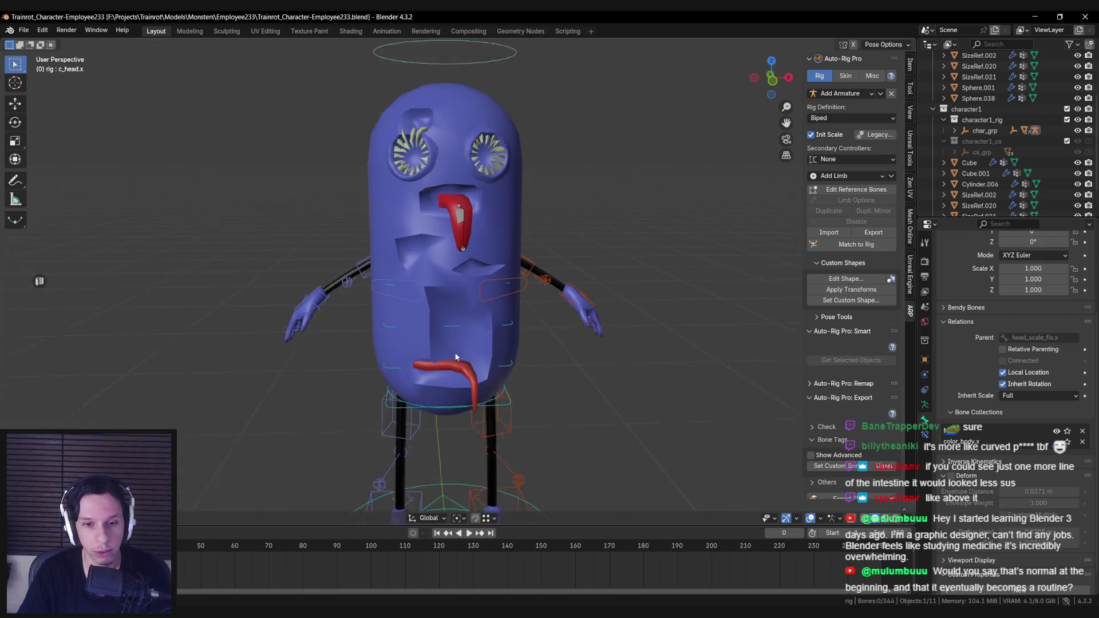
scroll(454, 352, "down", 2)
scroll(454, 352, "up", 3)
scroll(443, 356, "down", 3)
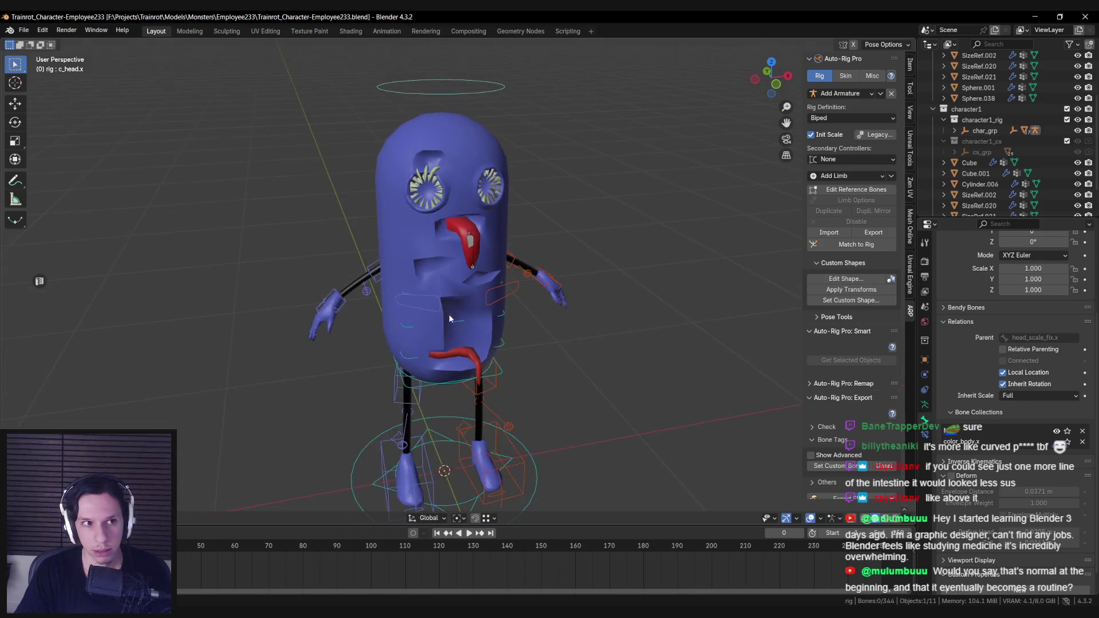
scroll(459, 303, "up", 6)
scroll(458, 307, "down", 5)
Review the character from the side, then bring up ARP's Skin settings (Voxel Heat Diffuse, resolution 128).
mouse_move(459, 307)
middle_mouse_down()
mouse_move(507, 296)
mouse_move(383, 308)
mouse_move(324, 291)
mouse_move(334, 278)
mouse_move(515, 271)
mouse_move(455, 268)
mouse_move(475, 246)
mouse_move(422, 307)
middle_mouse_up()
scroll(441, 281, "down", 3)
scroll(435, 280, "up", 3)
scroll(462, 290, "down", 4)
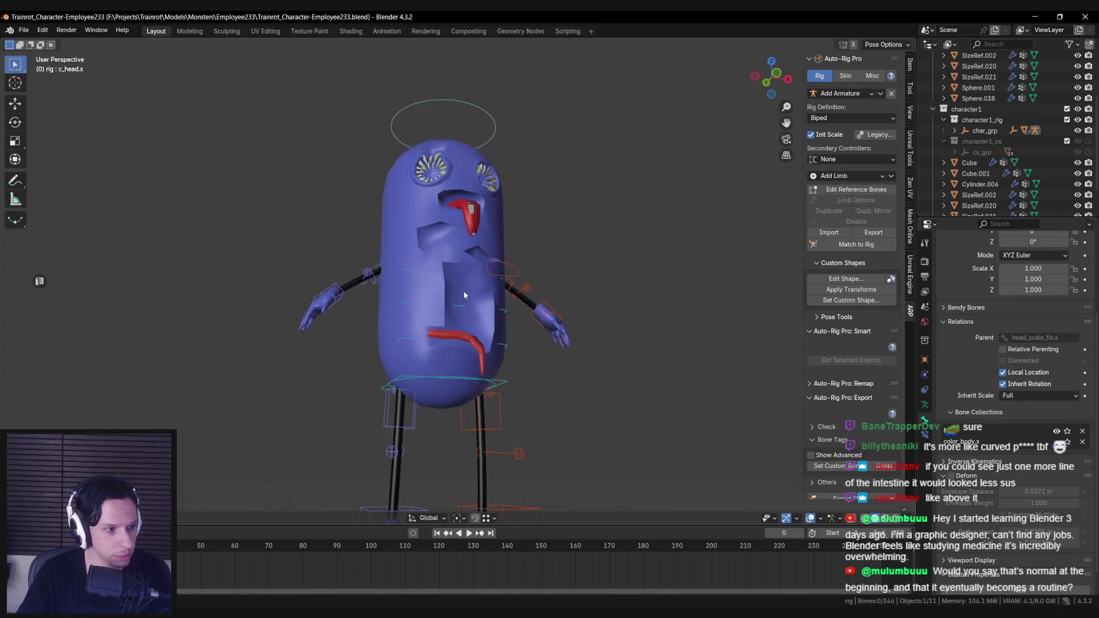
scroll(446, 291, "up", 2)
scroll(428, 296, "up", 2)
scroll(428, 295, "down", 2)
middle_click_drag(428, 296, 443, 322)
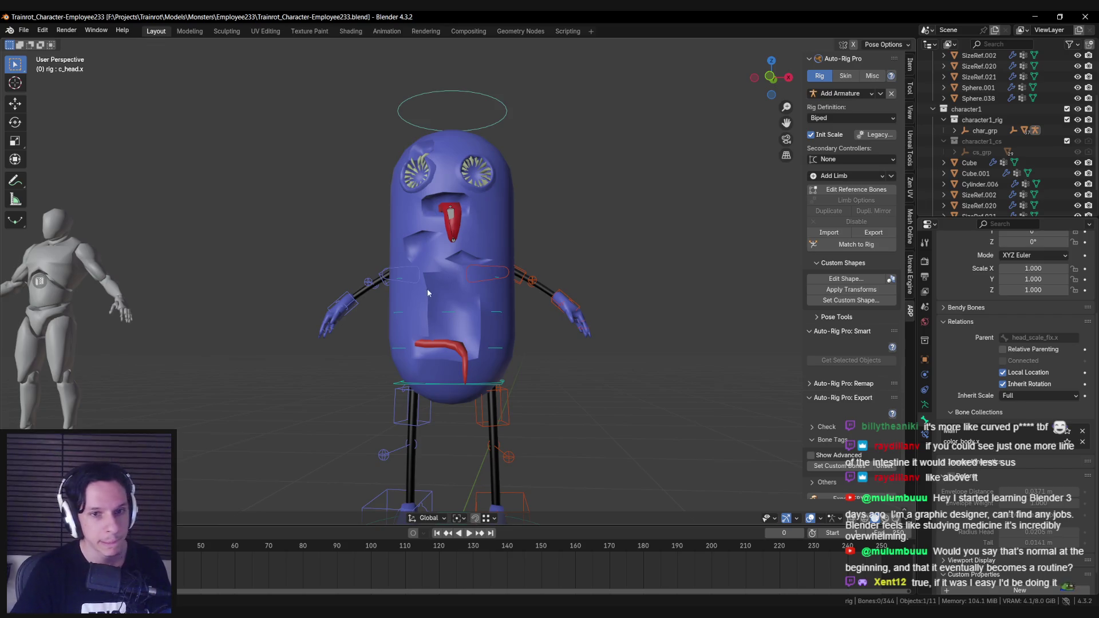
scroll(427, 289, "down", 4)
scroll(420, 301, "up", 5)
scroll(422, 318, "down", 3)
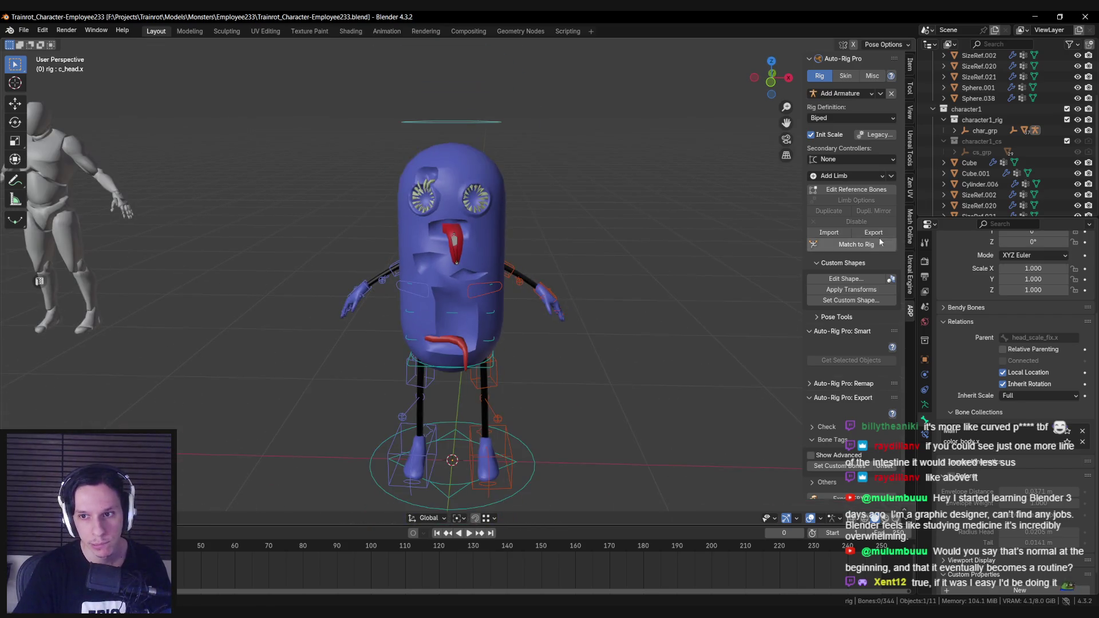
left_click(846, 77)
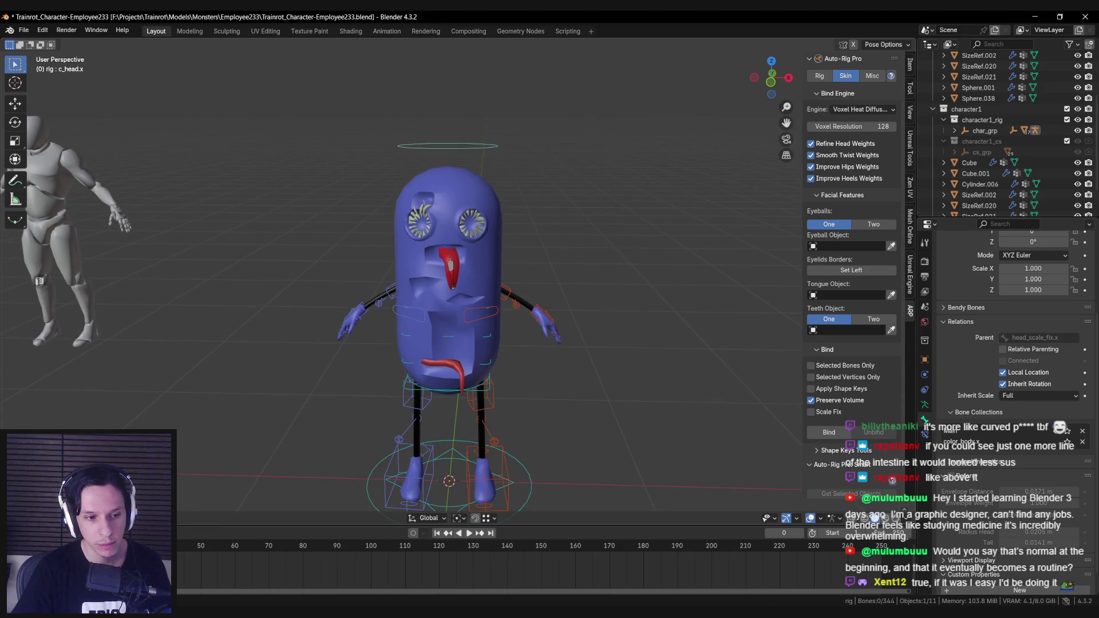
In Object Mode, box-select the body, eyes, tongue meshes and rig, then Bind with Voxel Heat Diffuse.
key("ctrl+Tab")
key("shift+z")
left_click_drag(332, 161, 673, 521)
key("shift+z")
scroll(506, 290, "up", 4)
left_click(829, 432)
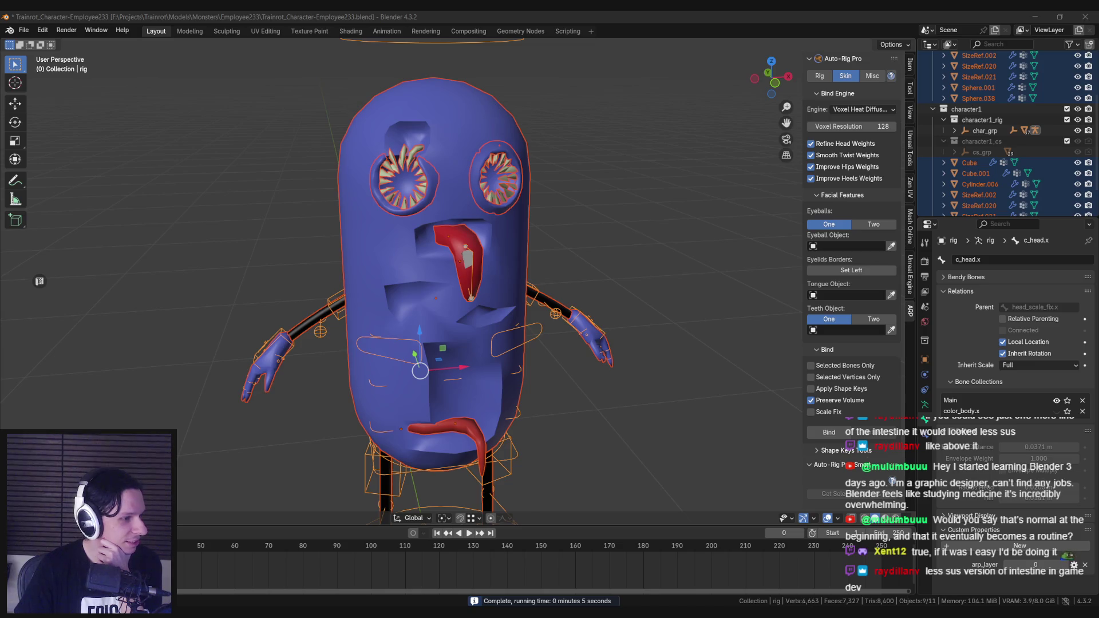
key("alt+Tab")
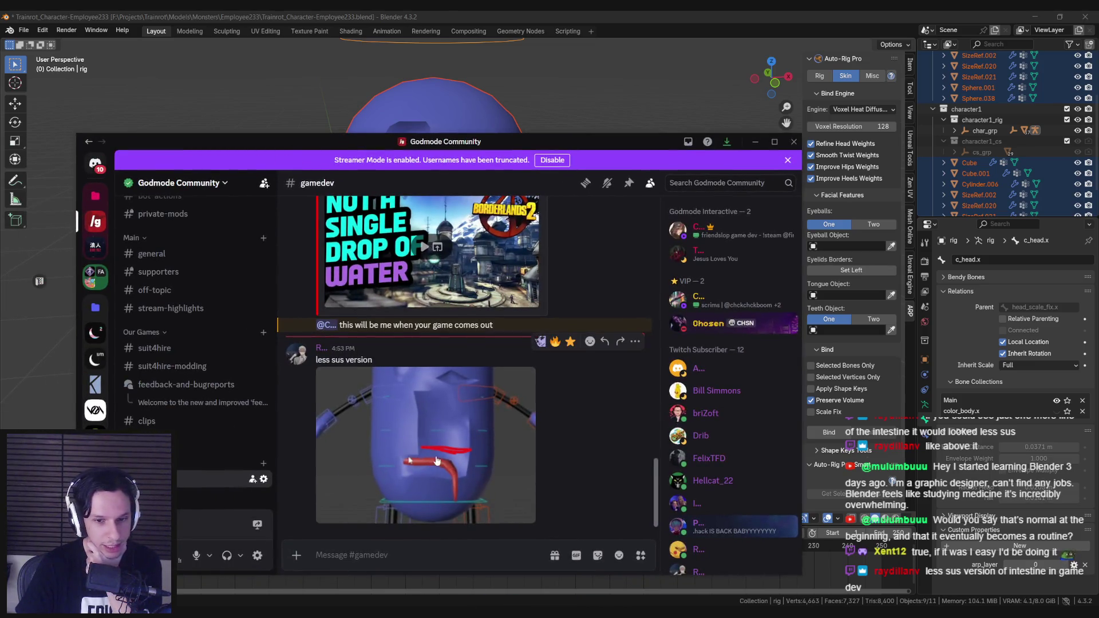
left_click(793, 141)
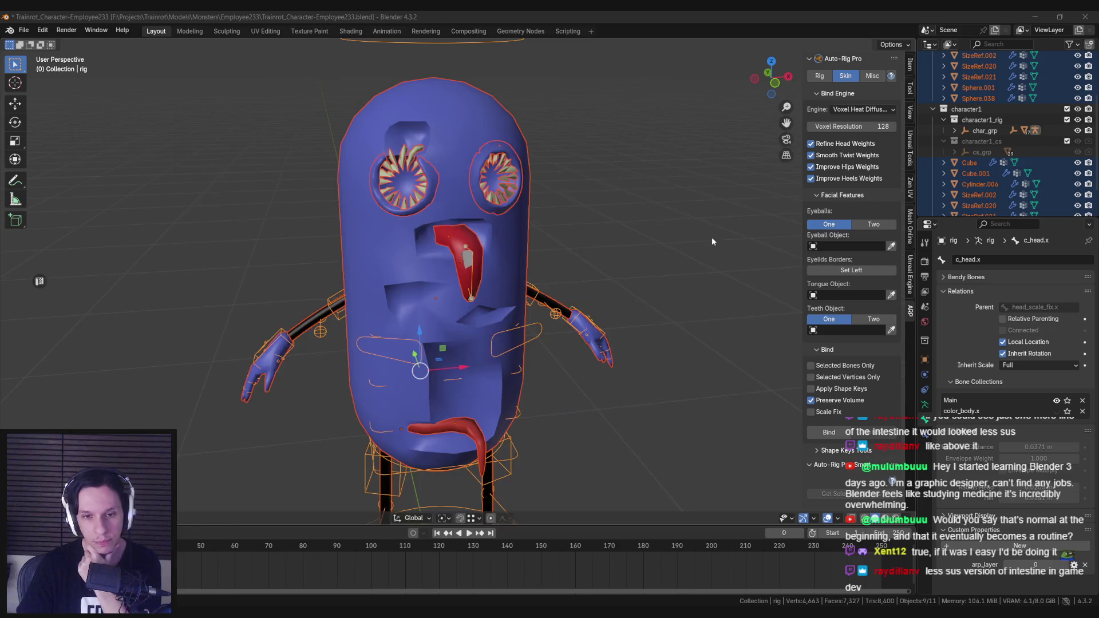
In Pose Mode, start an X-axis rotation of the head control and cancel it.
mouse_move(475, 367)
middle_mouse_down()
mouse_move(502, 374)
mouse_move(486, 378)
middle_mouse_up()
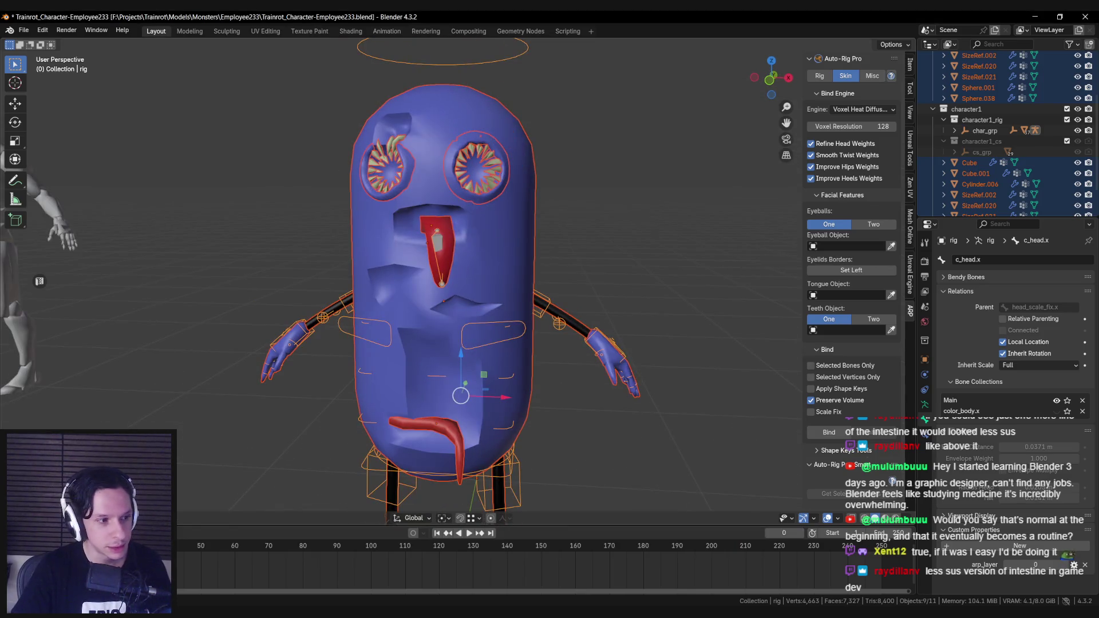
key("ctrl+Tab")
scroll(576, 167, "down", 2)
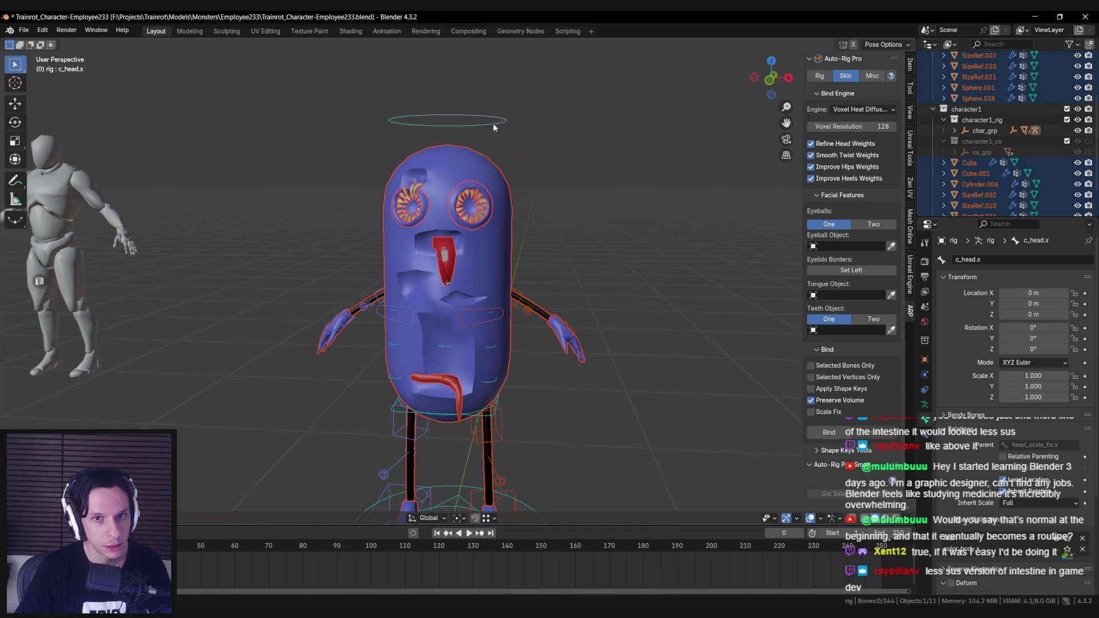
key("r")
key("x")
right_click(575, 167)
Test-rotate the tongue_2 bone on X to check the tongue deformation, then cancel.
left_click(448, 282)
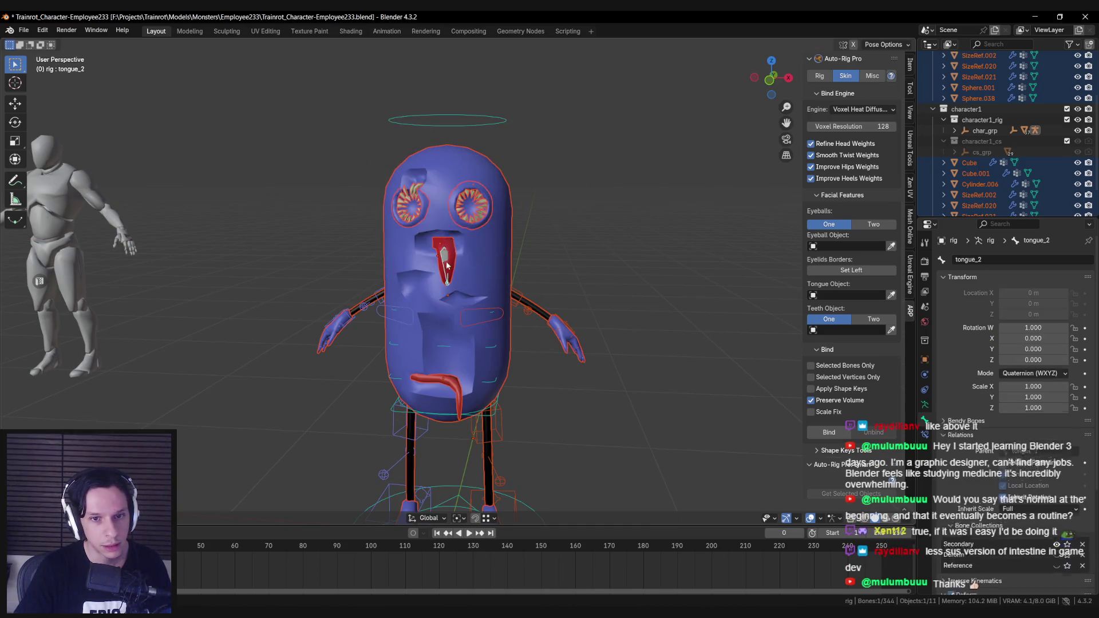
key("r")
key("x")
middle_click_drag(532, 229, 572, 171, "alt")
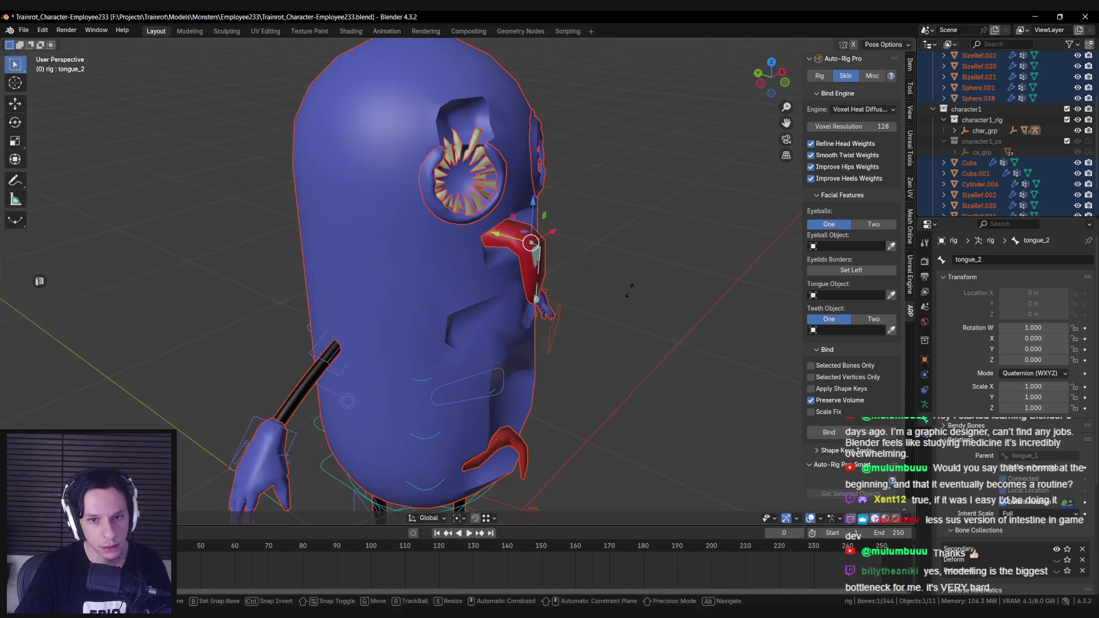
right_click(606, 160)
middle_click_drag(607, 160, 632, 198)
key("r")
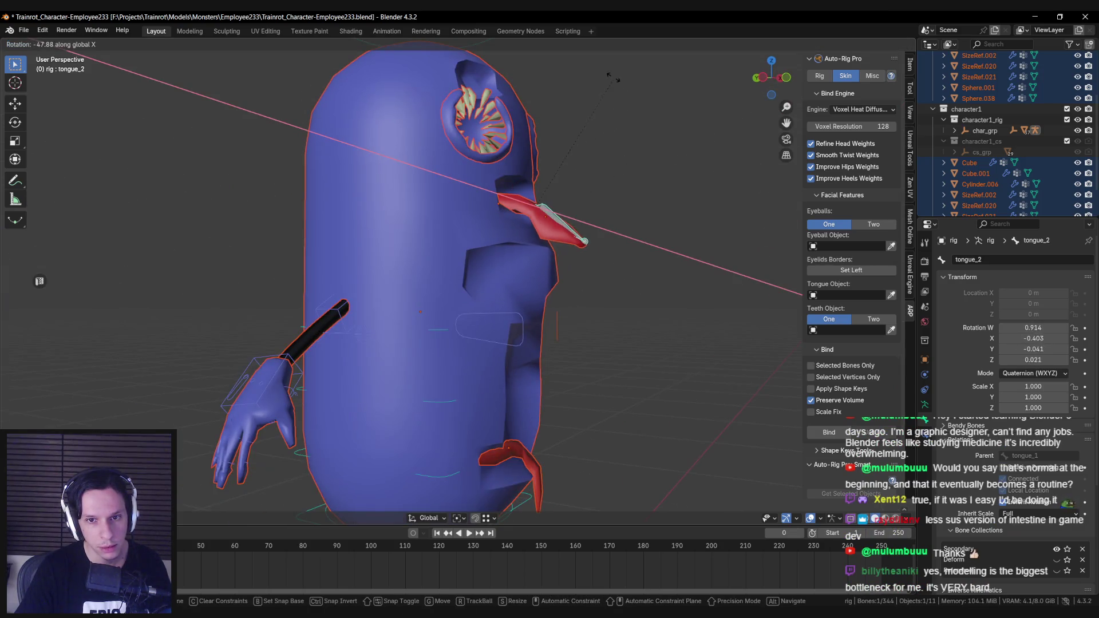
right_click(606, 67)
middle_click_drag(605, 67, 547, 194)
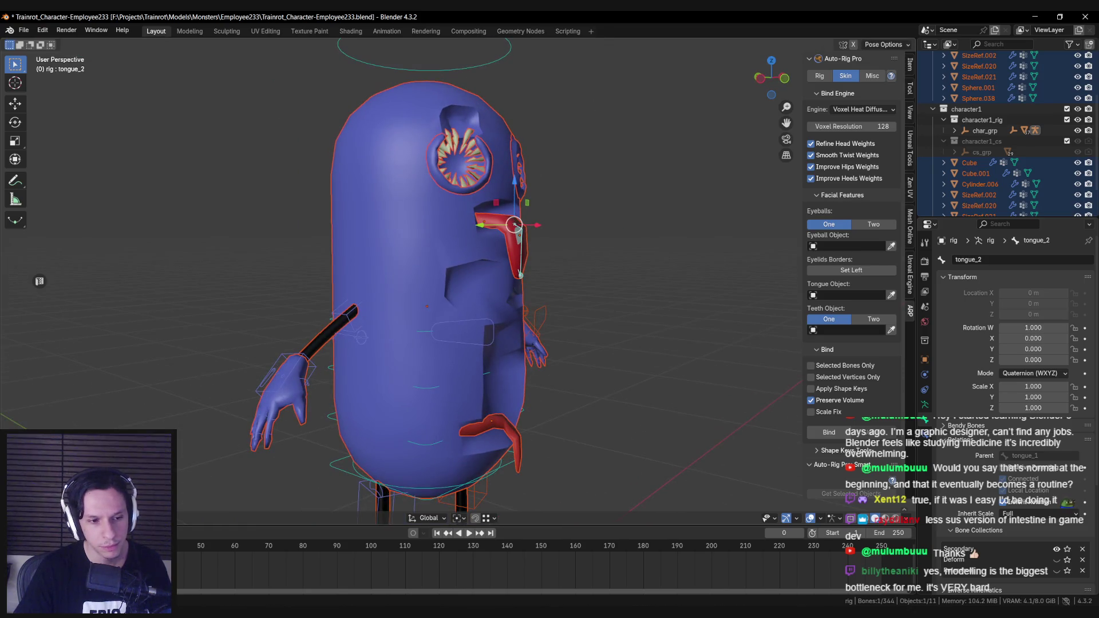
scroll(355, 299, "down", 5)
In Object Mode, box-select the character and rig in X-ray, frame them, and save.
key("ctrl+Tab")
key("shift+z")
left_click_drag(330, 168, 579, 427)
key("KP_Decimal")
key("shift+z")
key("ctrl+s")
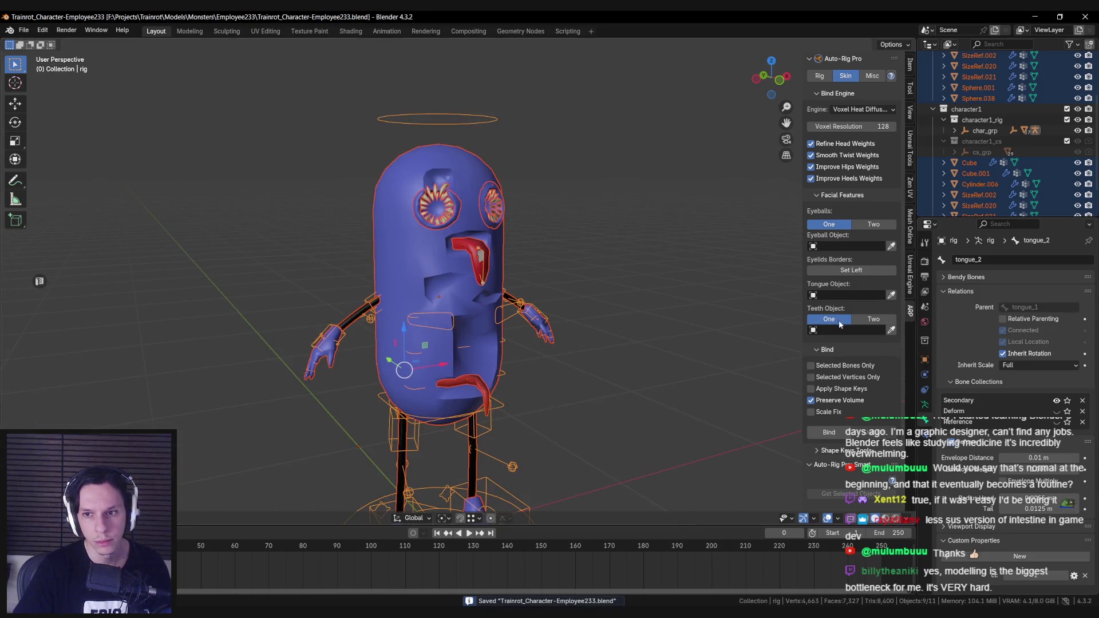
Set the skin binding engine to Heat Maps and uncheck Preserve Volume.
left_click(863, 109)
left_click(858, 121)
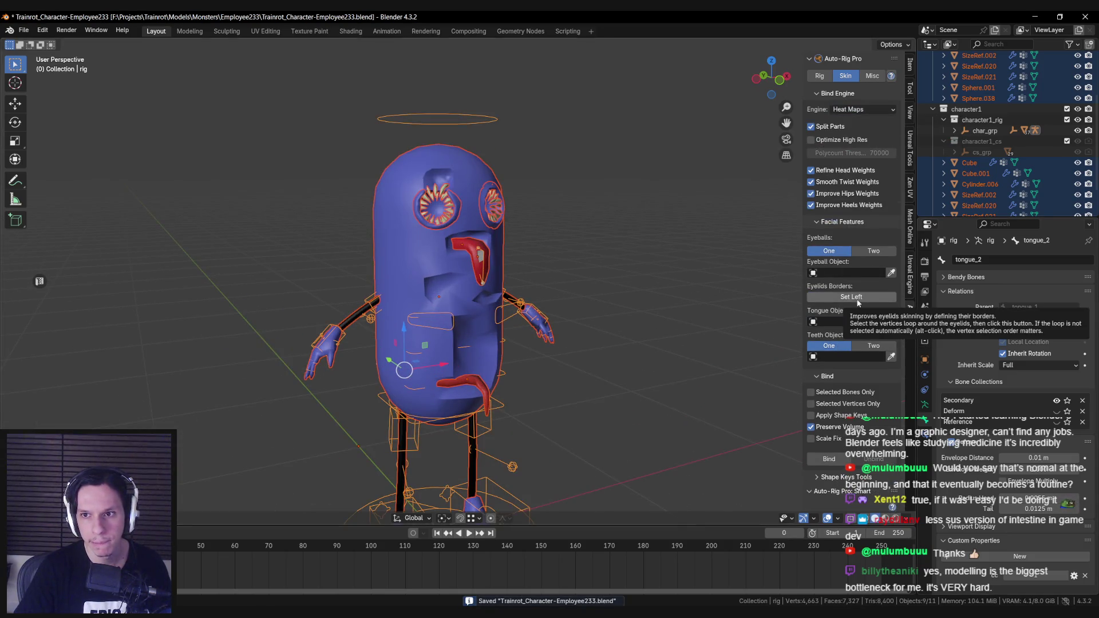
scroll(856, 300, "down", 4)
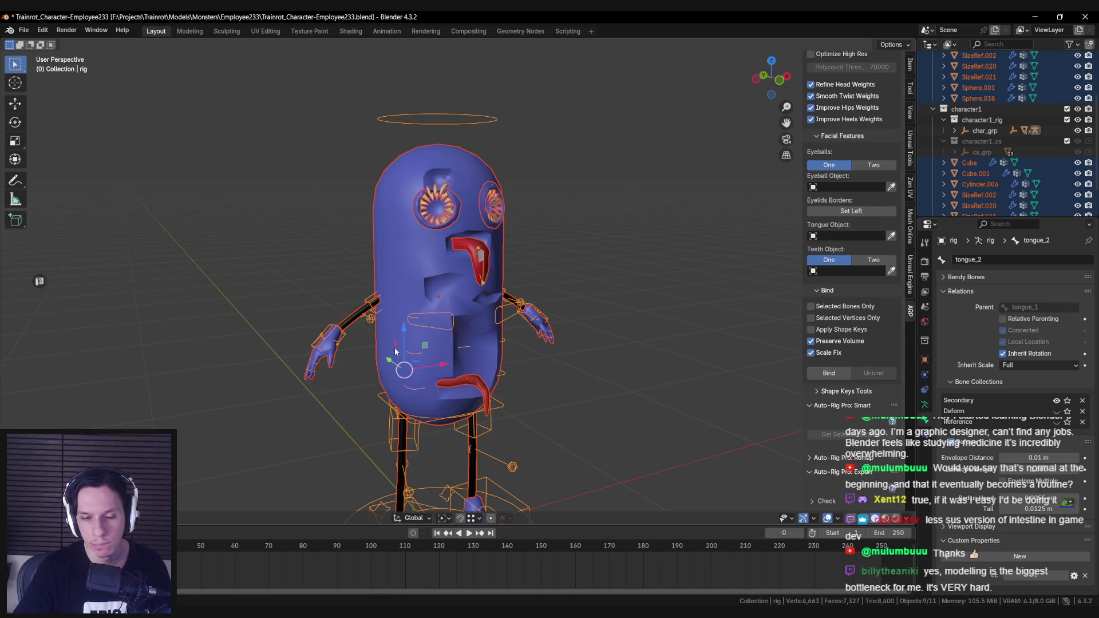
key("ctrl+Tab")
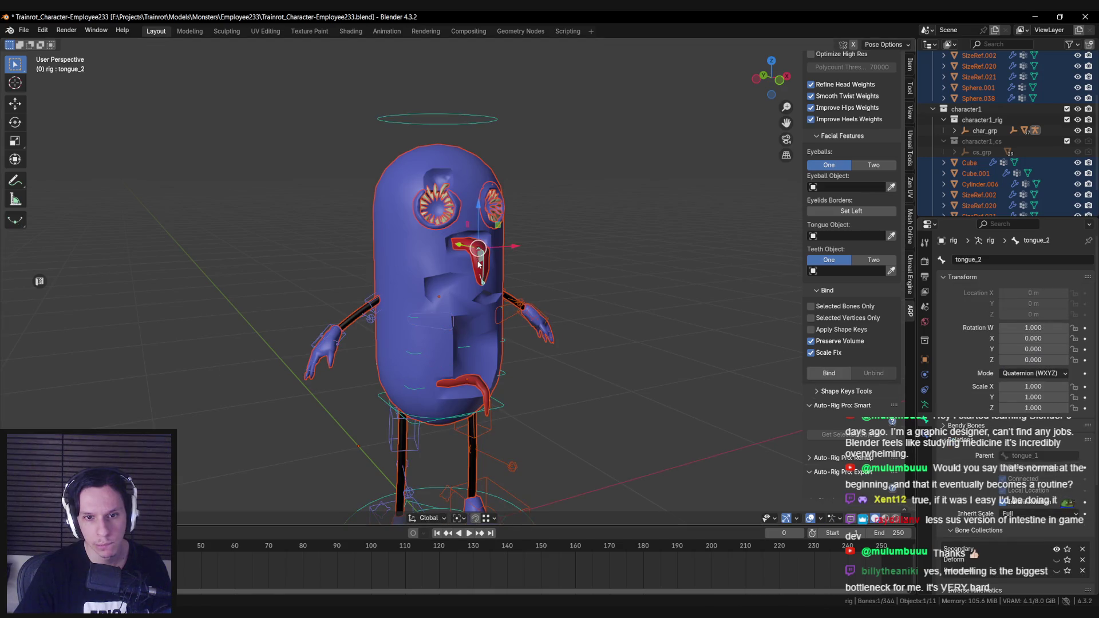
key("r")
key("x")
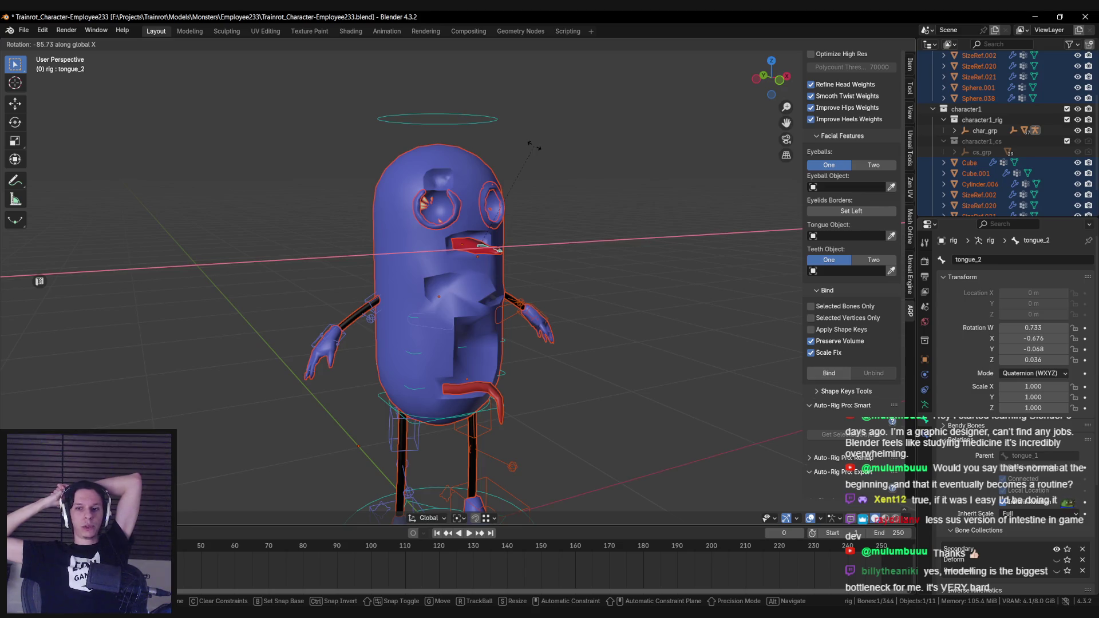
key("Escape")
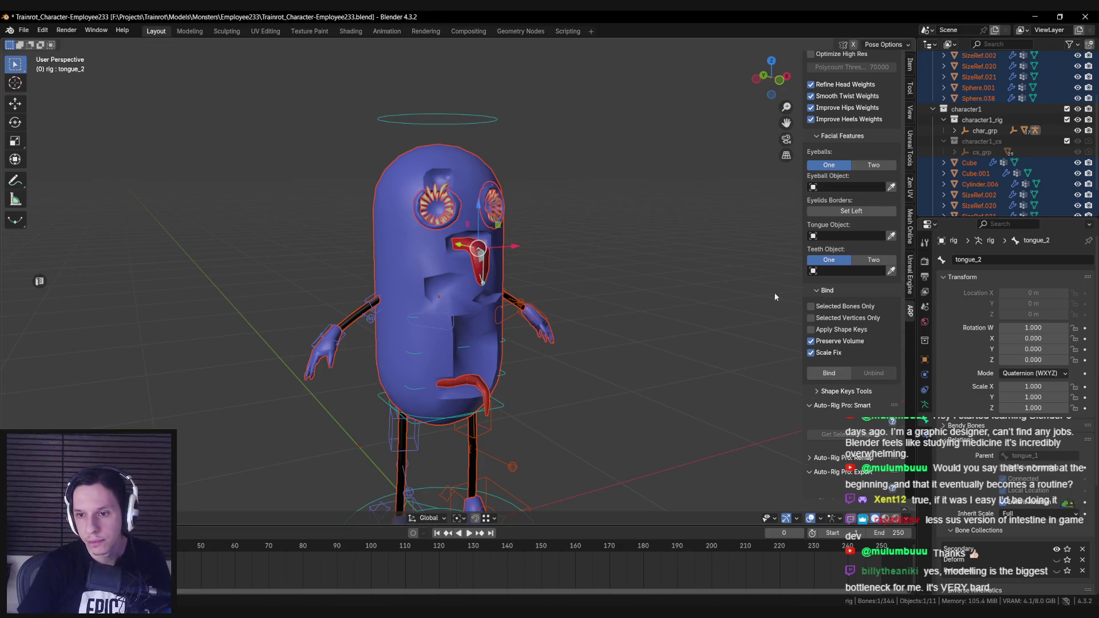
left_click(826, 342)
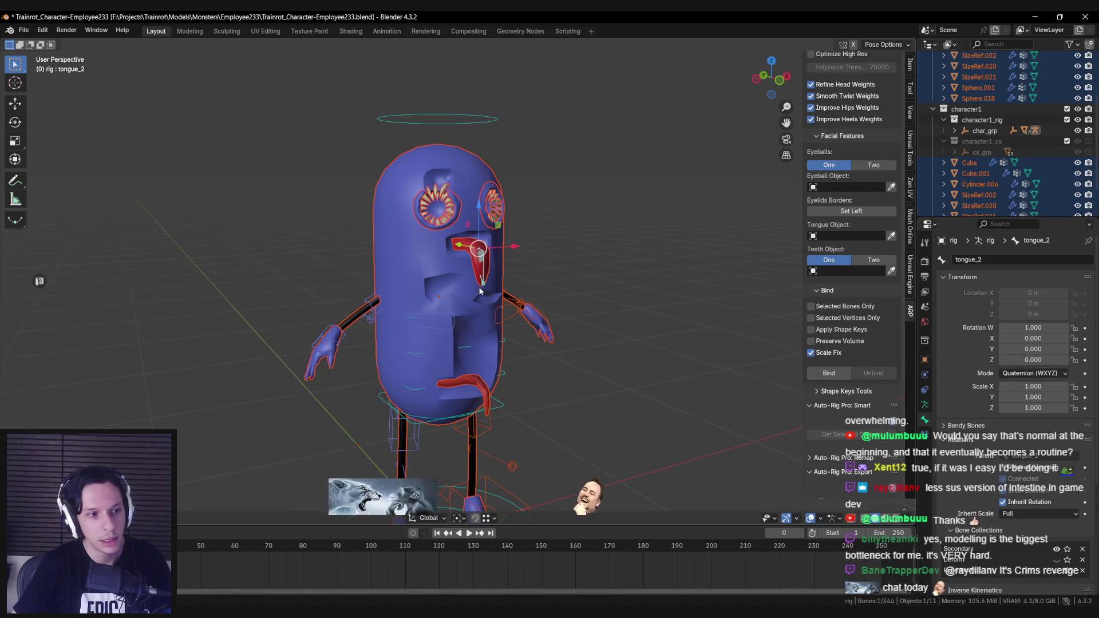
scroll(342, 350, "down", 1)
Zoom onto the character's body and test an X-axis tongue rotation in Pose Mode.
key("ctrl+Tab")
key("shift+b")
left_click_drag(397, 186, 533, 398)
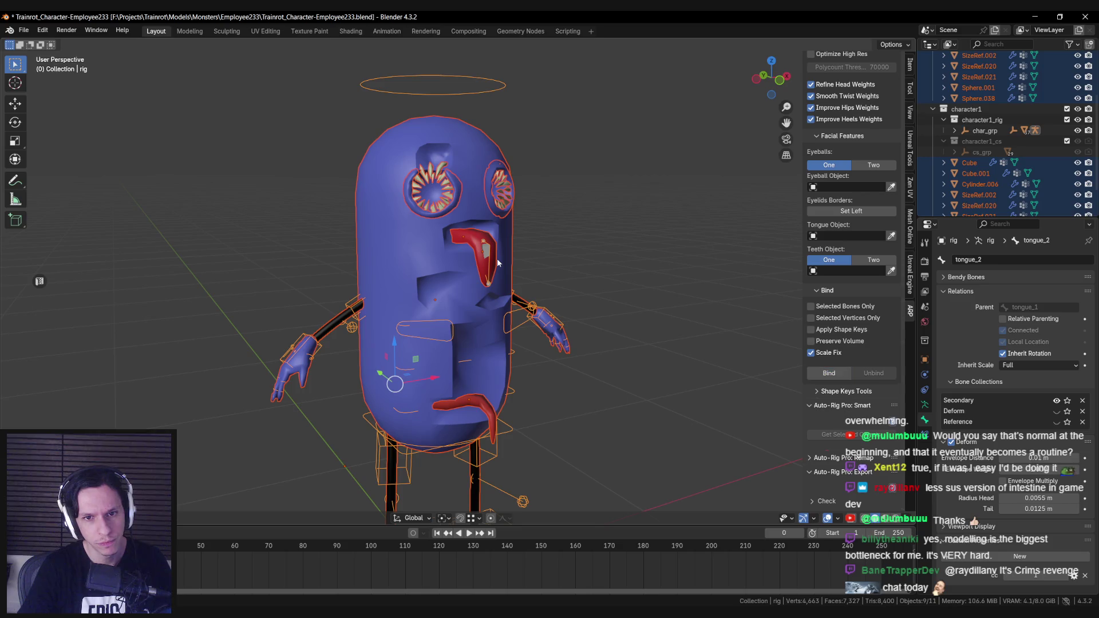
scroll(304, 405, "down", 4)
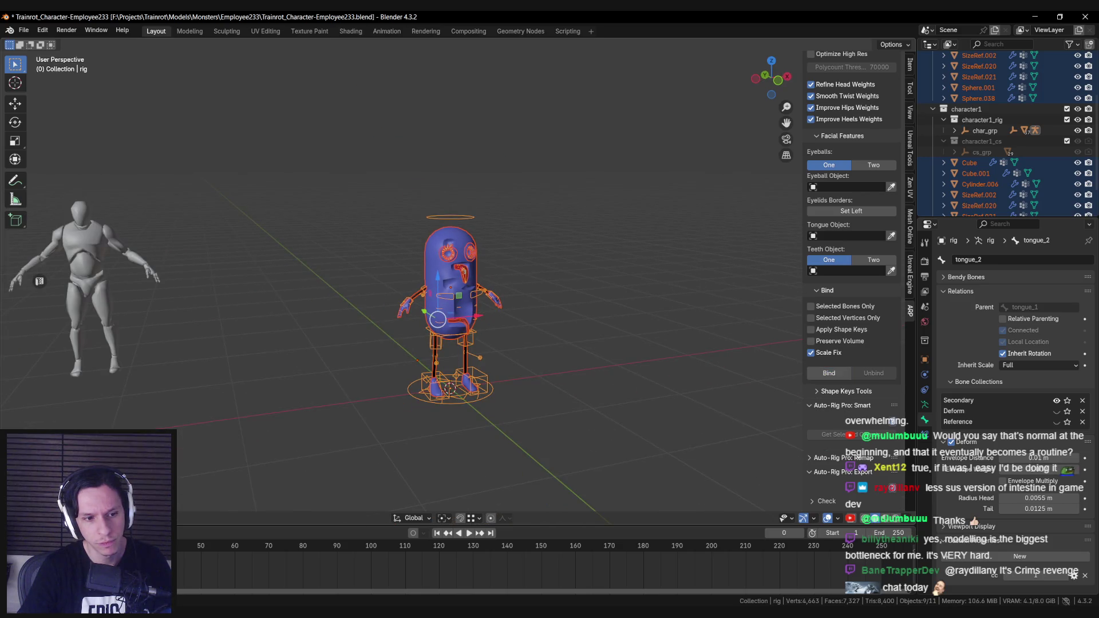
key("ctrl+Tab")
scroll(438, 319, "up", 4)
key("r")
key("x")
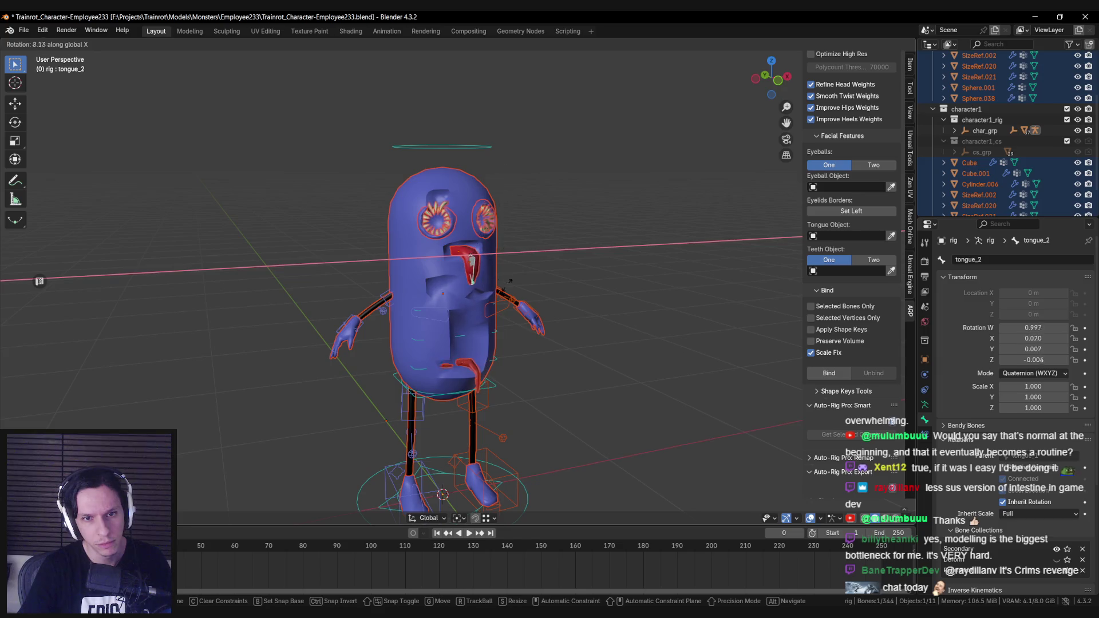
key("Escape")
View the head in wireframe, then test-rotate the tongue on X again and cancel.
key("shift+z")
scroll(507, 265, "up", 2)
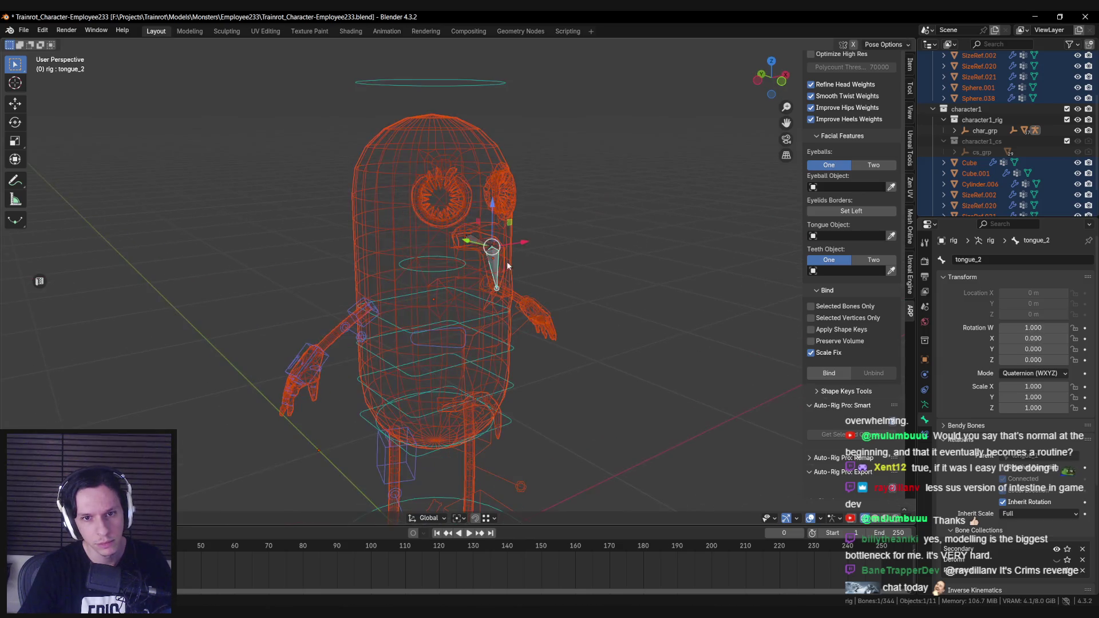
key("shift+z")
key("r")
key("x")
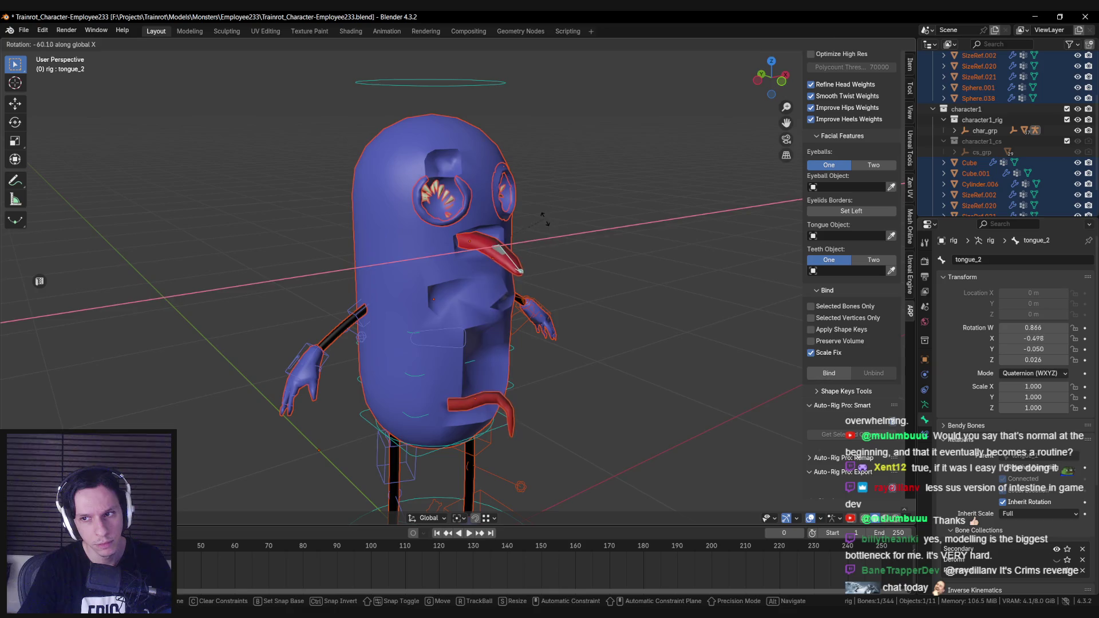
key("Escape")
scroll(543, 230, "down", 2)
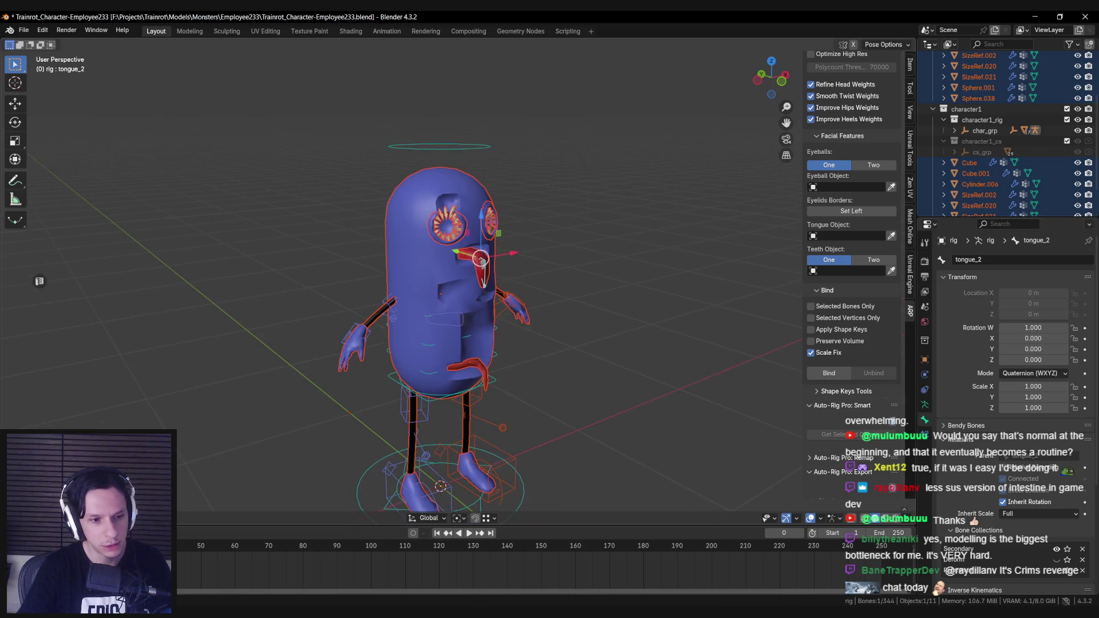
Back in Object Mode, expand the ARP Export > Others options.
key("ctrl+Tab")
scroll(853, 171, "up", 4)
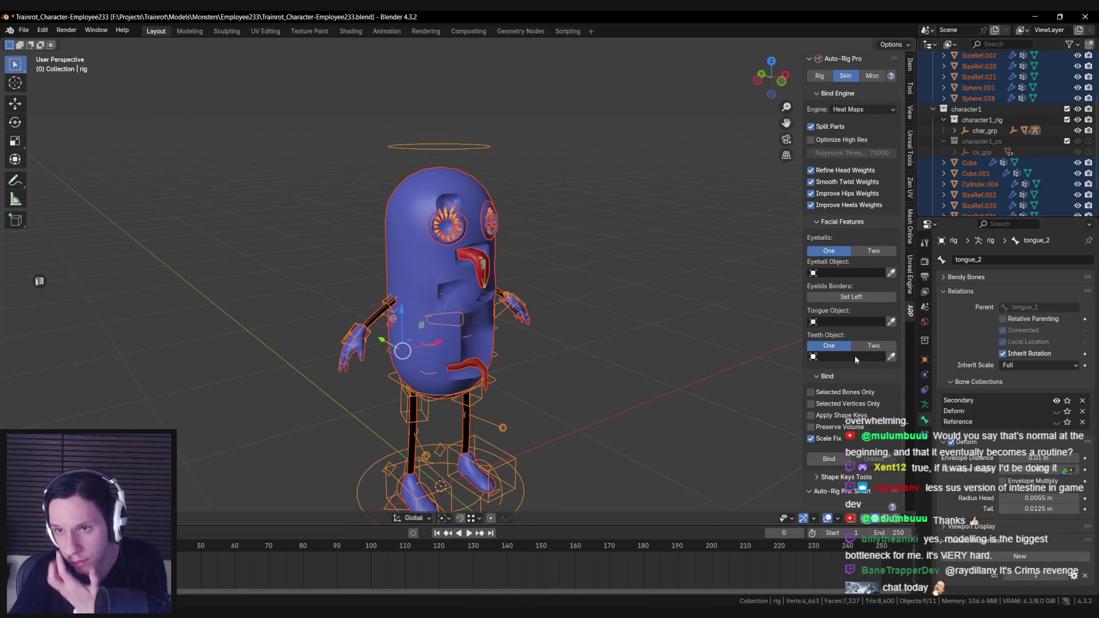
scroll(831, 304, "down", 8)
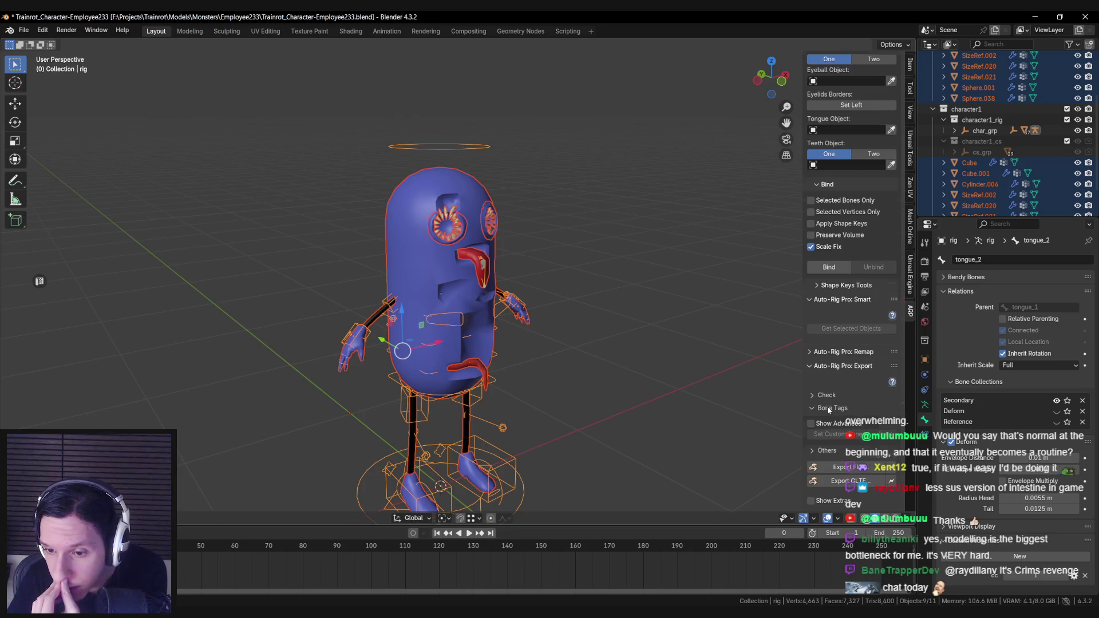
left_click(826, 450)
scroll(824, 415, "down", 3)
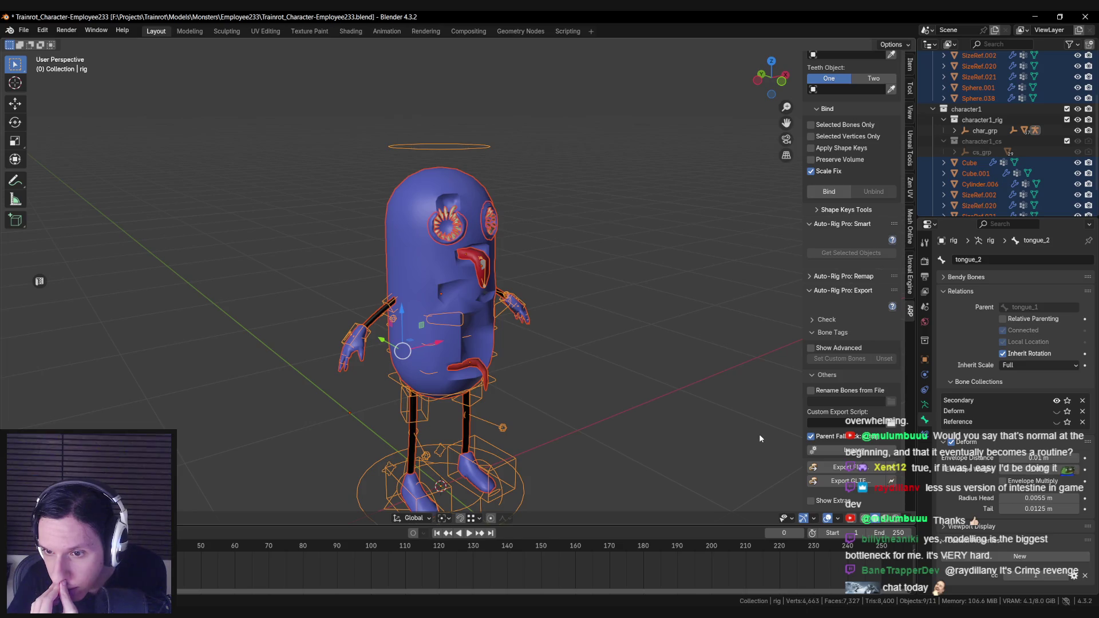
key("ctrl+Tab")
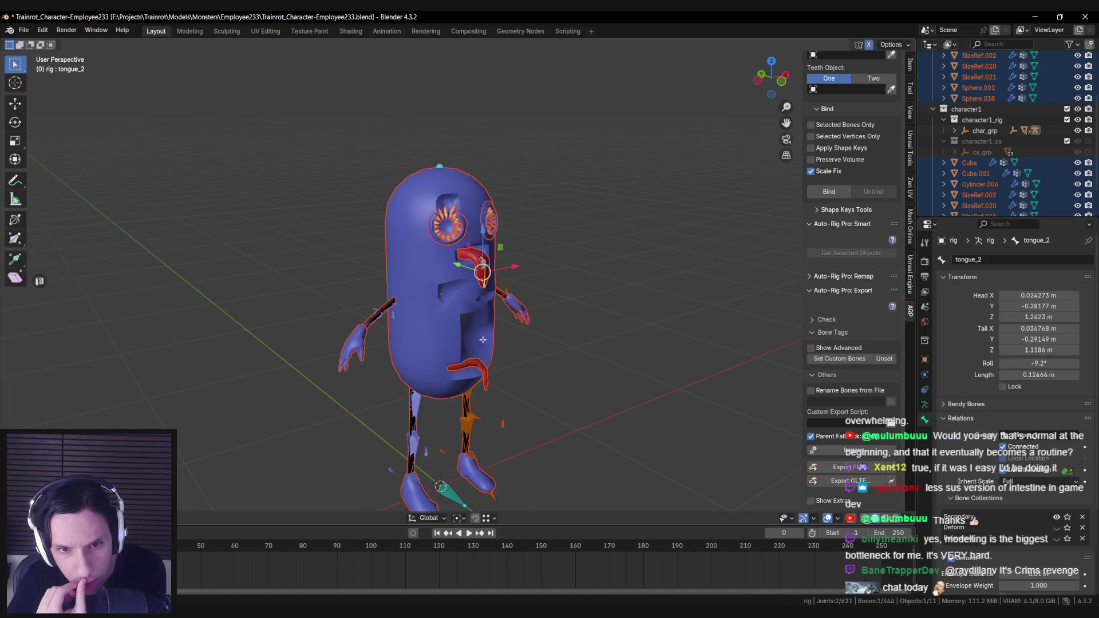
left_click(473, 257)
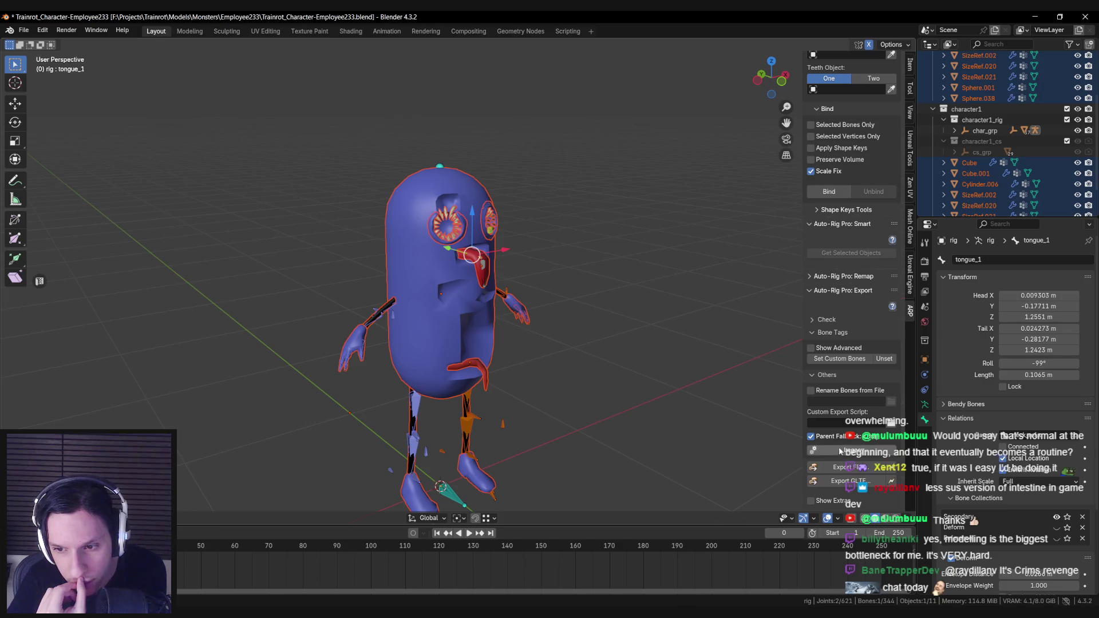
scroll(609, 368, "up", 2)
key("alt+z")
key("alt+z")
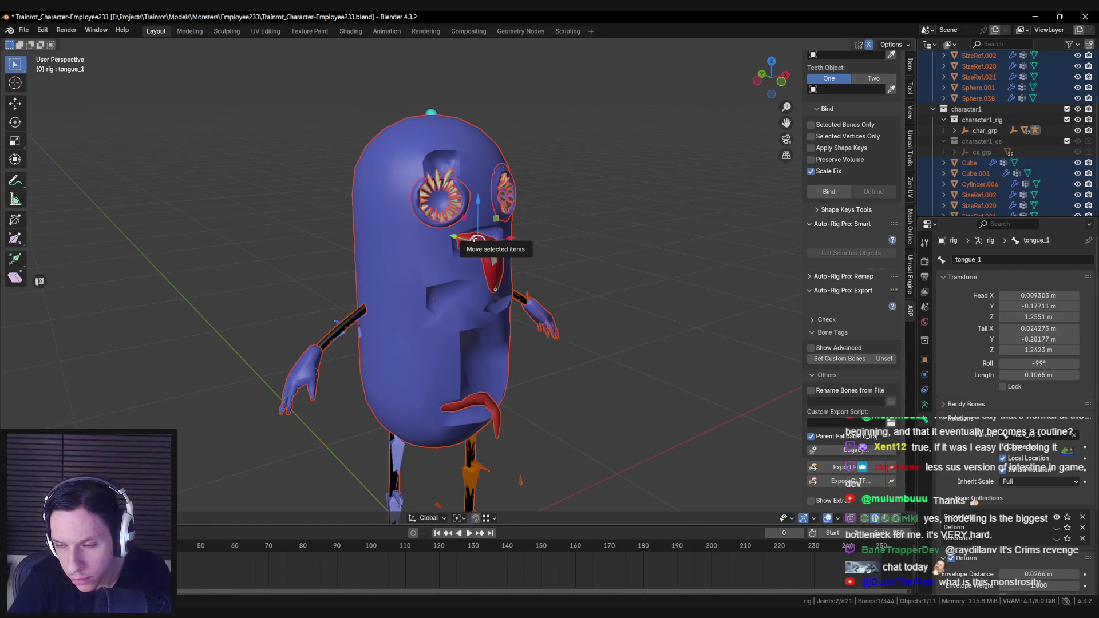
key("alt+z")
key("alt+z")
left_click(470, 238)
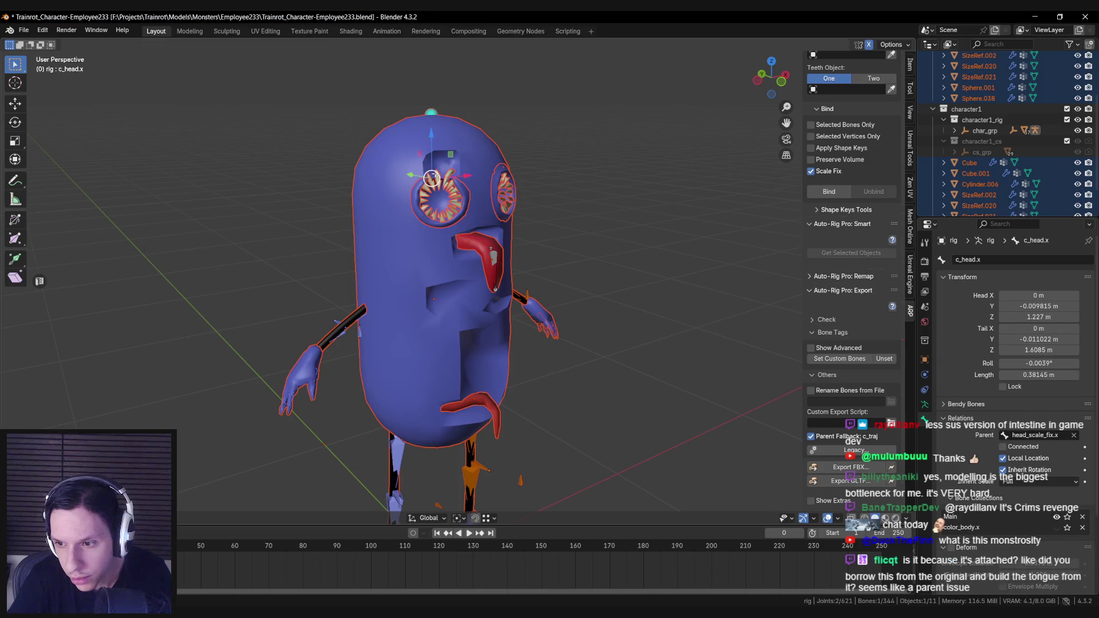
key("alt+z")
left_click(471, 238)
key("alt+z")
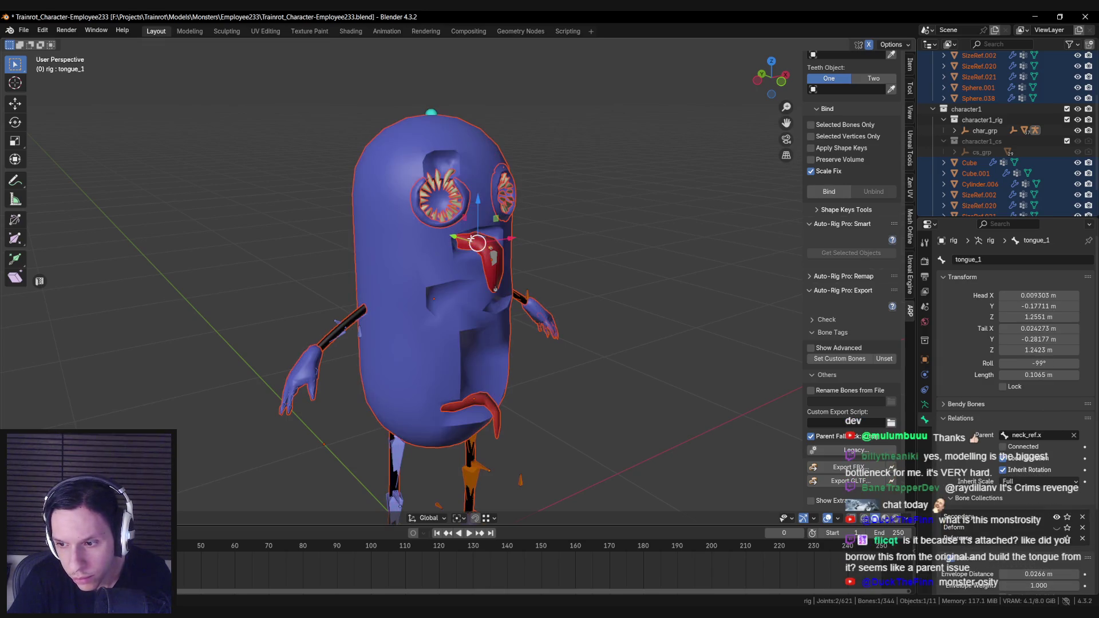
scroll(949, 467, "down", 5)
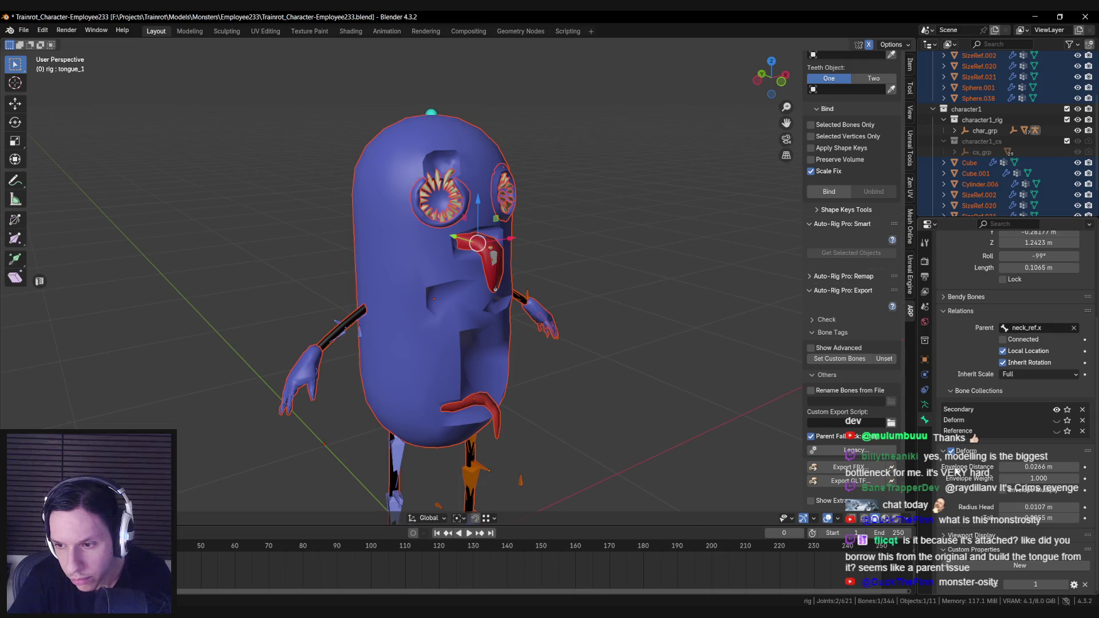
left_click(493, 262)
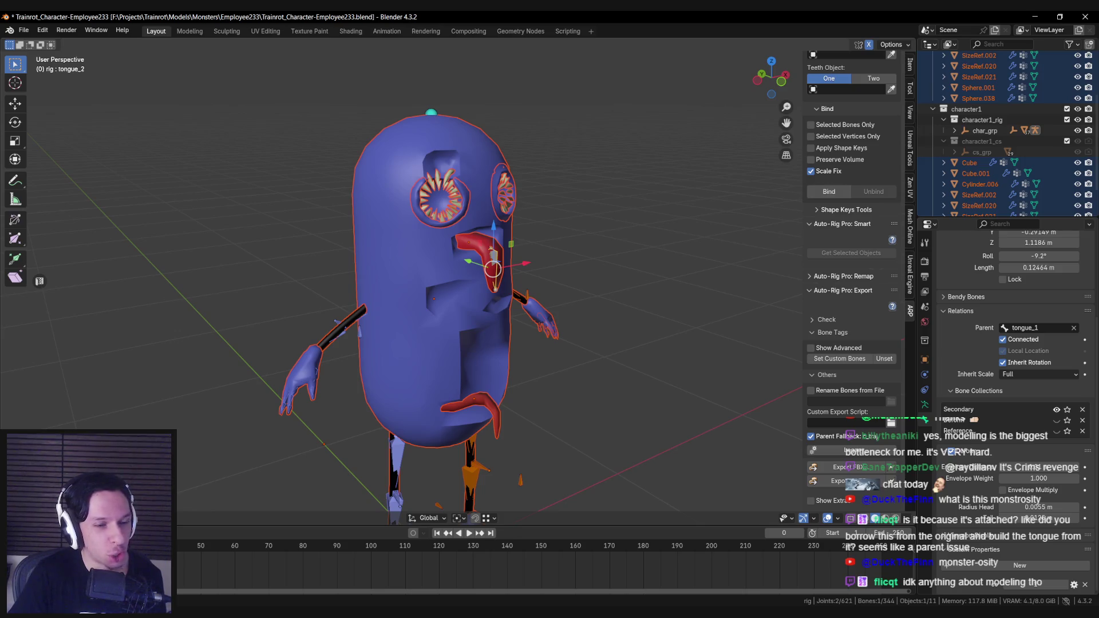
middle_click_drag(515, 274, 518, 254)
scroll(522, 278, "up", 2)
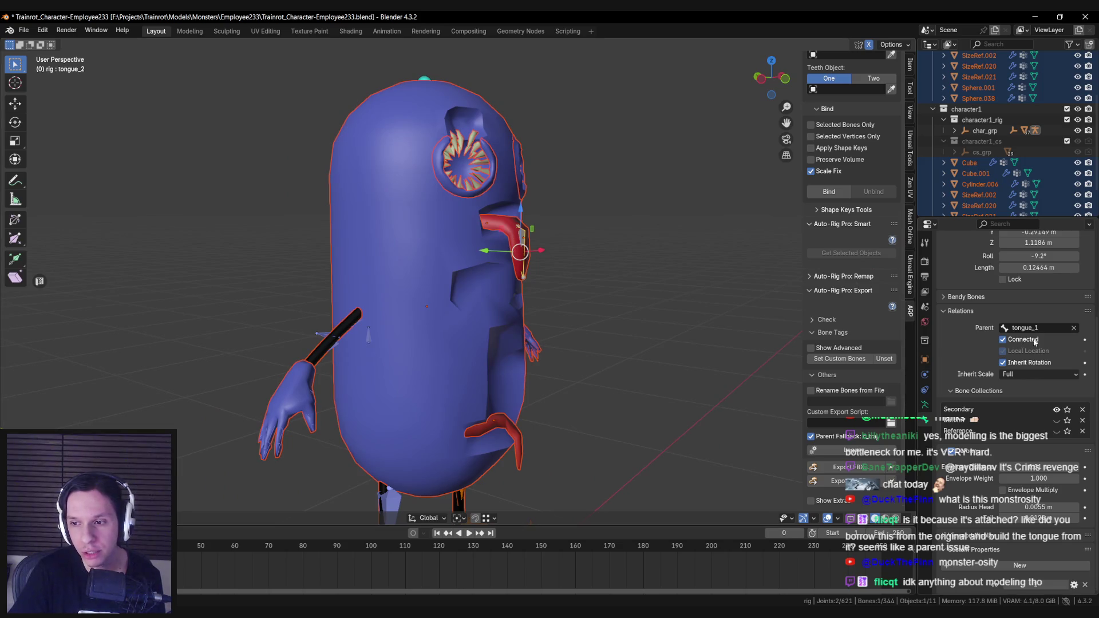
left_click(520, 253)
left_click(520, 253)
left_click(1037, 375)
left_click(1037, 386)
left_click(521, 221)
middle_click_drag(521, 220, 509, 217)
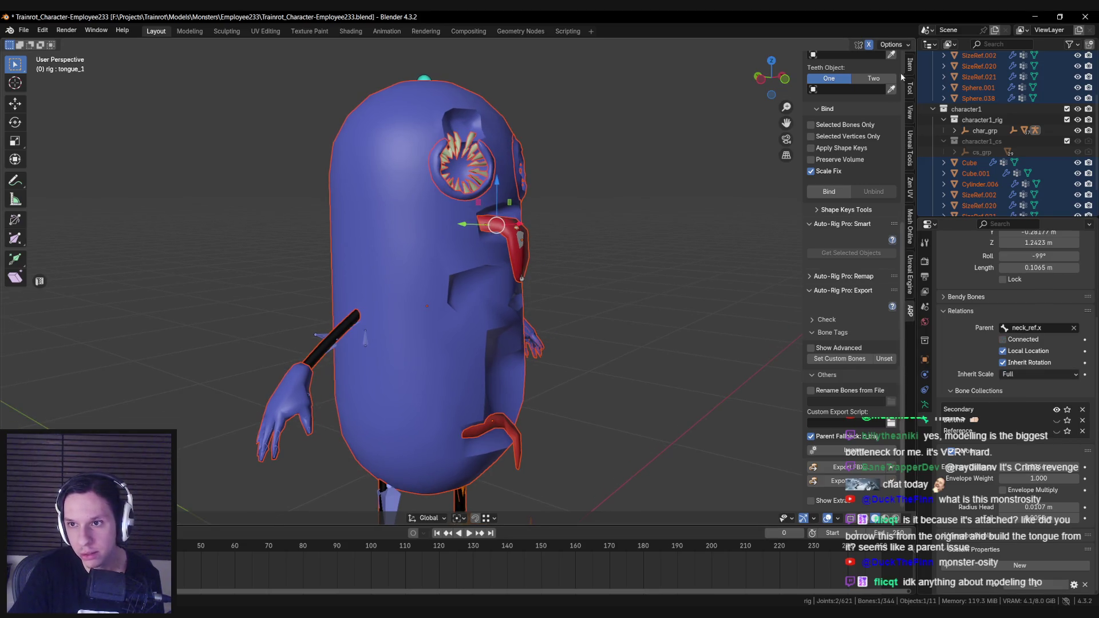
Browse the sidebar tabs and settle on the Auto-Rig Pro skinning settings.
left_click(909, 66)
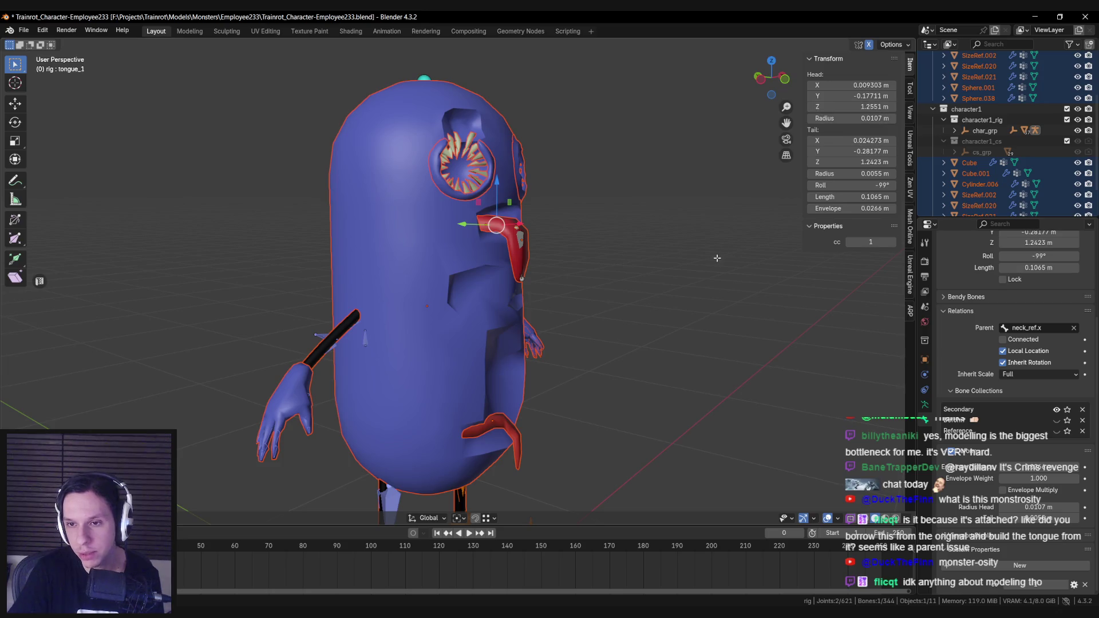
left_click(909, 91)
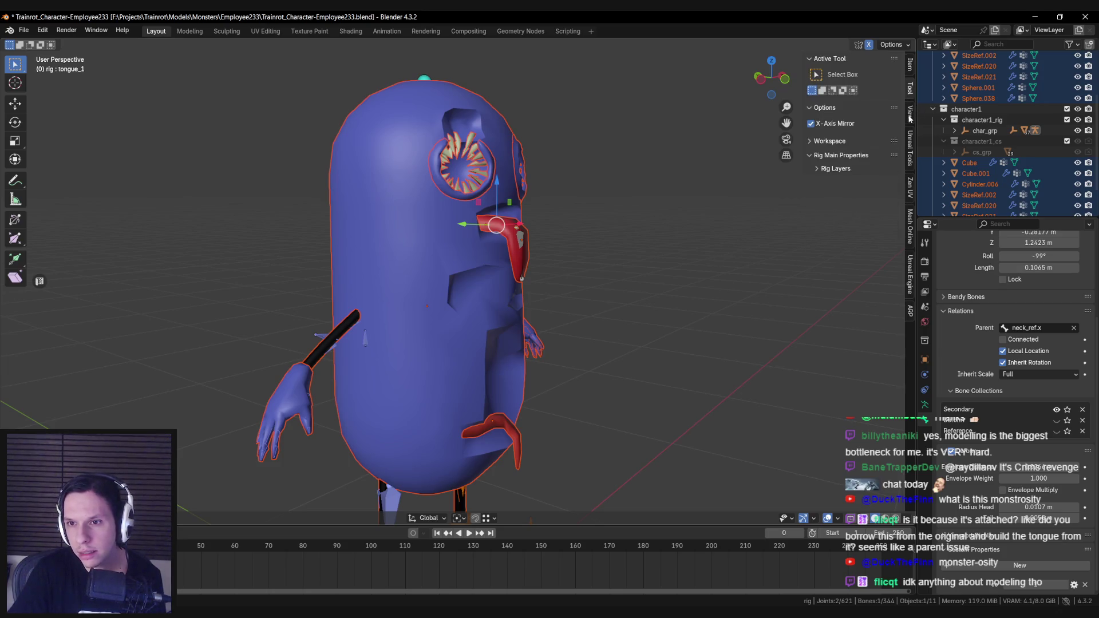
left_click(909, 117)
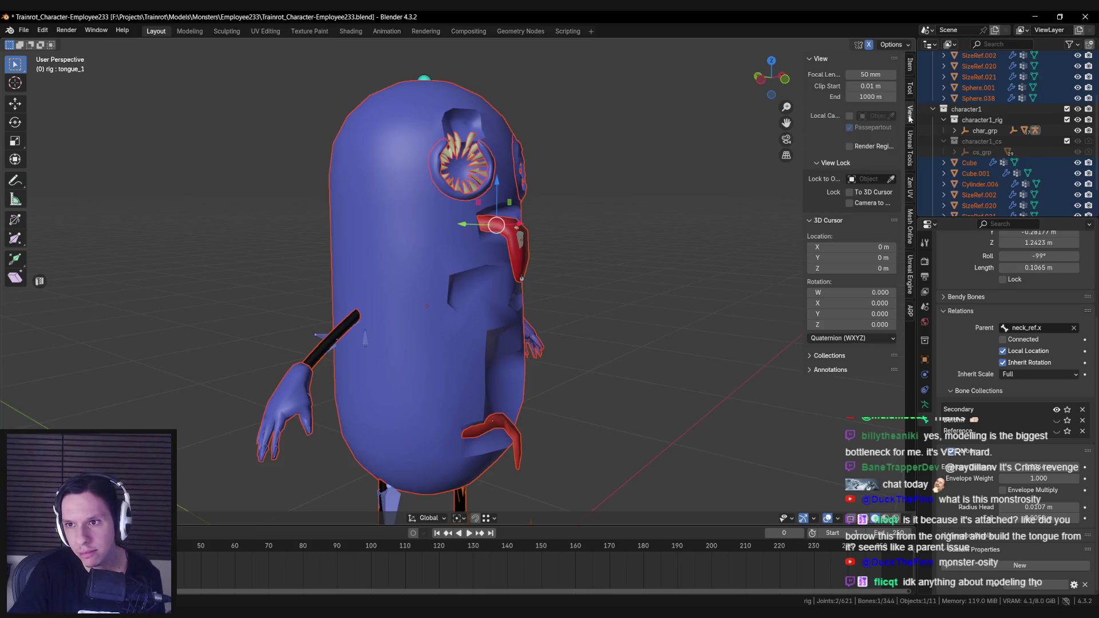
left_click(910, 148)
left_click(914, 178)
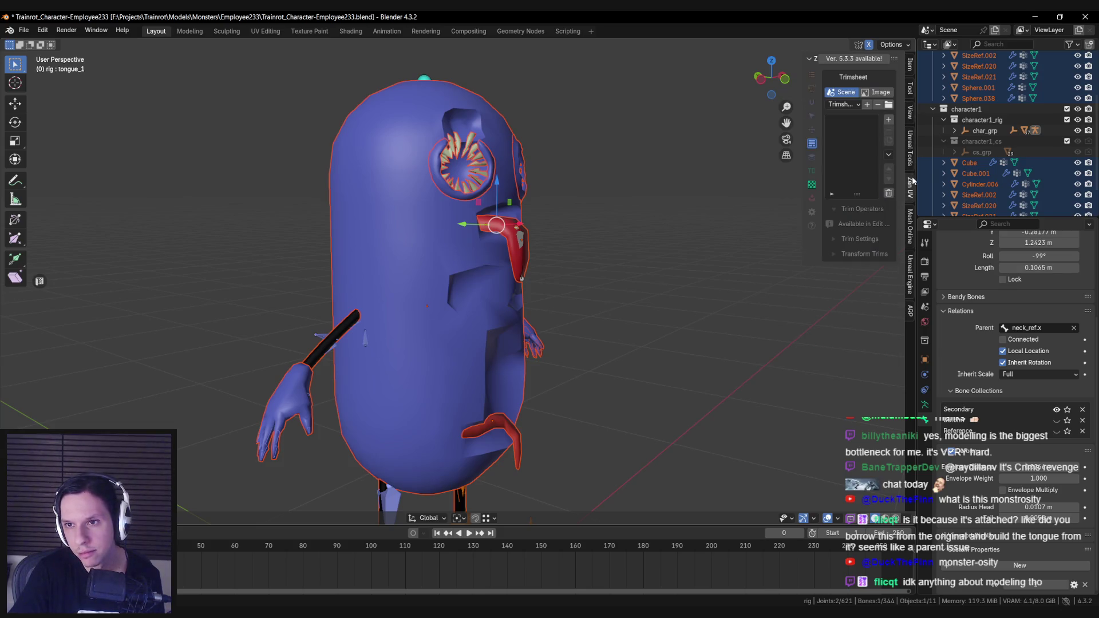
left_click(911, 217)
left_click(911, 275)
left_click(909, 310)
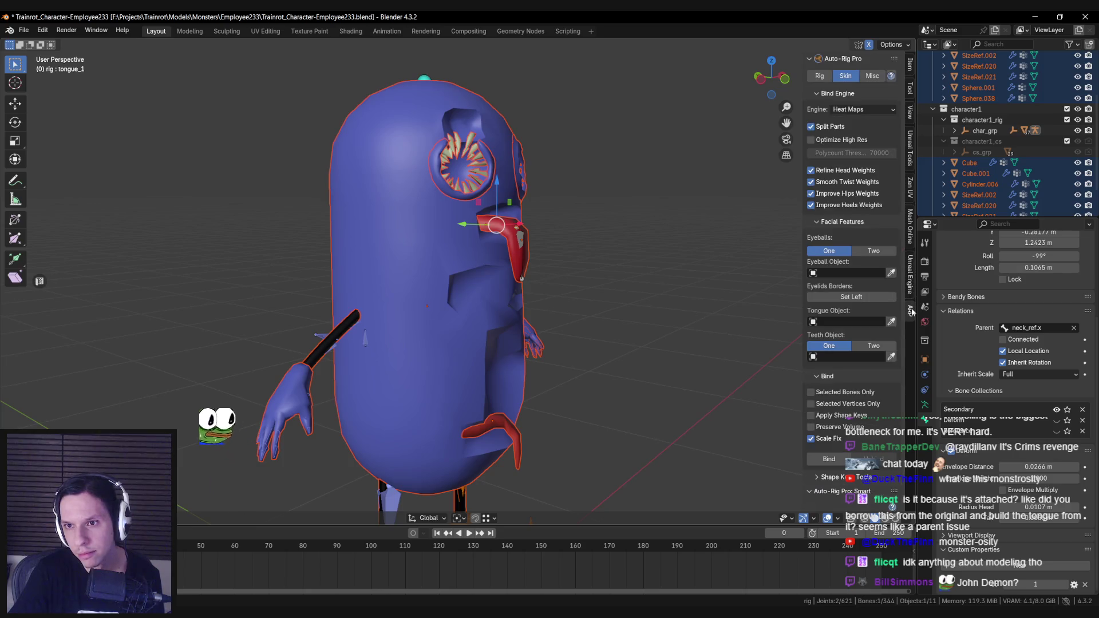
middle_click_drag(473, 246, 486, 247)
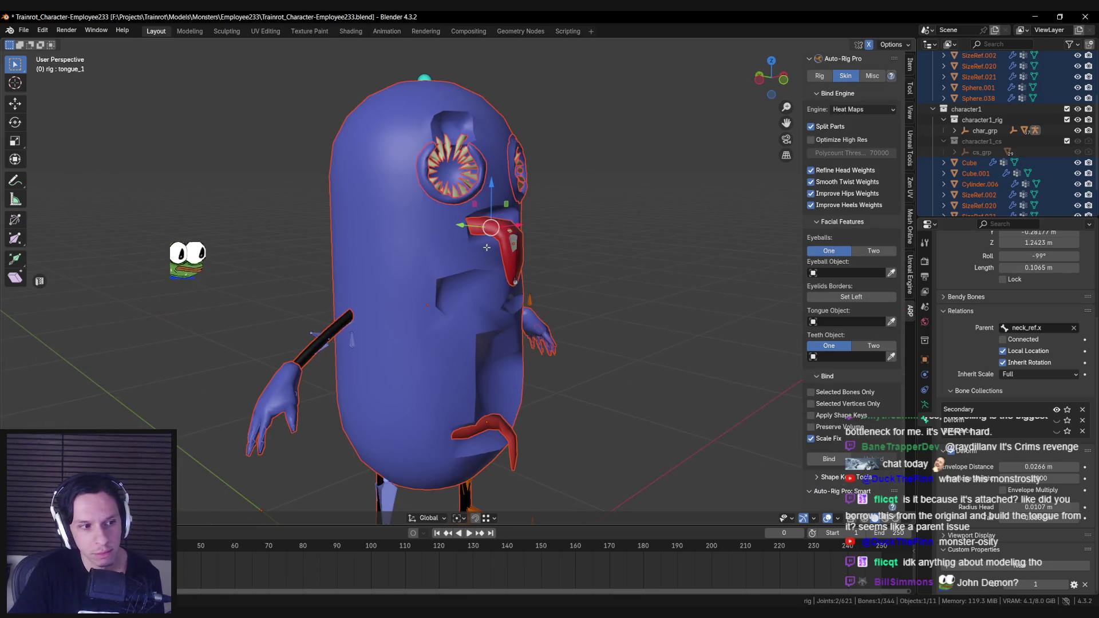
left_click(910, 64)
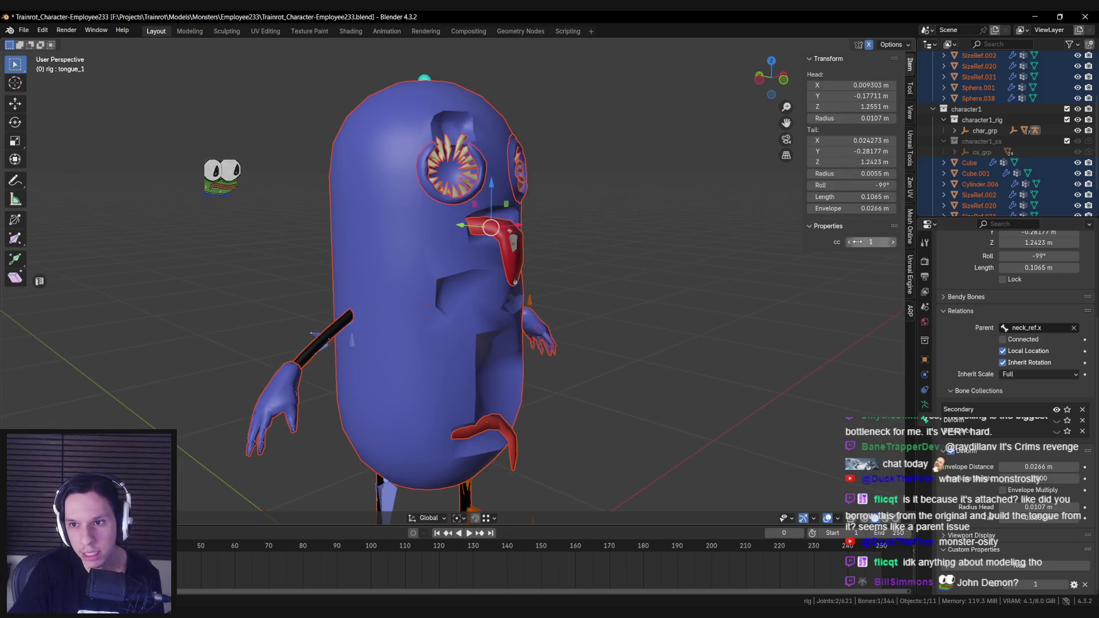
left_click(910, 311)
Under Bone Tags, enable Show Advanced, inspect the Bone Tags Manager, then close it and untick Show Advanced.
scroll(853, 257, "down", 5)
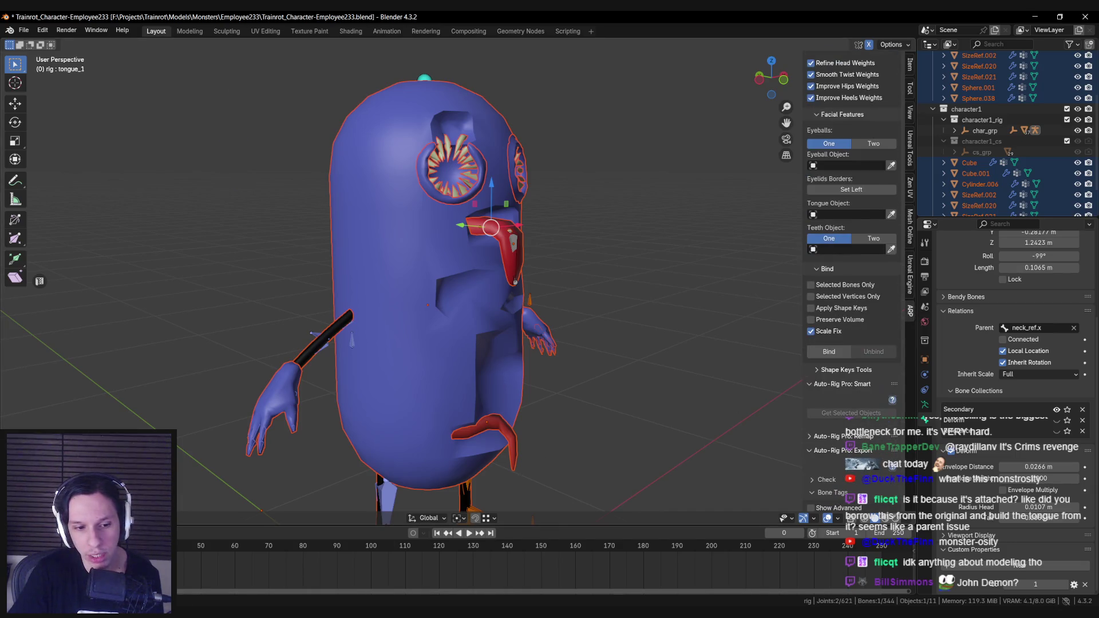
scroll(824, 372, "down", 3)
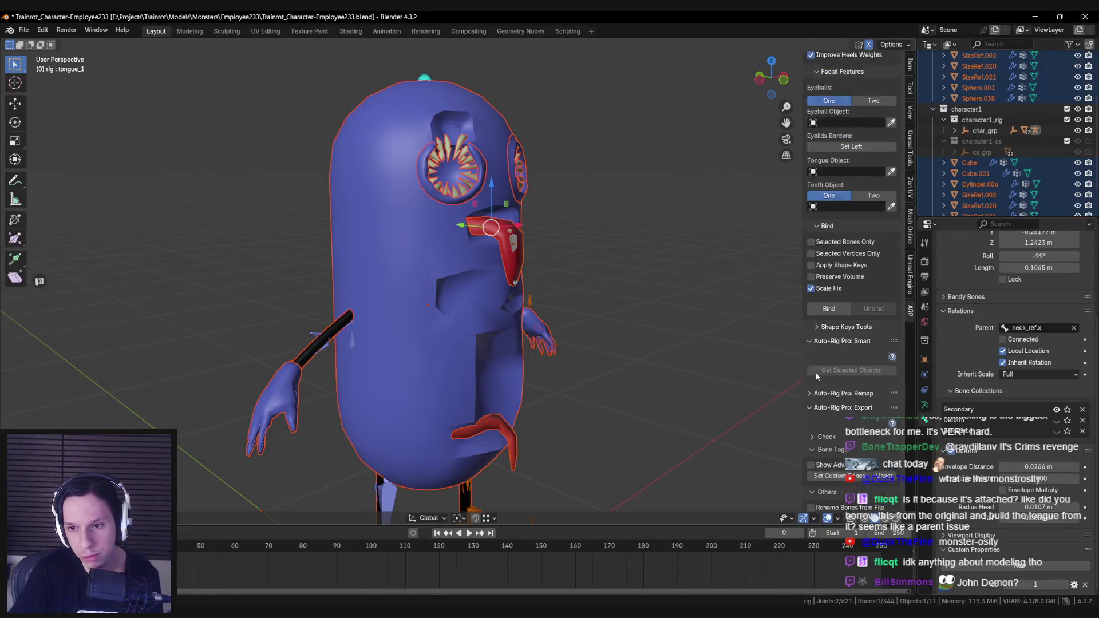
scroll(832, 376, "down", 2)
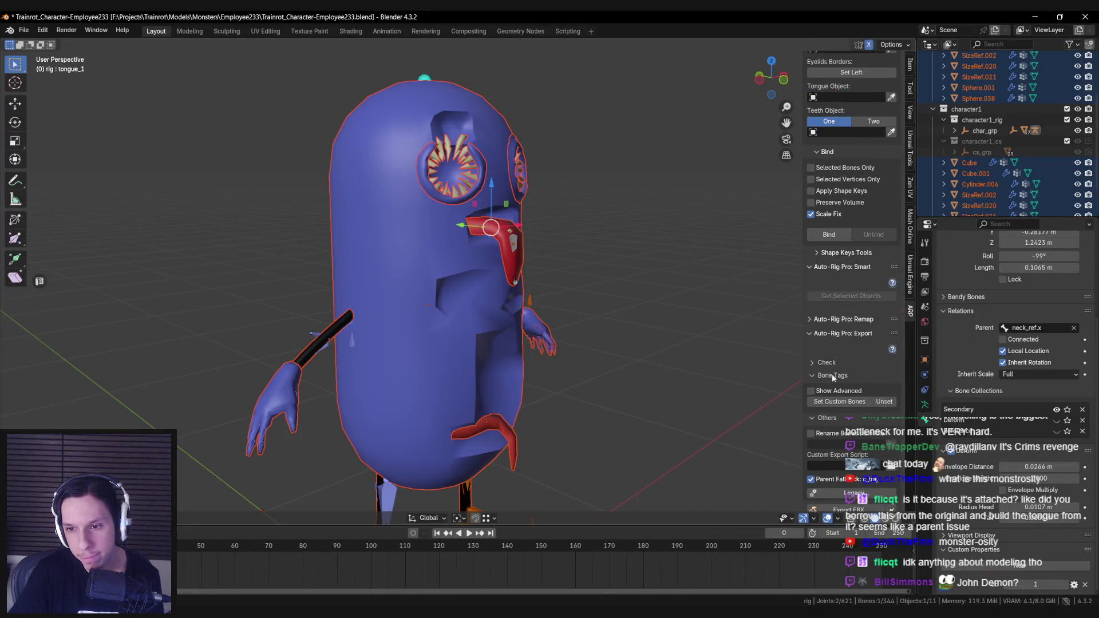
scroll(832, 373, "down", 2)
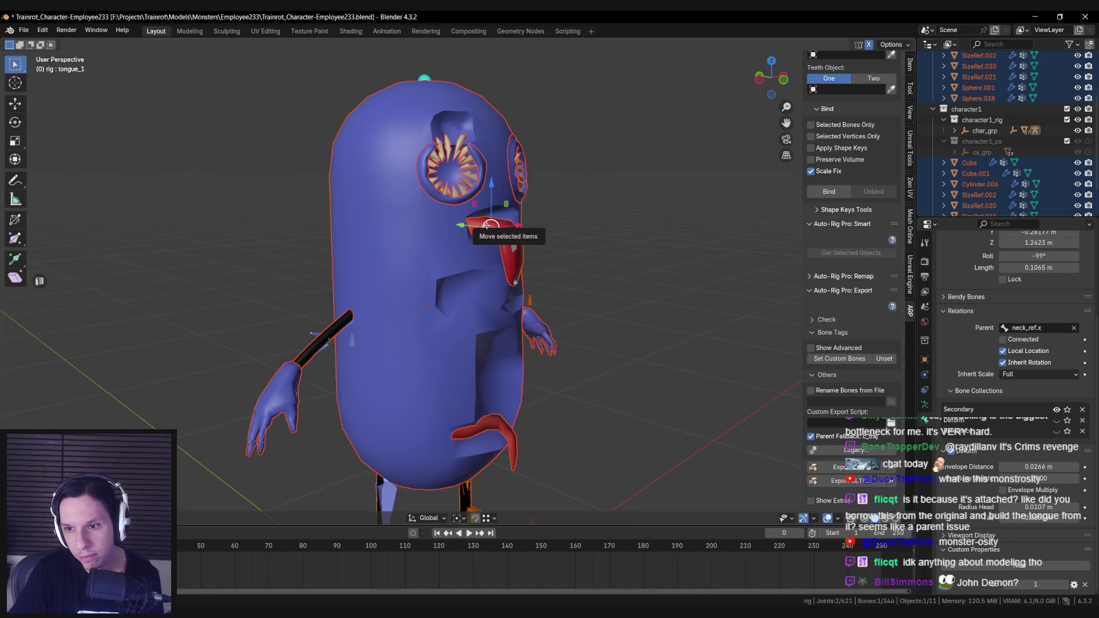
left_click(817, 350)
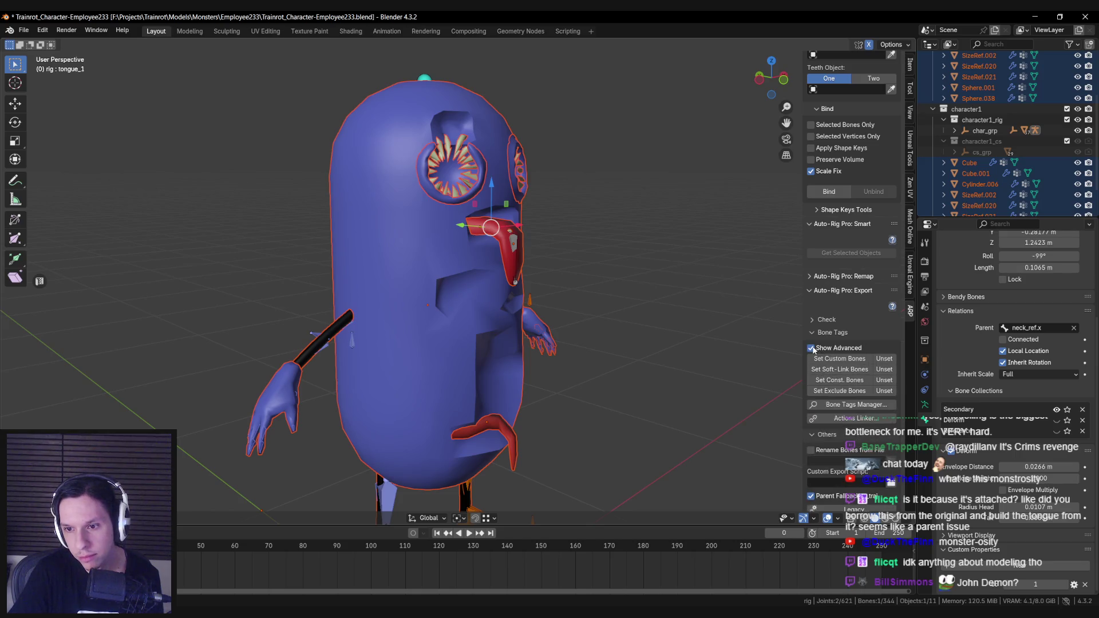
left_click(845, 404)
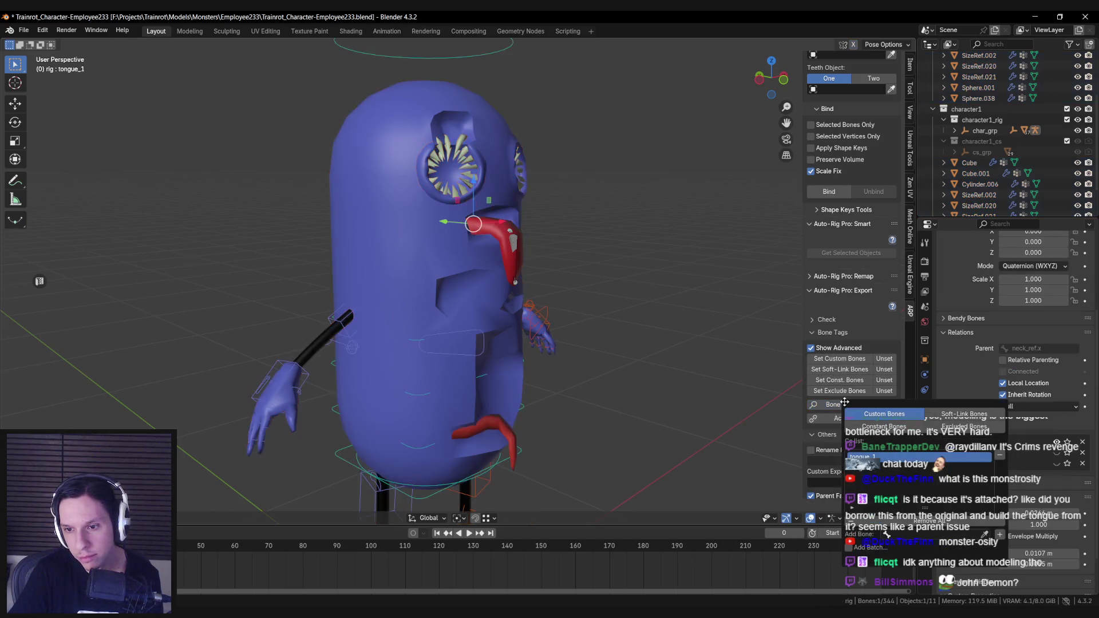
left_click(840, 406)
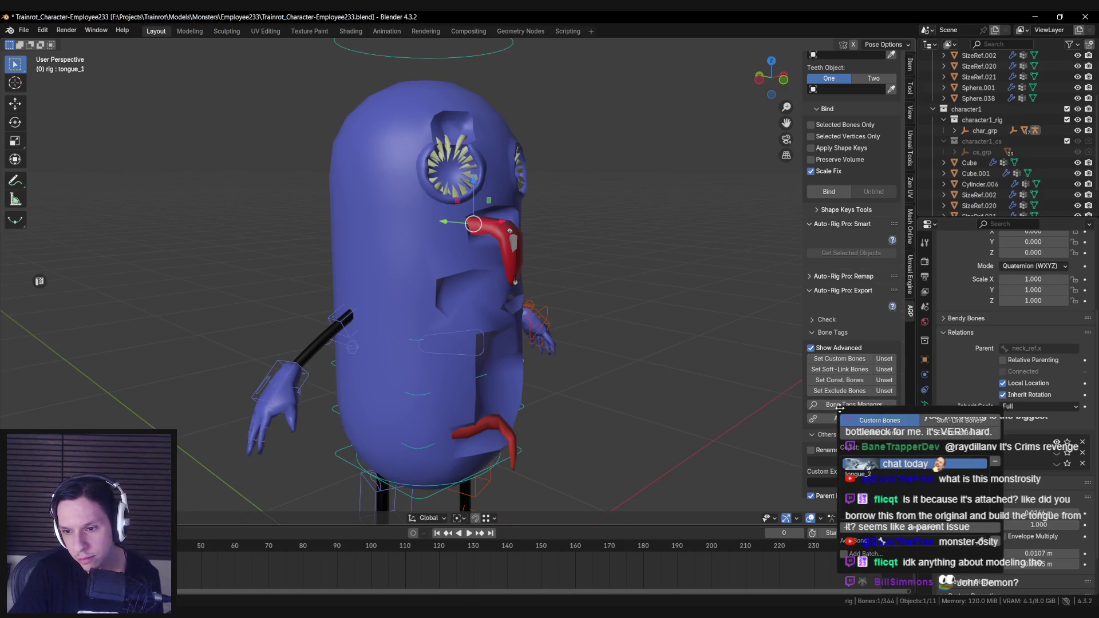
left_click(840, 408)
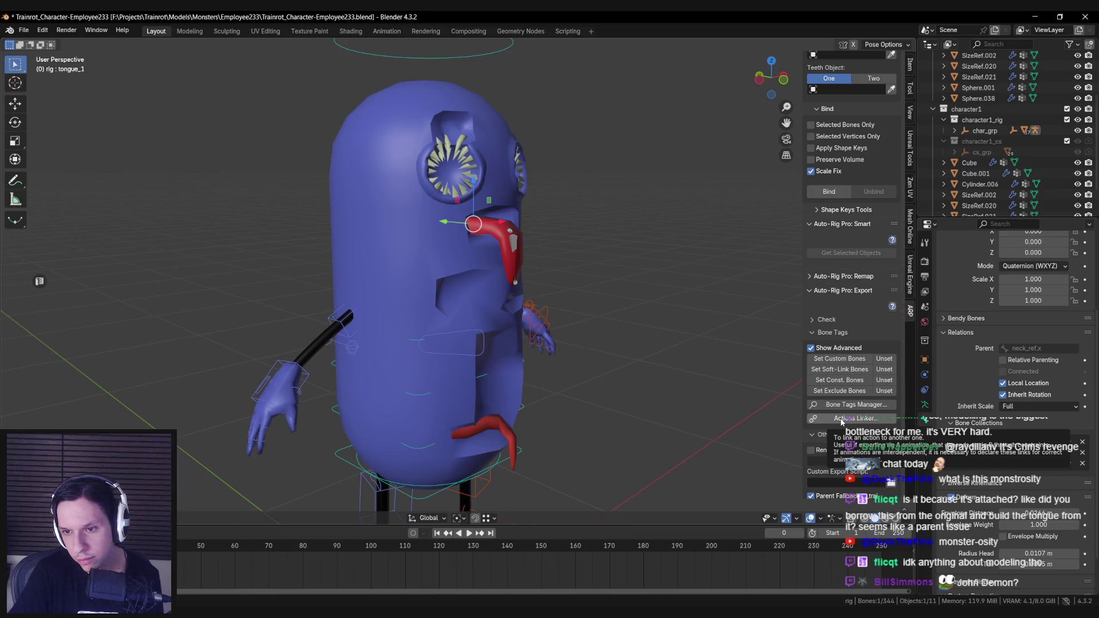
left_click(810, 348)
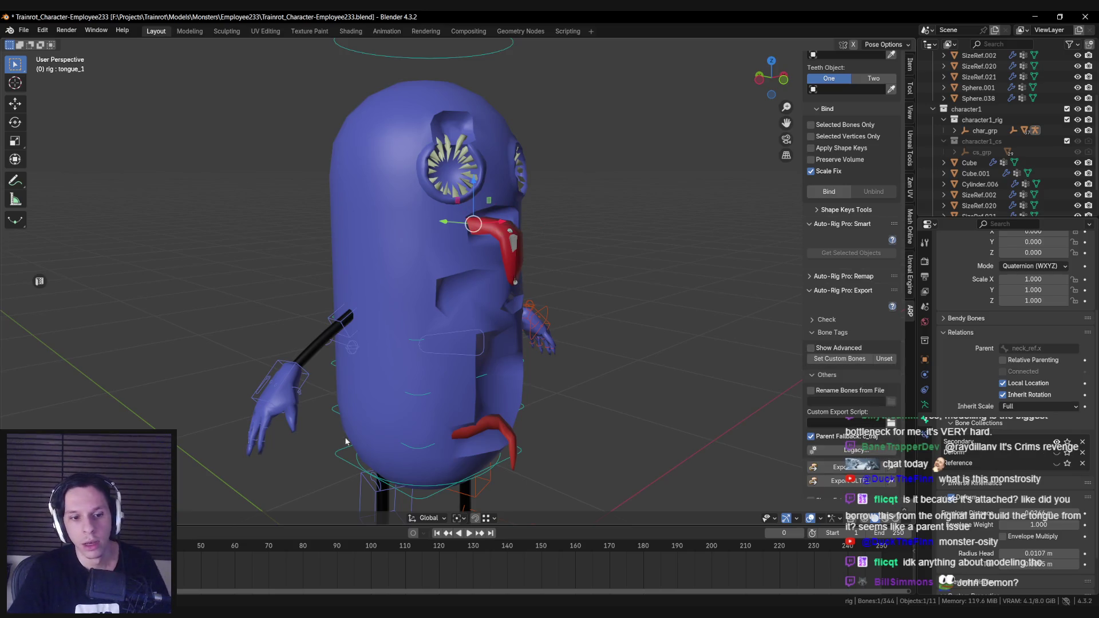
scroll(346, 441, "down", 3)
Select the c_head.x control and cancel a trial rotation, keeping the head in rest pose.
left_click(440, 146)
key("r")
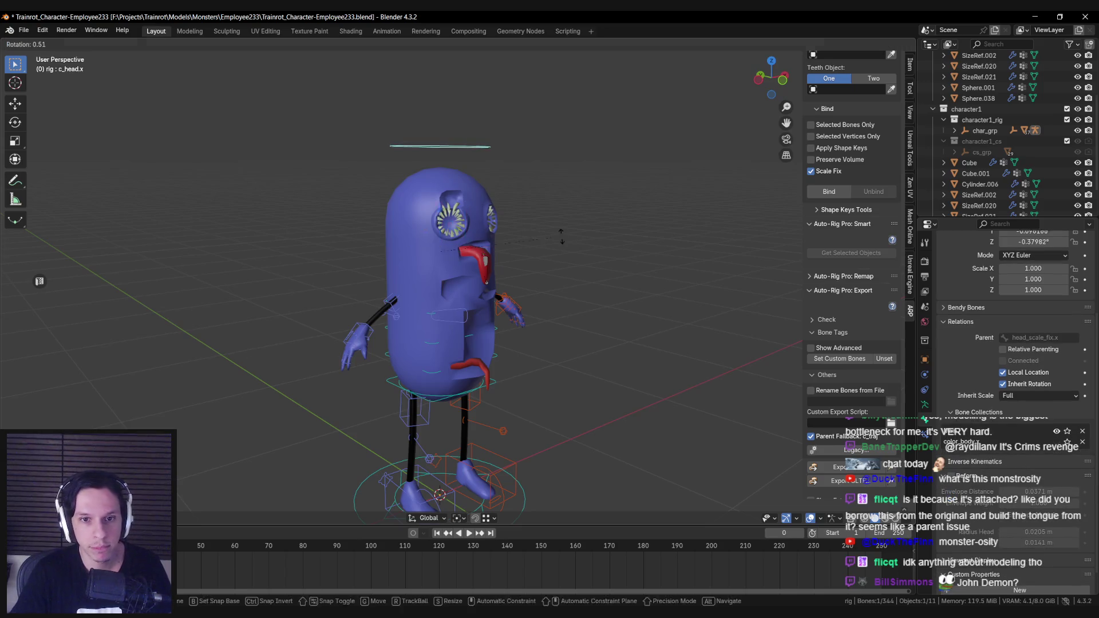
key("x")
key("Escape")
scroll(486, 255, "up", 3)
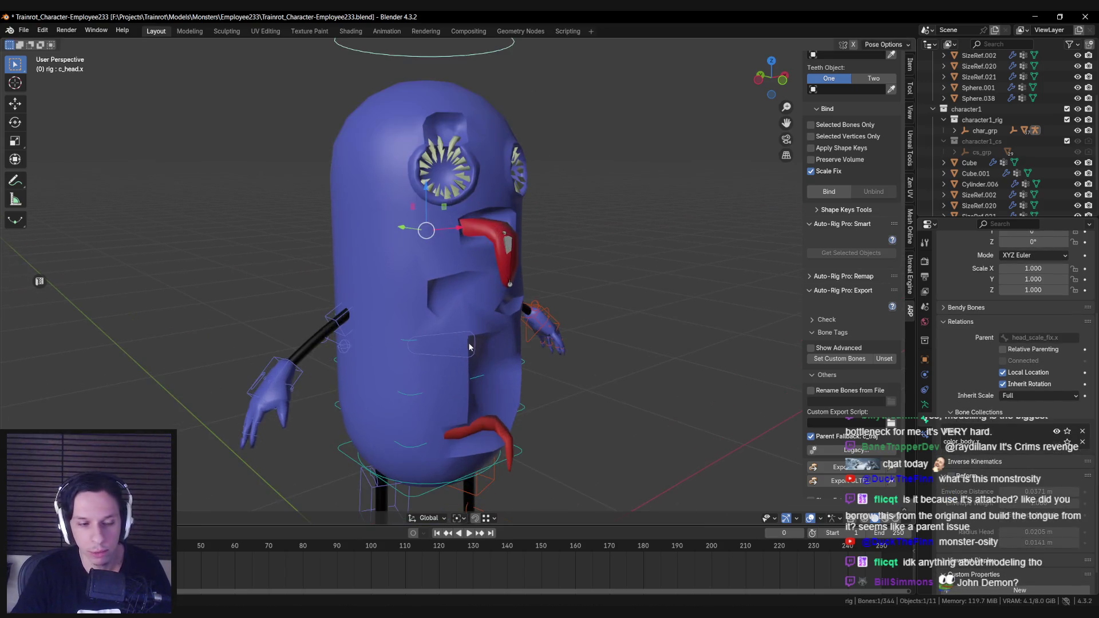
Switch to Object Mode and select the character meshes together with the rig.
key("ctrl+Tab")
scroll(444, 337, "down", 3)
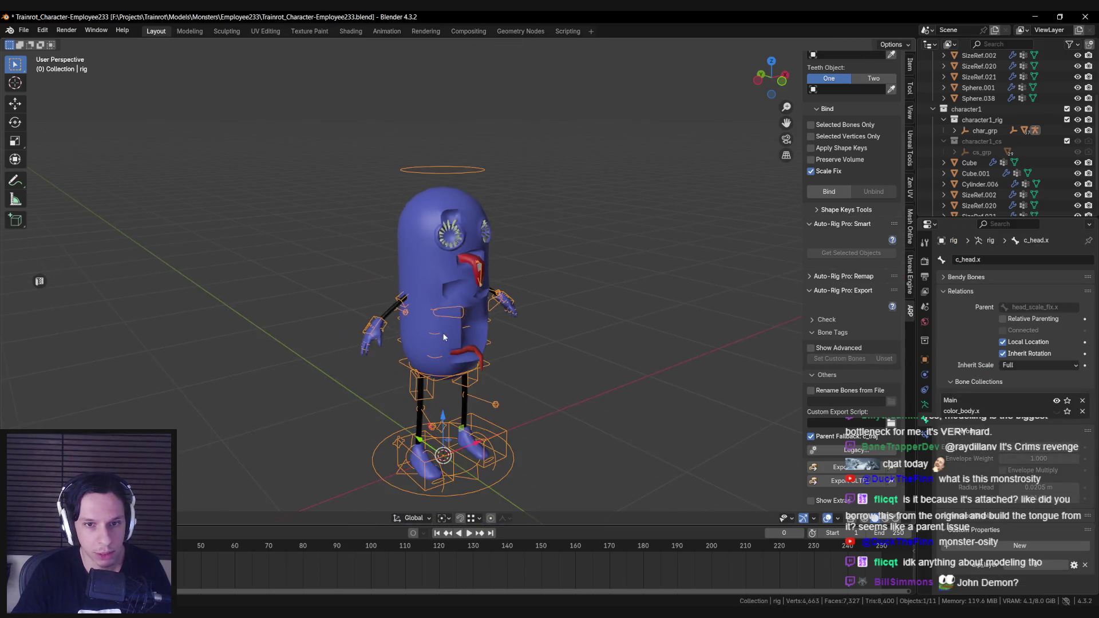
key("a")
key("KP_Decimal")
scroll(880, 184, "up", 5)
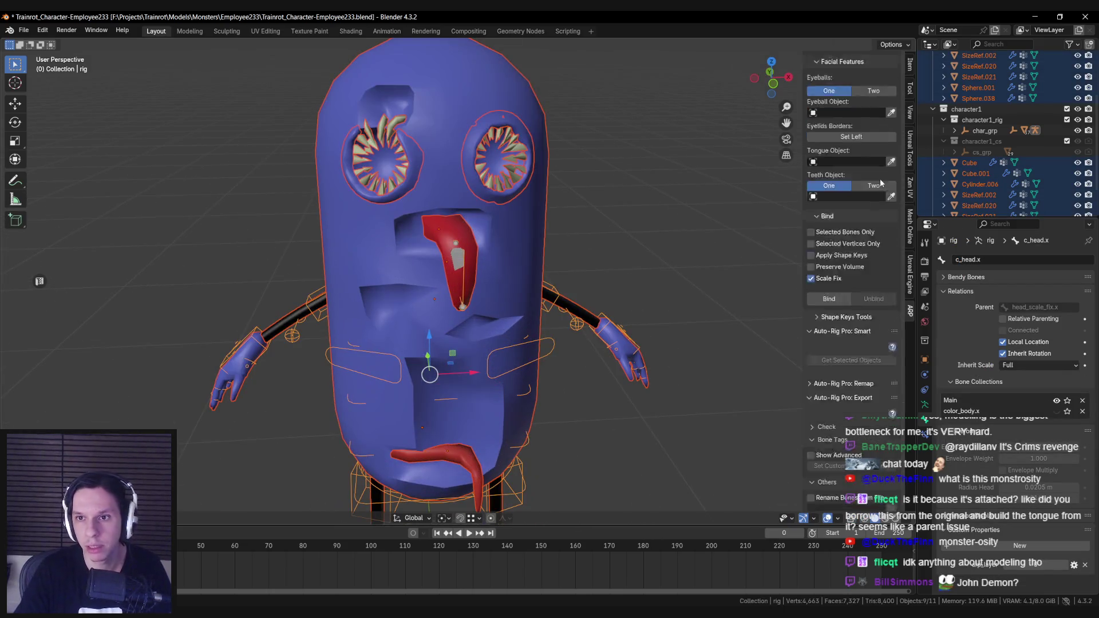
scroll(881, 183, "up", 4)
Set the Auto-Rig Pro skin engine to Voxel Heat Diffuse with voxel resolution 256.
left_click(862, 109)
left_click(881, 113)
scroll(554, 232, "down", 2)
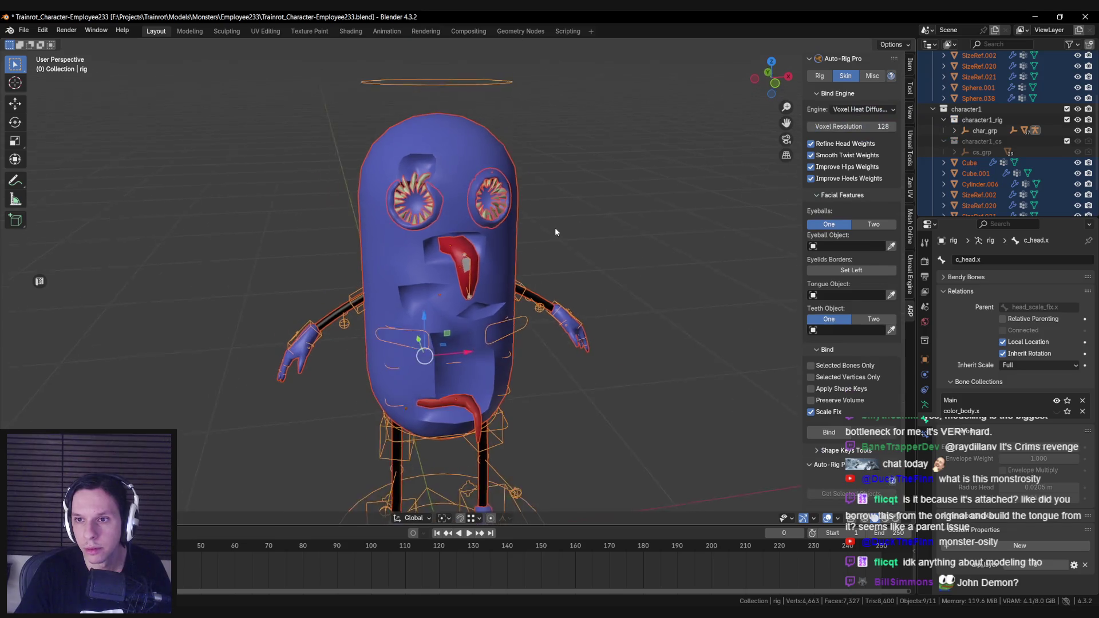
left_click(853, 127)
type("256")
key("Return")
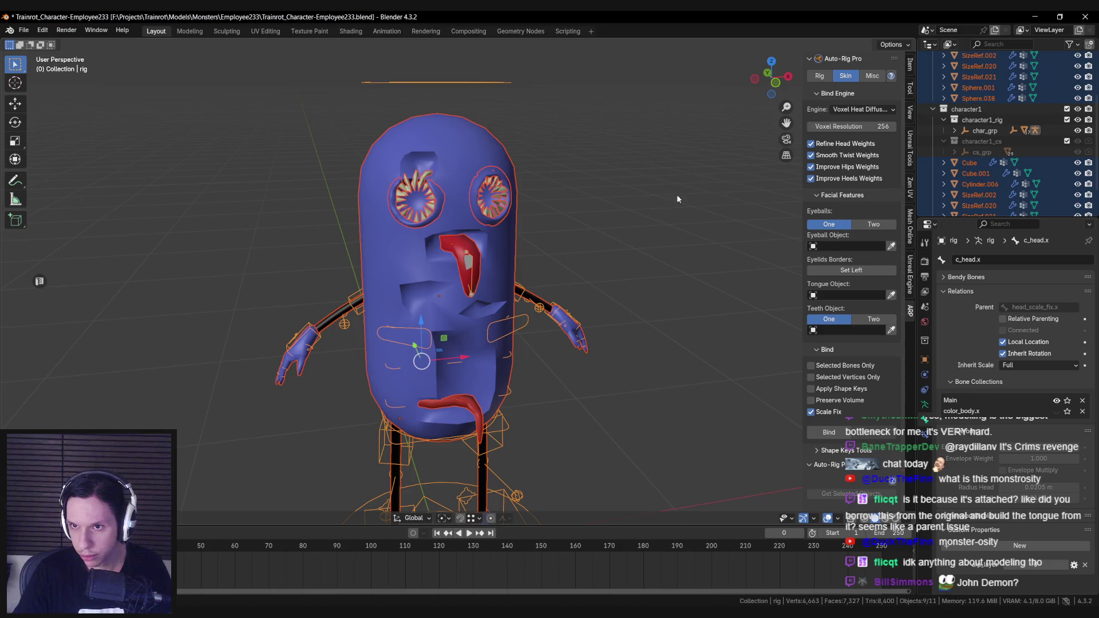
scroll(721, 247, "down", 3)
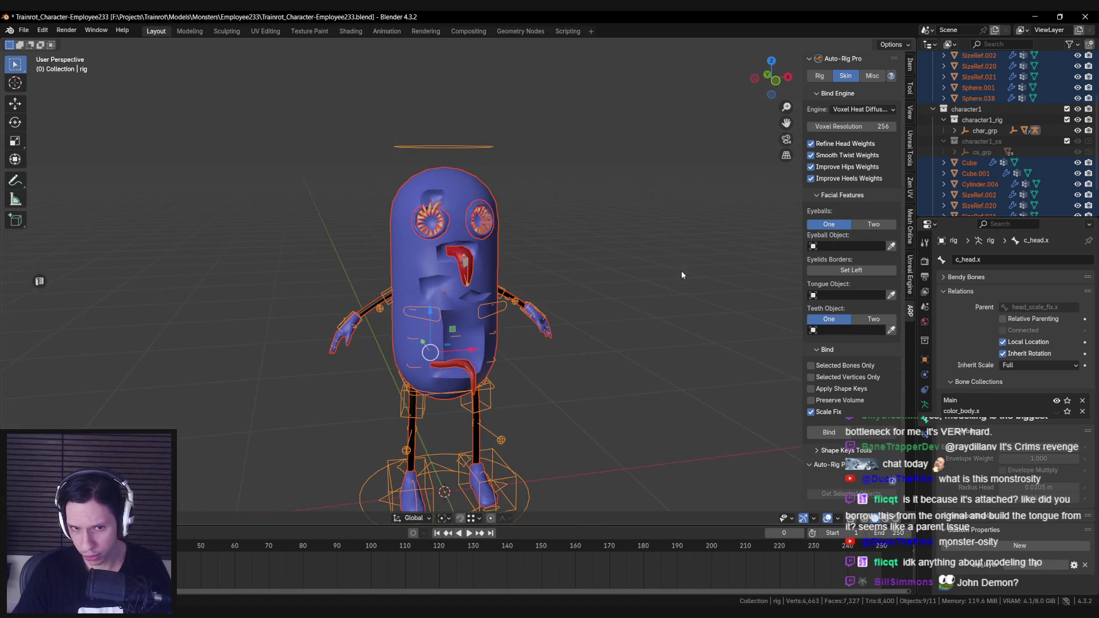
scroll(681, 271, "up", 4)
Bind the selected meshes to the rig.
middle_click_drag(511, 276, 533, 263)
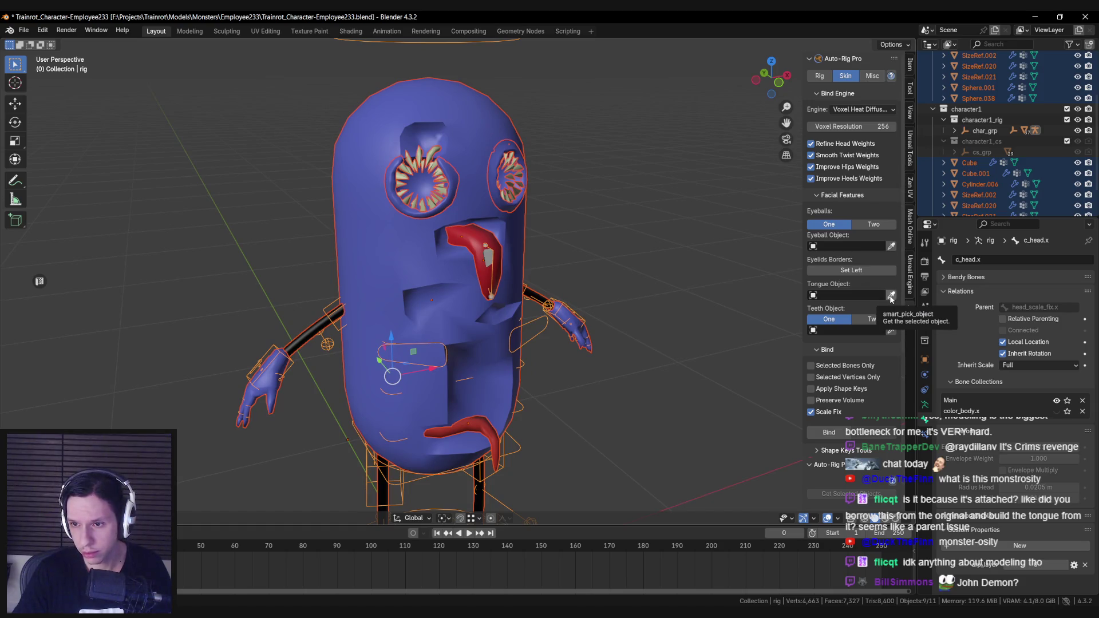
scroll(846, 366, "down", 4)
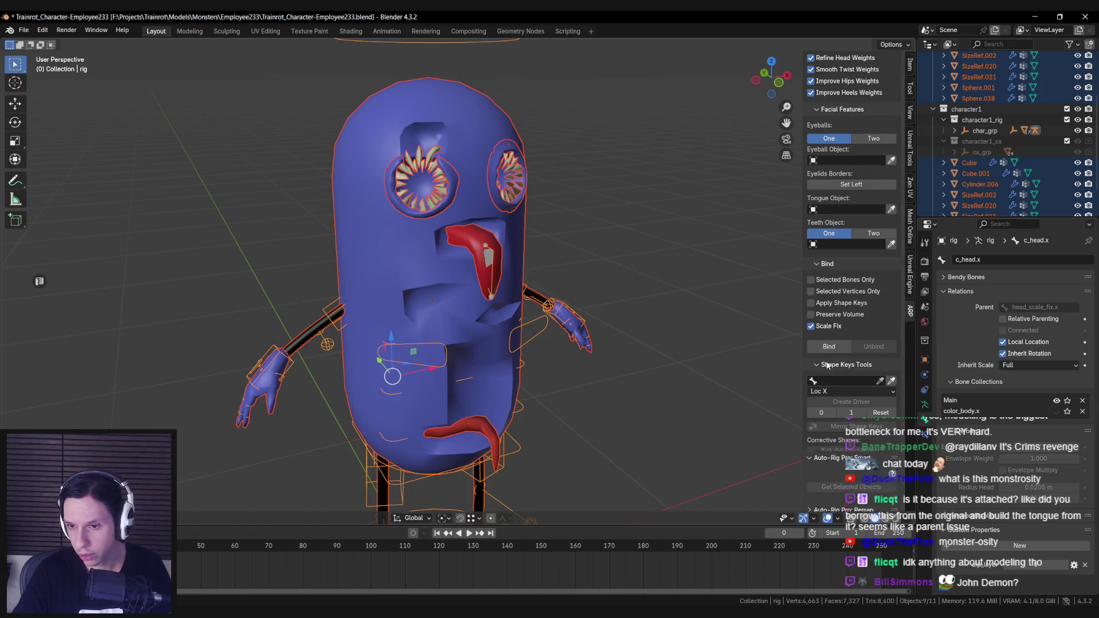
scroll(648, 323, "down", 4)
left_click(828, 346)
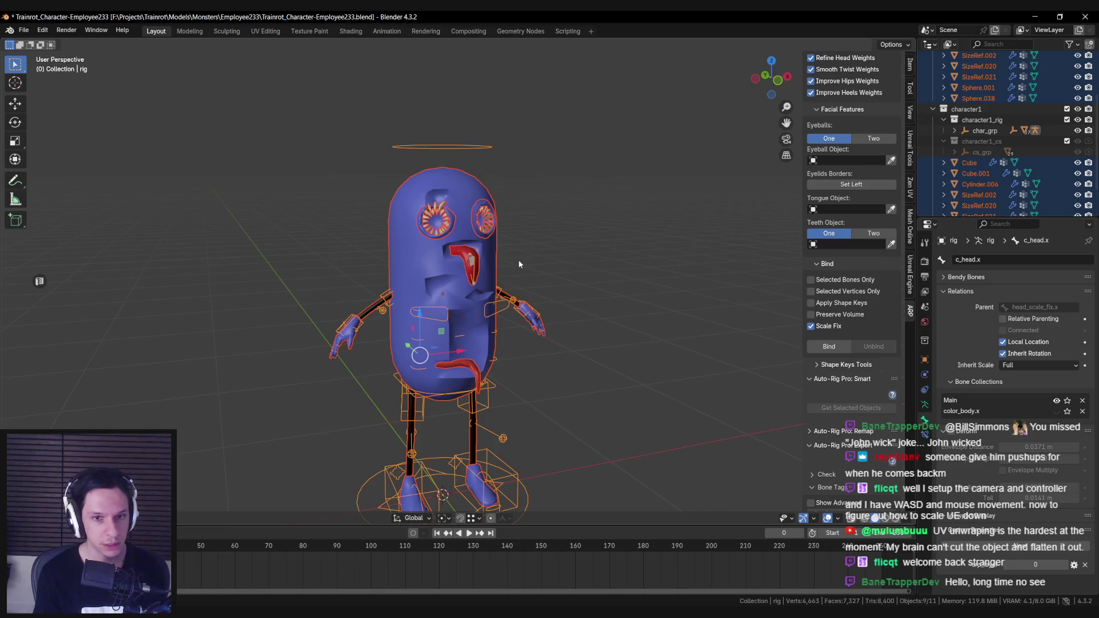
Save the rigged character file and launch a new Blender 4.3 instance.
middle_click_drag(519, 264, 501, 266)
key("ctrl+s")
key("ctrl+n")
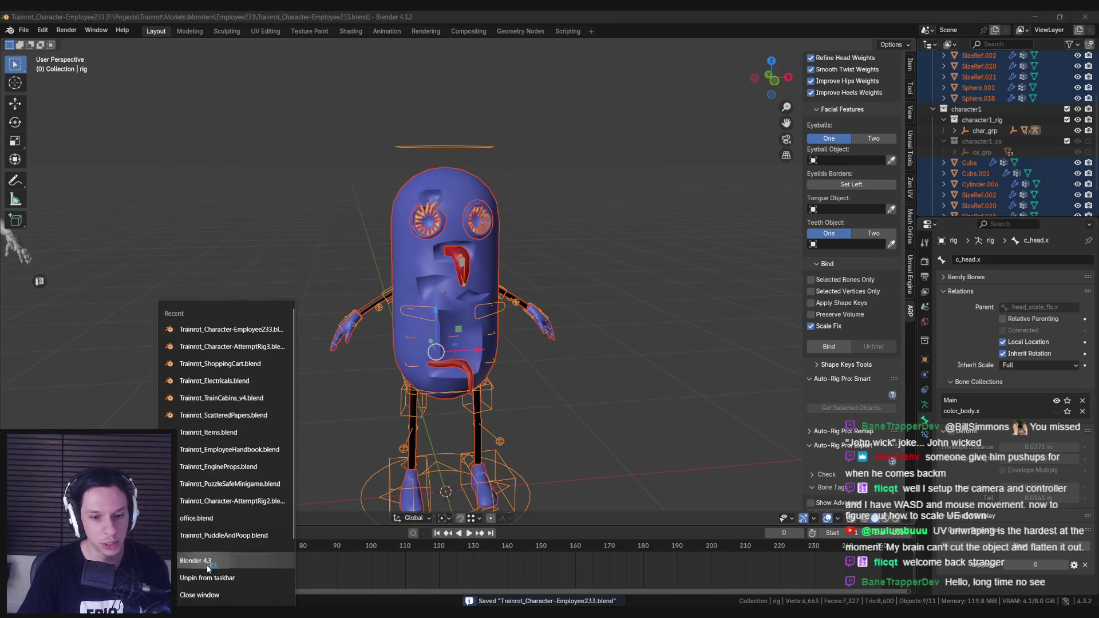
left_click(207, 564)
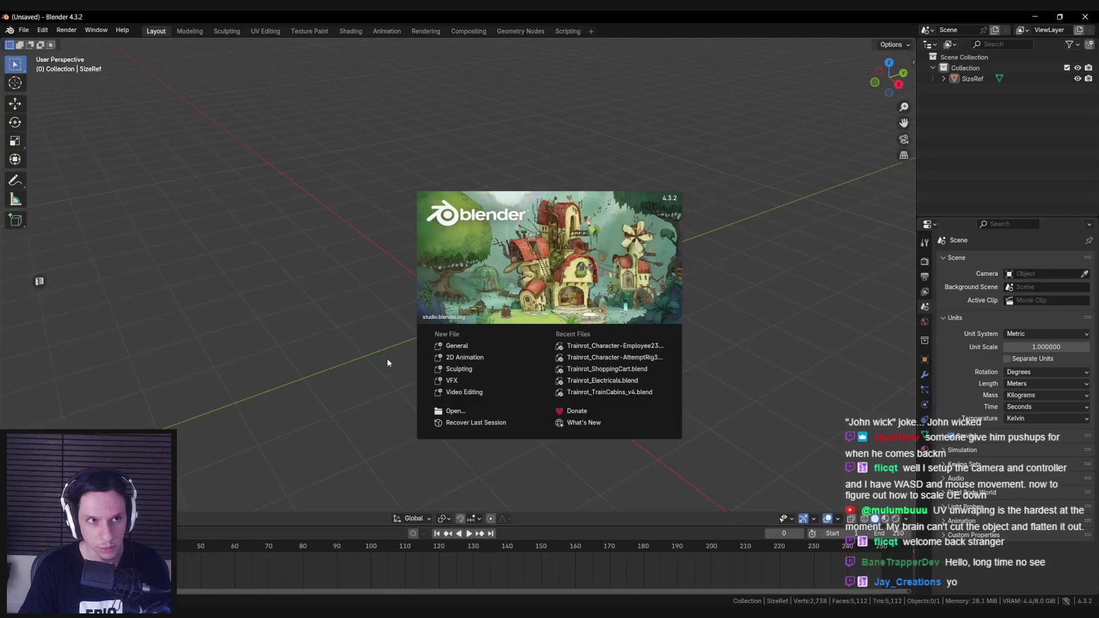
Dismiss the splash, select the SizeRef mannequin and switch to the UV Editing workspace.
left_click(387, 358)
key("F3")
type("c")
key("Escape")
left_click(506, 262)
middle_click_drag(506, 262, 421, 310)
scroll(421, 315, "up", 4)
scroll(423, 313, "down", 3)
scroll(425, 313, "up", 3)
scroll(425, 315, "down", 1)
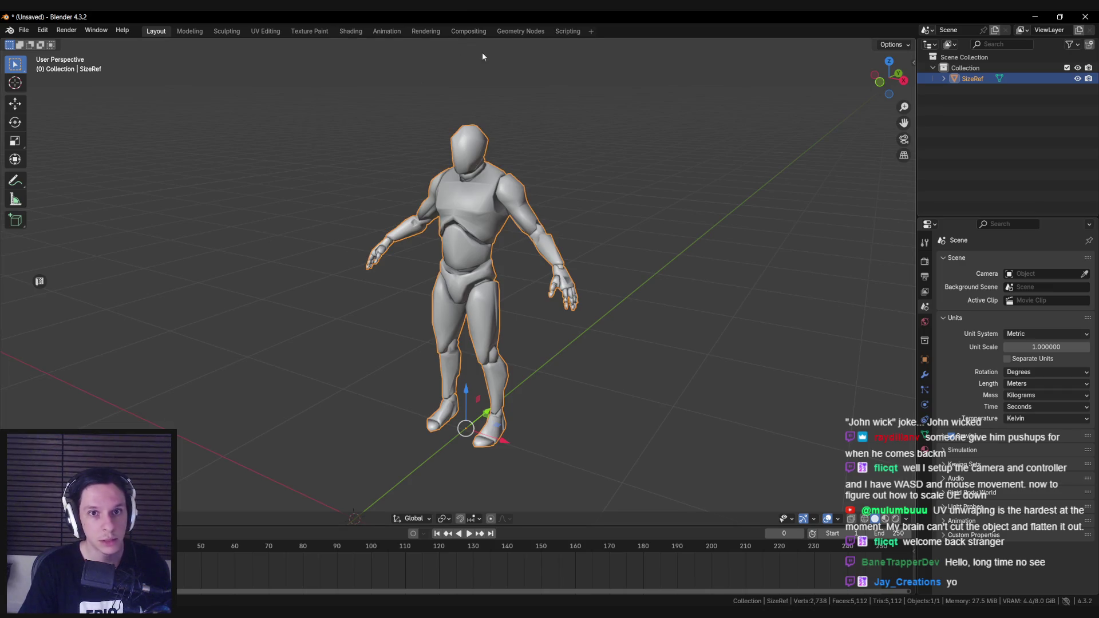
left_click(261, 33)
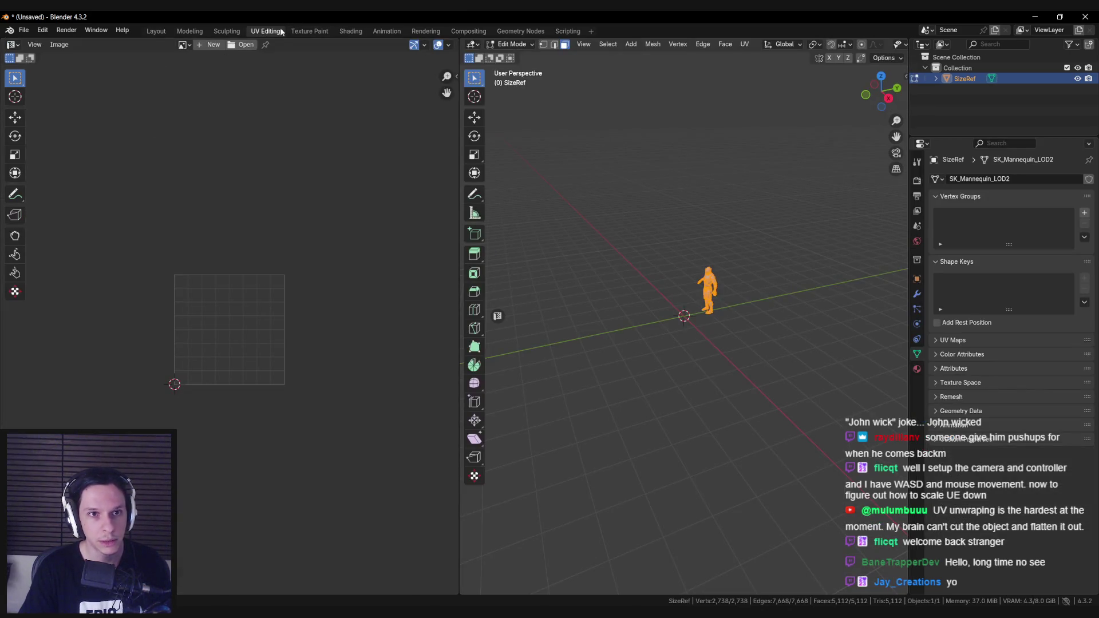
Create a new generated image of type UV Grid in the UV editor.
scroll(694, 247, "up", 4)
middle_click_drag(694, 248, 638, 279)
scroll(638, 279, "up", 2)
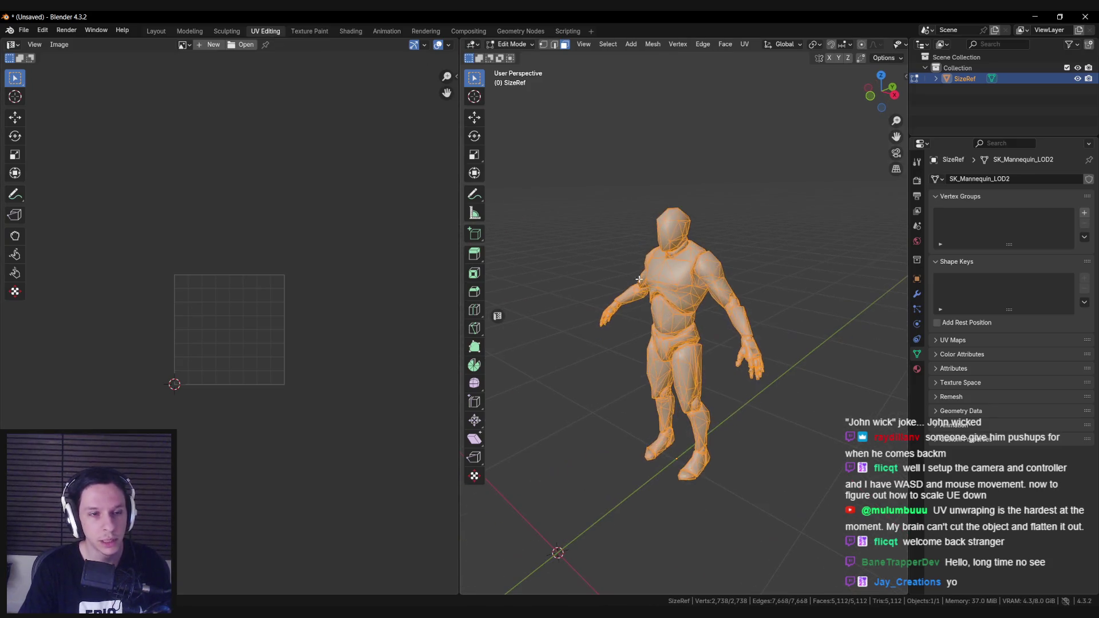
left_click(201, 44)
left_click(236, 115)
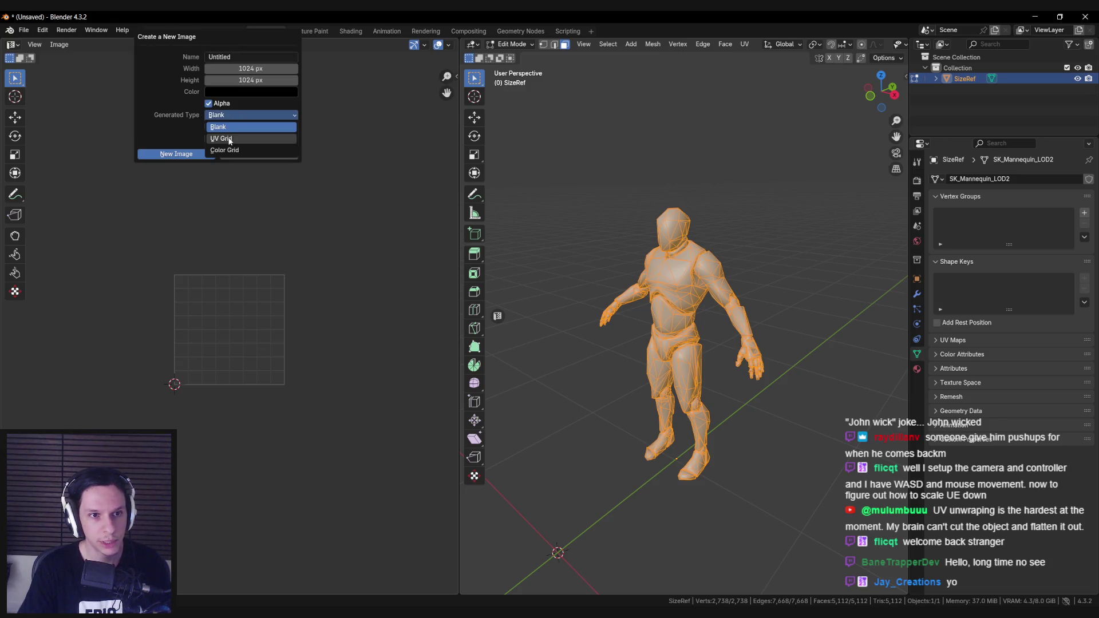
left_click(226, 140)
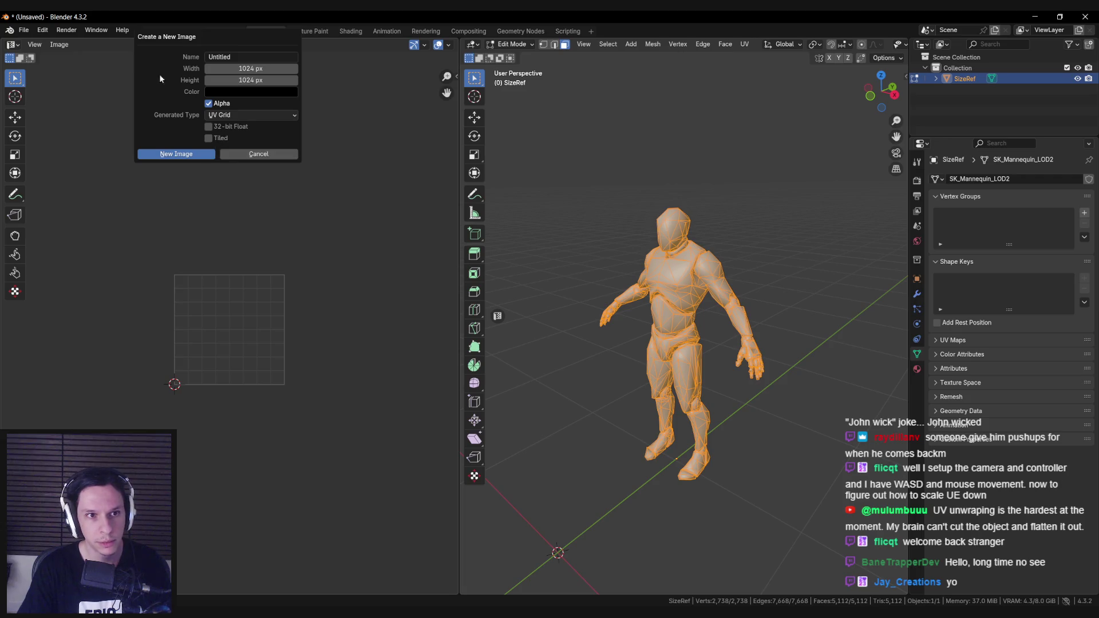
left_click(179, 154)
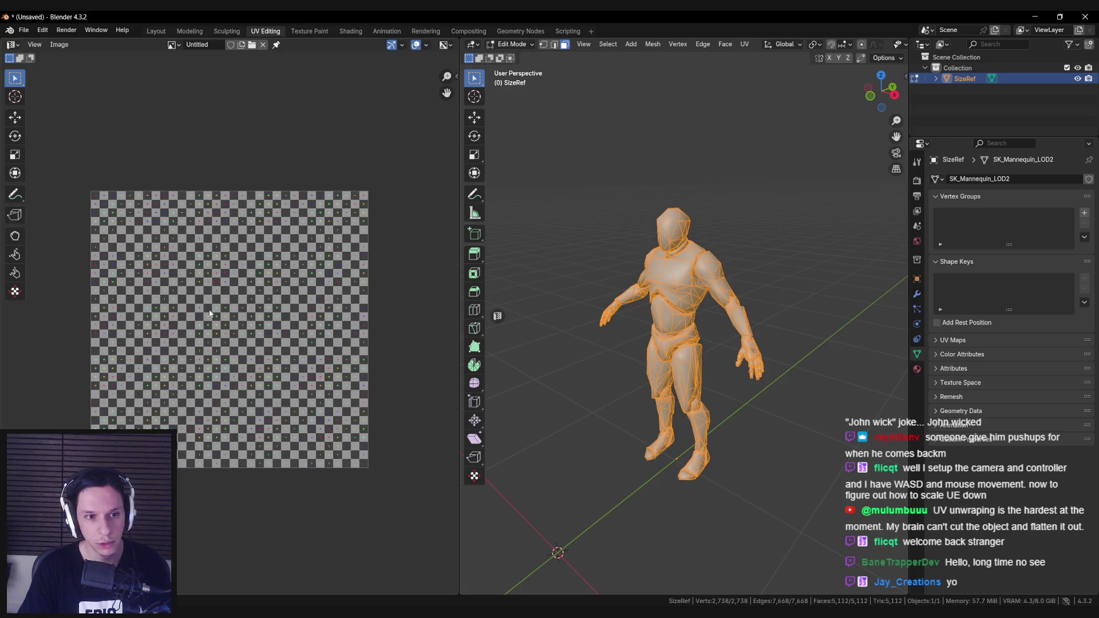
Return to Object Mode and set viewport shading colour to Texture.
scroll(675, 321, "up", 2)
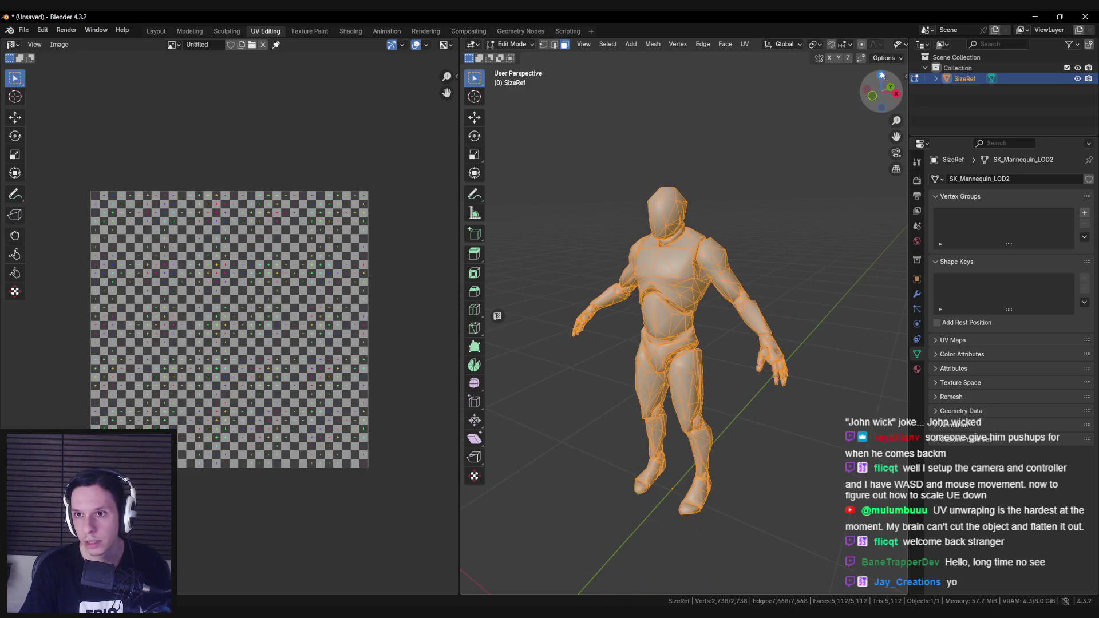
left_click(916, 369)
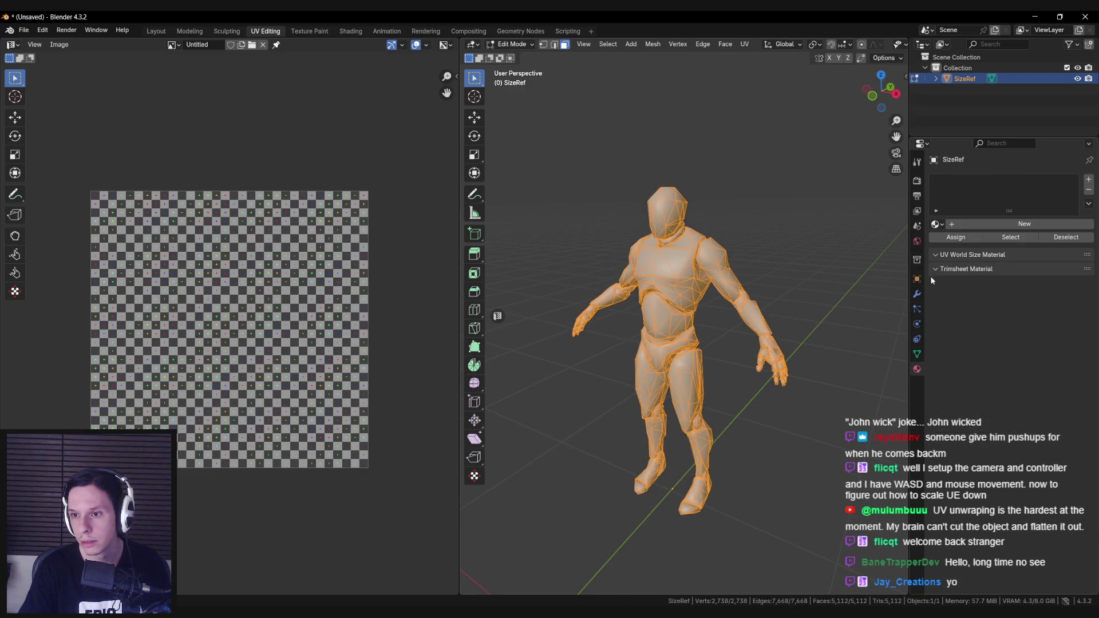
key("Tab")
middle_click_drag(740, 283, 810, 257)
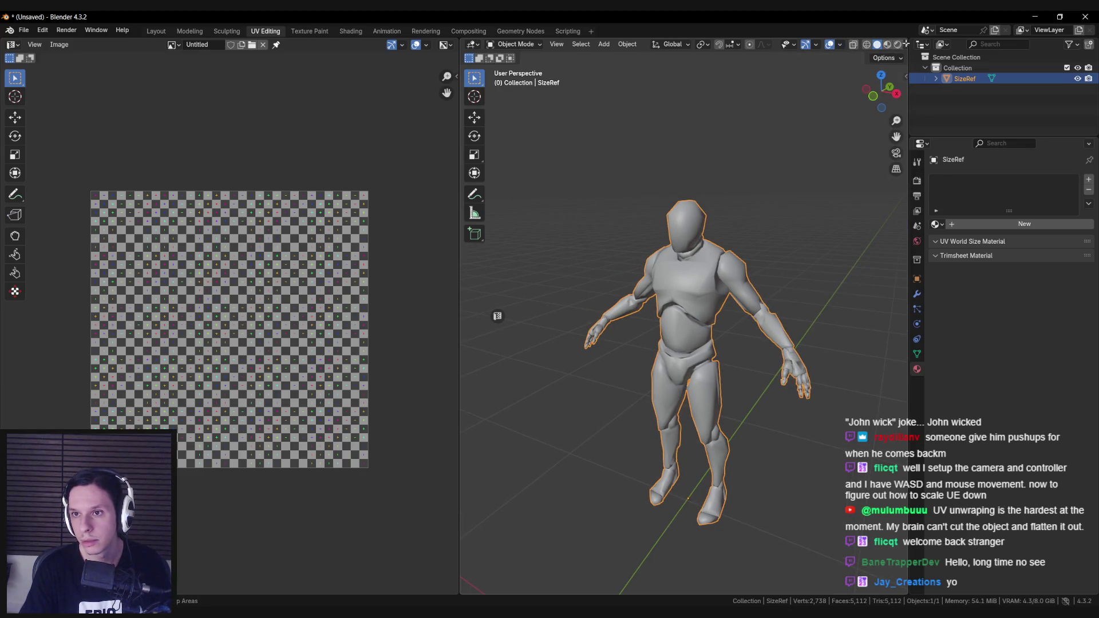
left_click(906, 45)
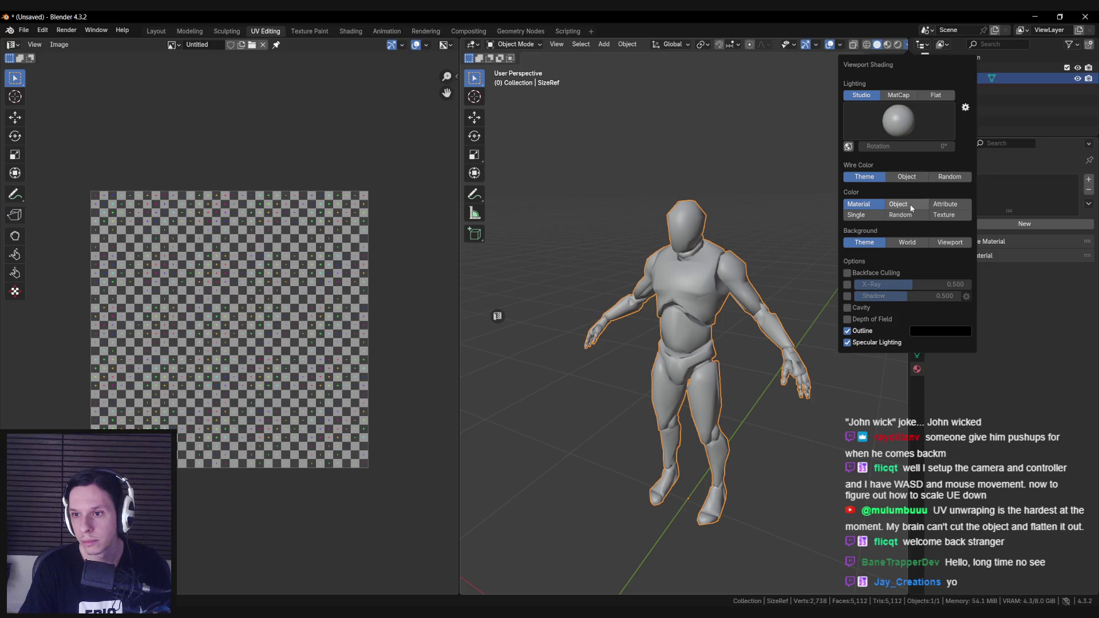
left_click(942, 216)
Add a new material whose Base Color uses an Image Texture with the Untitled image.
scroll(940, 215, "up", 2, "ctrl")
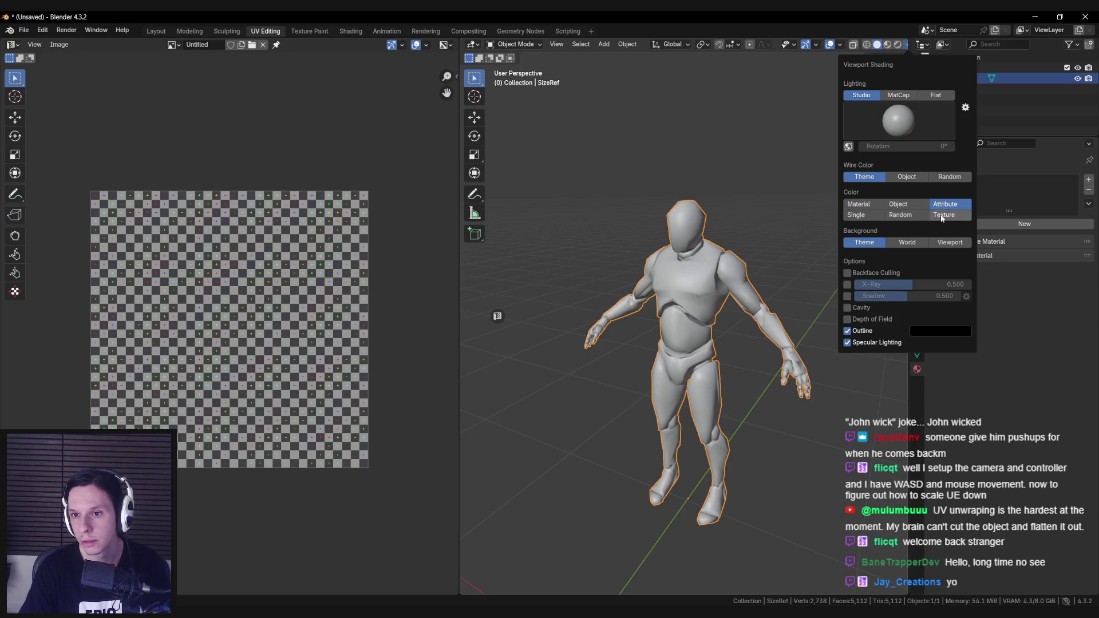
scroll(939, 218, "down", 2, "ctrl")
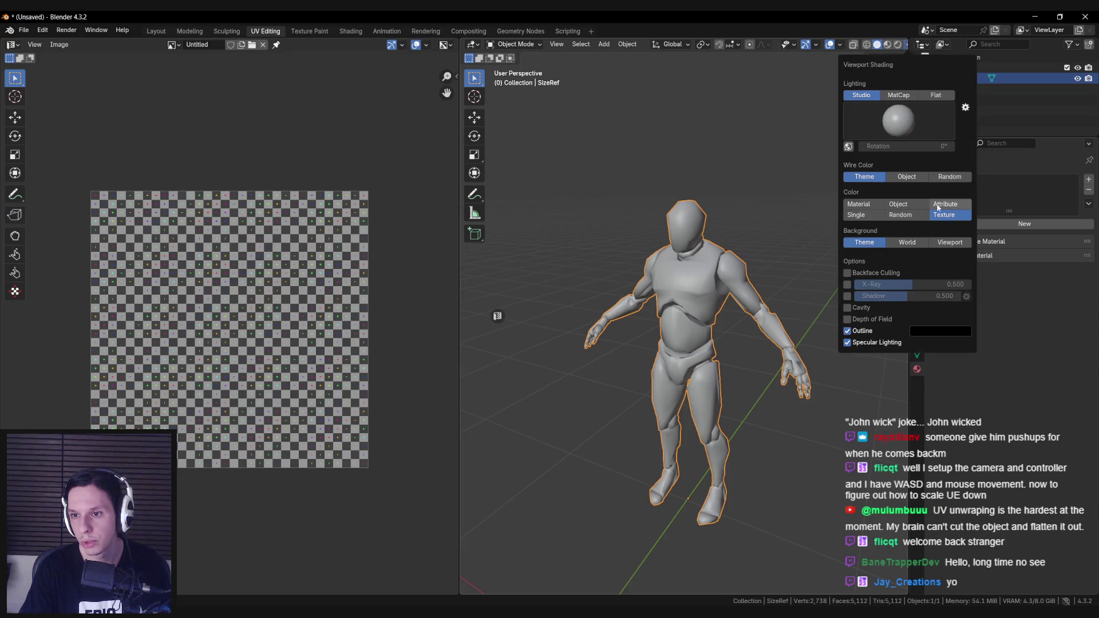
middle_click_drag(753, 263, 753, 253, "shift")
left_click(981, 225)
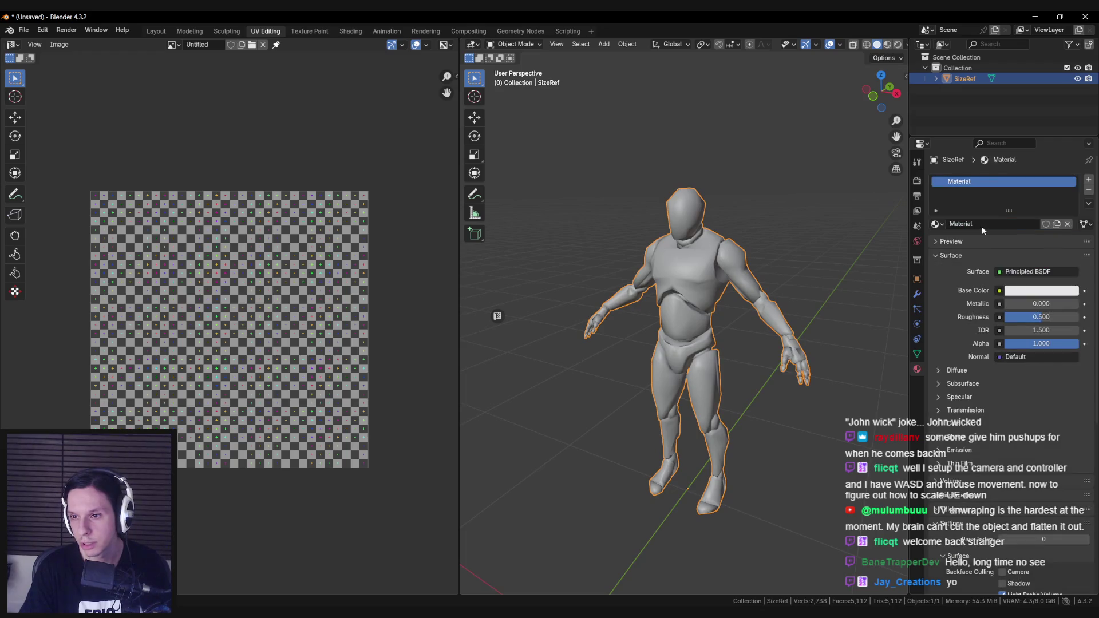
left_click(999, 290)
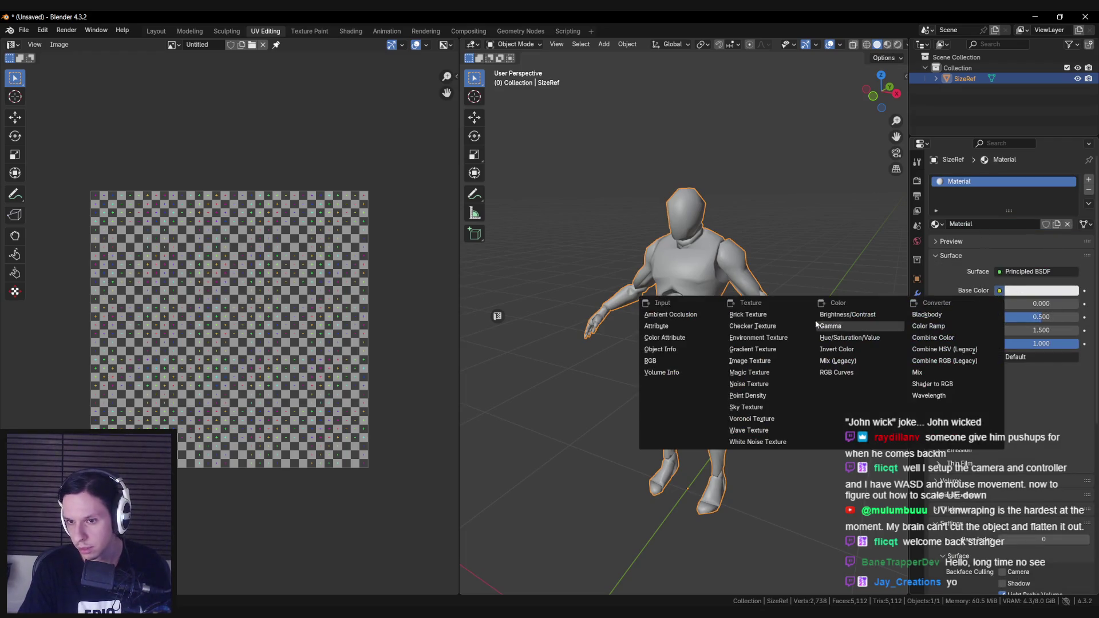
left_click(770, 362)
left_click(941, 304)
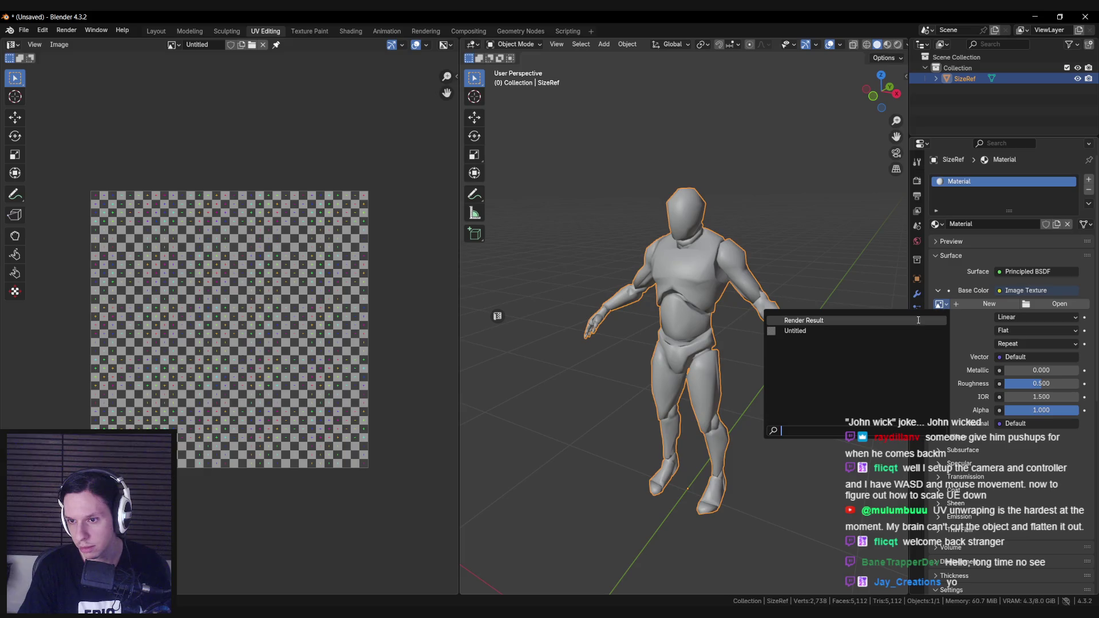
left_click(851, 329)
Switch the viewport shading colour between Texture and Material.
mouse_move(734, 325)
middle_mouse_down()
mouse_move(707, 323)
mouse_move(809, 262)
middle_mouse_up()
left_click(905, 44)
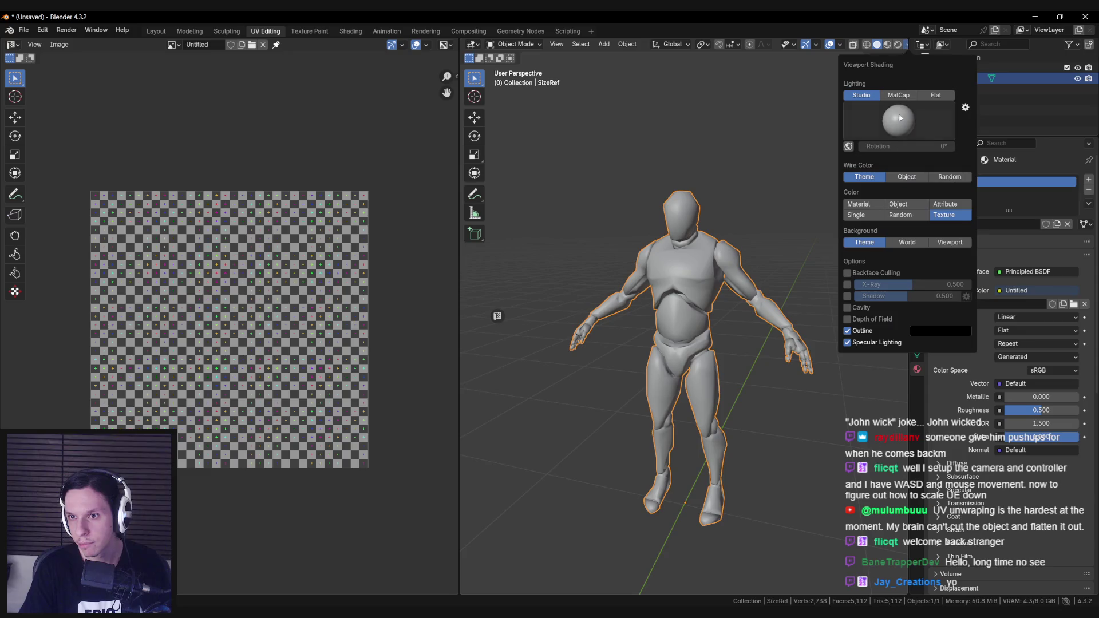
left_click(944, 205)
left_click(944, 216)
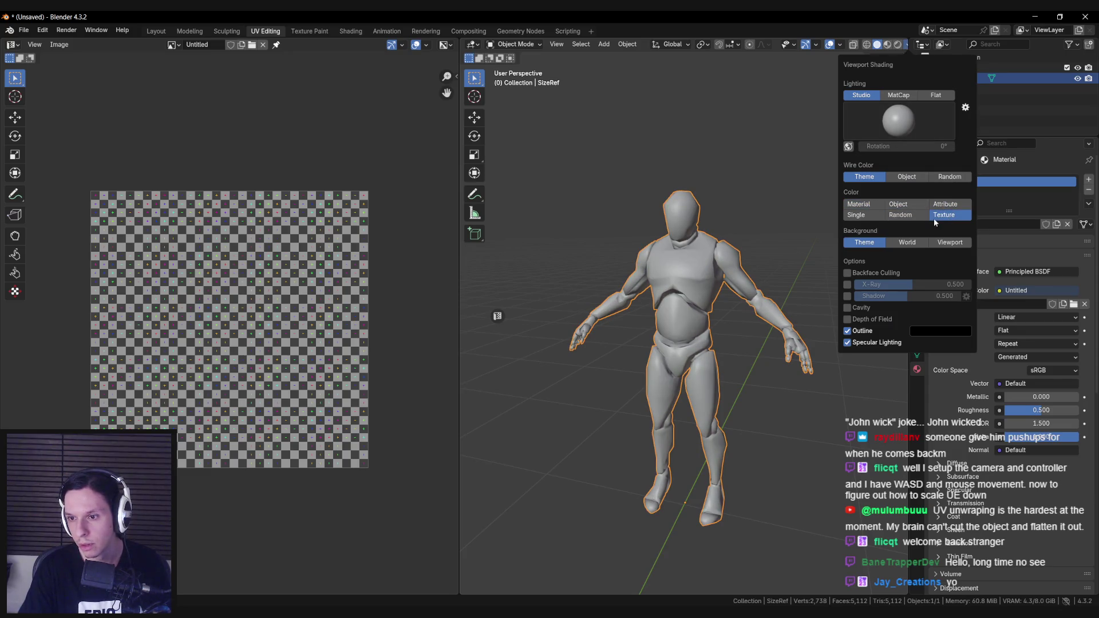
left_click(881, 208)
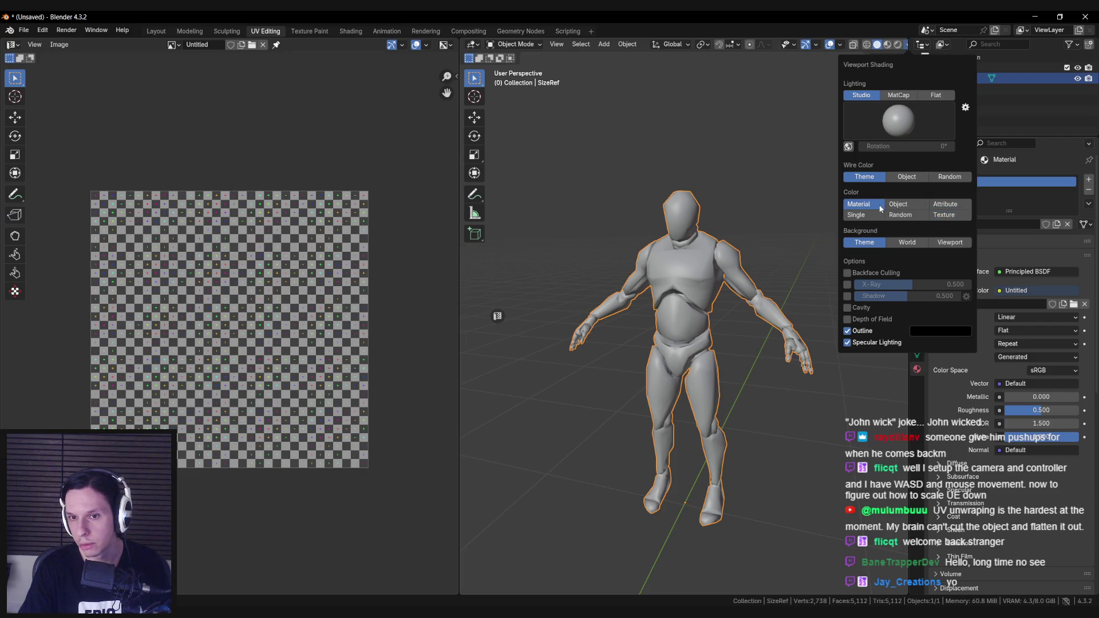
key("Escape")
Replace the Untitled image with a new generated UV Grid image, Untitled.001.
left_click(940, 304)
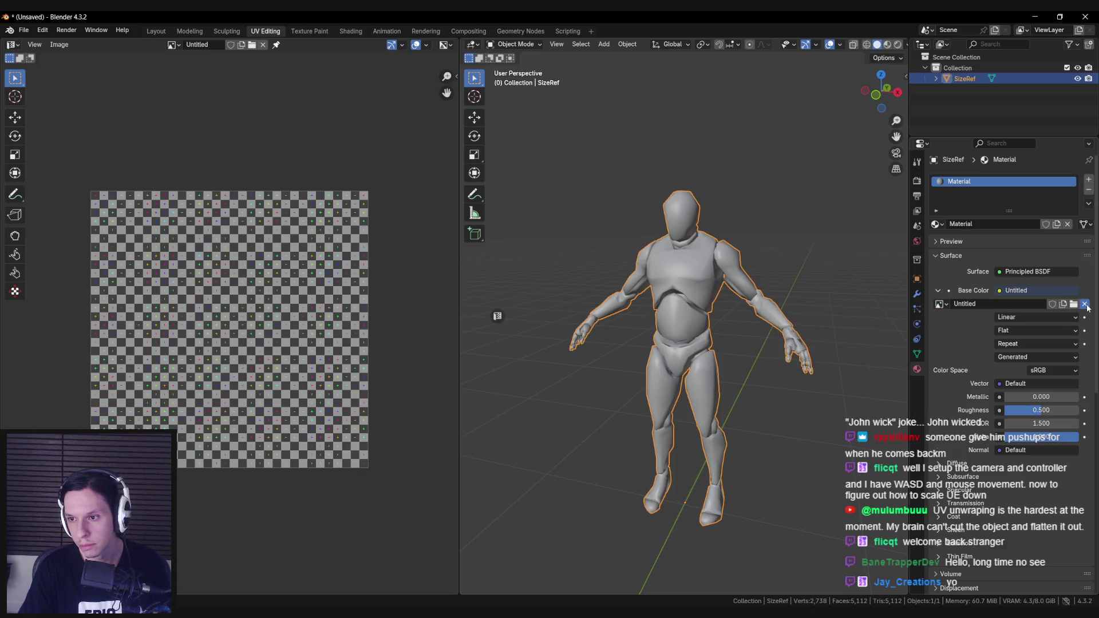
left_click(1084, 303)
left_click(1010, 308)
left_click(1016, 368)
left_click(1016, 380)
left_click(975, 407)
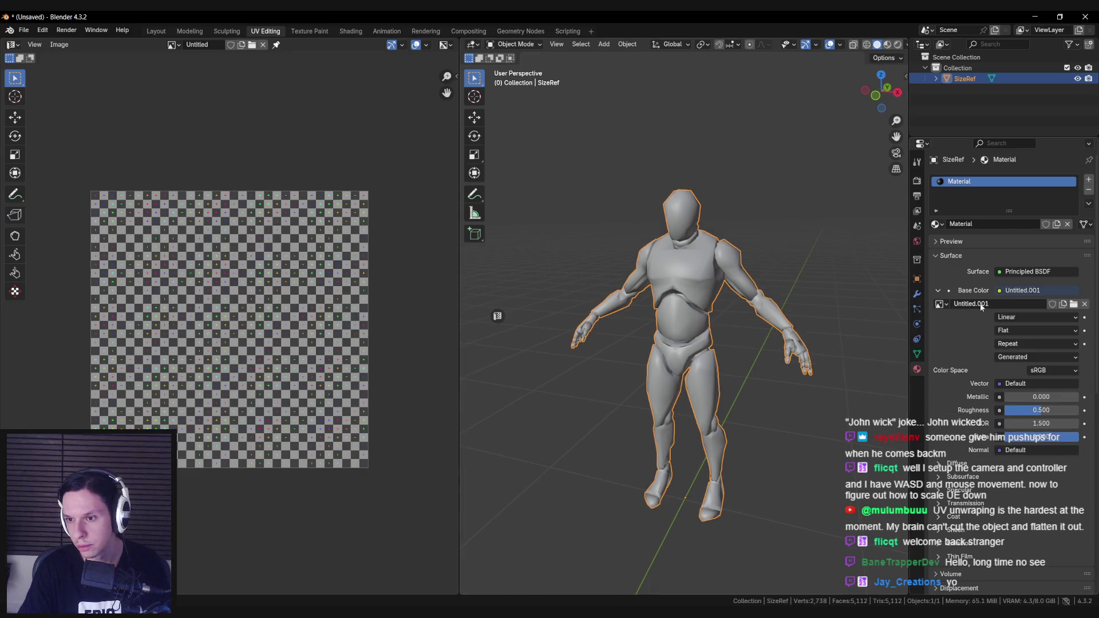
Set viewport shading colour to Texture and show the mesh data settings.
left_click(902, 47)
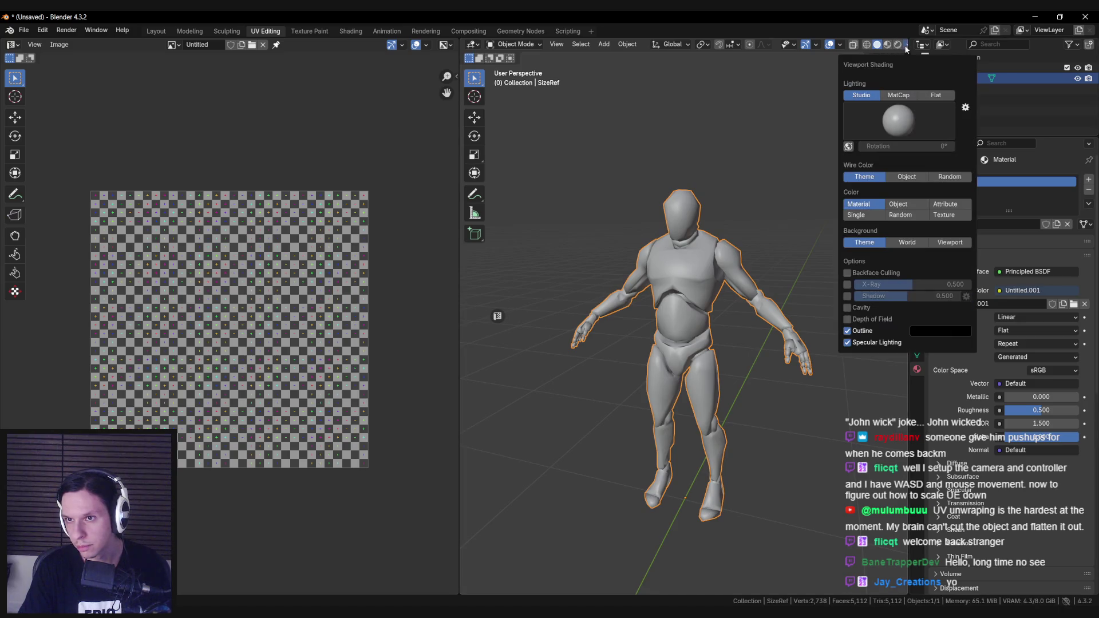
left_click(947, 216)
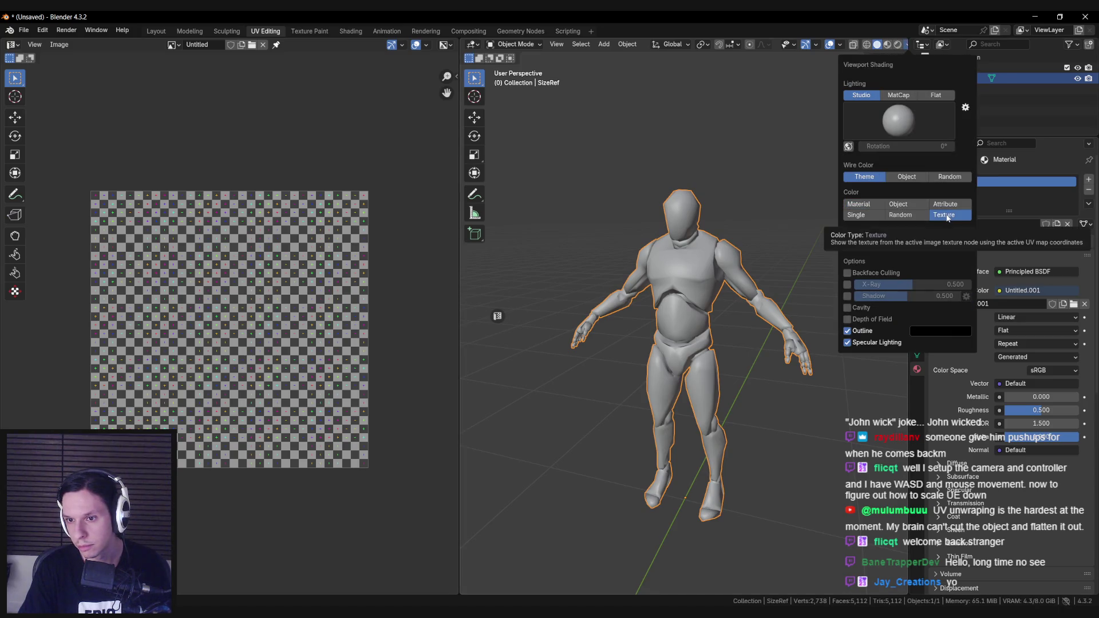
left_click(916, 354)
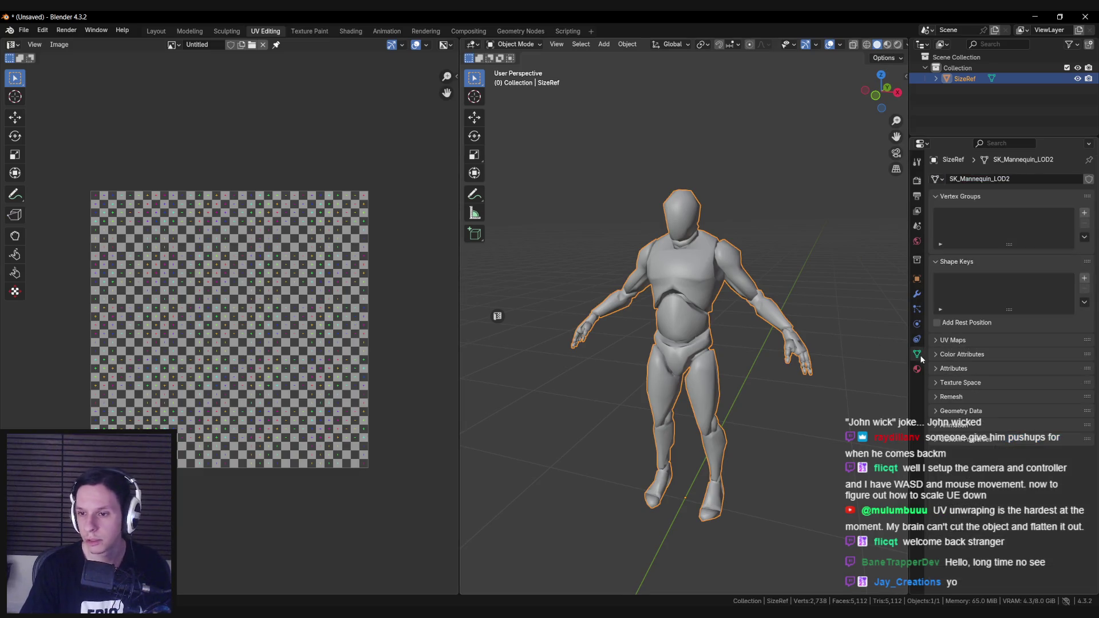
Inspect the object's viewport display settings, leaving texture space display off.
left_click(916, 280)
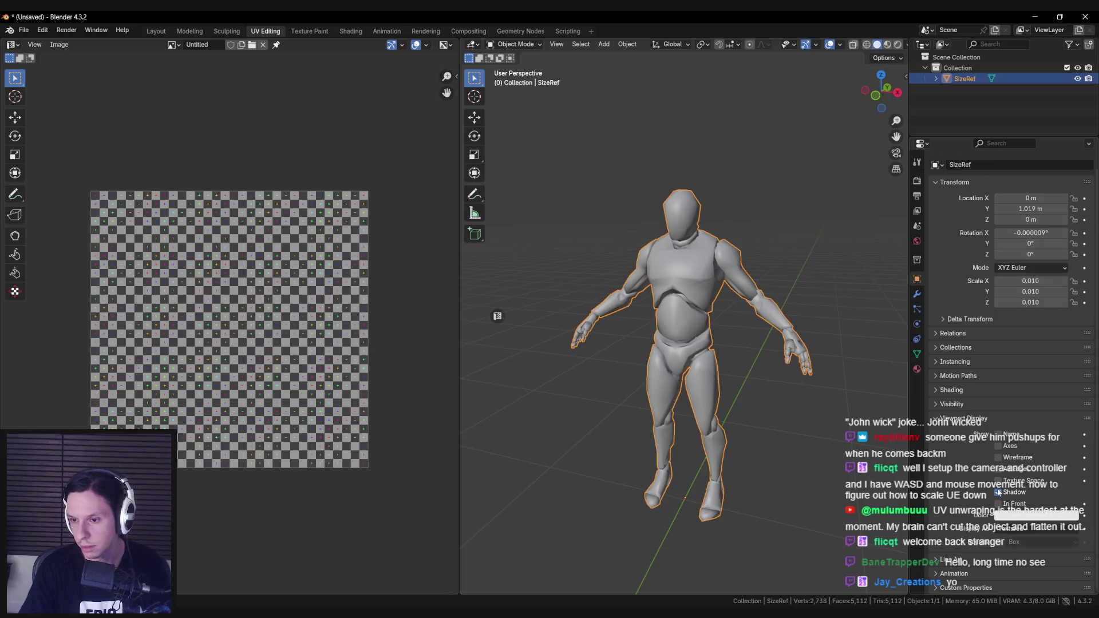
left_click(998, 481)
left_click(998, 481)
left_click(1006, 529)
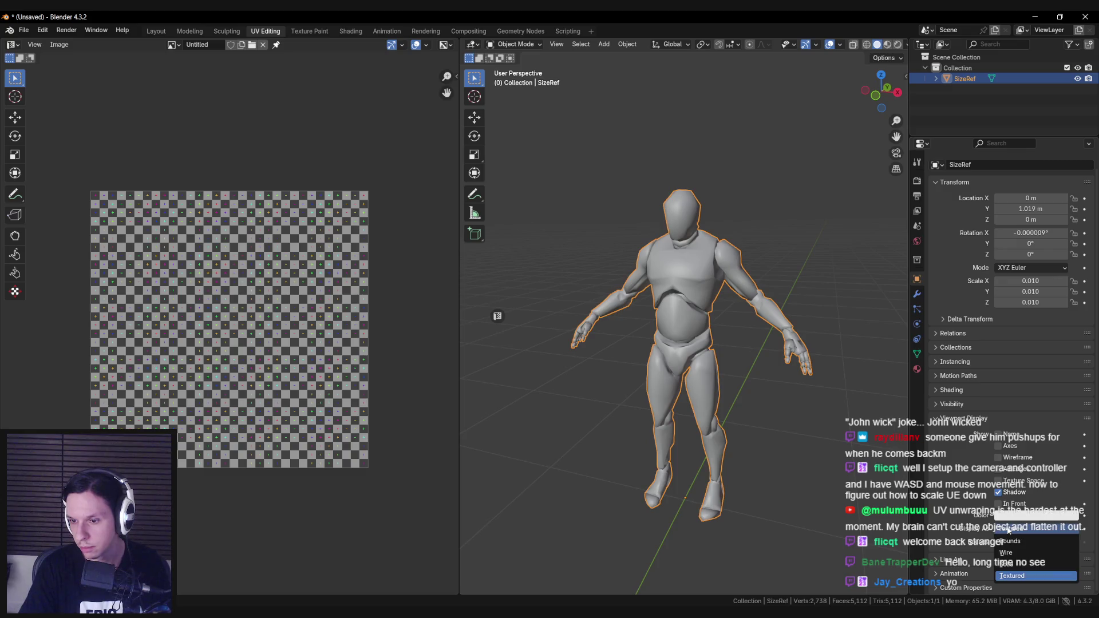
left_click(957, 418)
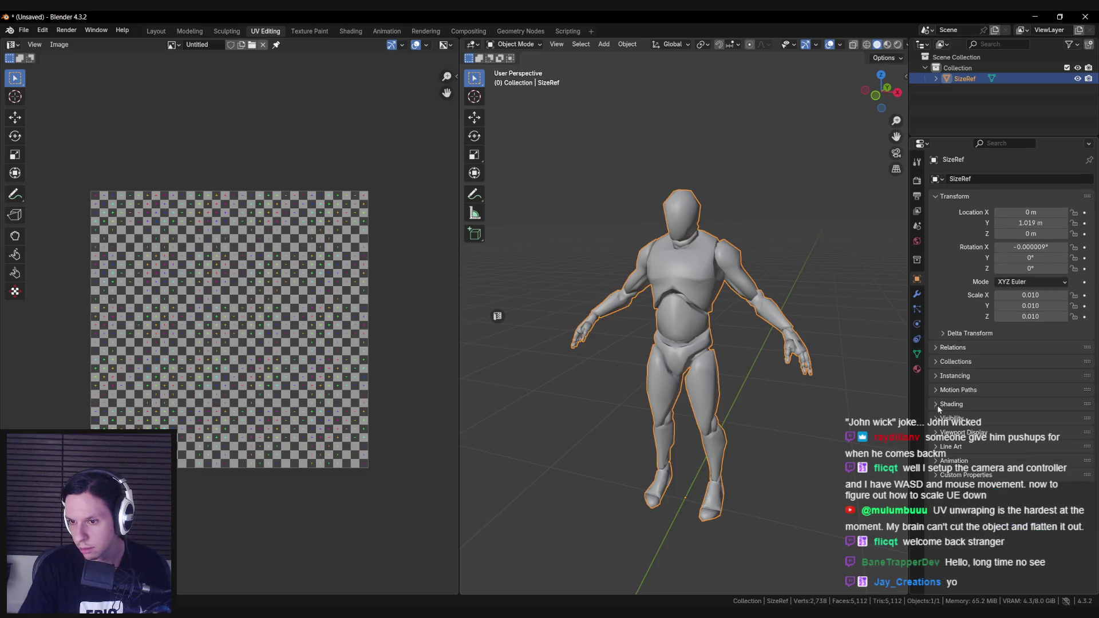
left_click(917, 355)
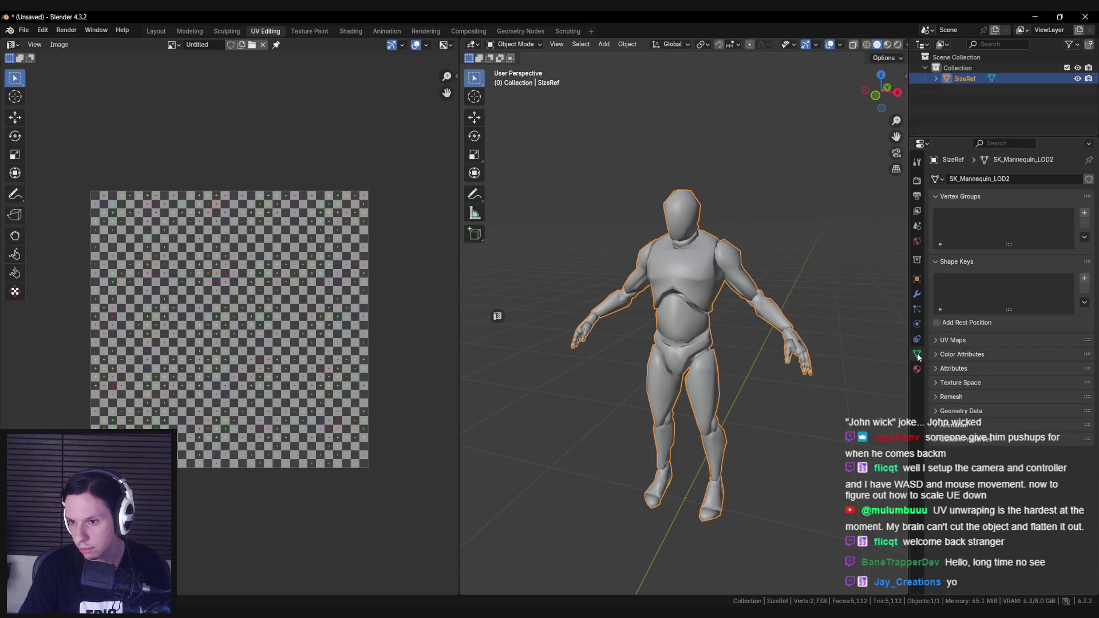
left_click(917, 279)
Unwrap the mannequin's UVs in Edit Mode and return to Object Mode.
key("Tab")
key("u")
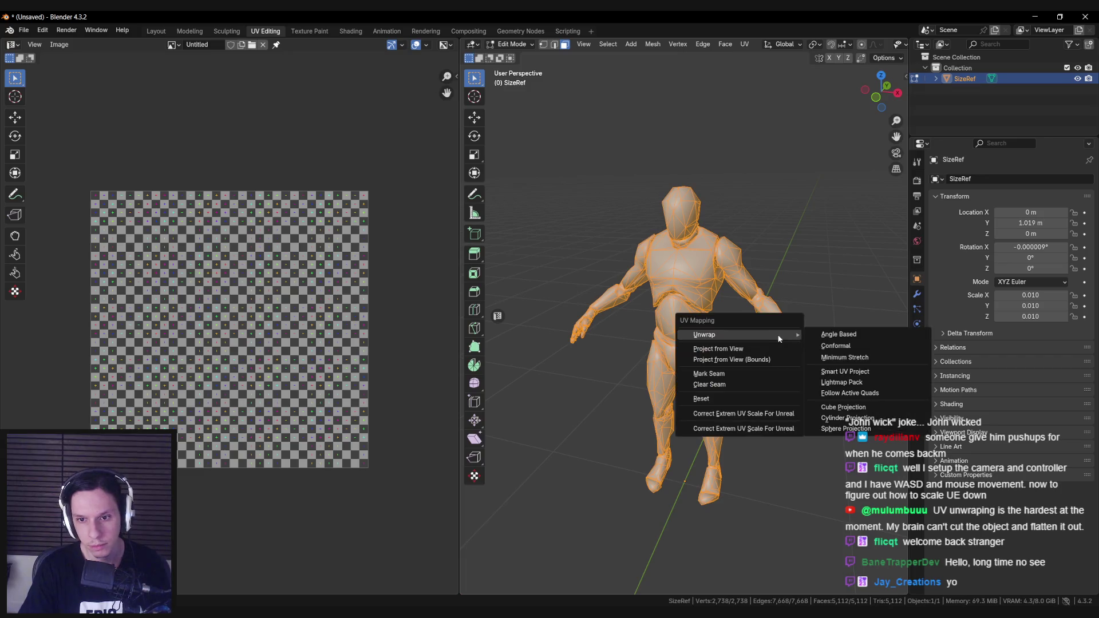
left_click(695, 348)
key("Tab")
key("Tab")
key("Tab")
middle_click_drag(848, 353, 682, 350)
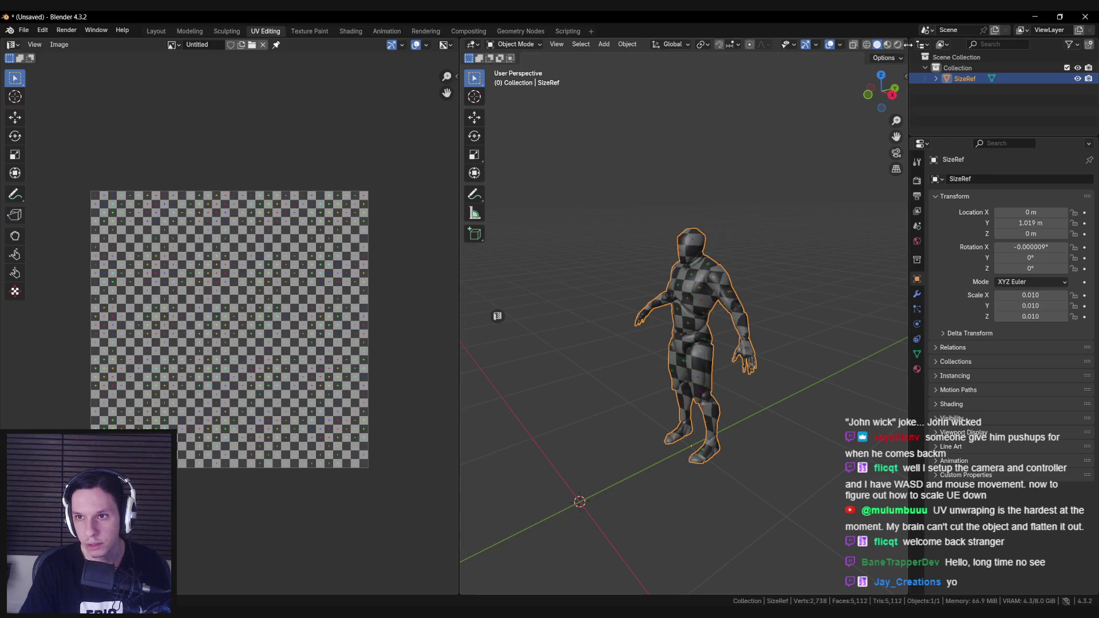
Widen the 3D viewport and reapply Texture as the viewport shading colour.
left_click(902, 45)
left_click_drag(908, 50, 929, 51)
left_click(918, 45)
left_click(868, 204)
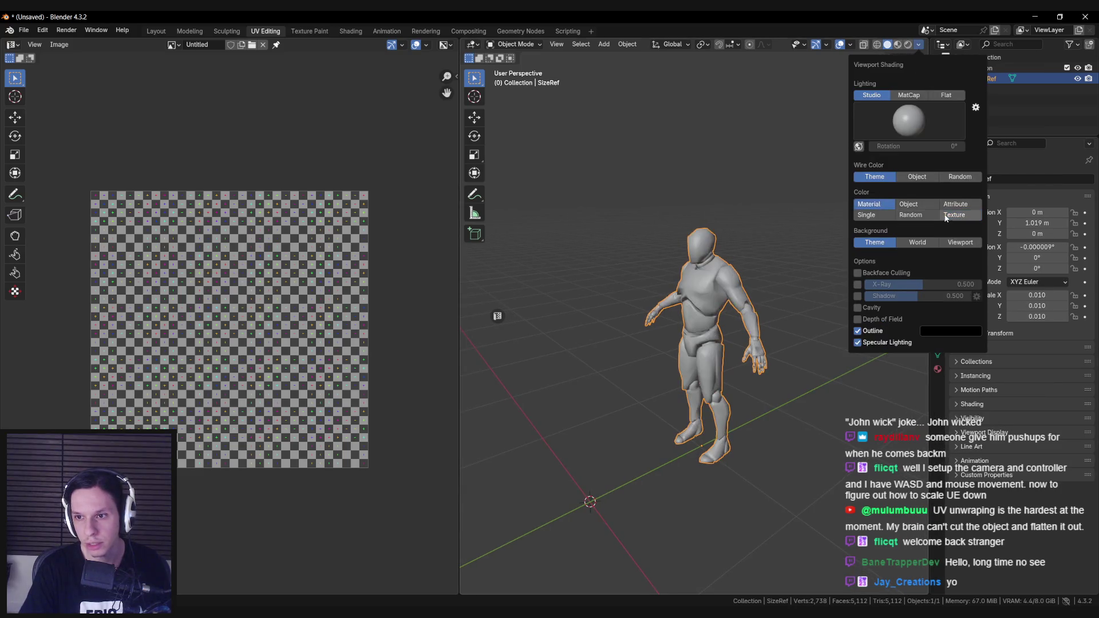
left_click(954, 215)
mouse_move(660, 279)
middle_mouse_down()
mouse_move(897, 295)
mouse_move(716, 303)
mouse_move(806, 293)
middle_mouse_up()
left_click(937, 369)
Re-unwrap the whole mesh with Smart UV Project and confirm its settings.
scroll(714, 283, "up", 6)
scroll(744, 287, "down", 6)
scroll(789, 309, "up", 2)
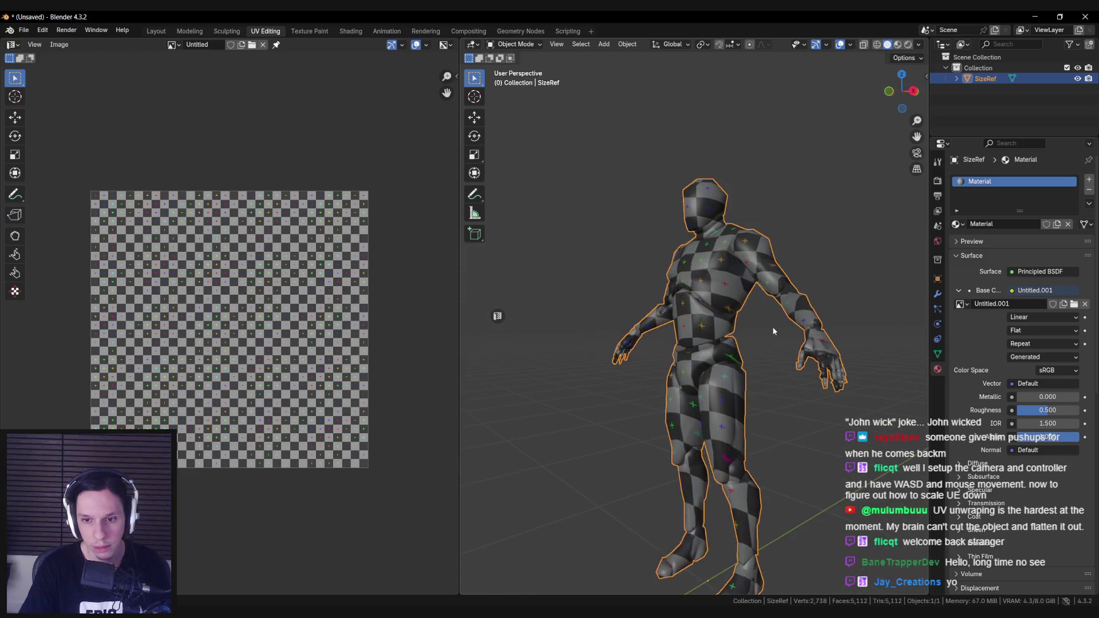
key("Tab")
key("u")
mouse_move(715, 313)
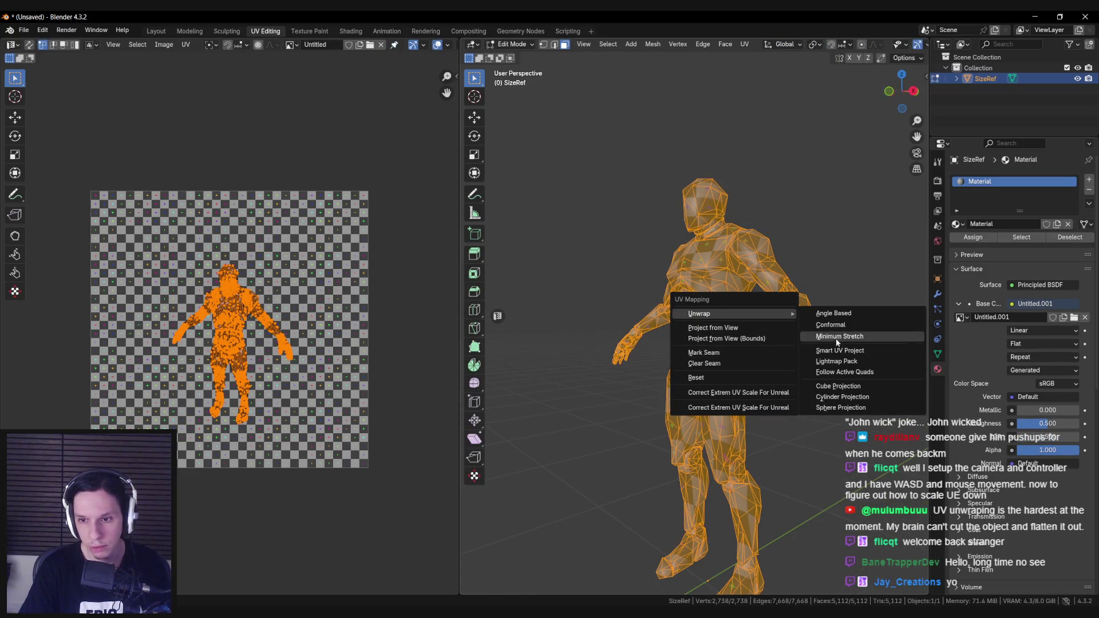
left_click(836, 350)
left_click(809, 450)
key("Tab")
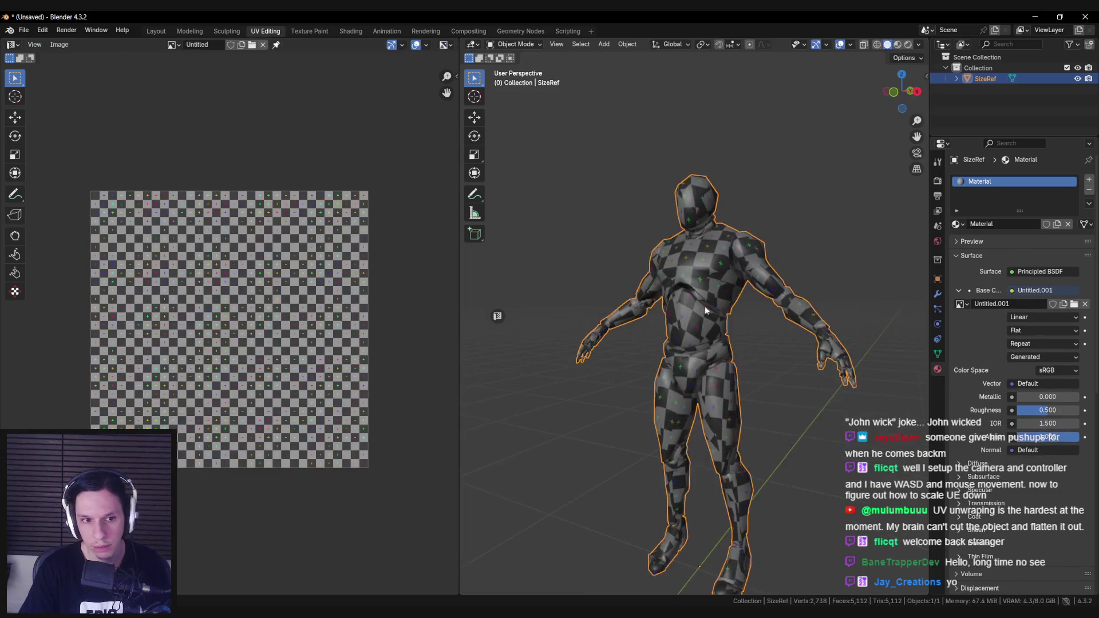
Toggle between Edit and Object Mode to check the checker grid on the body.
scroll(732, 366, "up", 2)
key("Tab")
scroll(736, 345, "up", 2)
scroll(736, 346, "down", 3)
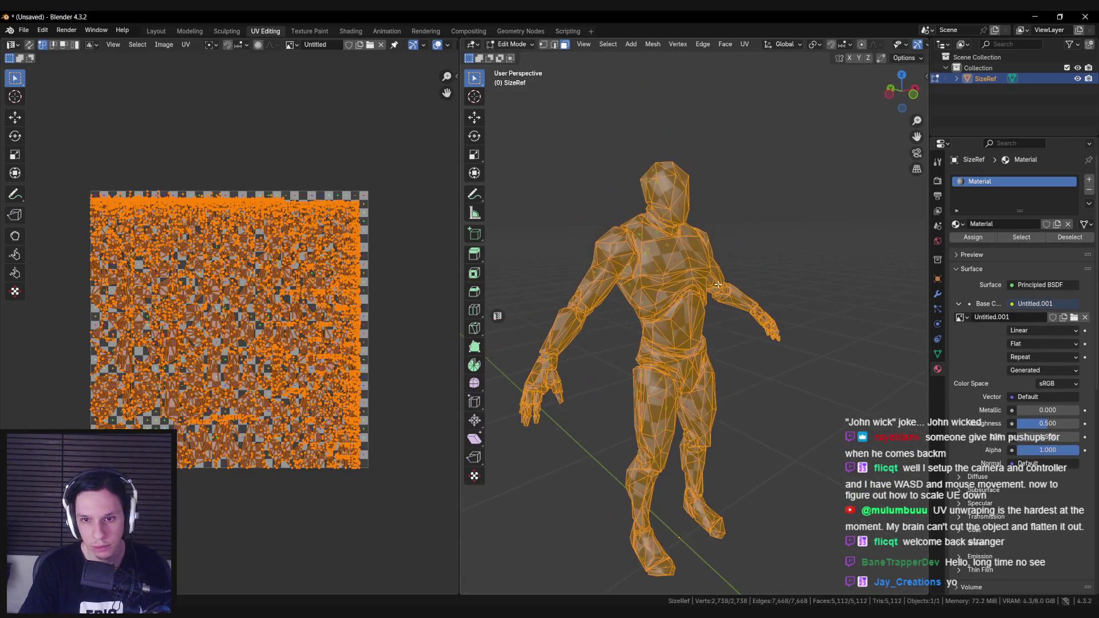
scroll(727, 321, "up", 2)
scroll(725, 305, "down", 2)
key("Tab")
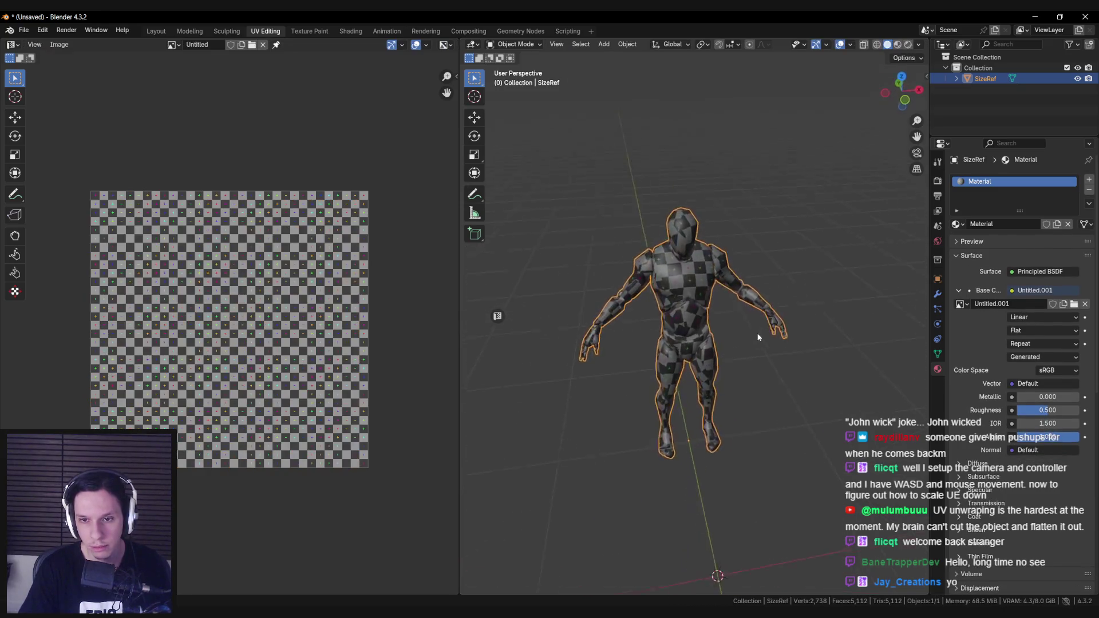
key("Tab")
scroll(726, 286, "up", 2)
Select one connected chest island, hide the rest and exit Edit Mode.
key("alt+a")
key("l")
key("shift+h")
key("Tab")
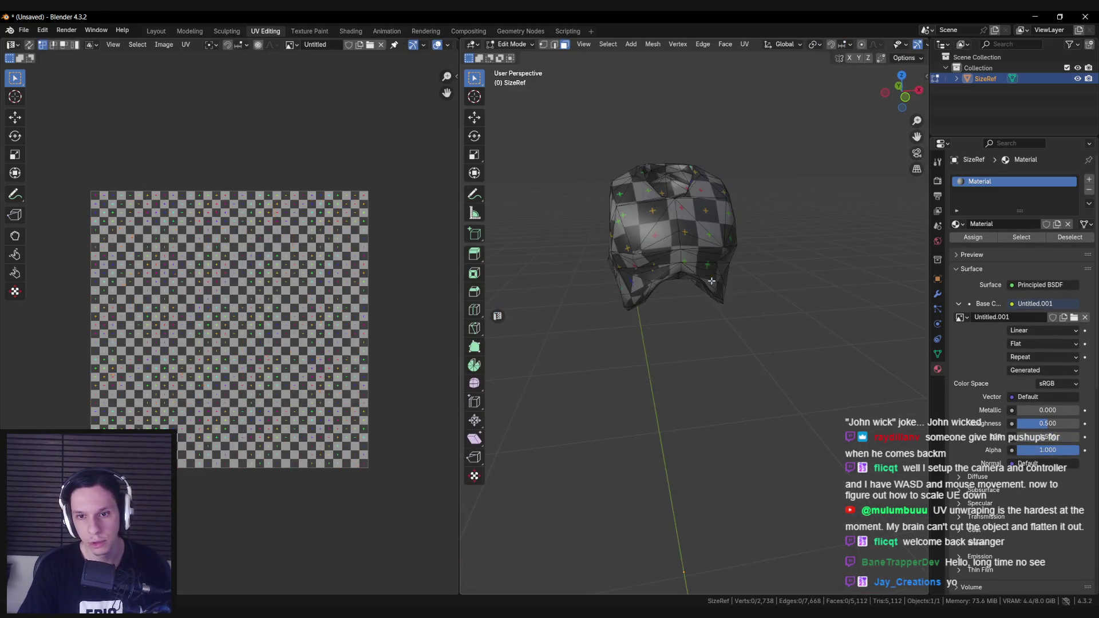
Back in edit mode, select the whole isolated torso piece and unwrap it angle-based.
key("Tab")
middle_click_drag(733, 243, 765, 333)
key("alt+a")
key("a")
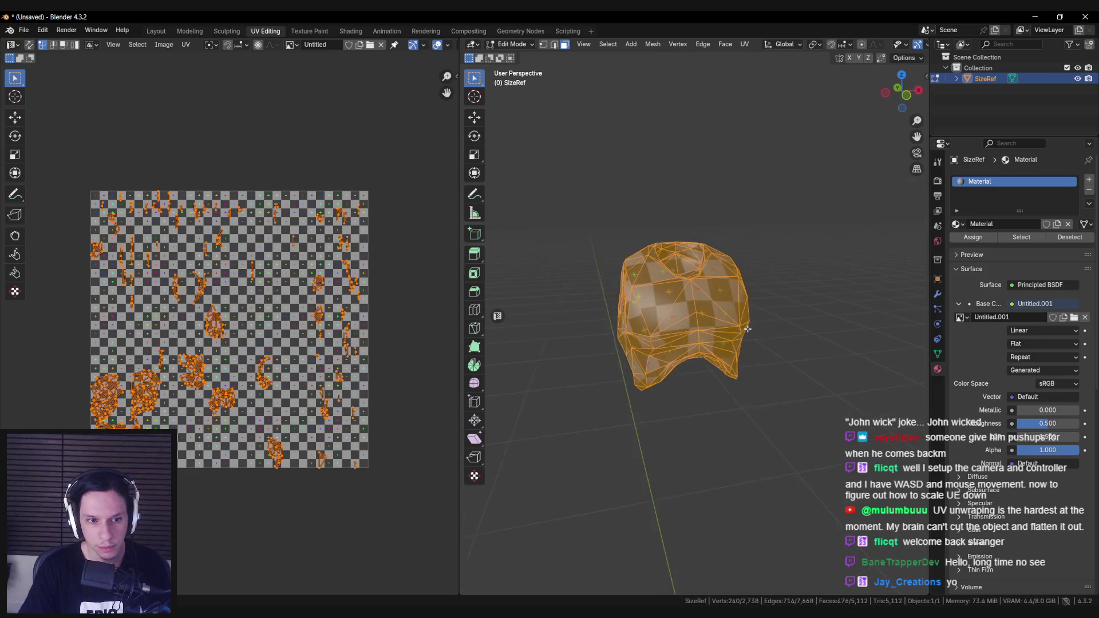
scroll(765, 333, "up", 1)
key("u")
mouse_move(676, 330)
left_click(744, 329)
Switch to edge select and start picking edges around the arm opening.
middle_click_drag(744, 329, 439, 369)
mouse_move(515, 375)
middle_mouse_down()
mouse_move(713, 391)
mouse_move(737, 309)
mouse_move(805, 349)
mouse_move(727, 384)
middle_mouse_up()
key("alt+a")
key("a")
key("alt+a")
key("2")
left_click(737, 309)
scroll(726, 384, "up", 4)
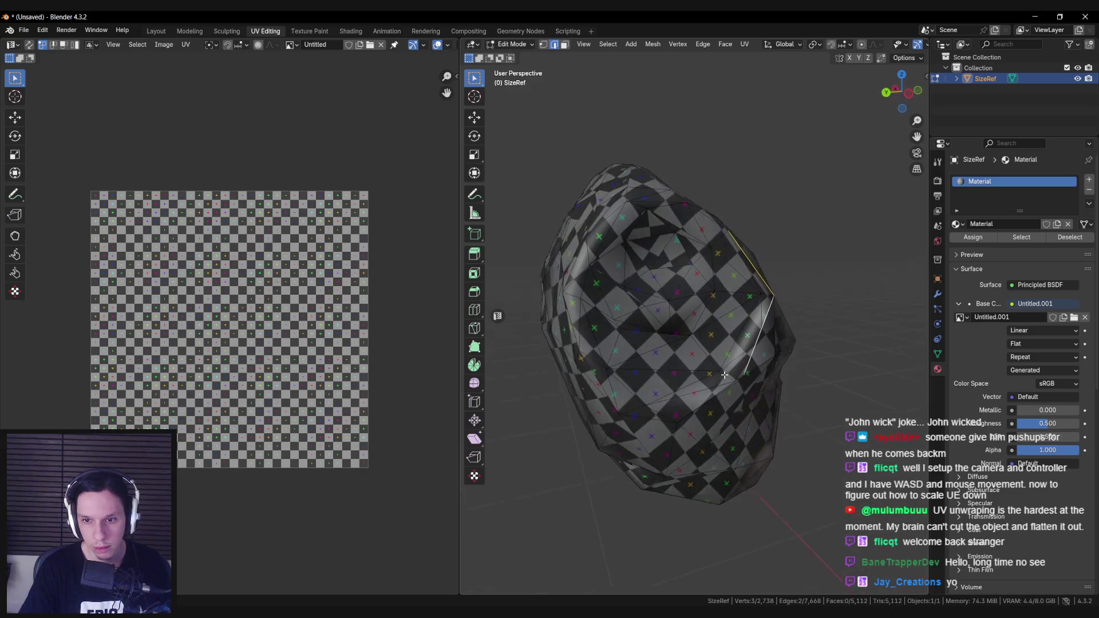
left_click(748, 405, "shift")
left_click(748, 405, "shift")
Close the edge loop around the arm opening and mark it as a seam.
middle_click_drag(748, 405, 616, 209)
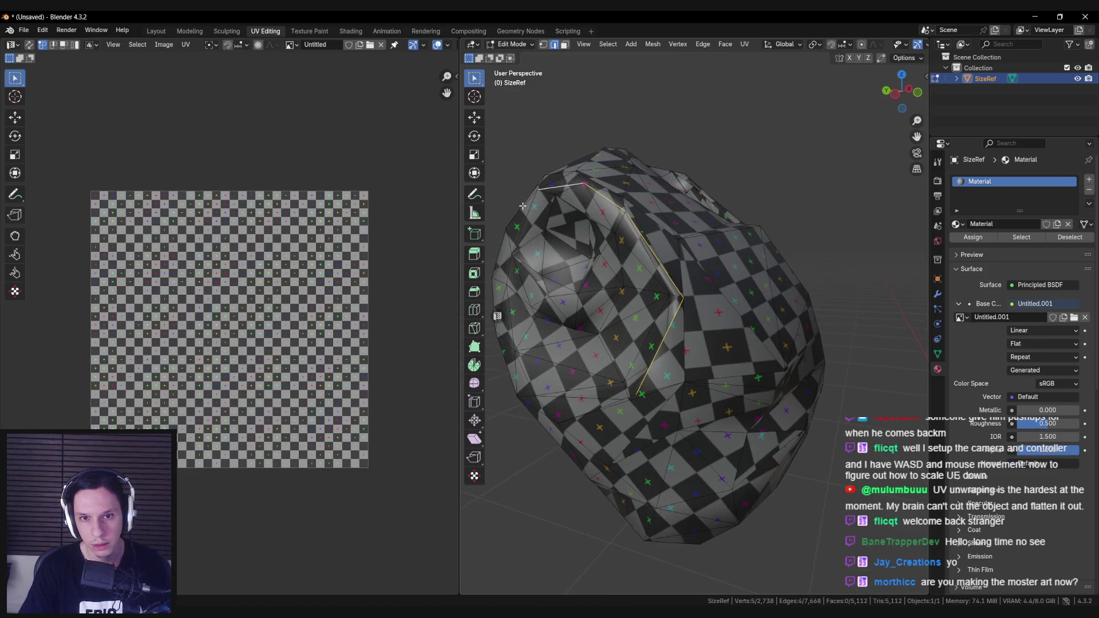
middle_click_drag(530, 219, 513, 223)
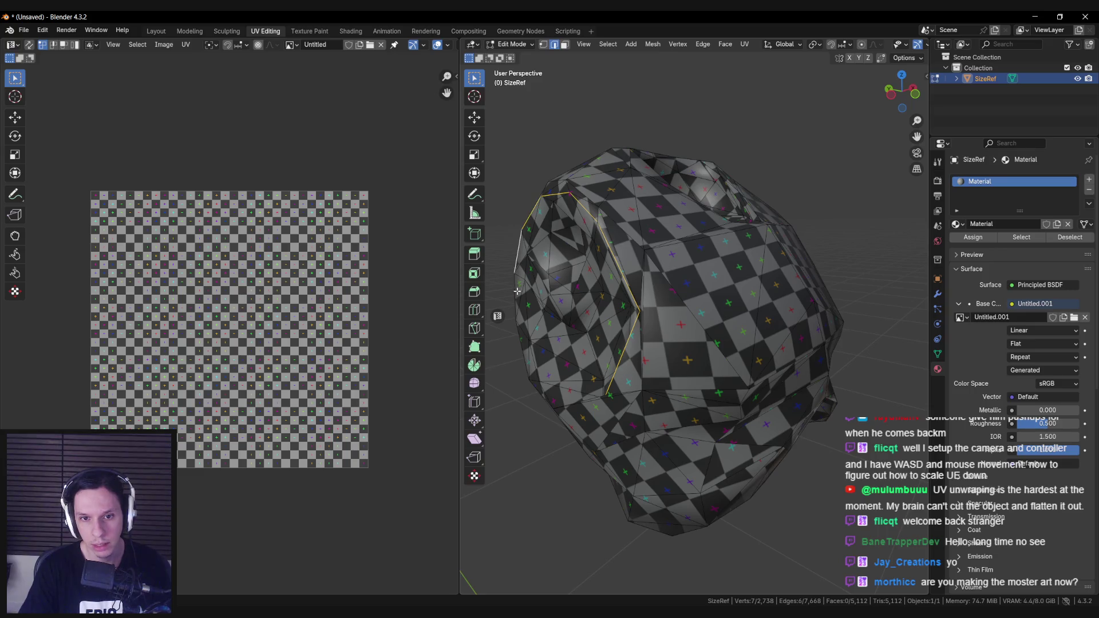
left_click(572, 389, "shift")
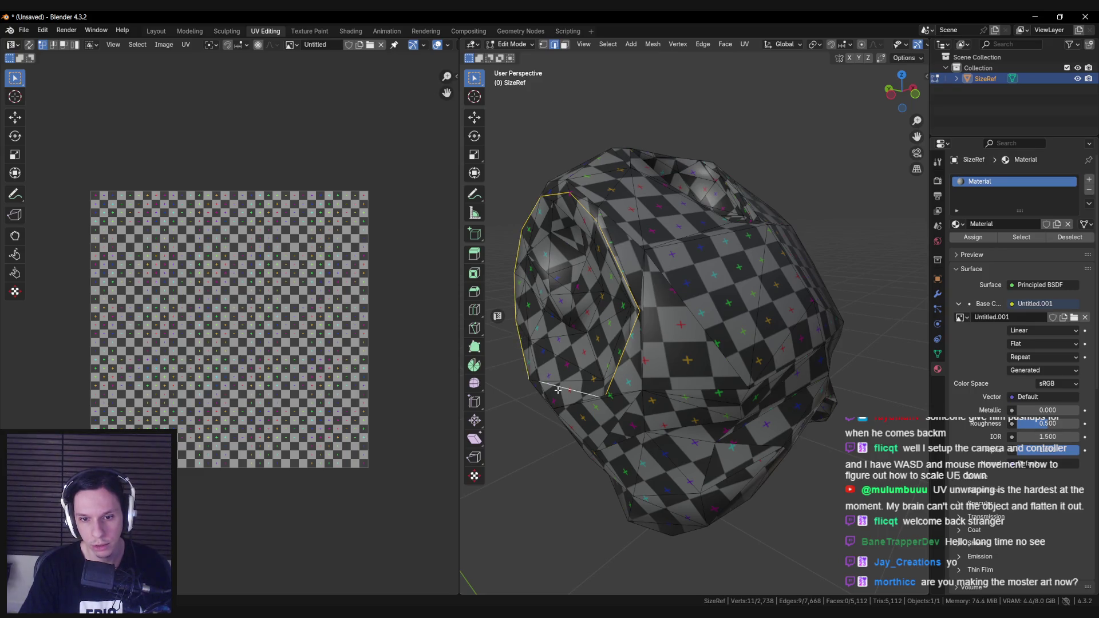
scroll(601, 394, "up", 8)
mouse_move(734, 343)
middle_mouse_down()
mouse_move(805, 385)
mouse_move(717, 315)
mouse_move(658, 318)
mouse_move(790, 333)
middle_mouse_up()
left_click(657, 319, "shift")
right_click(790, 333)
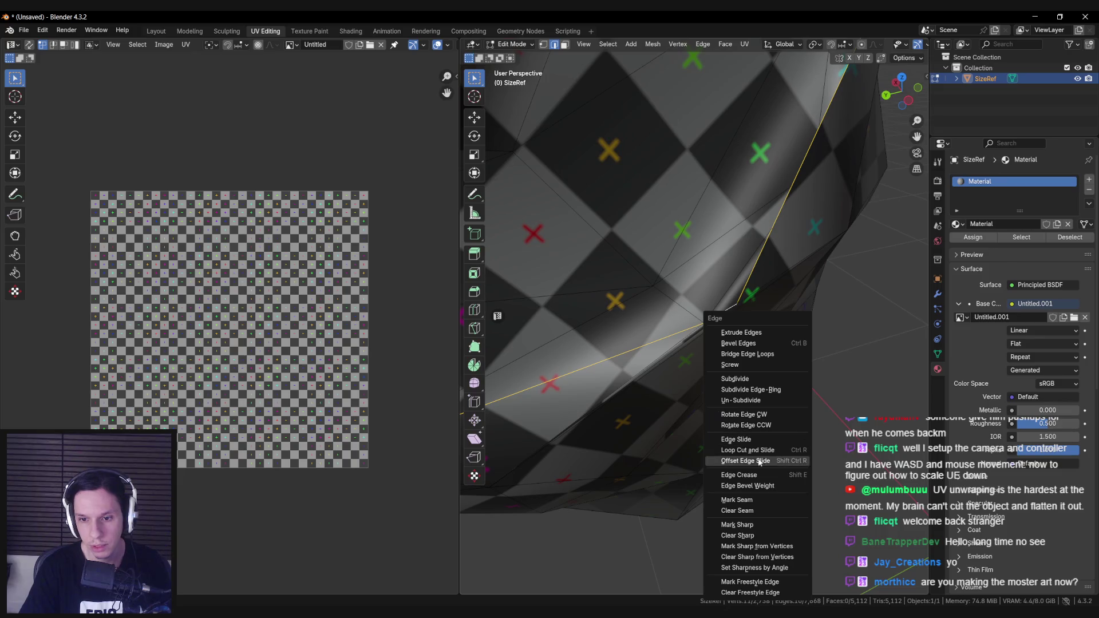
left_click(757, 504)
Select the edge loop around the neck opening and mark it as a seam with Ctrl+E.
scroll(747, 437, "down", 8)
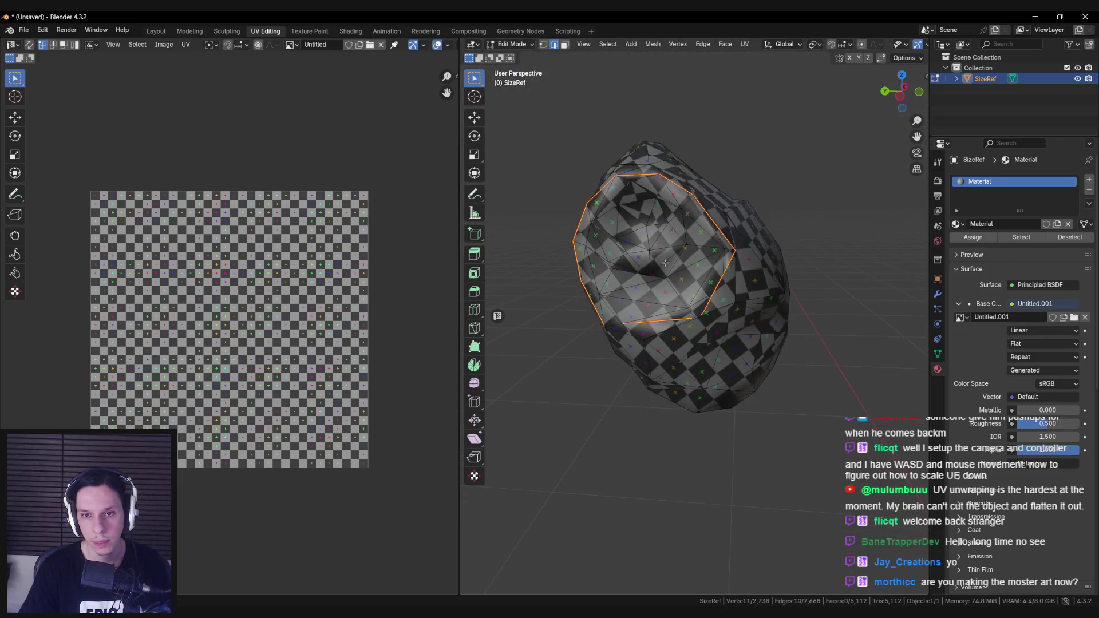
key("alt+a")
mouse_move(739, 257)
middle_mouse_down()
mouse_move(721, 242)
mouse_move(698, 257)
mouse_move(658, 244)
middle_mouse_up()
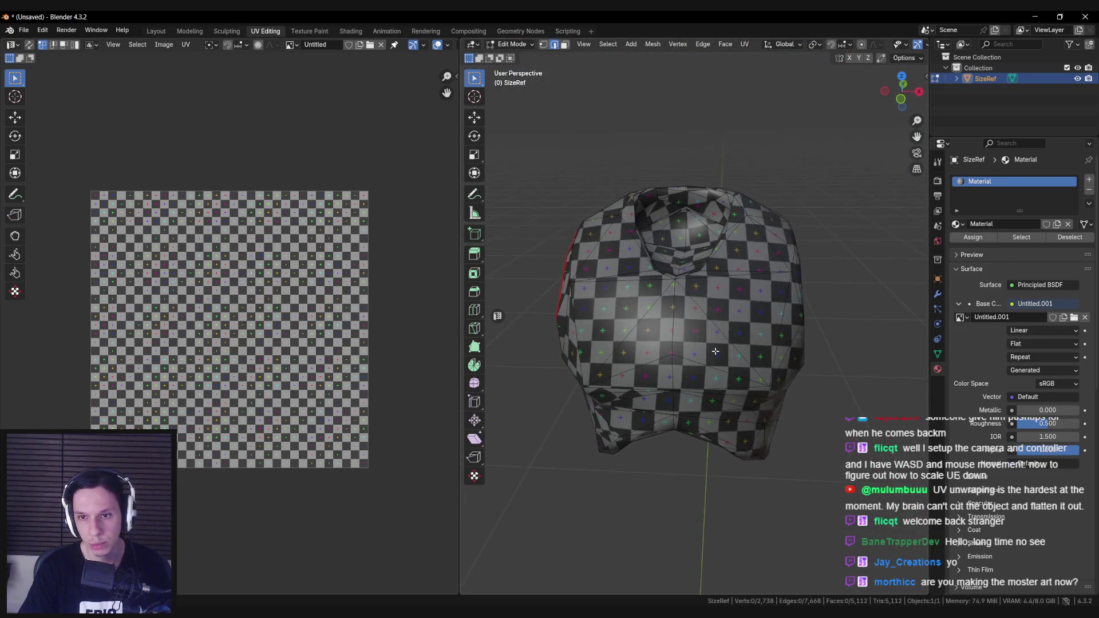
scroll(684, 308, "up", 5)
mouse_move(684, 308)
middle_mouse_down()
mouse_move(638, 264)
mouse_move(676, 261)
middle_mouse_up()
key("alt+a")
mouse_move(746, 261)
middle_mouse_down()
mouse_move(757, 286)
mouse_move(806, 292)
mouse_move(813, 336)
middle_mouse_up()
left_click(814, 339, "shift")
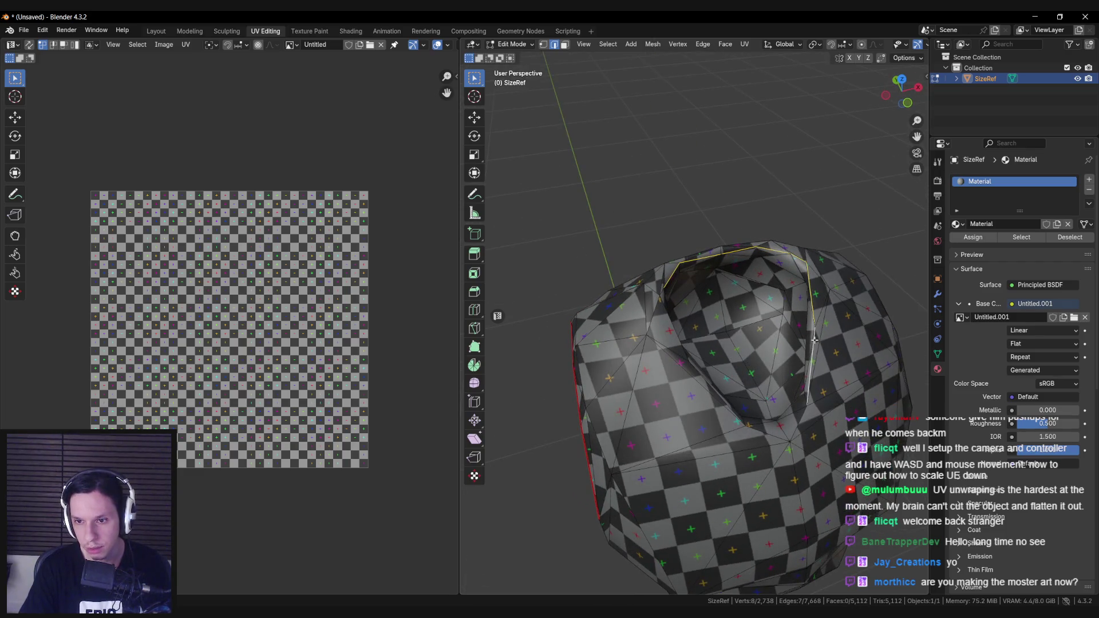
left_click(774, 439, "shift")
mouse_move(774, 439)
middle_mouse_down()
mouse_move(738, 400)
mouse_move(607, 327)
middle_mouse_up()
left_click(603, 323, "shift")
left_click(635, 267, "shift")
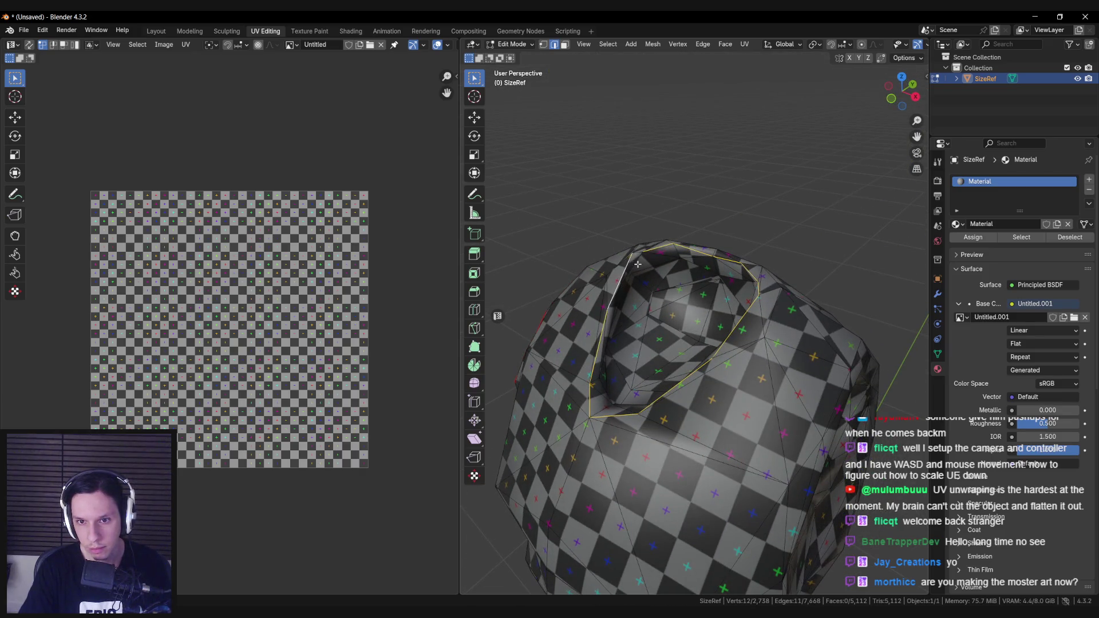
key("ctrl+e")
left_click(671, 287)
Select the whole torso with L, unwrap it angle-based, and return to object mode.
key("l")
key("u")
mouse_move(710, 320)
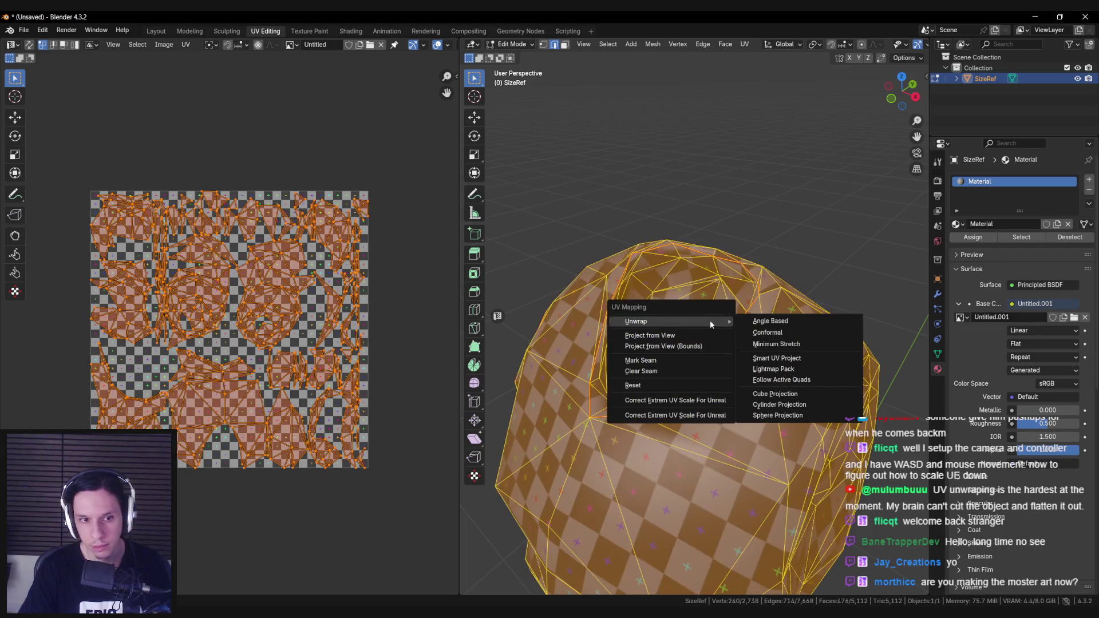
left_click(759, 325)
scroll(725, 322, "down", 5)
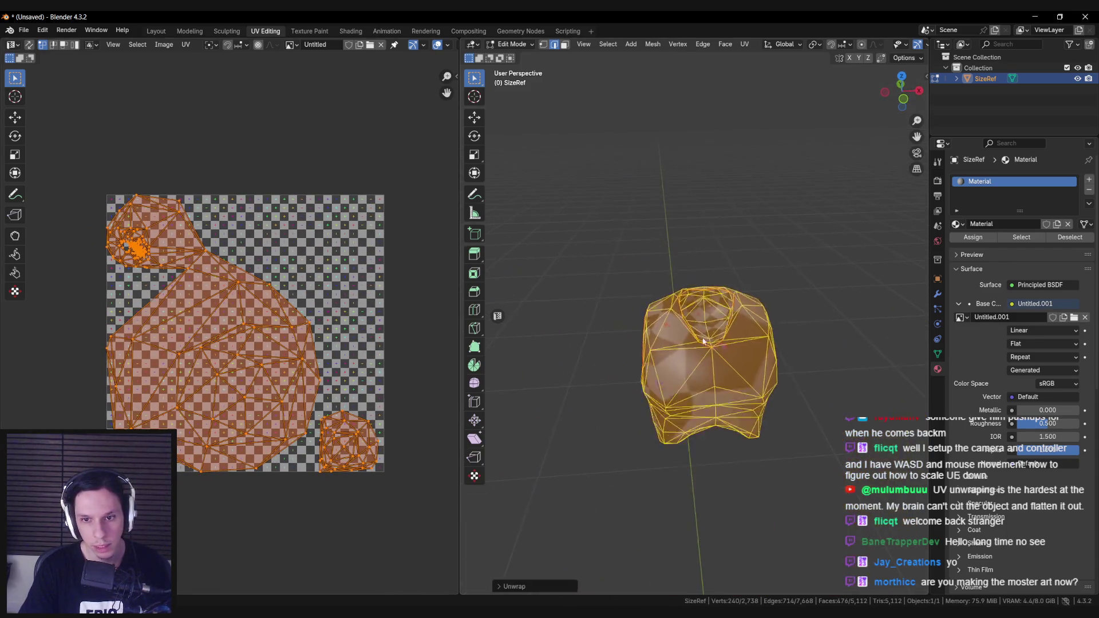
key("Tab")
scroll(724, 322, "up", 3)
In the head piece's edit mode, check its seam-bounded parts with Ctrl+L, then exit.
key("Tab")
key("alt+a")
mouse_move(725, 321)
middle_mouse_down()
mouse_move(762, 346)
mouse_move(691, 387)
mouse_move(666, 368)
mouse_move(707, 307)
middle_mouse_up()
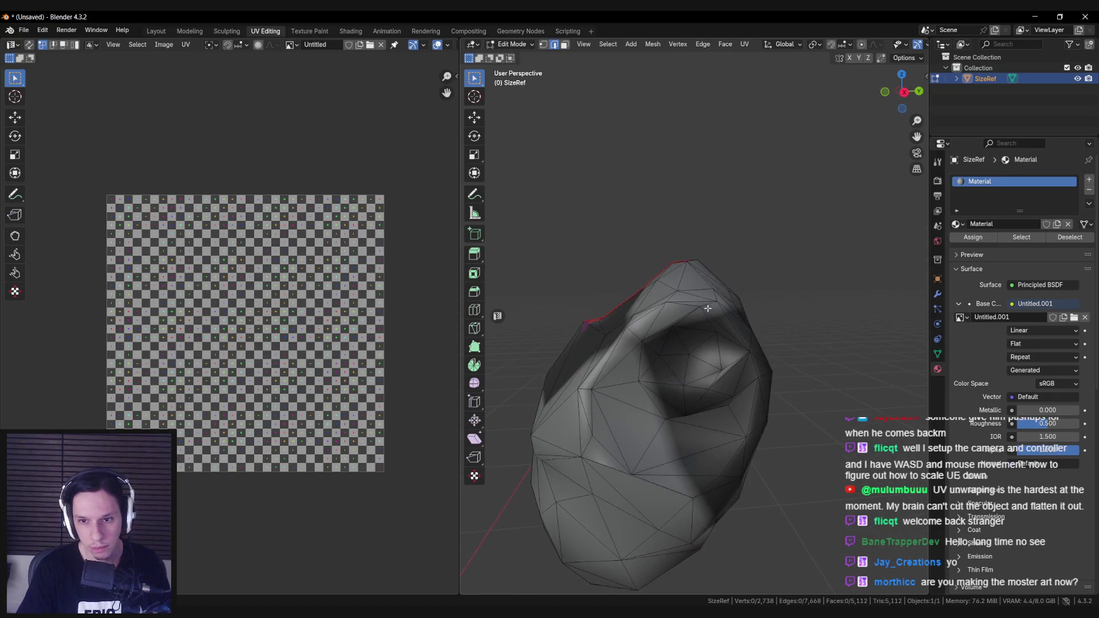
key("ctrl+l")
scroll(236, 282, "up", 5)
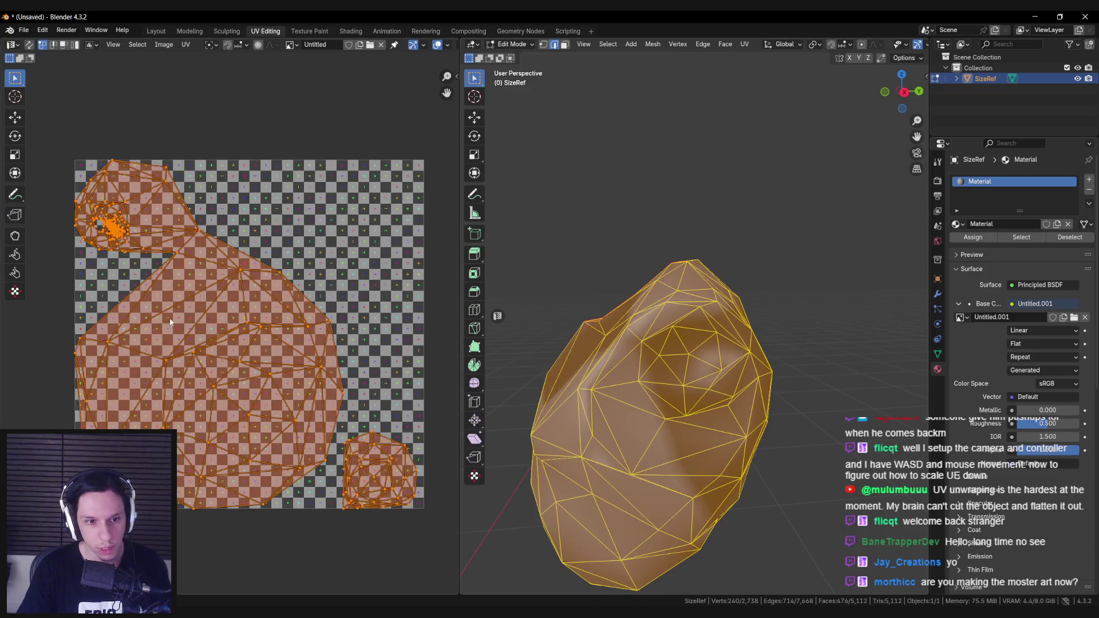
scroll(235, 282, "up", 4)
key("alt+a")
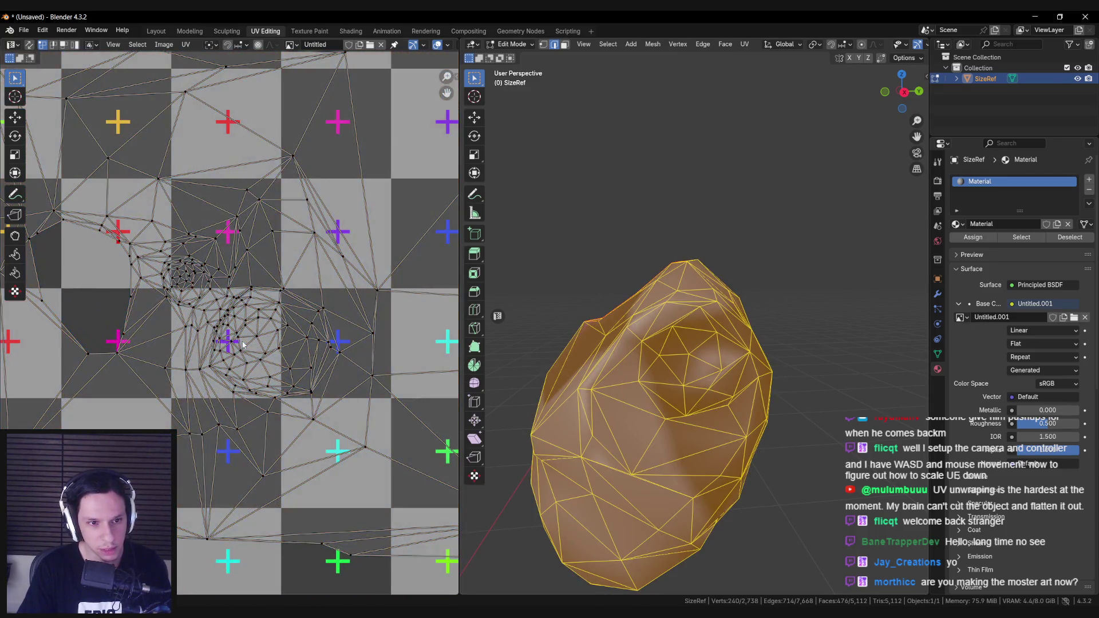
scroll(231, 342, "down", 6)
scroll(232, 342, "down", 1)
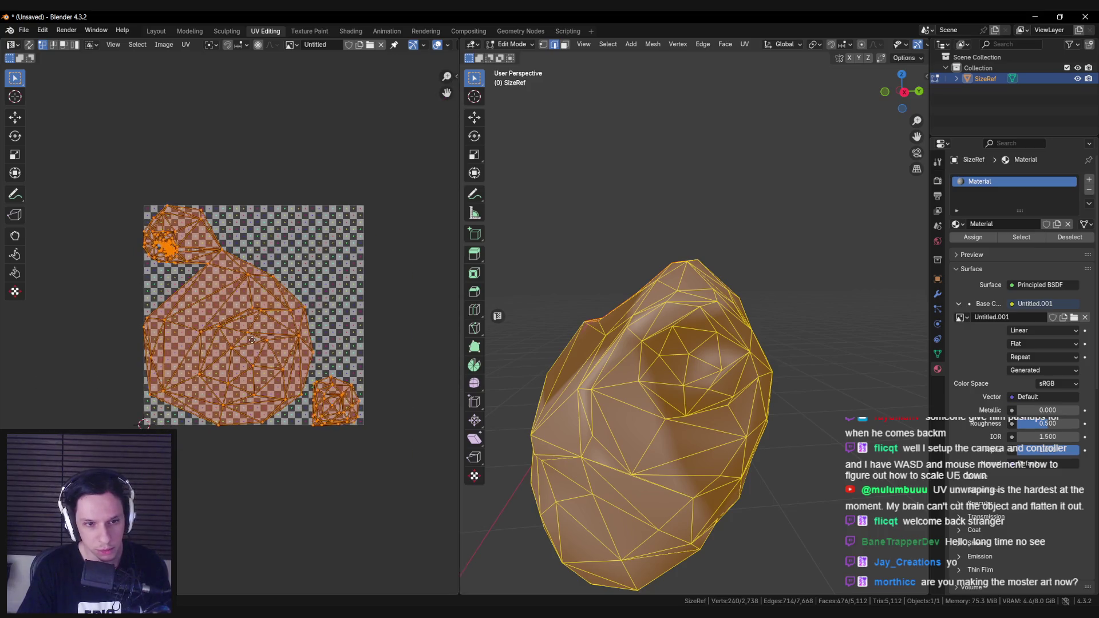
scroll(794, 353, "up", 3)
key("Tab")
key("Tab")
Mark the selected edge loop on the helmet mesh as a seam.
key("alt+a")
mouse_move(794, 349)
middle_mouse_down()
mouse_move(809, 326)
mouse_move(782, 307)
mouse_move(646, 304)
mouse_move(733, 300)
mouse_move(700, 336)
middle_mouse_up()
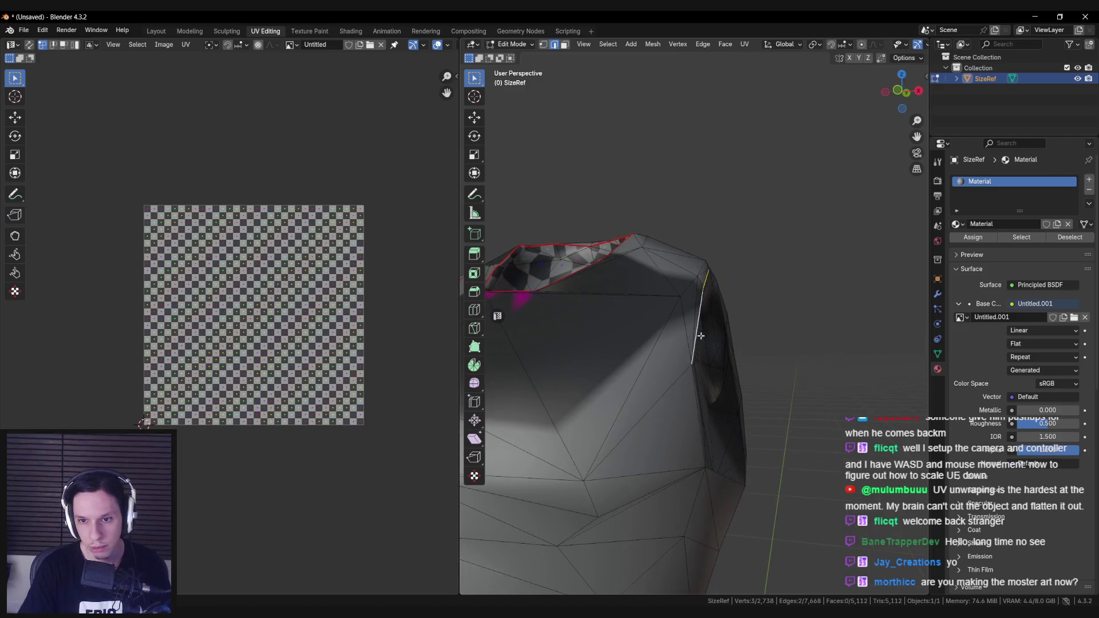
middle_click_drag(695, 408, 622, 405)
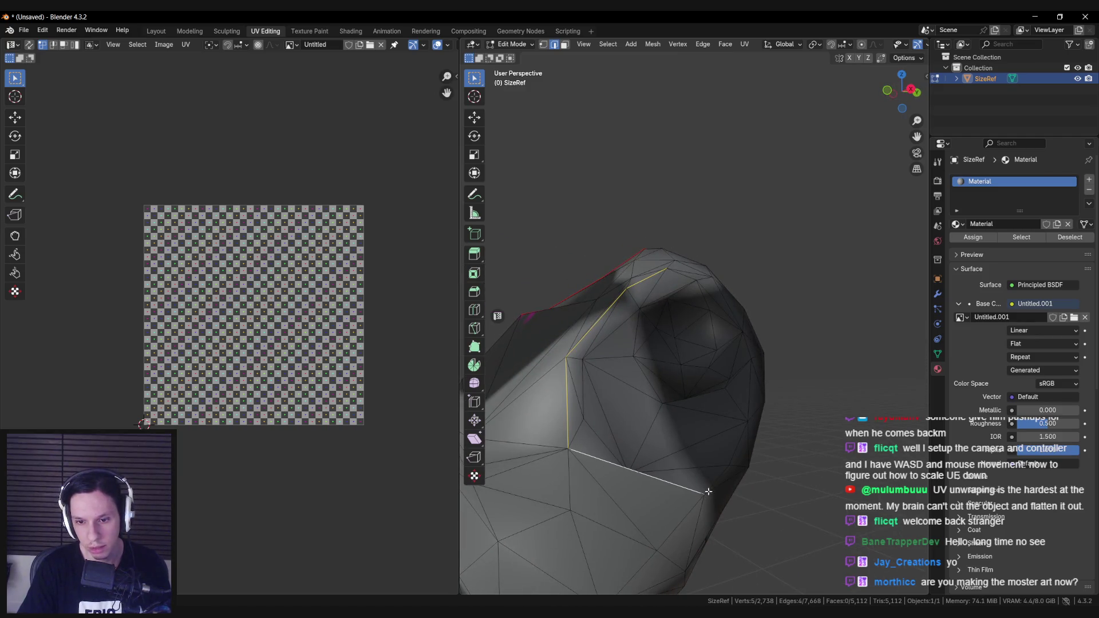
middle_click_drag(734, 473, 696, 476)
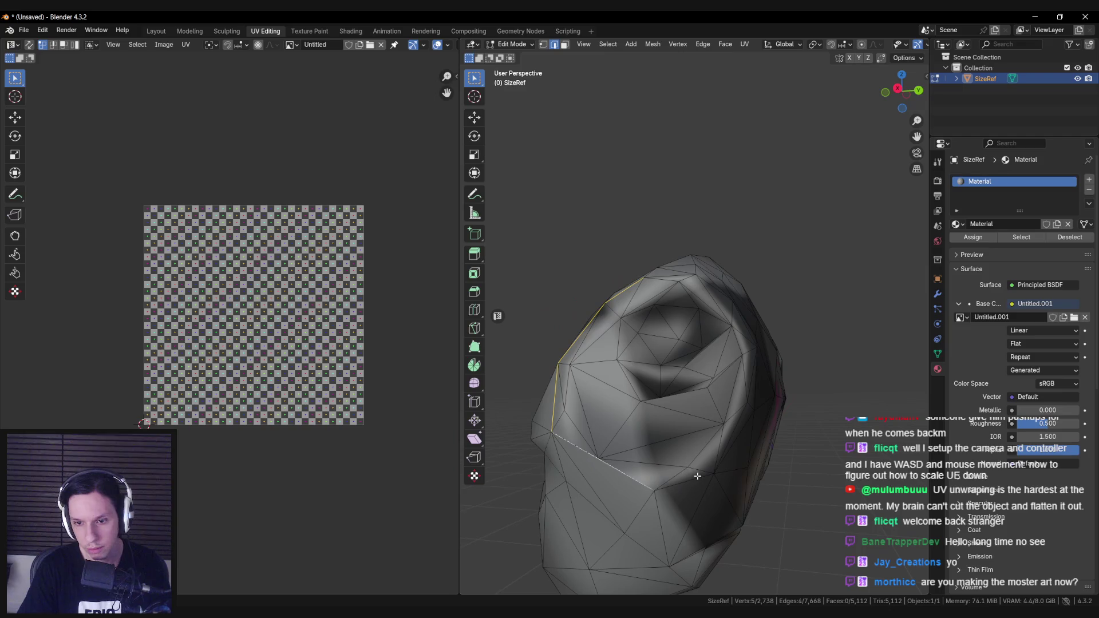
mouse_move(754, 389)
middle_mouse_down()
mouse_move(715, 341)
mouse_move(719, 296)
middle_mouse_up()
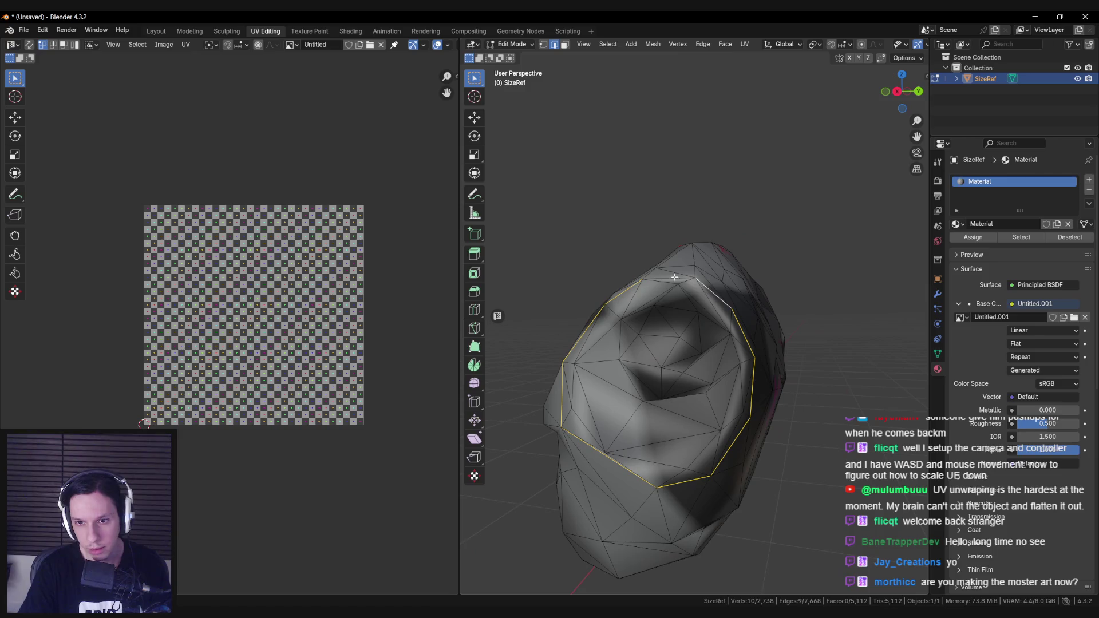
key("ctrl+e")
left_click(709, 304)
Unwrap the whole helmet mesh so the checker grid appears, then inspect its islands.
key("a")
key("u")
mouse_move(818, 346)
left_click(867, 348)
key("alt+a")
mouse_move(608, 395)
middle_mouse_down()
mouse_move(638, 356)
mouse_move(658, 366)
mouse_move(633, 385)
mouse_move(782, 379)
mouse_move(709, 378)
mouse_move(702, 403)
mouse_move(694, 372)
mouse_move(757, 367)
mouse_move(733, 263)
mouse_move(728, 297)
middle_mouse_up()
key("l")
key("alt+a")
Begin a new seam chain of edges on the head, removing one wrongly picked edge.
left_click(732, 292, "shift")
middle_click_drag(743, 364, 730, 320)
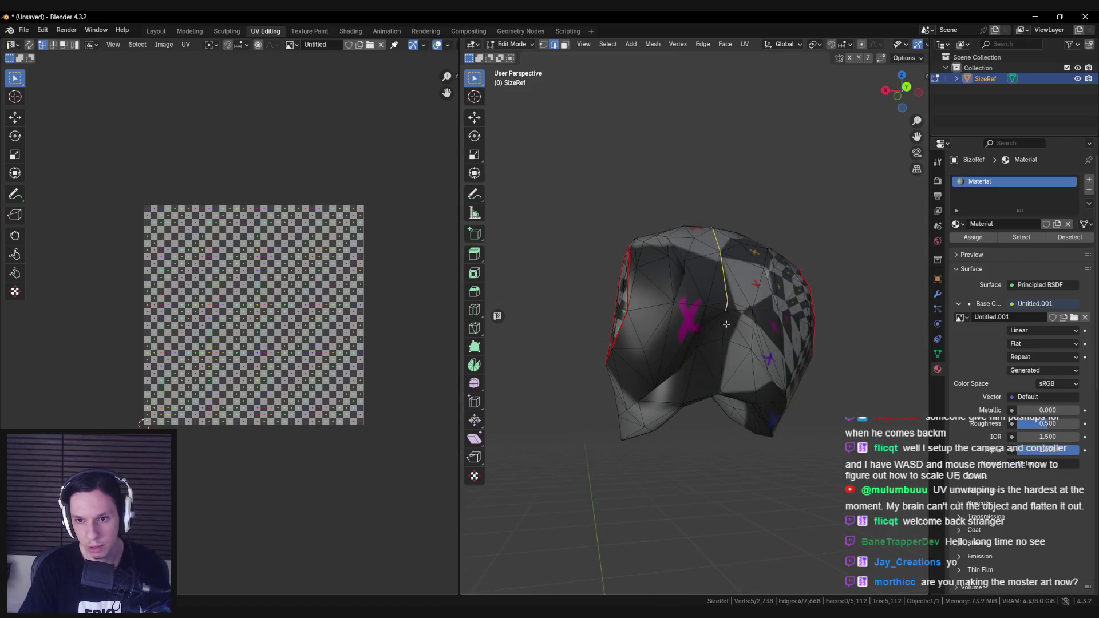
middle_click_drag(721, 393, 724, 331)
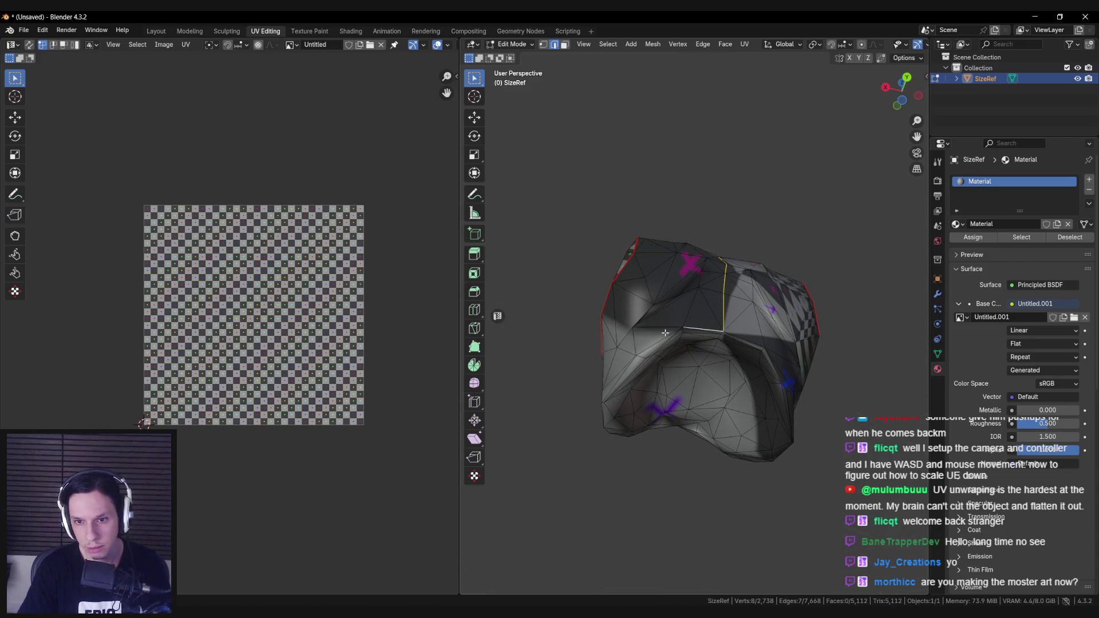
left_click(776, 363, "shift")
mouse_move(776, 363)
middle_mouse_down()
mouse_move(707, 365)
mouse_move(738, 298)
middle_mouse_up()
left_click(743, 285, "shift")
left_click(812, 300, "shift")
Extend the chain around the head until the loop closes and mark it as a seam.
mouse_move(813, 301)
middle_mouse_down()
mouse_move(792, 321)
mouse_move(750, 237)
mouse_move(657, 293)
middle_mouse_up()
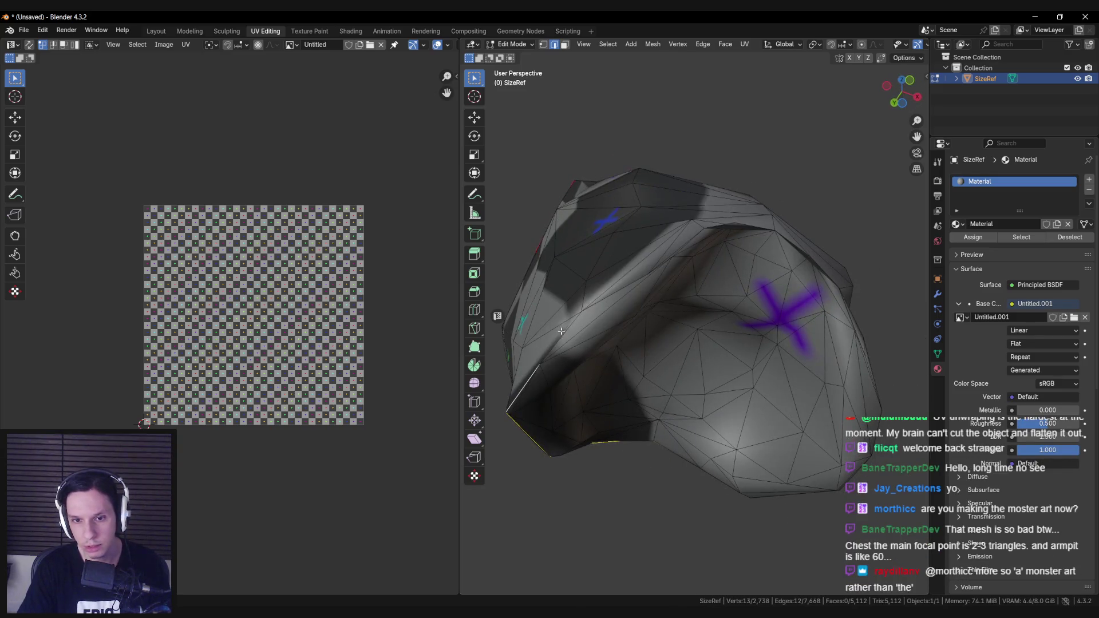
middle_click_drag(560, 331, 648, 351)
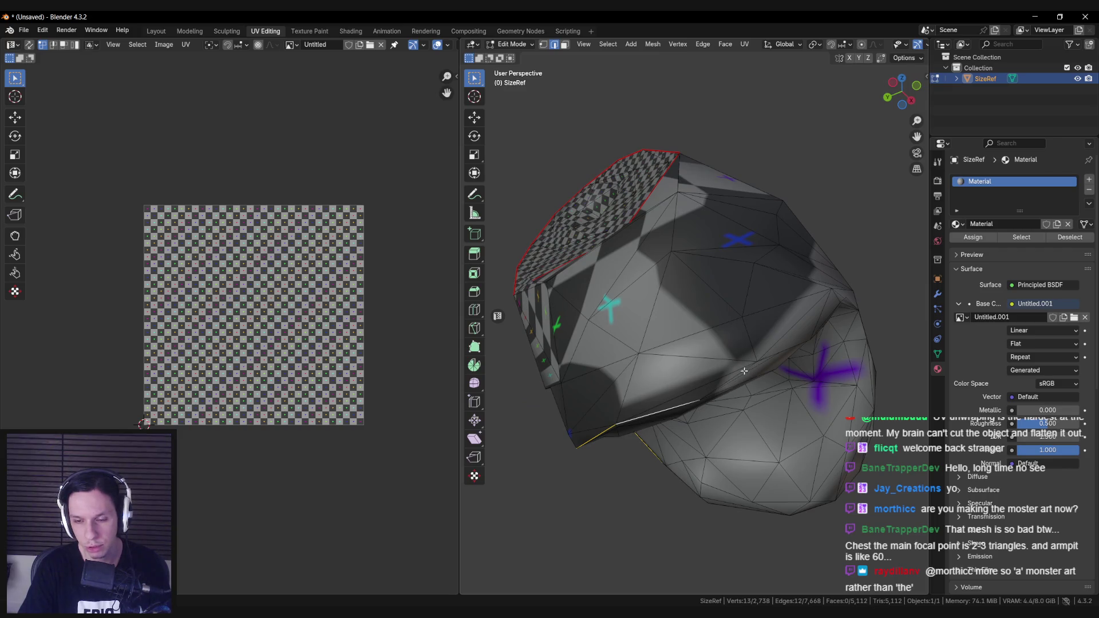
left_click(789, 346, "ctrl")
mouse_move(789, 346)
middle_mouse_down()
mouse_move(812, 352)
mouse_move(677, 342)
middle_mouse_up()
left_click(778, 335, "ctrl")
mouse_move(715, 374)
middle_mouse_down()
mouse_move(709, 326)
mouse_move(647, 324)
mouse_move(682, 318)
mouse_move(655, 316)
middle_mouse_up()
left_click(657, 287, "ctrl")
right_click(657, 287)
left_click(657, 286)
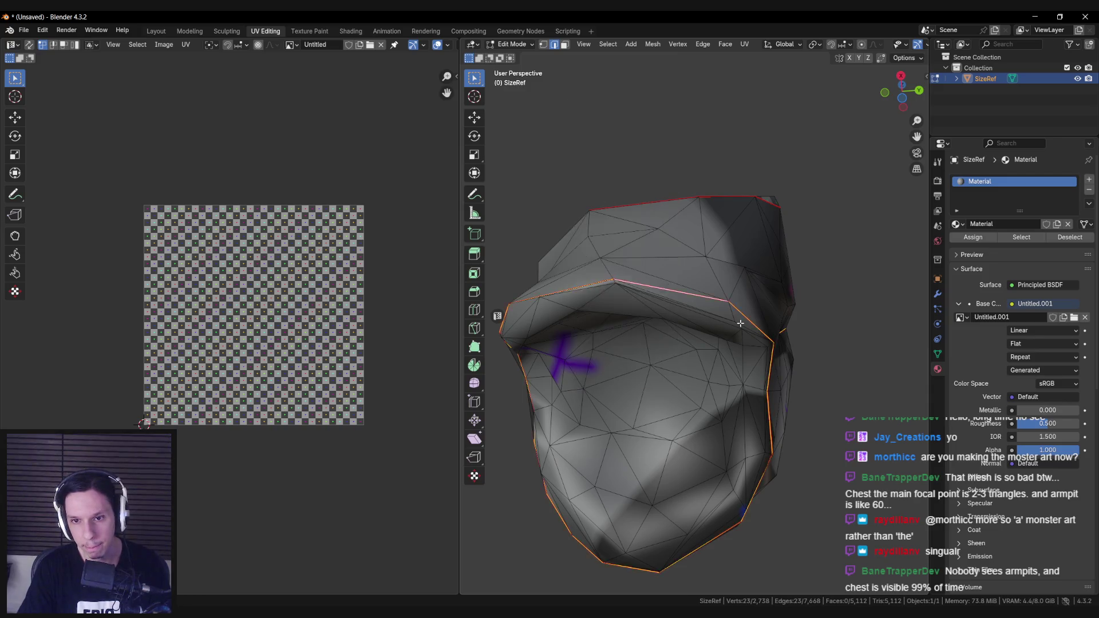
Unwrap the whole head mesh with its new seams and inspect the resulting UV layout.
key("a")
key("u")
mouse_move(740, 321)
left_click(795, 325)
mouse_move(733, 330)
middle_mouse_down()
mouse_move(639, 344)
mouse_move(584, 380)
mouse_move(768, 363)
mouse_move(712, 405)
mouse_move(701, 349)
middle_mouse_up()
key("alt+a")
scroll(711, 405, "up", 5)
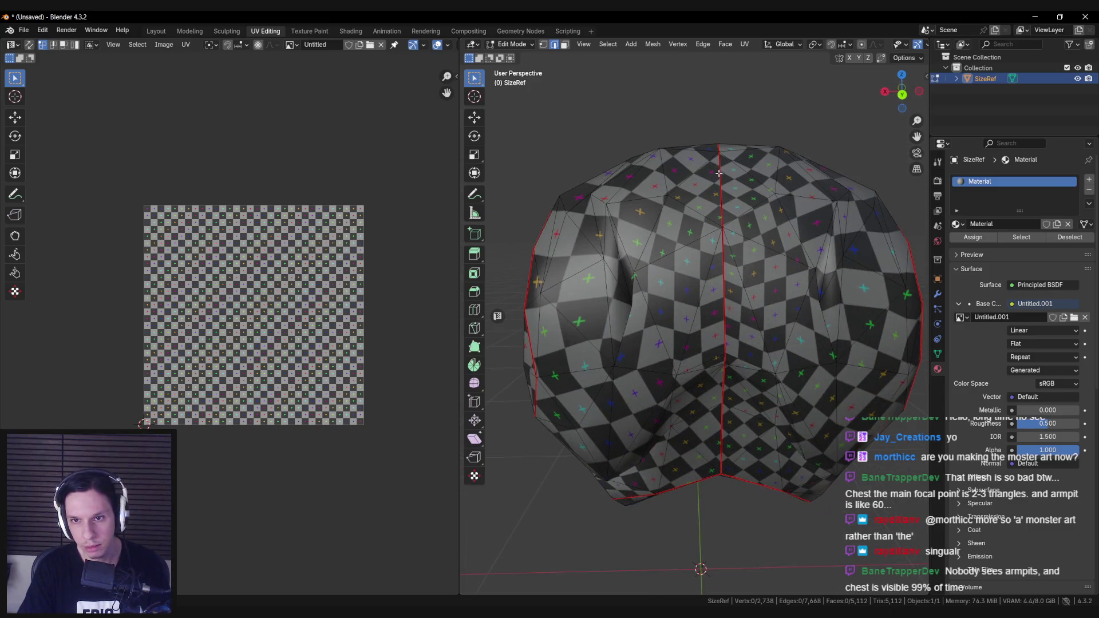
middle_click_drag(711, 205, 680, 285)
scroll(681, 284, "down", 3)
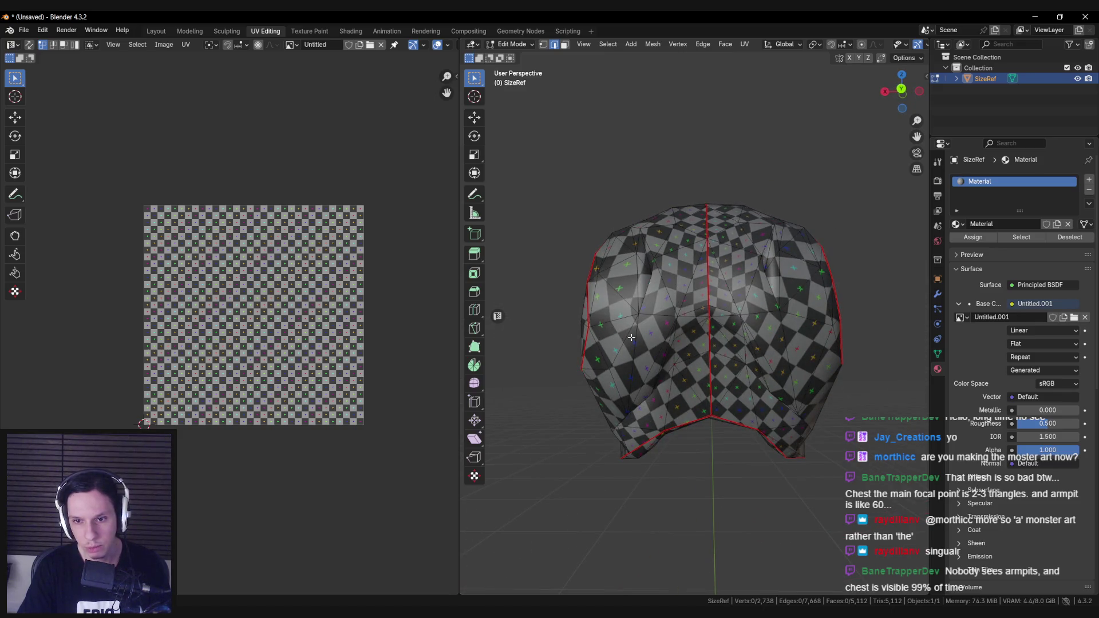
key("a")
mouse_move(634, 356)
middle_mouse_down()
mouse_move(747, 393)
mouse_move(748, 465)
mouse_move(741, 381)
mouse_move(692, 334)
middle_mouse_up()
key("alt+a")
key("a")
key("alt+a")
Mark one extra edge as a seam and re-unwrap the head with Angle Based.
middle_click_drag(804, 371, 705, 357)
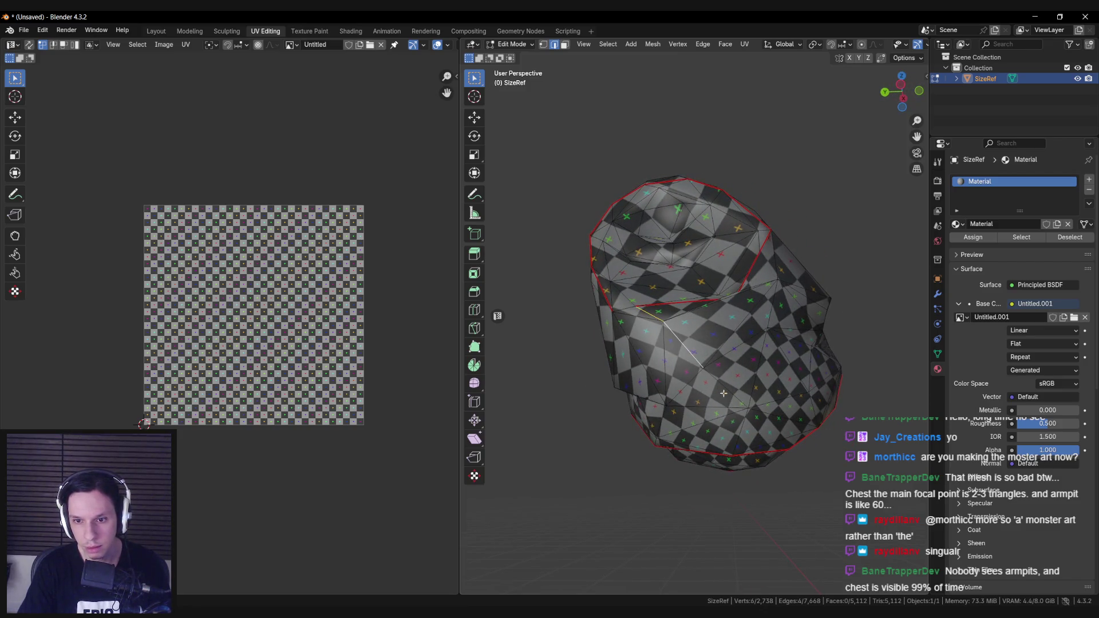
middle_click_drag(664, 351, 681, 406)
left_click(681, 406, "shift")
key("ctrl+e")
left_click(676, 443)
key("a")
key("u")
mouse_move(695, 440)
left_click(827, 442)
key("alt+a")
middle_click_drag(826, 442, 708, 348)
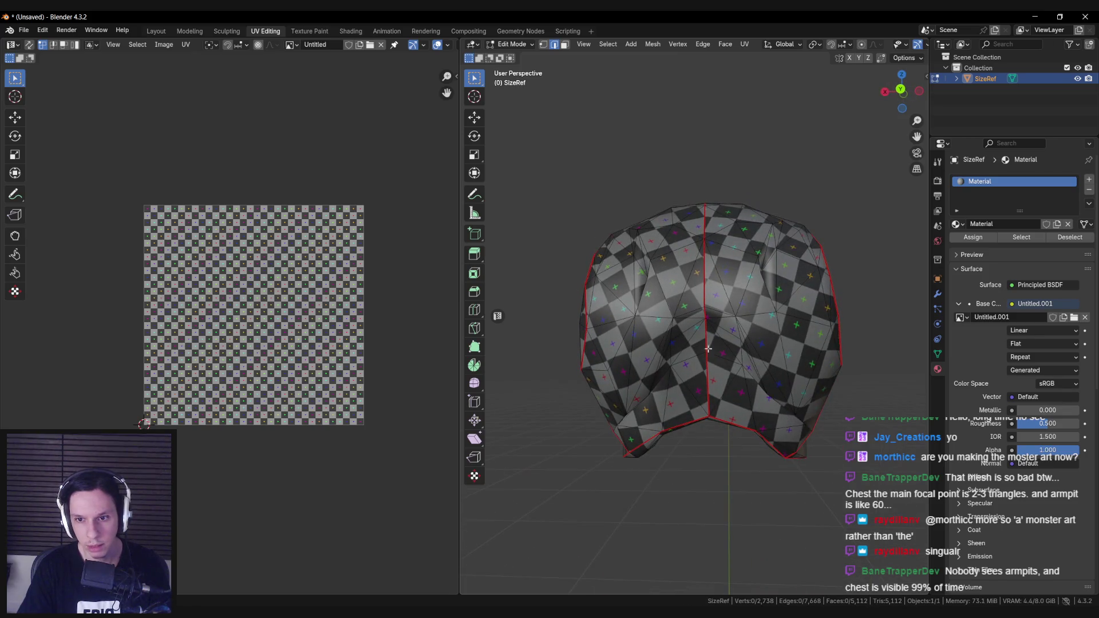
Inspect the checker layout on the head front and neck opening, then return to object mode.
scroll(713, 360, "down", 1)
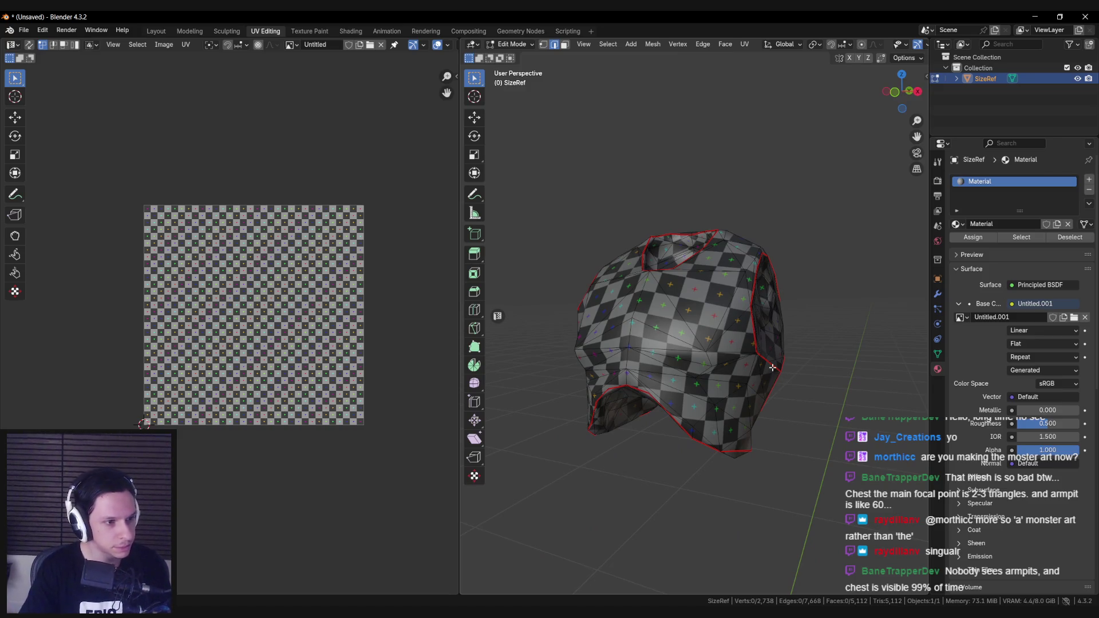
mouse_move(741, 369)
middle_mouse_down()
mouse_move(769, 378)
mouse_move(785, 356)
mouse_move(846, 367)
middle_mouse_up()
scroll(754, 350, "up", 2)
middle_click_drag(767, 381, 618, 397)
scroll(618, 397, "up", 3)
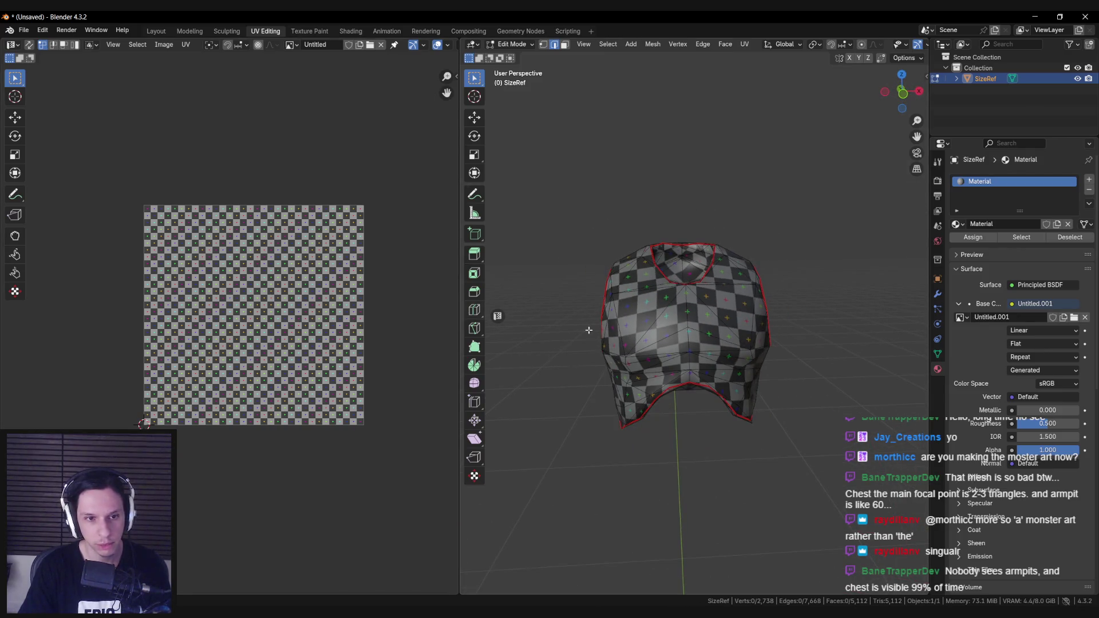
middle_click_drag(720, 344, 718, 308)
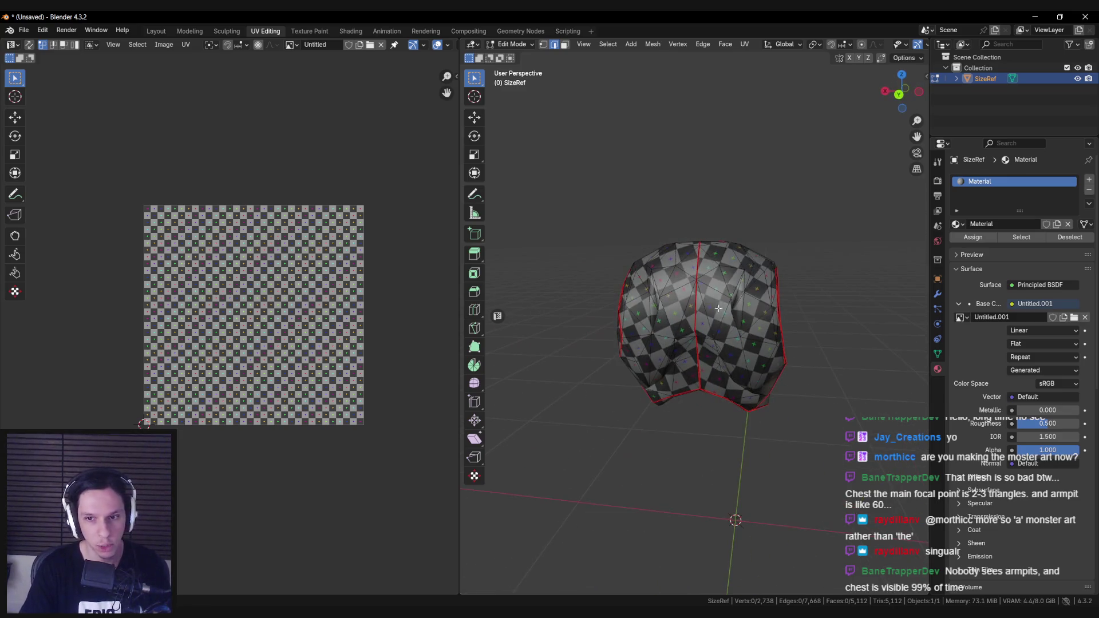
mouse_move(658, 270)
middle_mouse_down()
mouse_move(752, 346)
mouse_move(614, 345)
mouse_move(623, 422)
mouse_move(583, 319)
mouse_move(677, 370)
mouse_move(691, 401)
mouse_move(748, 397)
mouse_move(711, 399)
middle_mouse_up()
key("a")
scroll(237, 368, "up", 3)
scroll(237, 368, "down", 2)
key("alt+a")
scroll(711, 399, "up", 4)
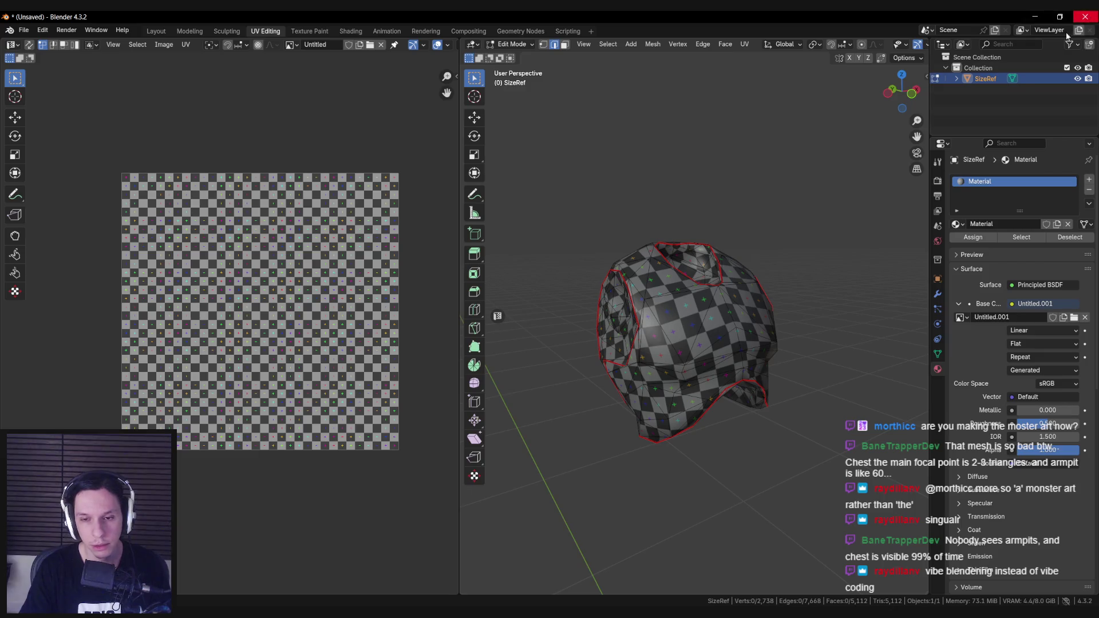
key("Tab")
scroll(741, 390, "down", 4)
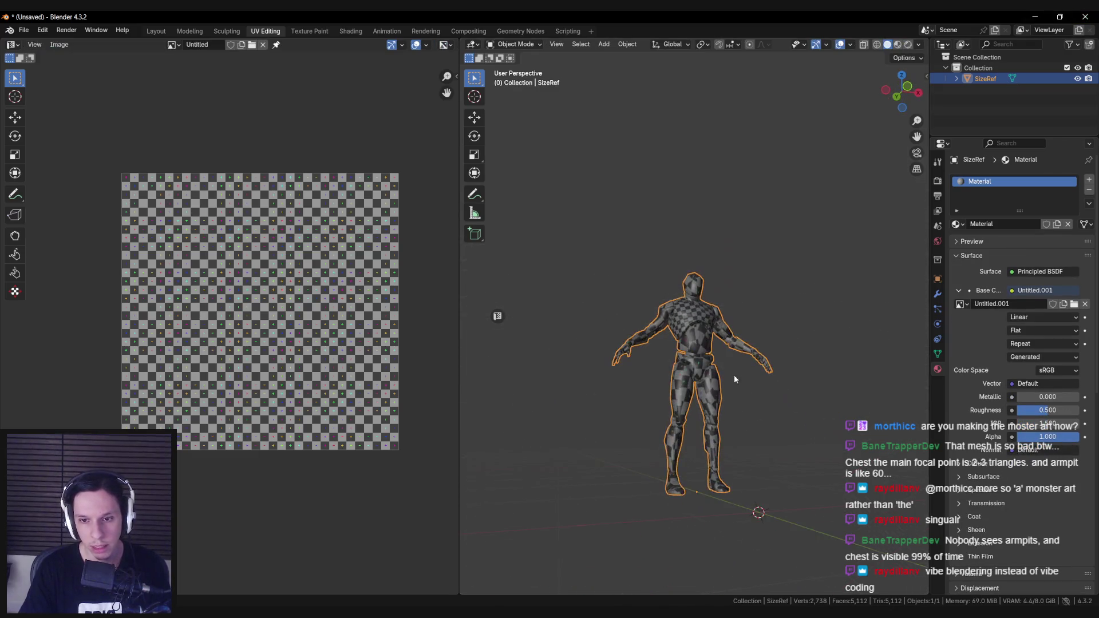
Add a cube, shrink it to a small size and move it off the origin beside the mannequin.
key("shift+a")
left_click(850, 400)
mouse_move(850, 398)
middle_mouse_down()
mouse_move(678, 327)
mouse_move(821, 403)
middle_mouse_up()
key("s")
left_click(743, 371)
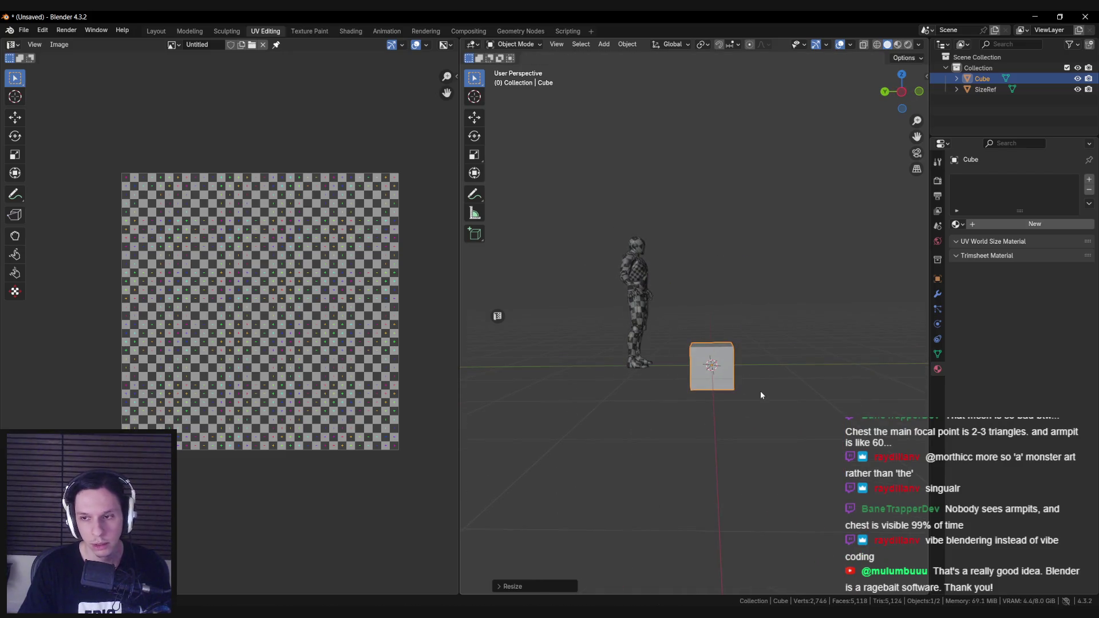
key("g")
left_click(769, 354)
mouse_move(769, 355)
middle_mouse_down()
mouse_move(705, 325)
mouse_move(715, 336)
mouse_move(706, 344)
mouse_move(791, 322)
middle_mouse_up()
In Edit Mode, move the cube's default UV cross to the right of the image.
key("Tab")
scroll(744, 332, "up", 3)
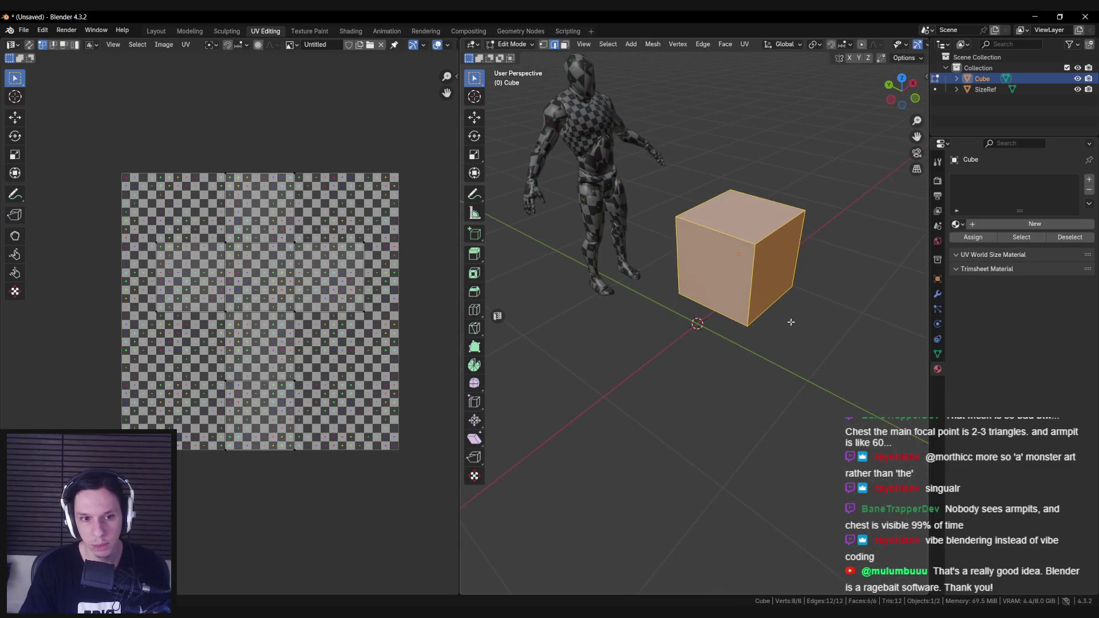
scroll(344, 286, "up", 1)
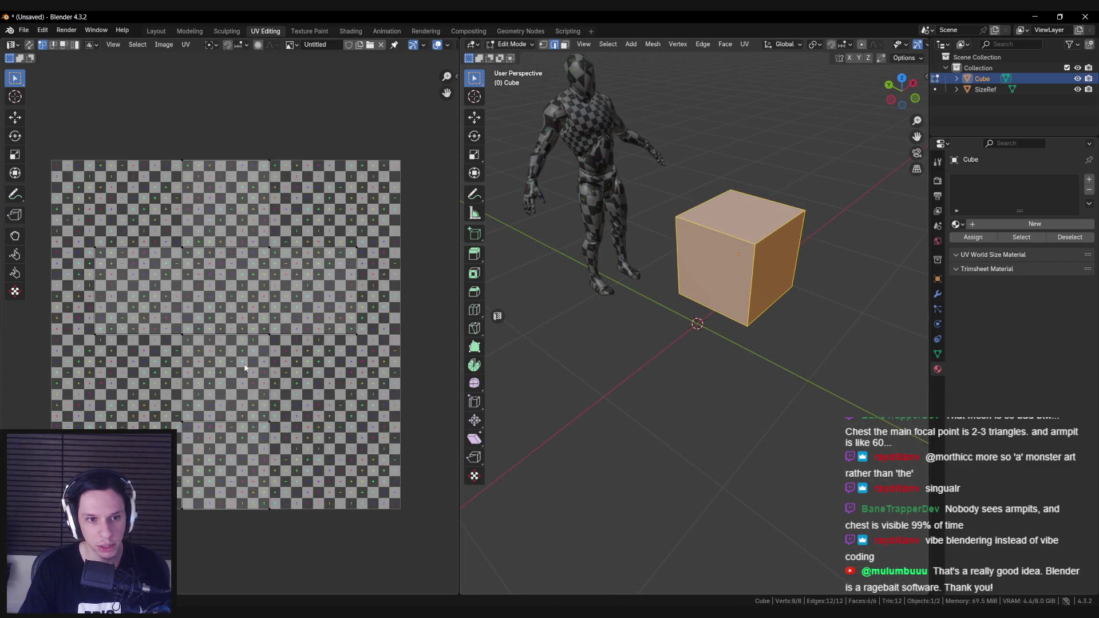
scroll(344, 286, "down", 2)
key("a")
key("g")
left_click(396, 284)
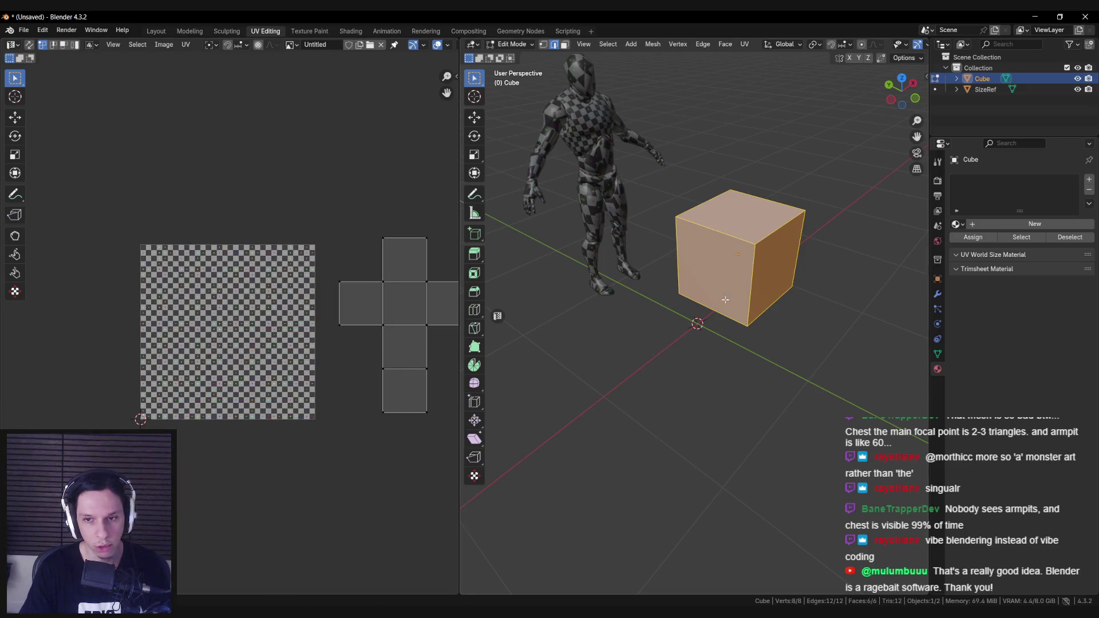
middle_click_drag(735, 264, 744, 266)
Mark the cube's bottom edge as a seam.
key("alt+a")
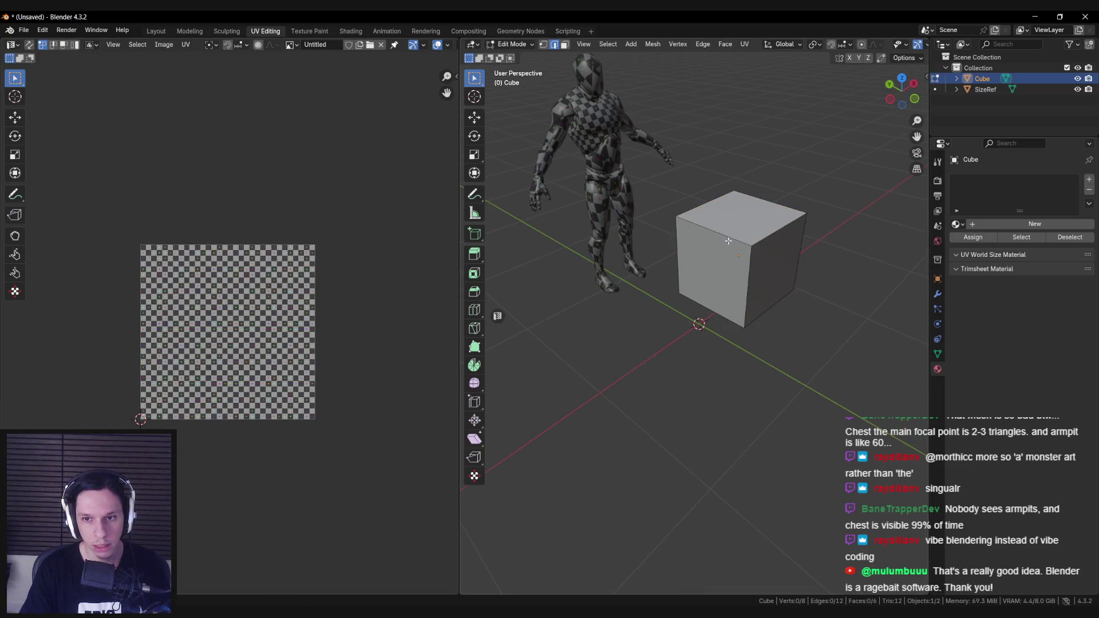
middle_click_drag(801, 285, 671, 277)
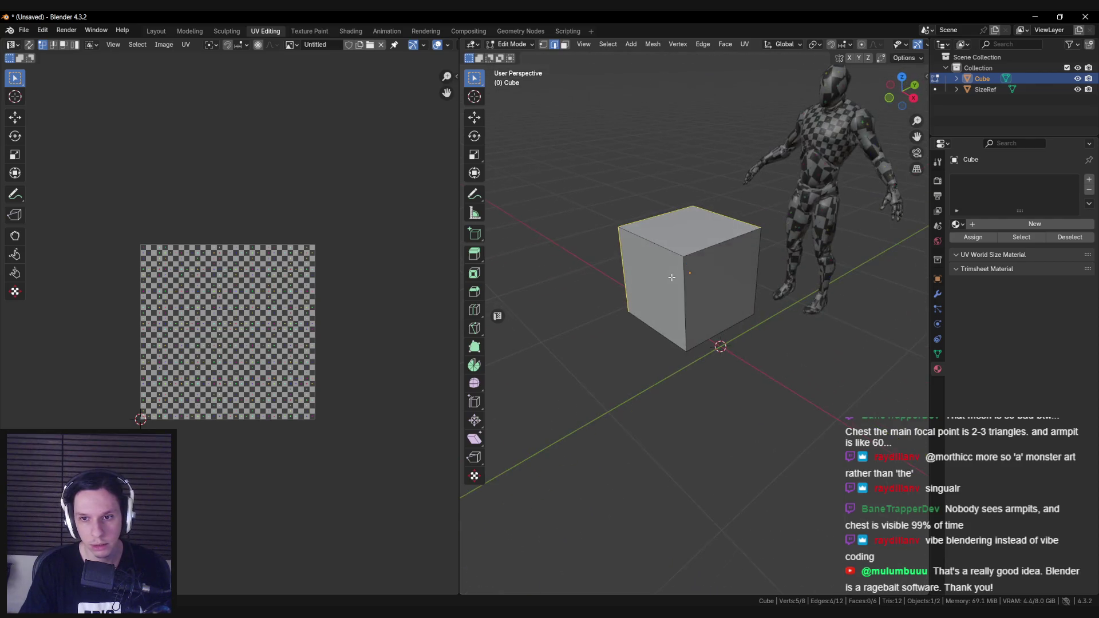
left_click(707, 350, "shift")
mouse_move(707, 349)
middle_mouse_down()
mouse_move(650, 302)
mouse_move(652, 311)
mouse_move(763, 292)
mouse_move(738, 321)
mouse_move(765, 355)
mouse_move(694, 312)
mouse_move(639, 302)
mouse_move(790, 305)
mouse_move(737, 356)
middle_mouse_up()
right_click(737, 356)
left_click(737, 356)
Unwrap the cube along its seam and place the UV islands right of the image.
key("a")
key("u")
mouse_move(744, 290)
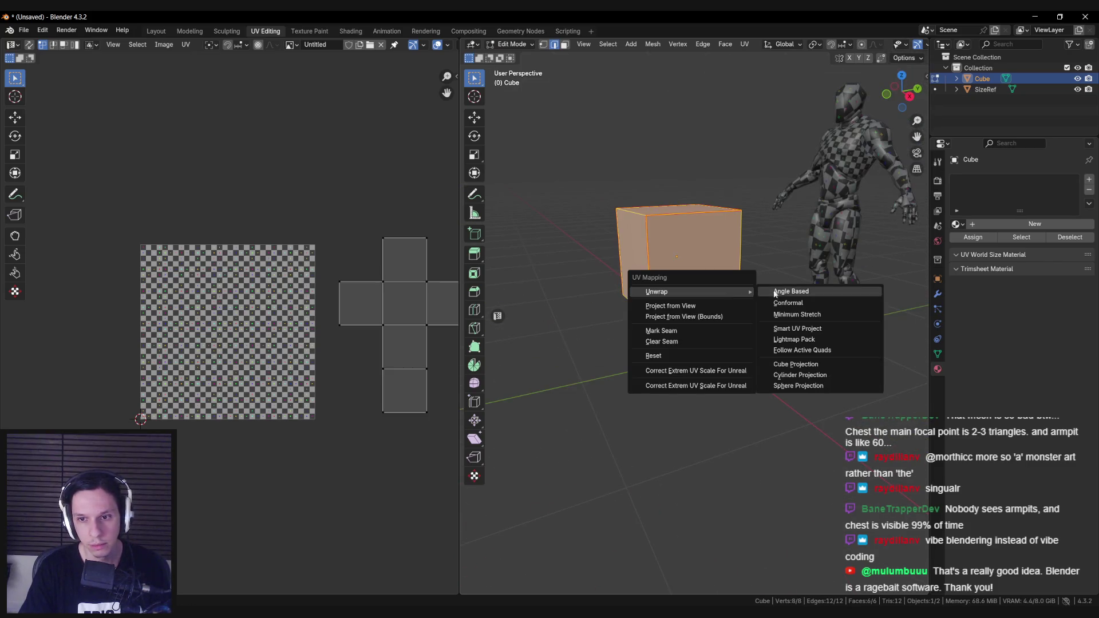
left_click(801, 292)
key("a")
key("g")
left_click(448, 369)
middle_click_drag(515, 355, 729, 265)
Mark the cube's top back and top front edges as seams.
key("alt+a")
left_click(727, 212)
right_click(727, 213)
left_click(711, 257)
left_click(689, 252)
right_click(689, 253)
left_click(689, 253)
Re-unwrap the cube into a cross-shaped layout, reposition the islands, and leave Edit Mode.
key("a")
key("u")
mouse_move(743, 259)
left_click(802, 262)
key("g")
left_click(411, 360)
mouse_move(630, 309)
middle_mouse_down()
mouse_move(724, 240)
mouse_move(667, 269)
mouse_move(635, 269)
middle_mouse_up()
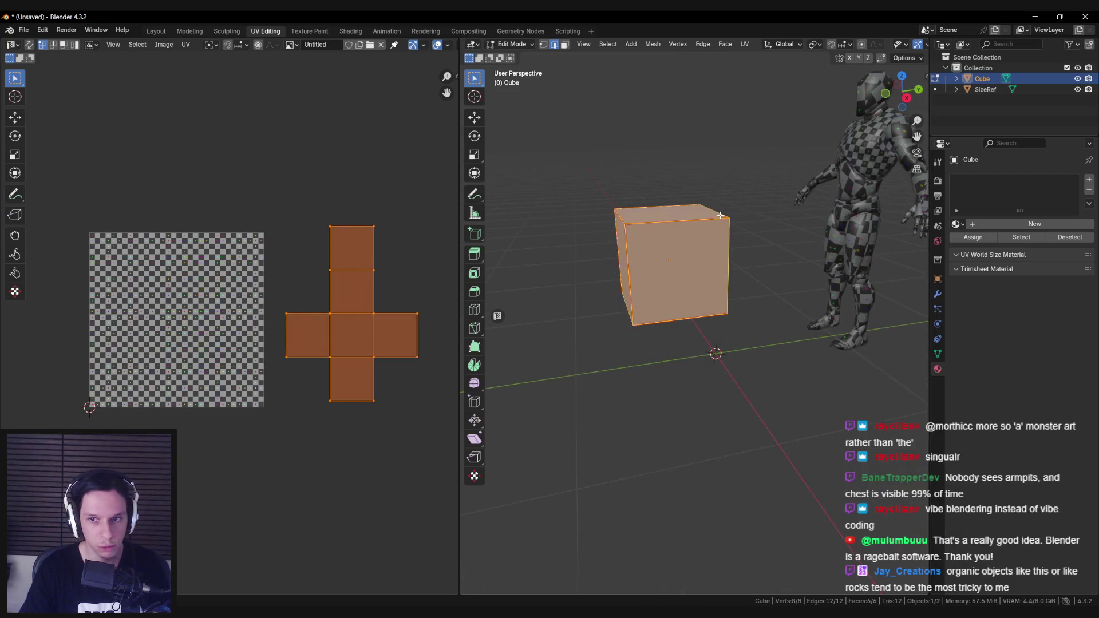
middle_click_drag(742, 283, 685, 246)
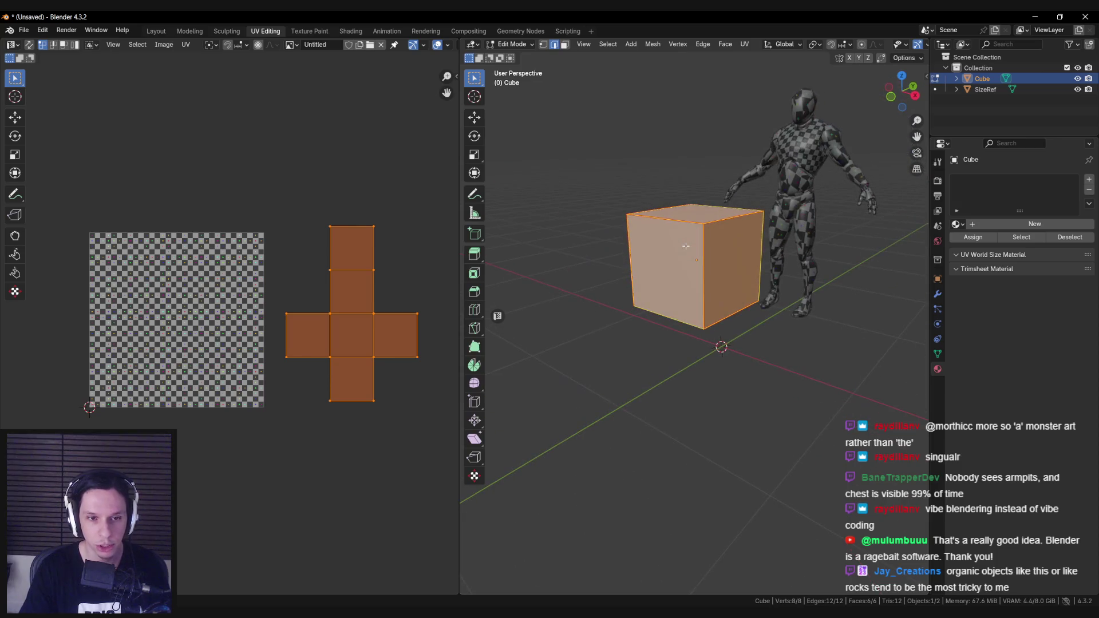
key("Tab")
scroll(685, 246, "down", 3)
mouse_move(685, 246)
middle_mouse_down()
mouse_move(715, 286)
mouse_move(645, 297)
middle_mouse_up()
Add a cylinder through the F3 search and place it beside the cube.
key("F3")
type("cy")
key("Return")
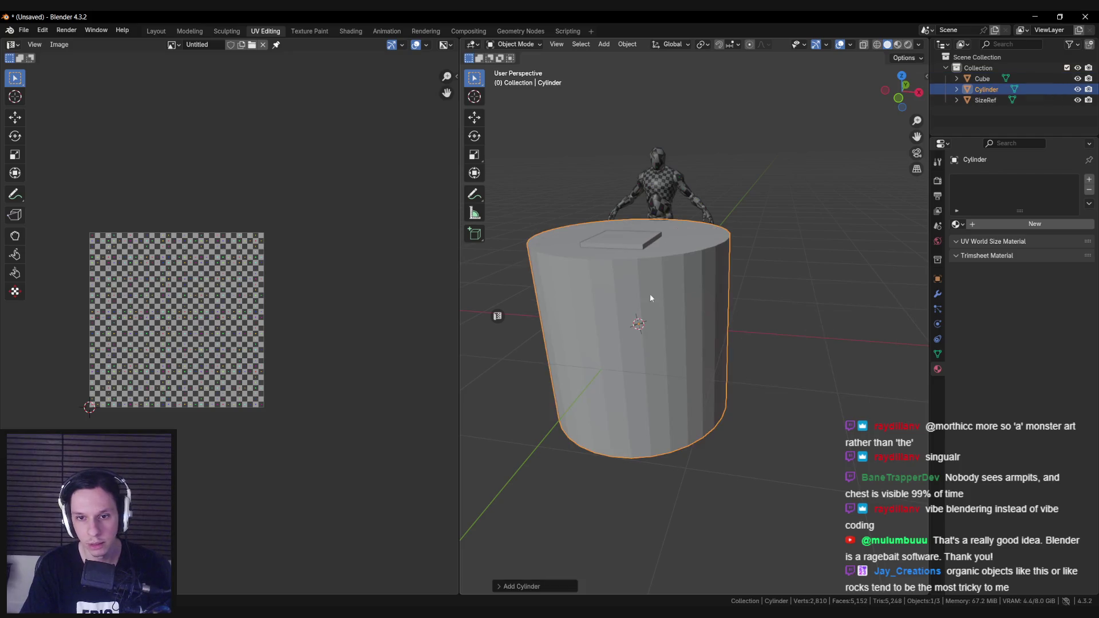
key("g")
left_click(808, 284)
In Edit Mode, bevel the cylinder's top rim loop into a chamfer.
key("Tab")
mouse_move(808, 284)
middle_mouse_down()
mouse_move(717, 282)
mouse_move(742, 299)
middle_mouse_up()
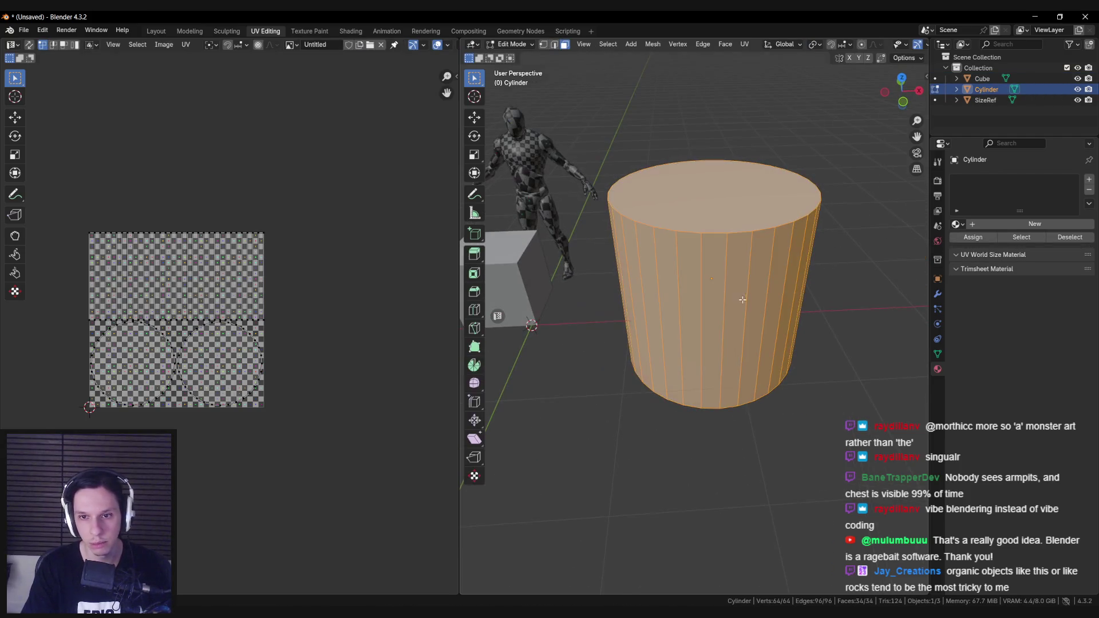
left_click(695, 196)
mouse_move(696, 196)
middle_mouse_down()
mouse_move(703, 342)
mouse_move(666, 307)
middle_mouse_up()
left_click(704, 342, "shift")
key("2")
key("alt+a")
mouse_move(667, 306)
middle_mouse_down()
mouse_move(654, 293)
mouse_move(675, 252)
mouse_move(718, 304)
middle_mouse_up()
scroll(689, 289, "up", 4)
middle_click_drag(662, 350, 703, 295)
left_click(703, 295, "alt")
key("ctrl+b")
left_click(743, 327)
Adjust the seam on the cylinder's top rim loop, clearing it from the selected rim.
key("alt+a")
mouse_move(744, 326)
middle_mouse_down()
mouse_move(779, 355)
mouse_move(738, 314)
mouse_move(743, 379)
mouse_move(730, 353)
mouse_move(648, 375)
mouse_move(704, 379)
mouse_move(718, 396)
middle_mouse_up()
left_click(779, 294, "alt")
key("ctrl+e")
left_click(790, 314, "alt")
key("ctrl+e")
left_click(708, 307)
key("alt+a")
scroll(746, 386, "down", 3)
Mark one vertical side edge of the cylinder as a seam.
left_click(690, 363, "ctrl+alt")
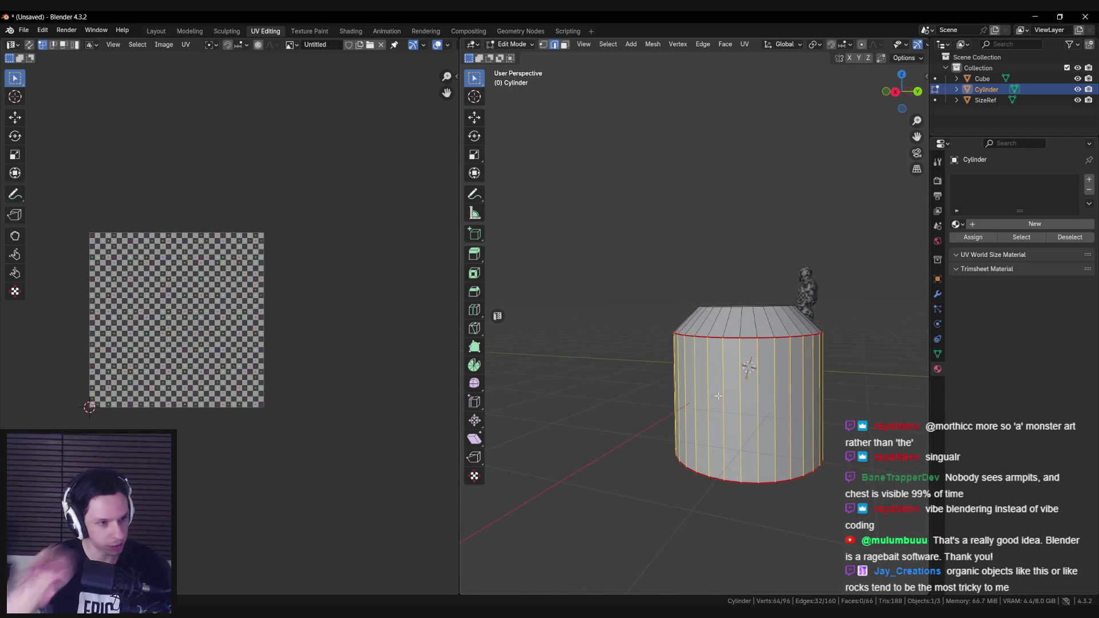
middle_click_drag(735, 429, 768, 360)
left_click(769, 360)
right_click(751, 344)
left_click(751, 343)
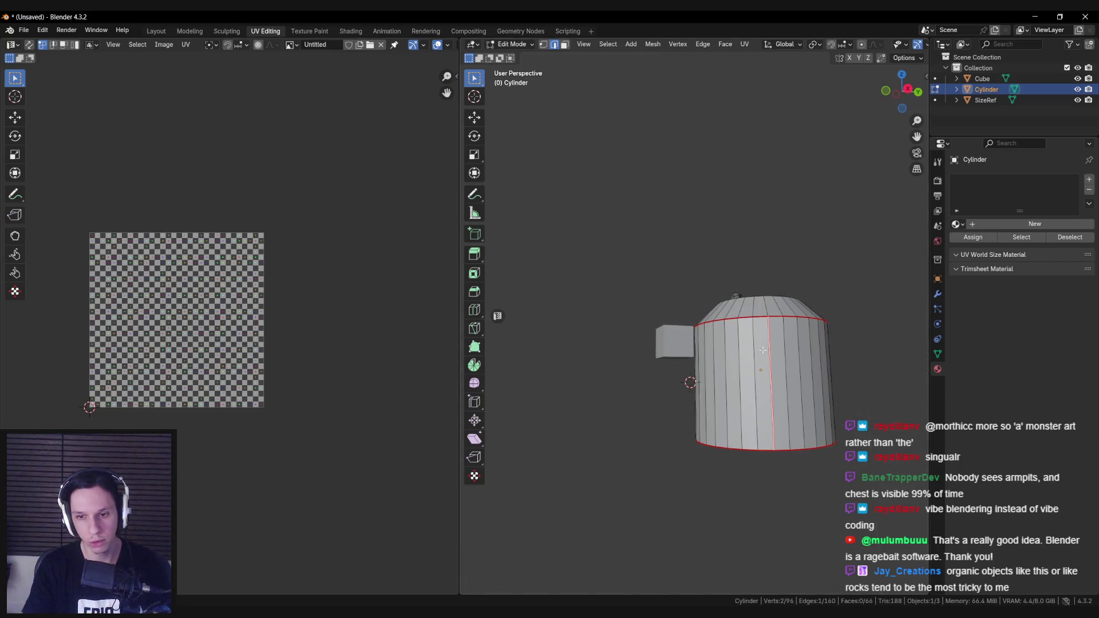
middle_click_drag(765, 350, 793, 365)
Unwrap the cylinder and move its UV islands to the right of the texture.
key("a")
key("u")
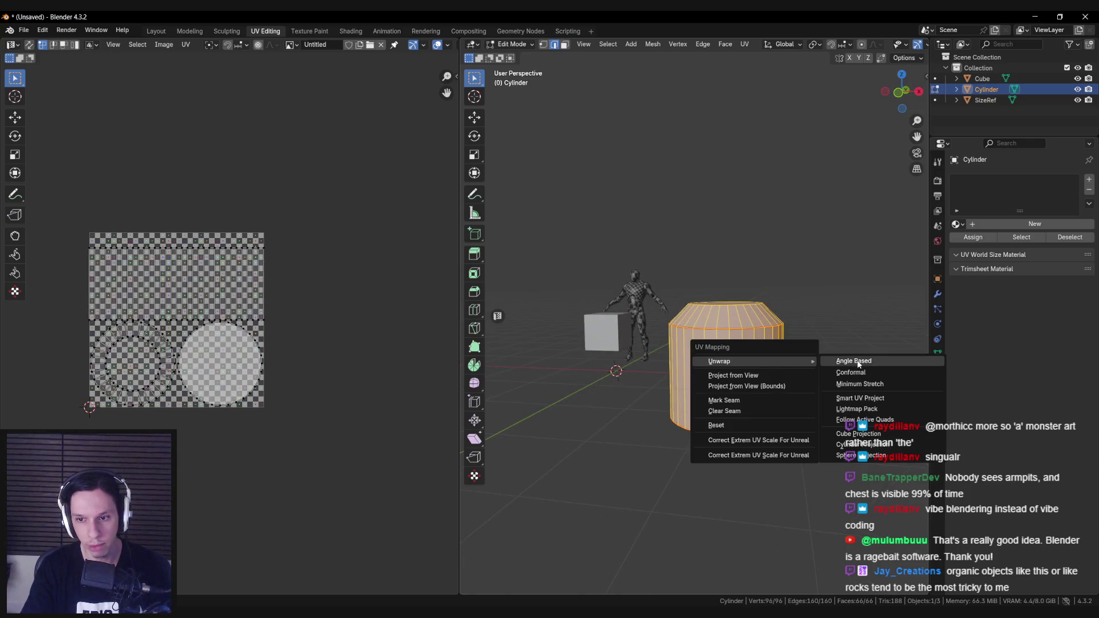
left_click(847, 361)
key("g")
left_click(346, 365)
scroll(346, 364, "up", 3)
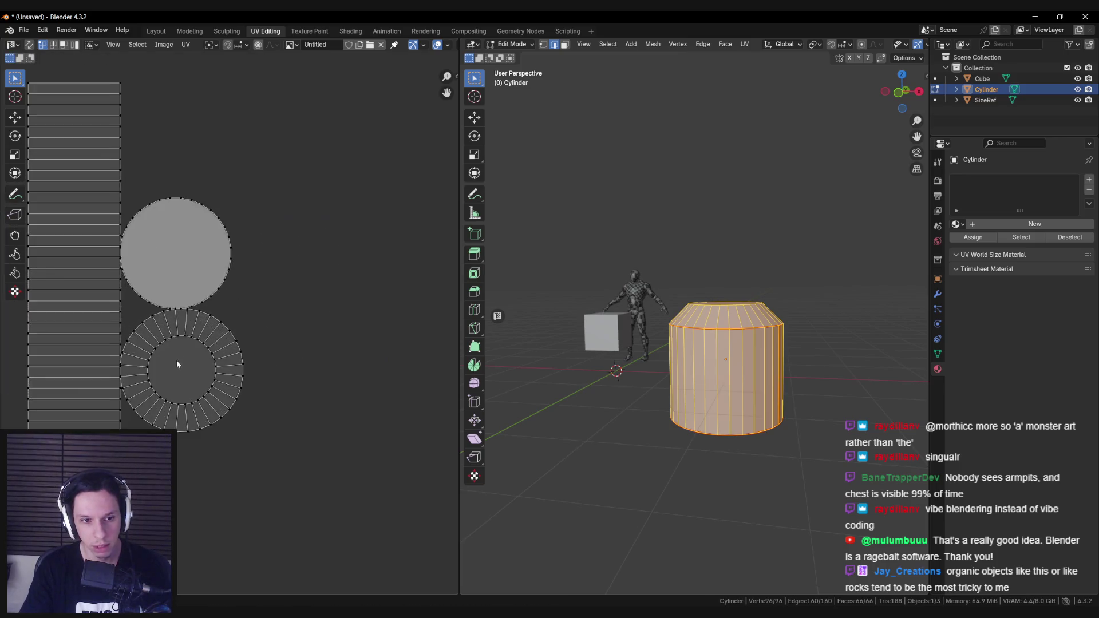
middle_click_drag(99, 199, 206, 228)
Change an edge seam option and unwrap the whole cylinder again.
middle_click_drag(766, 390, 777, 359)
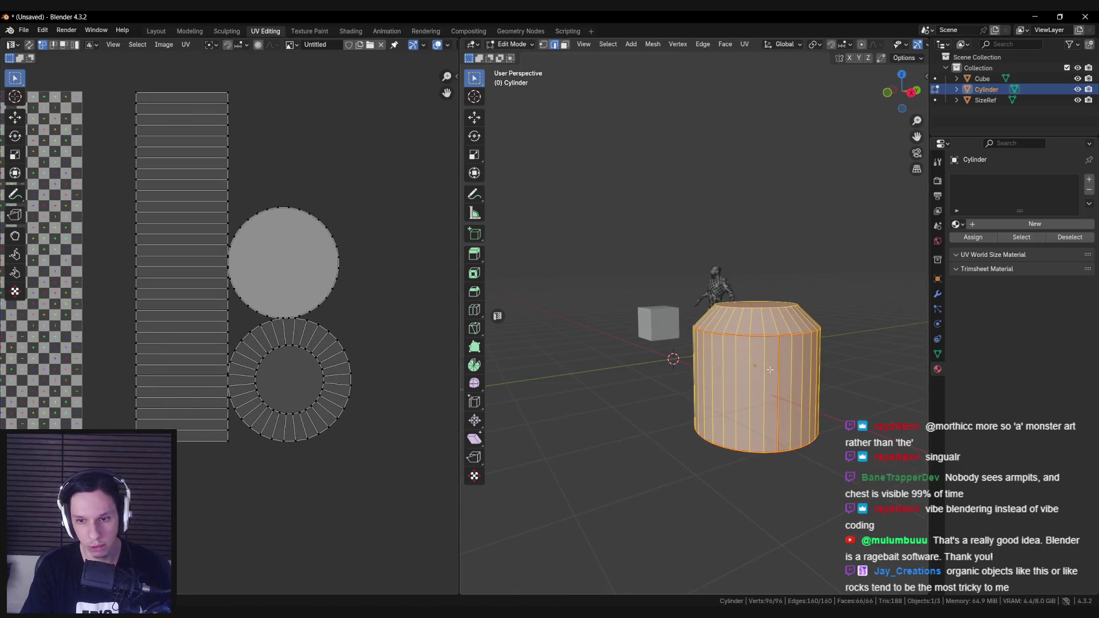
key("alt+a")
key("ctrl+e")
left_click(768, 371)
key("a")
key("u")
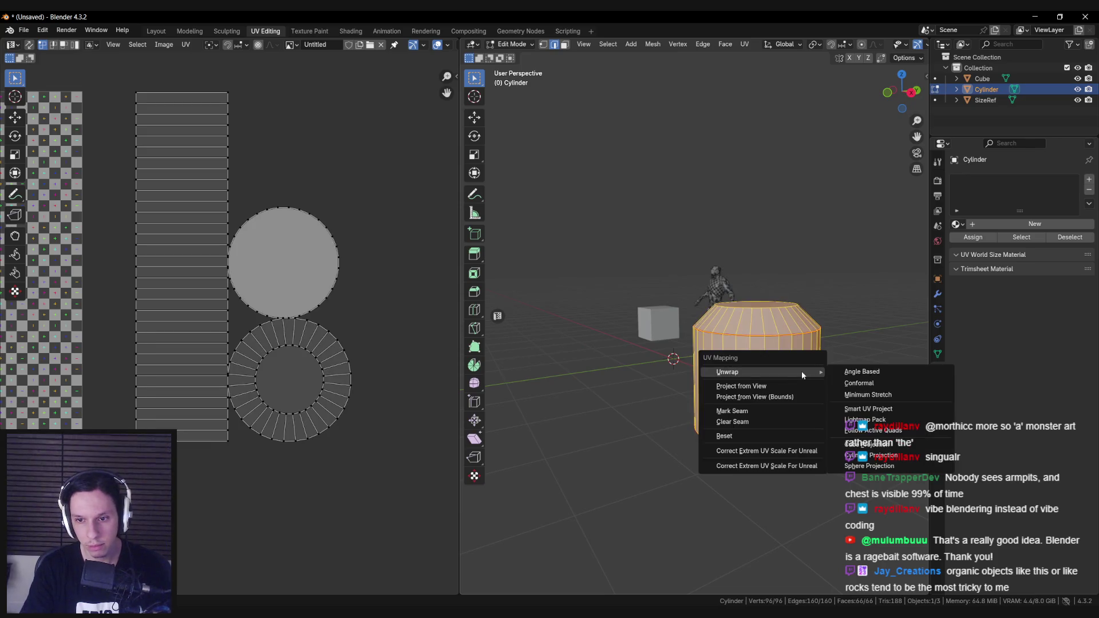
left_click(864, 372)
Reposition the re-unwrapped UV islands and deselect them.
scroll(322, 368, "down", 3)
key("g")
left_click(267, 340)
key("alt+a")
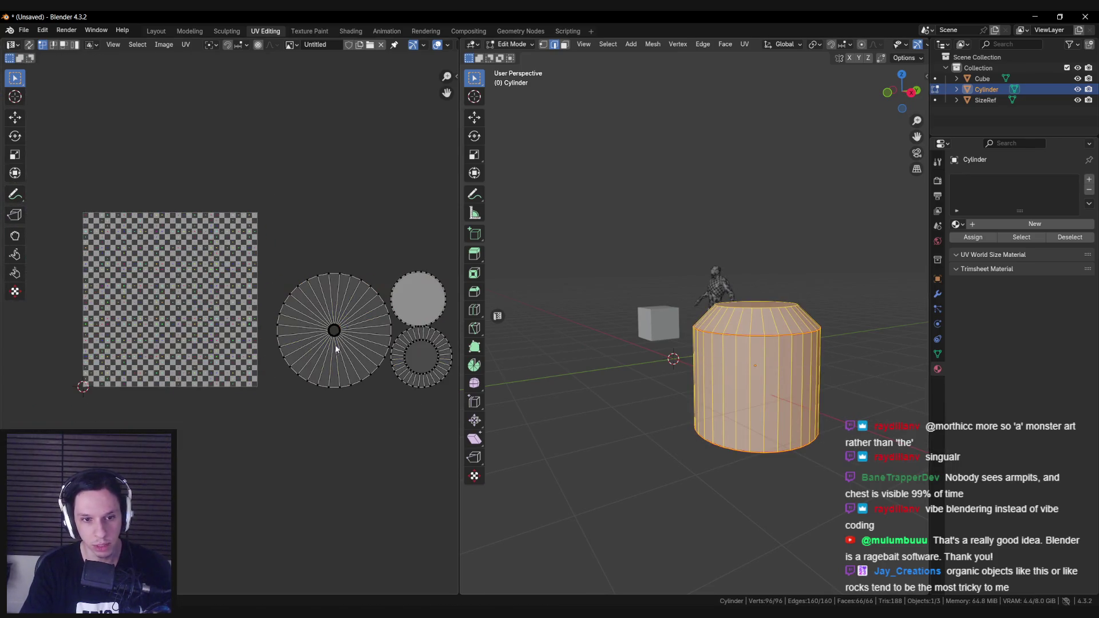
scroll(283, 317, "up", 5)
scroll(246, 298, "down", 1)
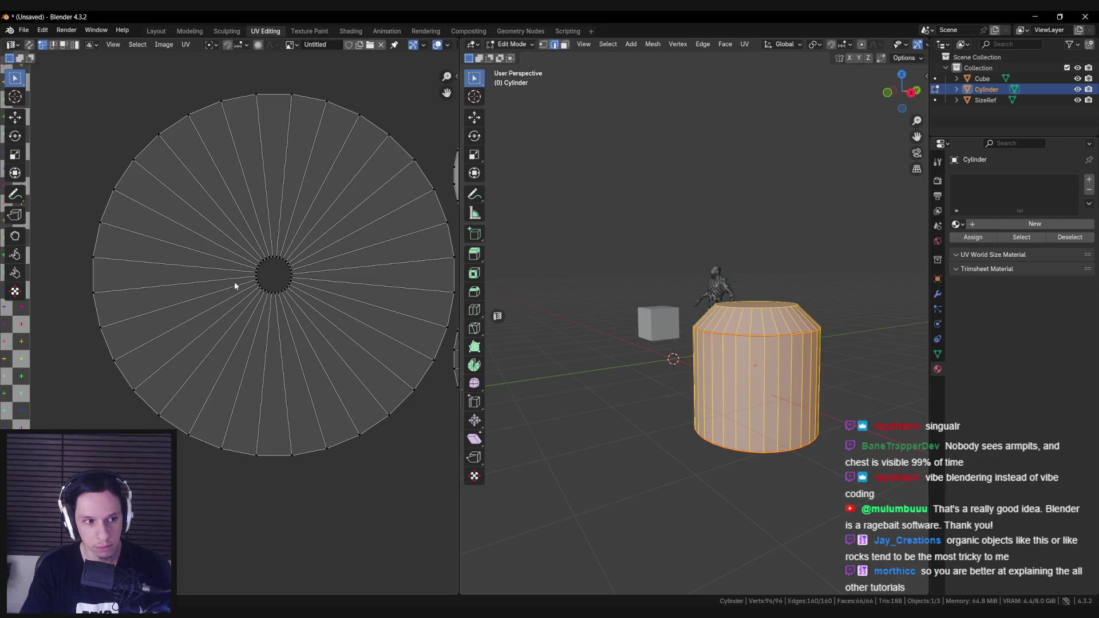
scroll(223, 262, "down", 2)
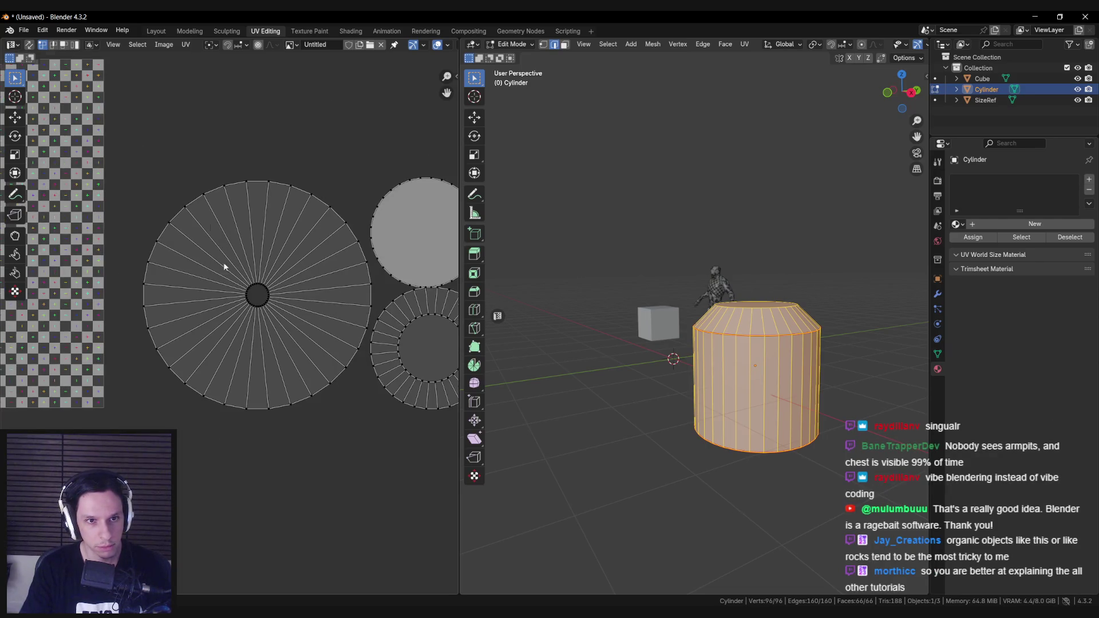
middle_click_drag(776, 368, 776, 415)
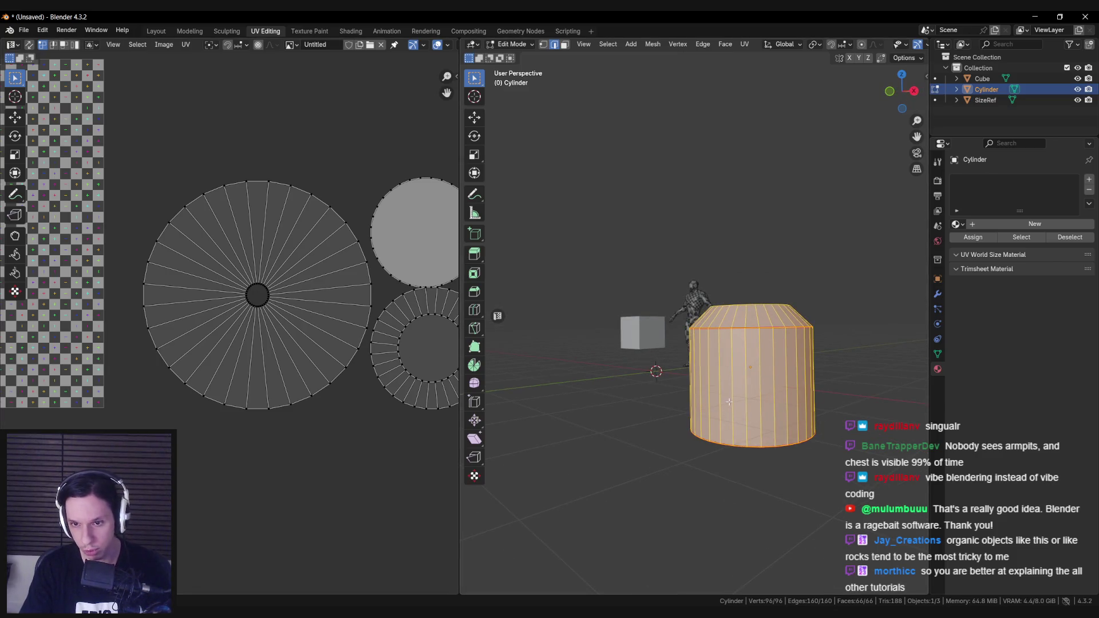
middle_click_drag(769, 395, 759, 394)
Mark another vertical side edge as a seam and re-unwrap the cylinder.
left_click(764, 372)
key("ctrl+e")
left_click(756, 363)
key("a")
key("u")
mouse_move(802, 380)
left_click(846, 378)
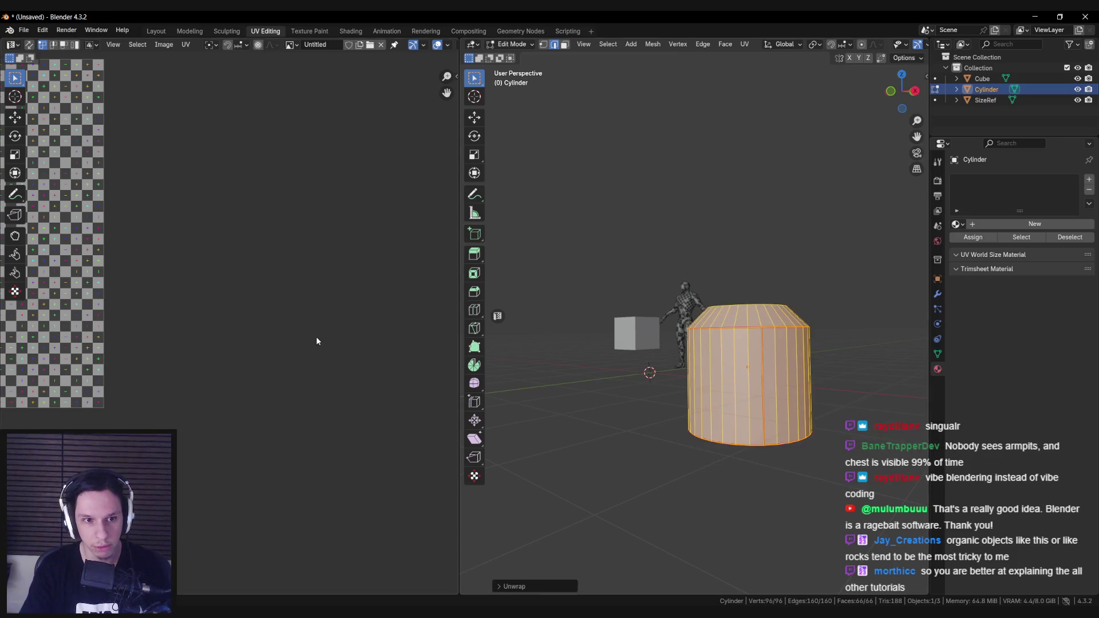
Place the cylinder's UV islands over the checker and return to Object Mode.
middle_click_drag(277, 317, 205, 320)
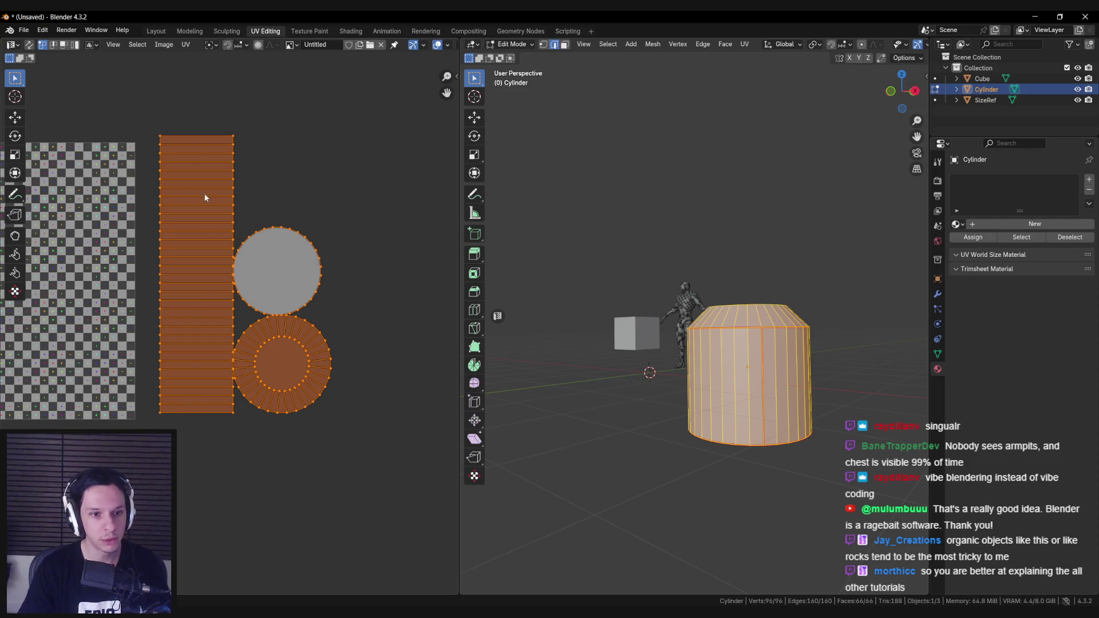
middle_click_drag(200, 378, 243, 377)
key("ctrl+z")
key("Tab")
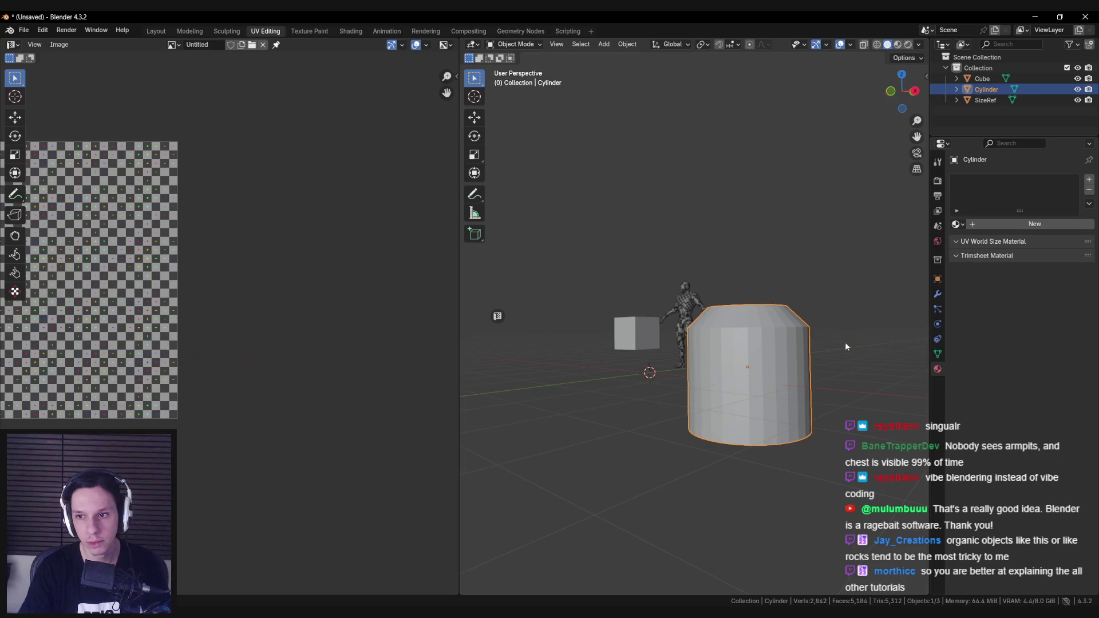
Assign the existing checker material to the cylinder.
left_click(957, 225)
left_click(767, 234)
mouse_move(790, 349)
middle_mouse_down()
mouse_move(857, 369)
mouse_move(723, 377)
mouse_move(900, 392)
mouse_move(400, 412)
mouse_move(498, 314)
mouse_move(761, 380)
mouse_move(715, 366)
mouse_move(548, 383)
mouse_move(709, 420)
mouse_move(687, 411)
mouse_move(681, 448)
mouse_move(664, 403)
mouse_move(670, 288)
middle_mouse_up()
Mark the selected cylinder edge as a seam and re-unwrap the cylinder twice.
key("Tab")
key("ctrl+e")
left_click(727, 379)
key("a")
key("u")
left_click(738, 384)
key("alt+a")
key("a")
key("u")
left_click(567, 395)
key("alt+a")
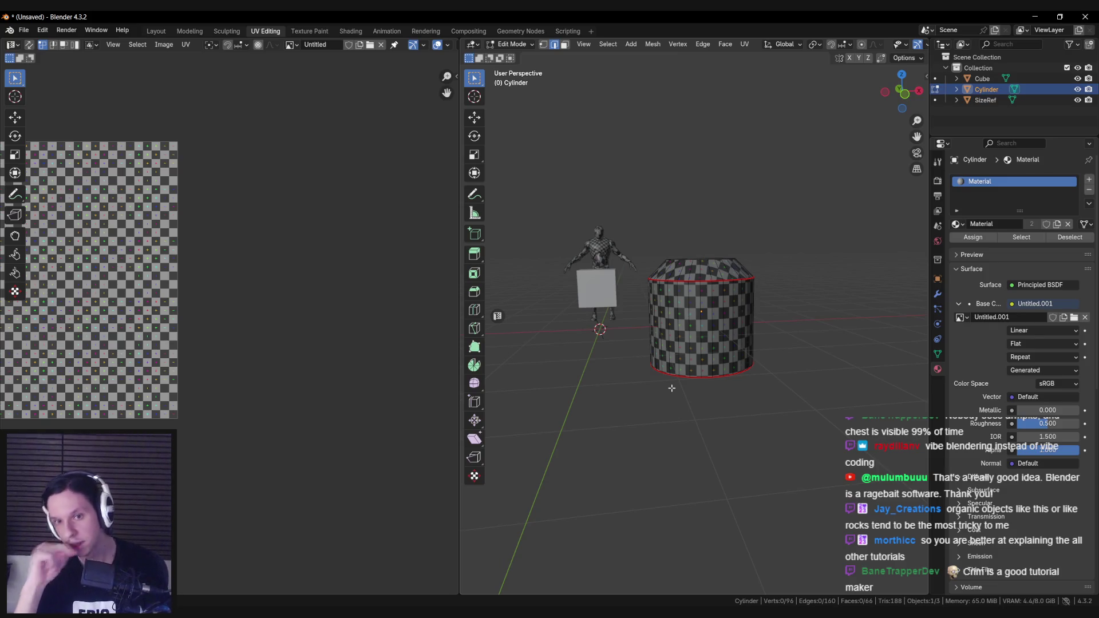
Select the SizeRef mannequin and enter its Edit Mode with hidden parts revealed.
scroll(688, 331, "up", 5)
middle_click_drag(689, 331, 612, 324)
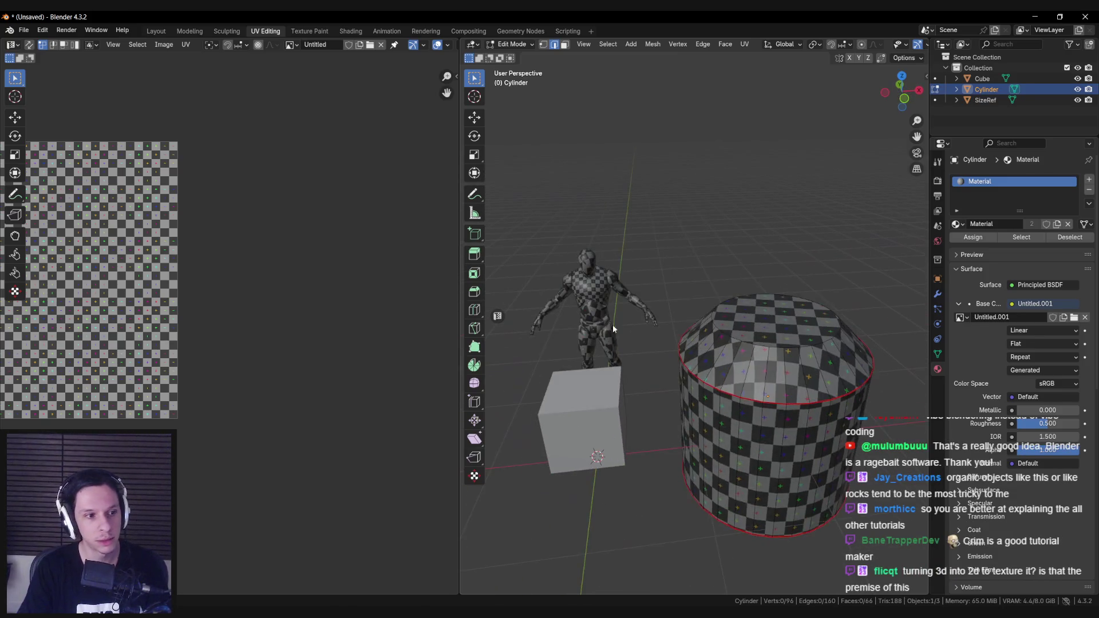
key("Tab")
left_click(613, 295)
key("KP_Decimal")
key("Tab")
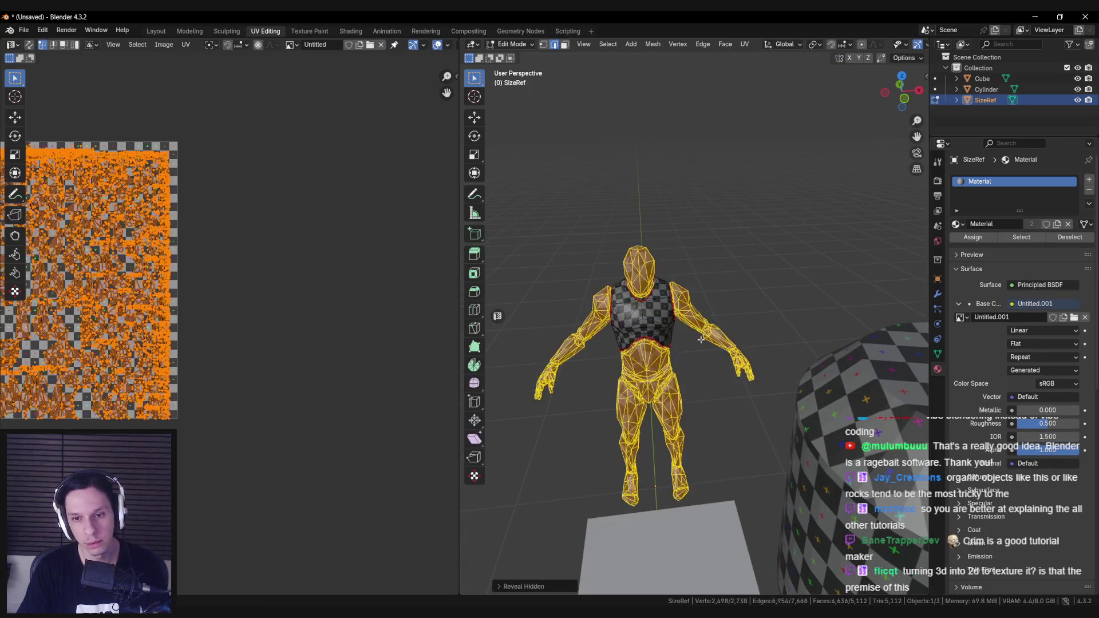
Deselect the mannequin's mesh and orbit around it to check the chest seam from behind.
key("alt+a")
scroll(691, 316, "up", 2)
mouse_move(691, 316)
middle_mouse_down()
mouse_move(746, 375)
mouse_move(704, 416)
mouse_move(708, 288)
mouse_move(645, 346)
middle_mouse_up()
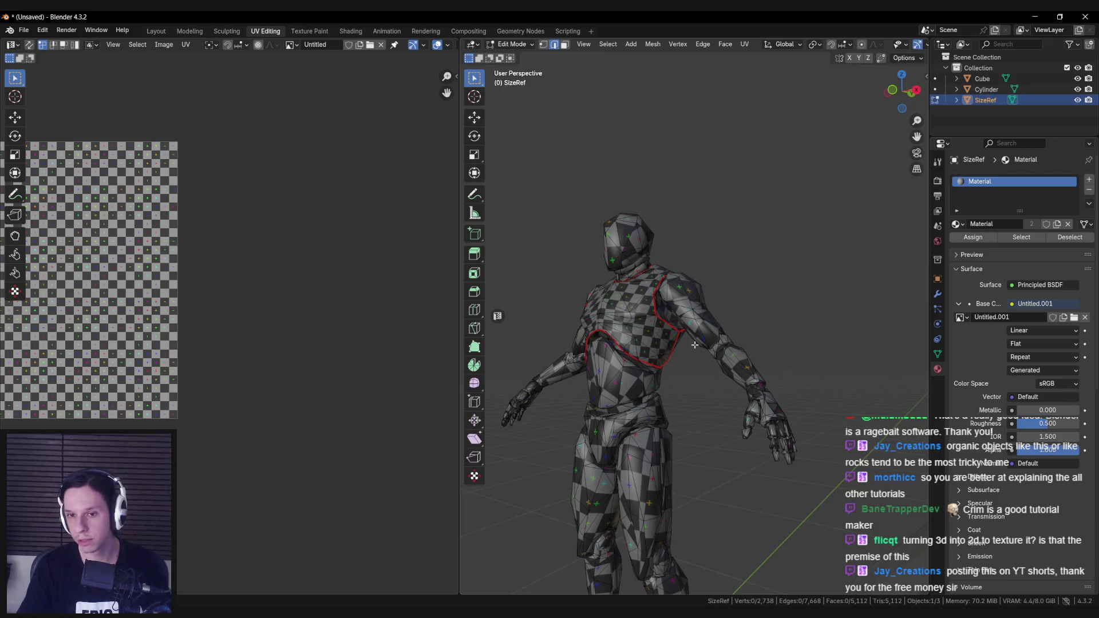
scroll(695, 345, "down", 5)
middle_click_drag(694, 345, 715, 387)
Return to Object Mode and select the checkered cylinder, orbiting around it.
key("Tab")
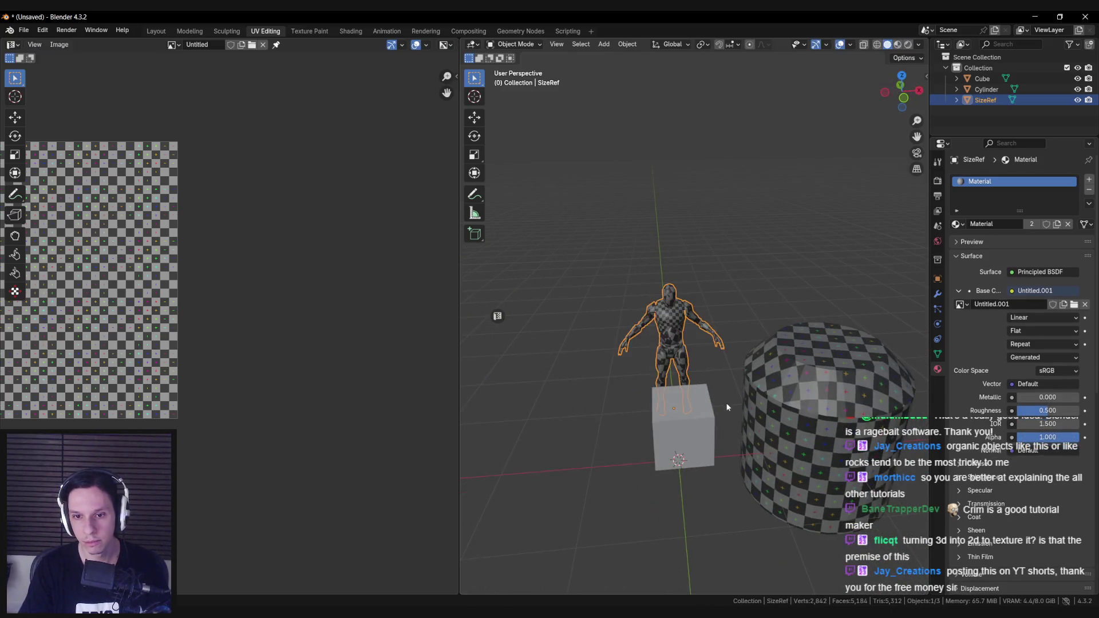
left_click(767, 414)
middle_click_drag(768, 414, 686, 327)
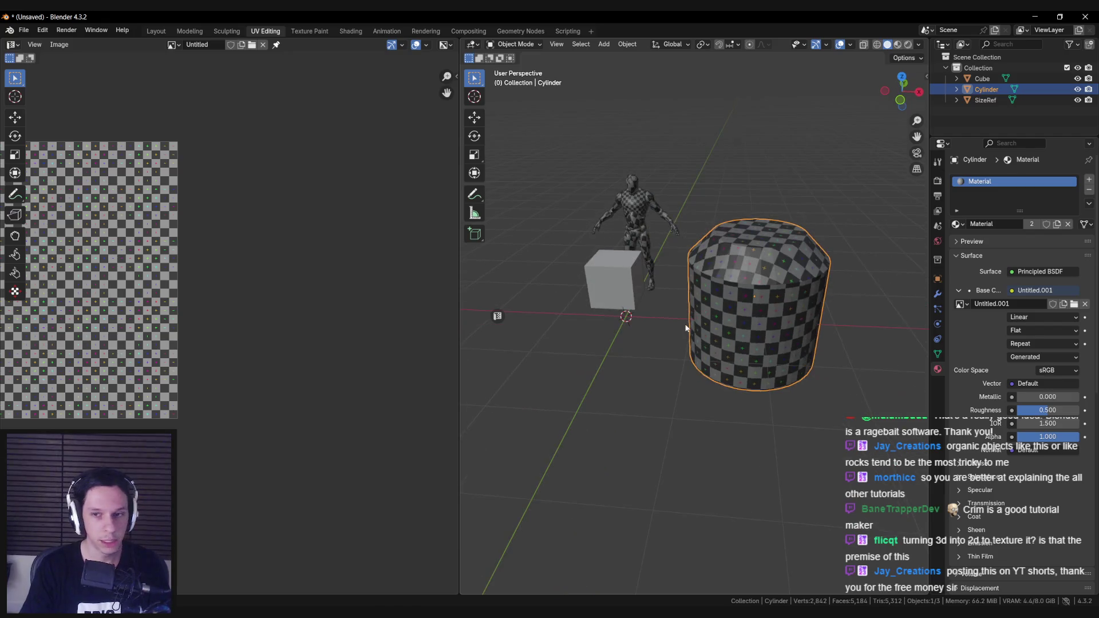